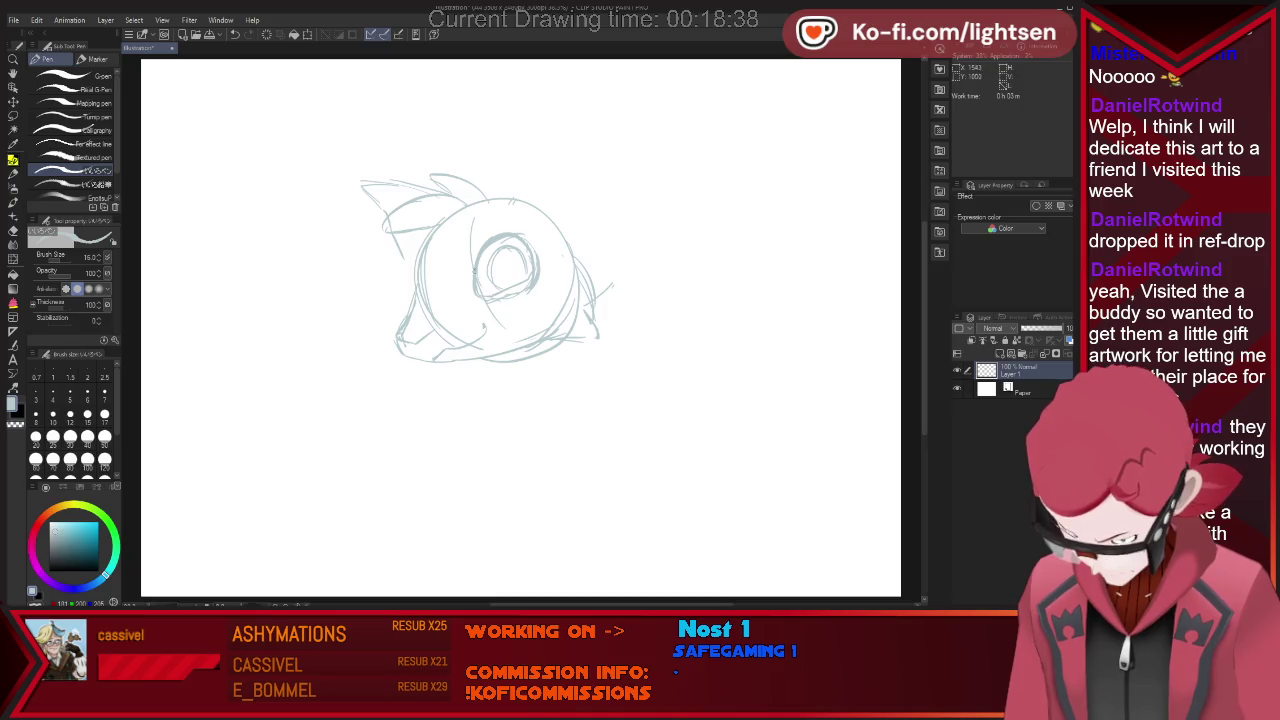
Clean up the eye, draw a curled pupil in it and sketch a tall pointed ear.
{"action": "key", "text": "e"}
{"action": "left_click_drag", "start_coordinate": [508, 278], "coordinate": [520, 290]}
{"action": "key", "text": "p"}
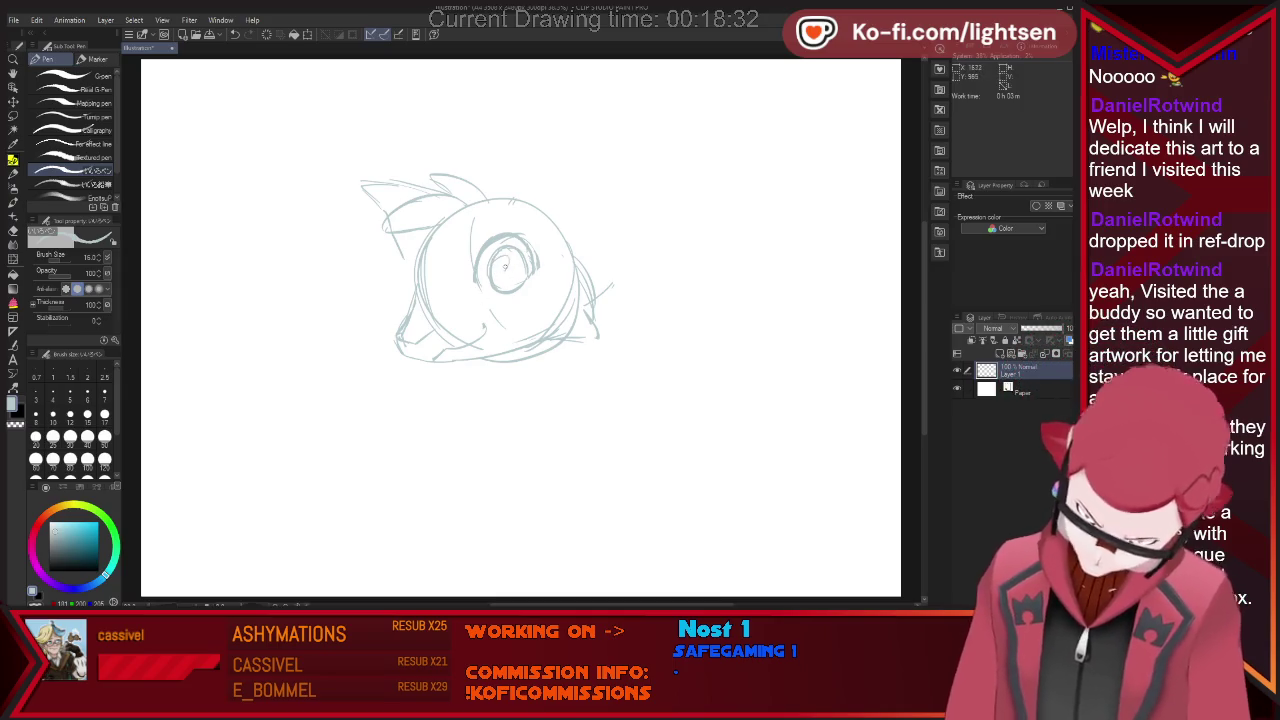
{"action": "left_click_drag", "start_coordinate": [505, 265], "coordinate": [520, 255]}
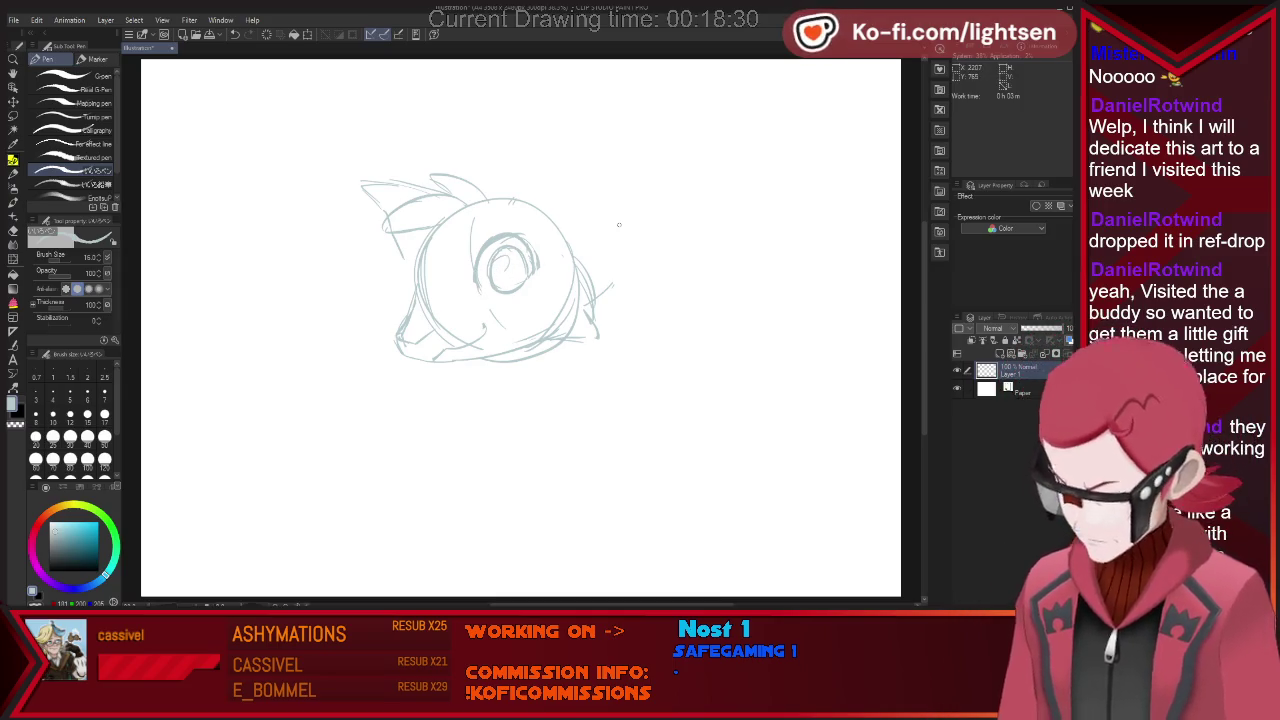
{"action": "mouse_move", "coordinate": [491, 192]}
{"action": "left_mouse_down"}
{"action": "mouse_move", "coordinate": [518, 85]}
{"action": "mouse_move", "coordinate": [595, 240]}
{"action": "mouse_move", "coordinate": [596, 276]}
{"action": "left_mouse_up"}
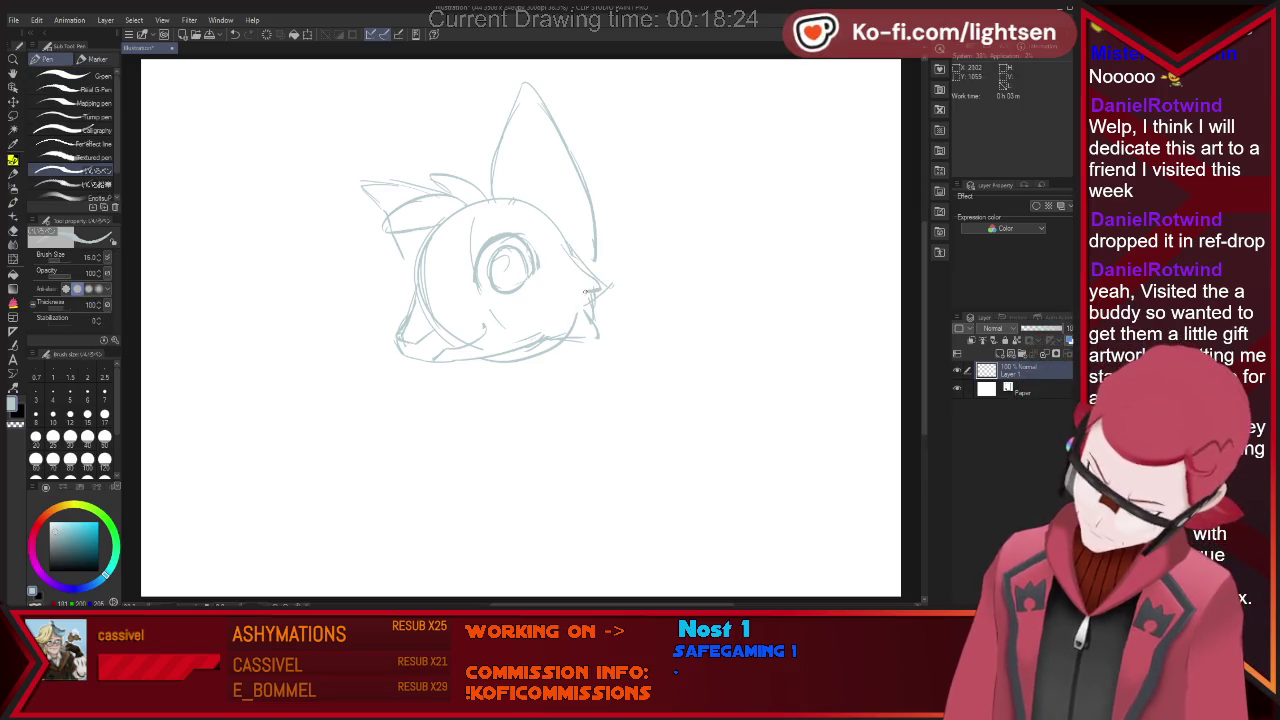
Add a line near the muzzle and redraw a sharper beak tip on the snout's right.
{"action": "key", "text": "e"}
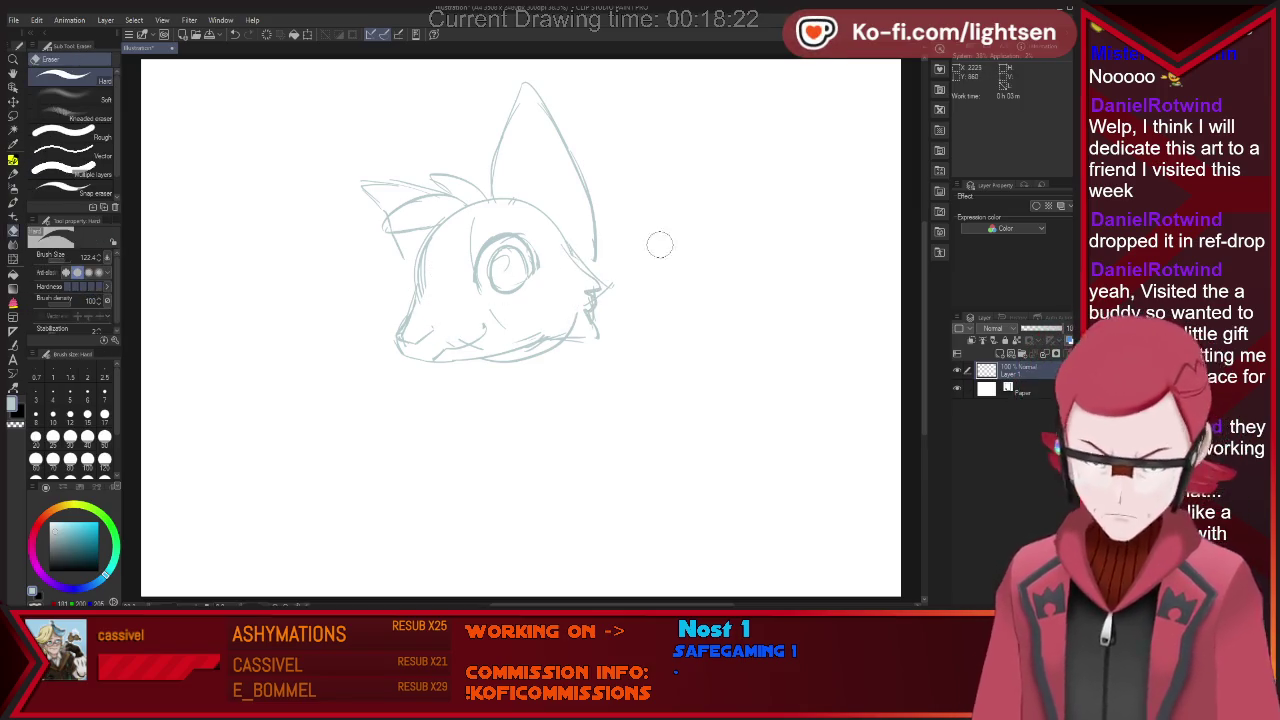
{"action": "key", "text": "p"}
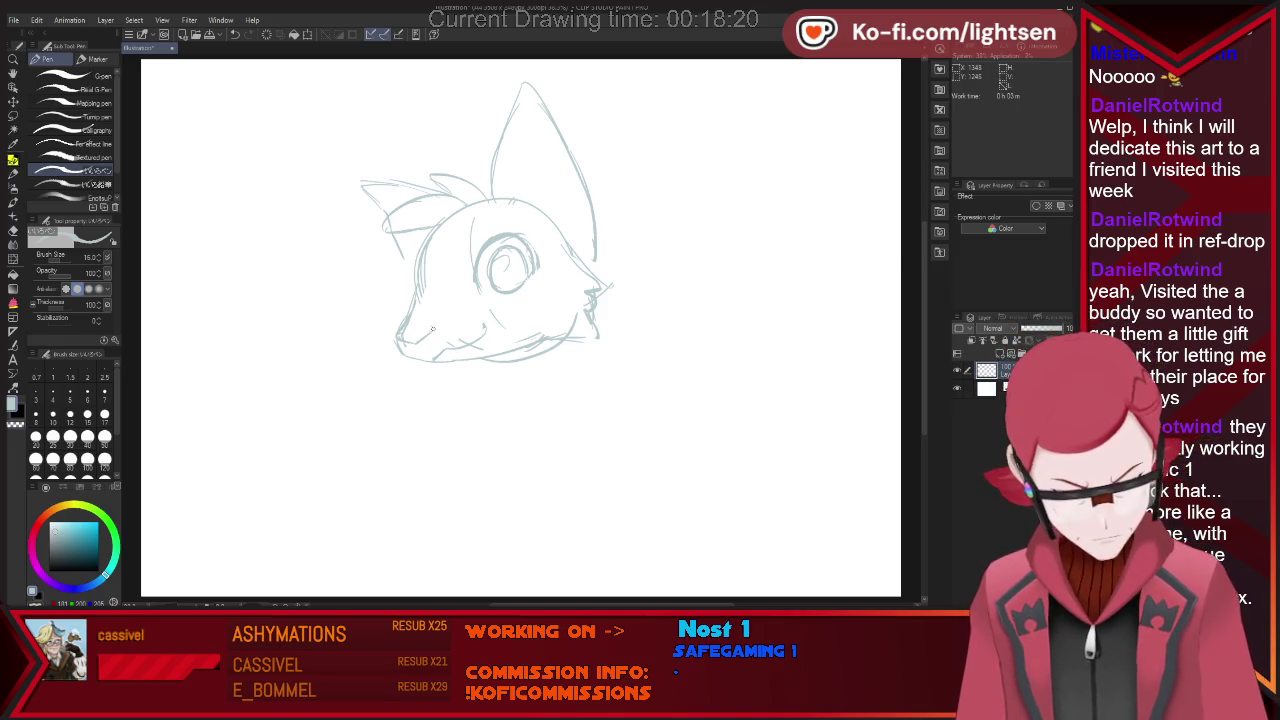
{"action": "mouse_move", "coordinate": [437, 323]}
{"action": "left_mouse_down"}
{"action": "mouse_move", "coordinate": [478, 300]}
{"action": "mouse_move", "coordinate": [580, 289]}
{"action": "mouse_move", "coordinate": [596, 330]}
{"action": "left_mouse_up"}
{"action": "key", "text": "e"}
{"action": "key", "text": "p"}
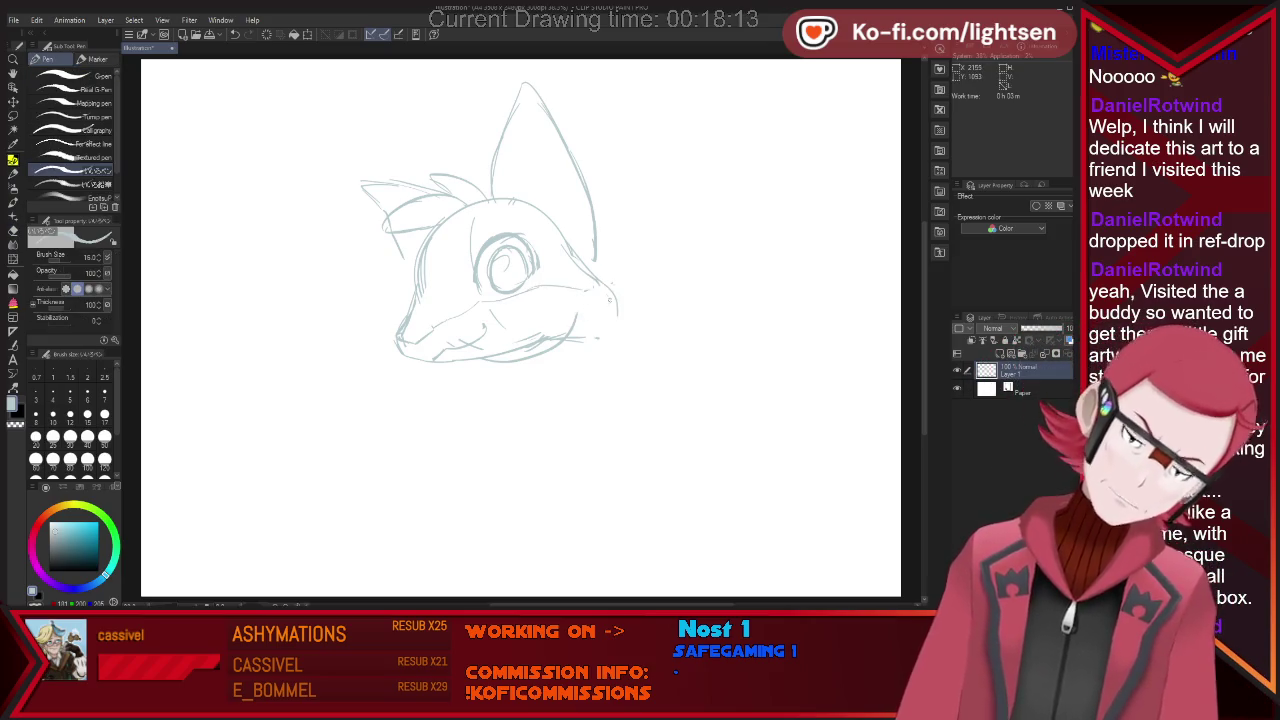
{"action": "mouse_move", "coordinate": [598, 282]}
{"action": "left_mouse_down"}
{"action": "mouse_move", "coordinate": [584, 330]}
{"action": "mouse_move", "coordinate": [500, 360]}
{"action": "mouse_move", "coordinate": [543, 352]}
{"action": "left_mouse_up"}
Draw a round pendant loop hanging under the chin.
{"action": "key", "text": "e"}
{"action": "key", "text": "p"}
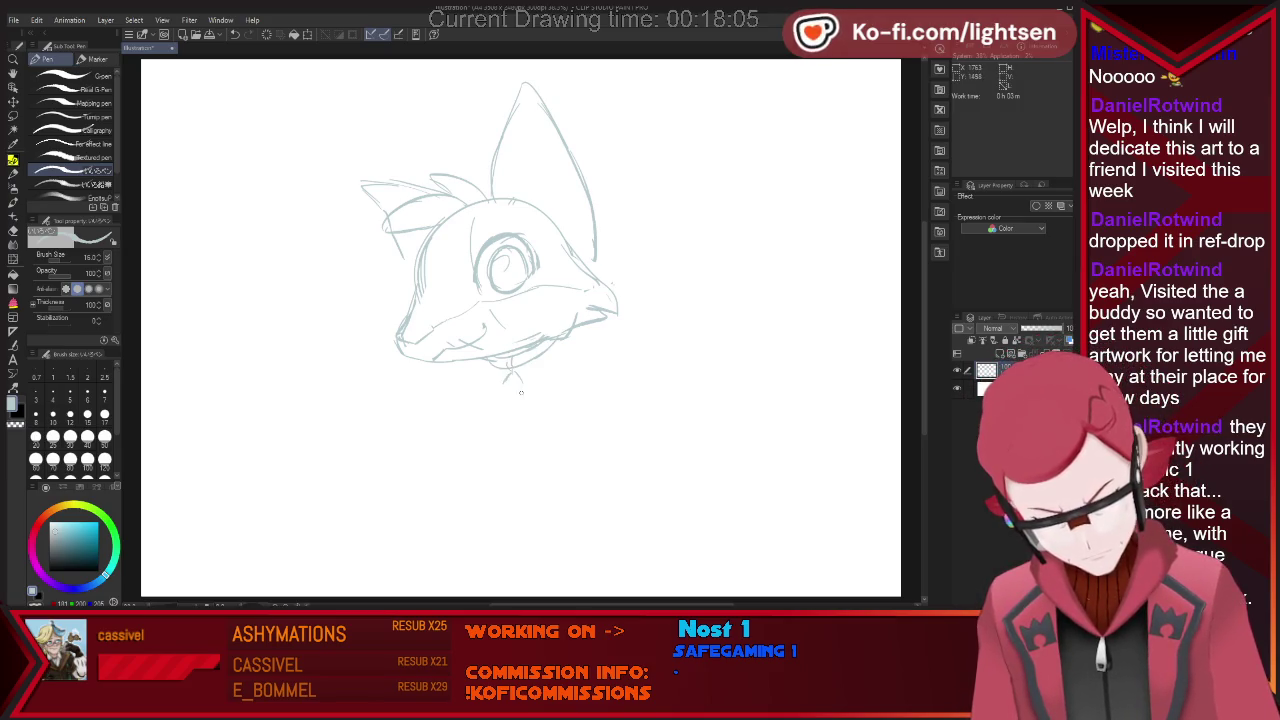
{"action": "left_click_drag", "start_coordinate": [504, 372], "coordinate": [523, 386]}
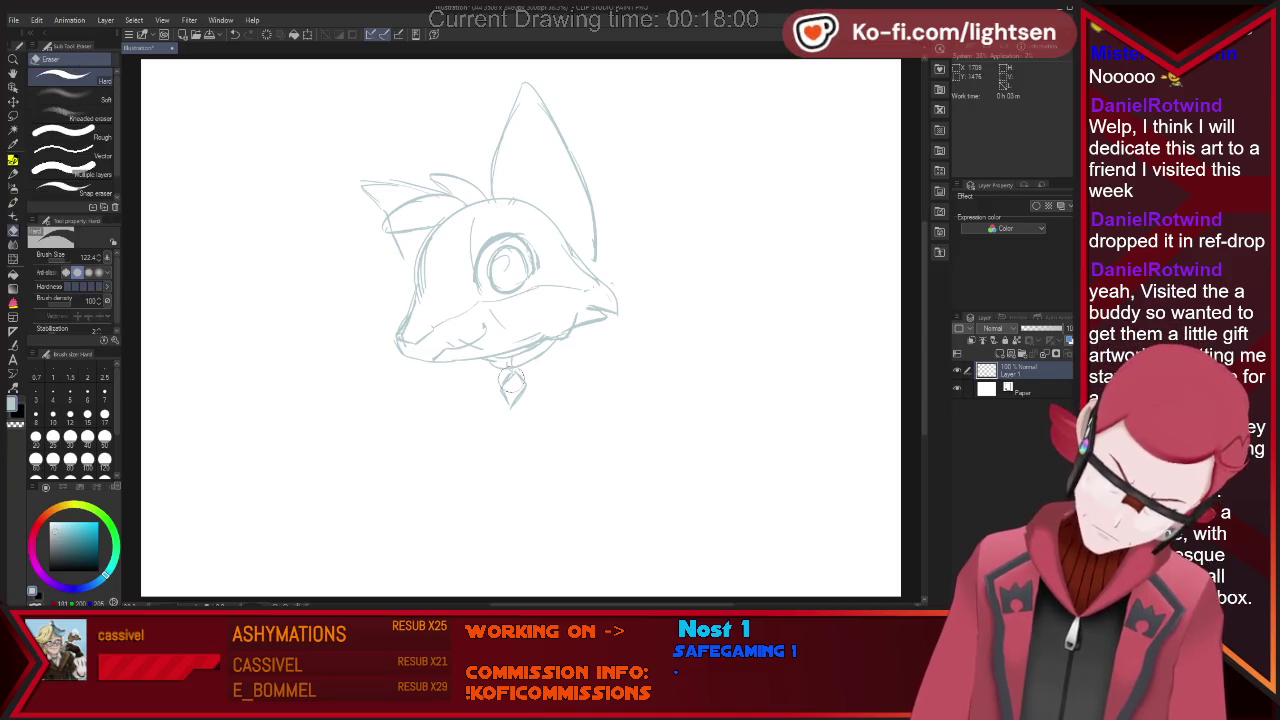
{"action": "key", "text": "ctrl+z"}
{"action": "left_click_drag", "start_coordinate": [512, 372], "coordinate": [510, 404]}
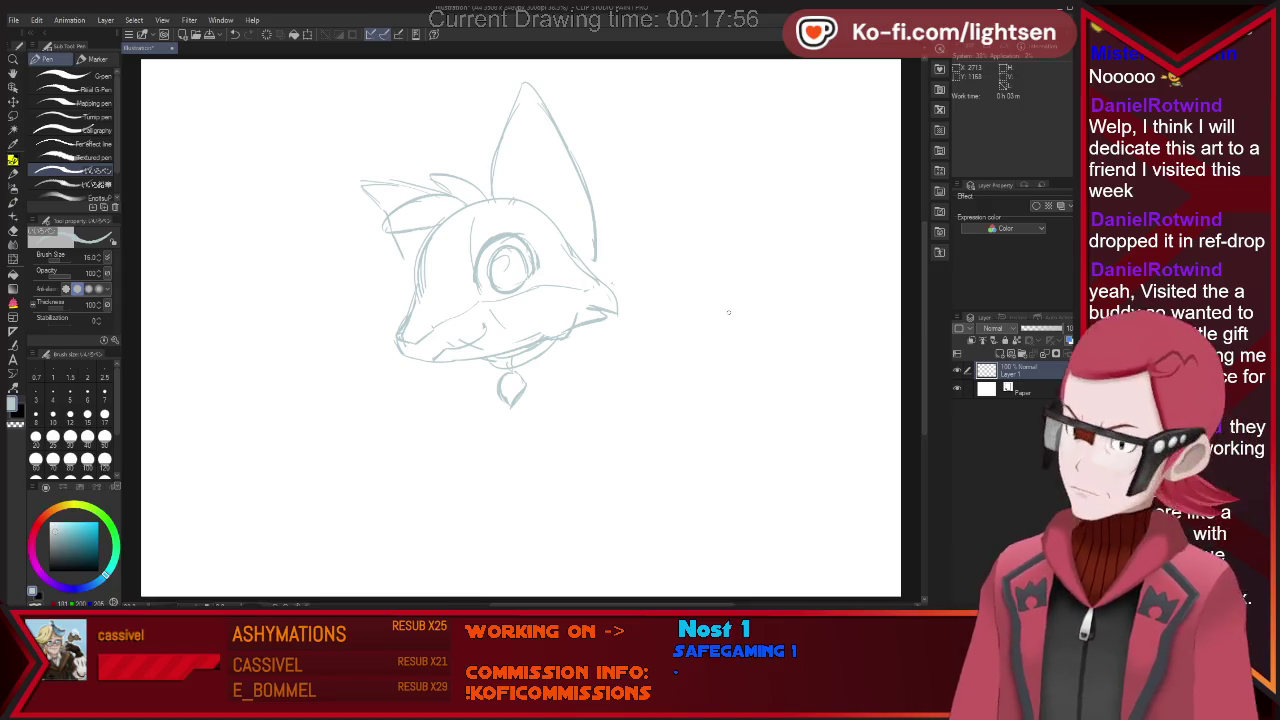
{"action": "scroll", "coordinate": [695, 314], "scroll_direction": "down", "scroll_amount": 3}
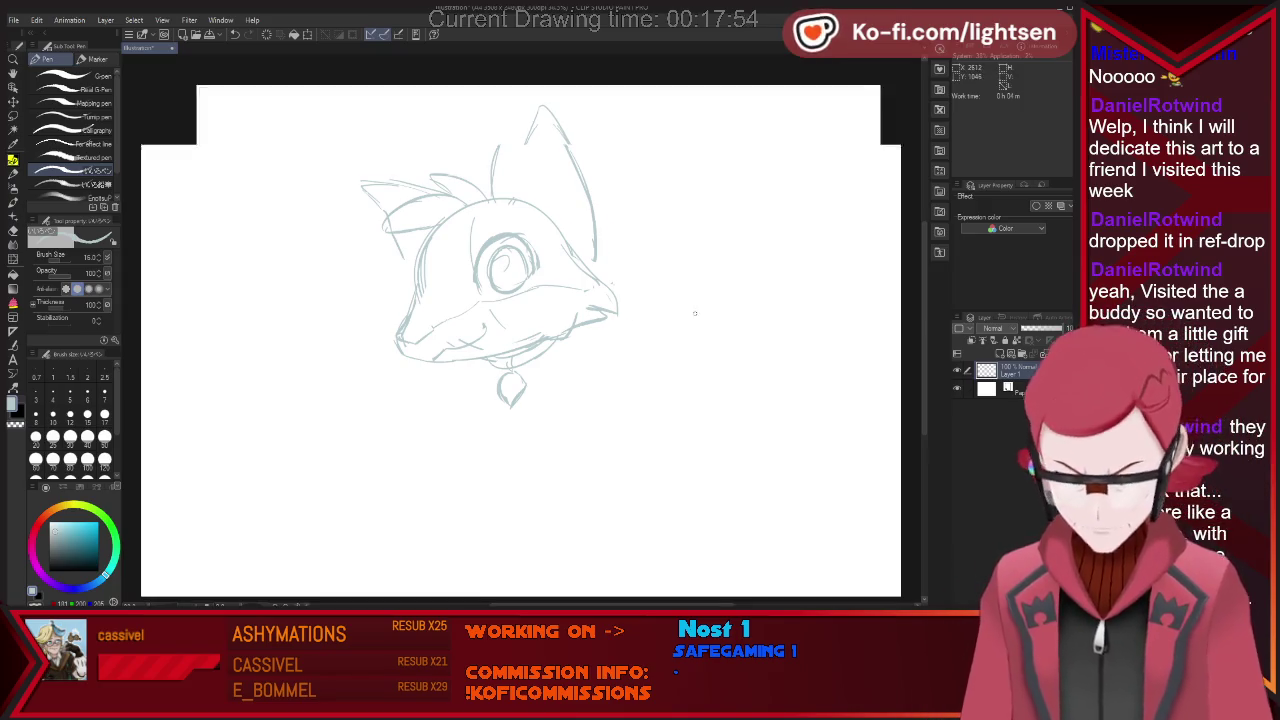
Zoom out, then add a short line near the mouth and a small mark inside the eye.
{"action": "scroll", "coordinate": [695, 314], "scroll_direction": "down", "scroll_amount": 1}
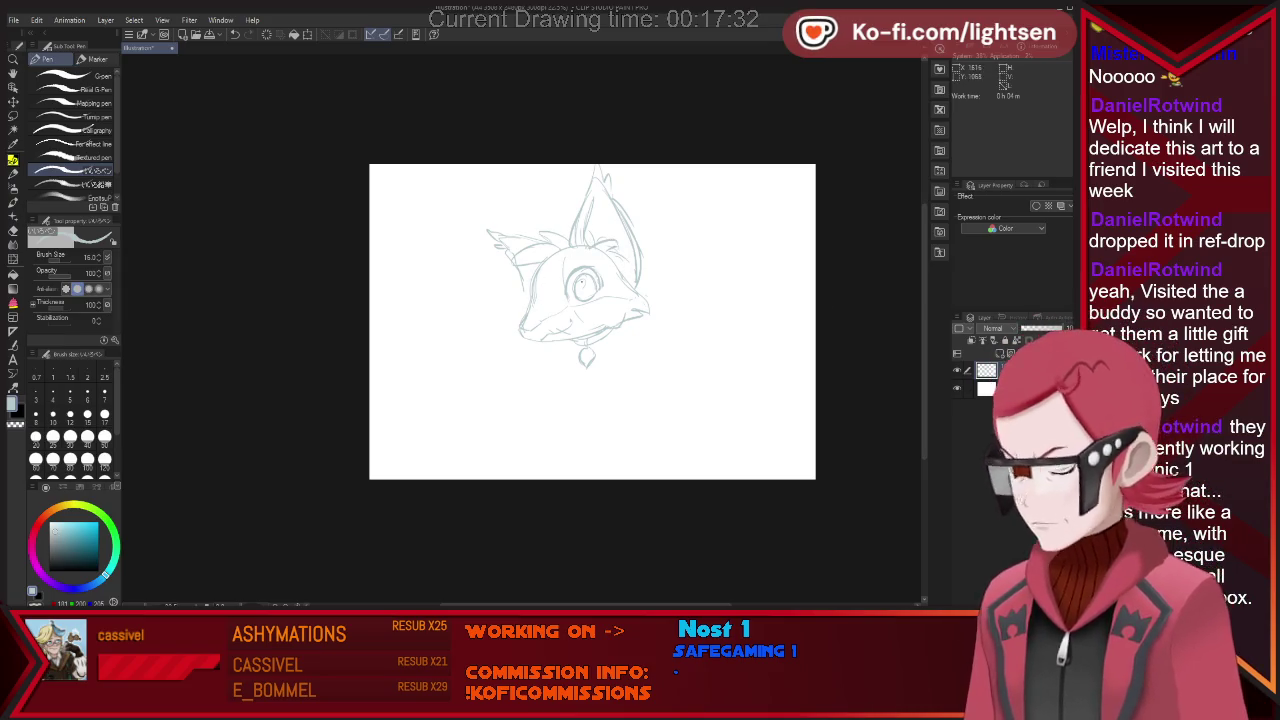
{"action": "key", "text": "e"}
{"action": "key", "text": "p"}
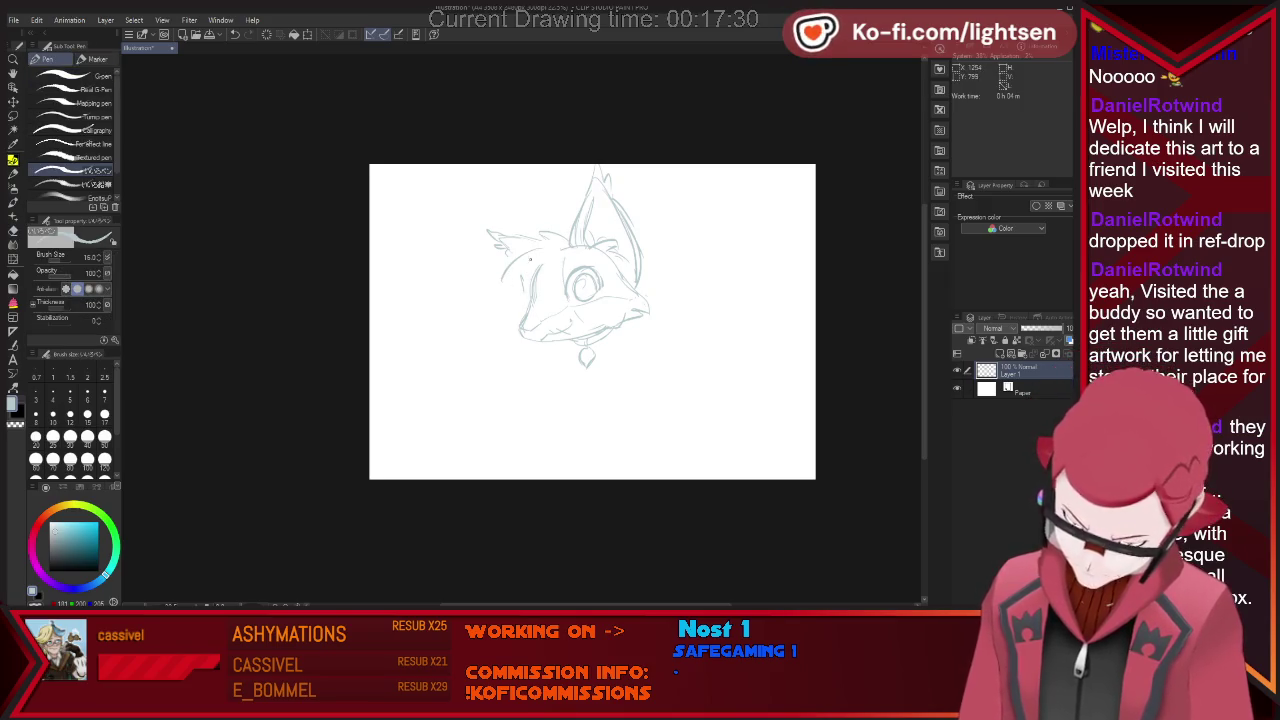
{"action": "key", "text": "e"}
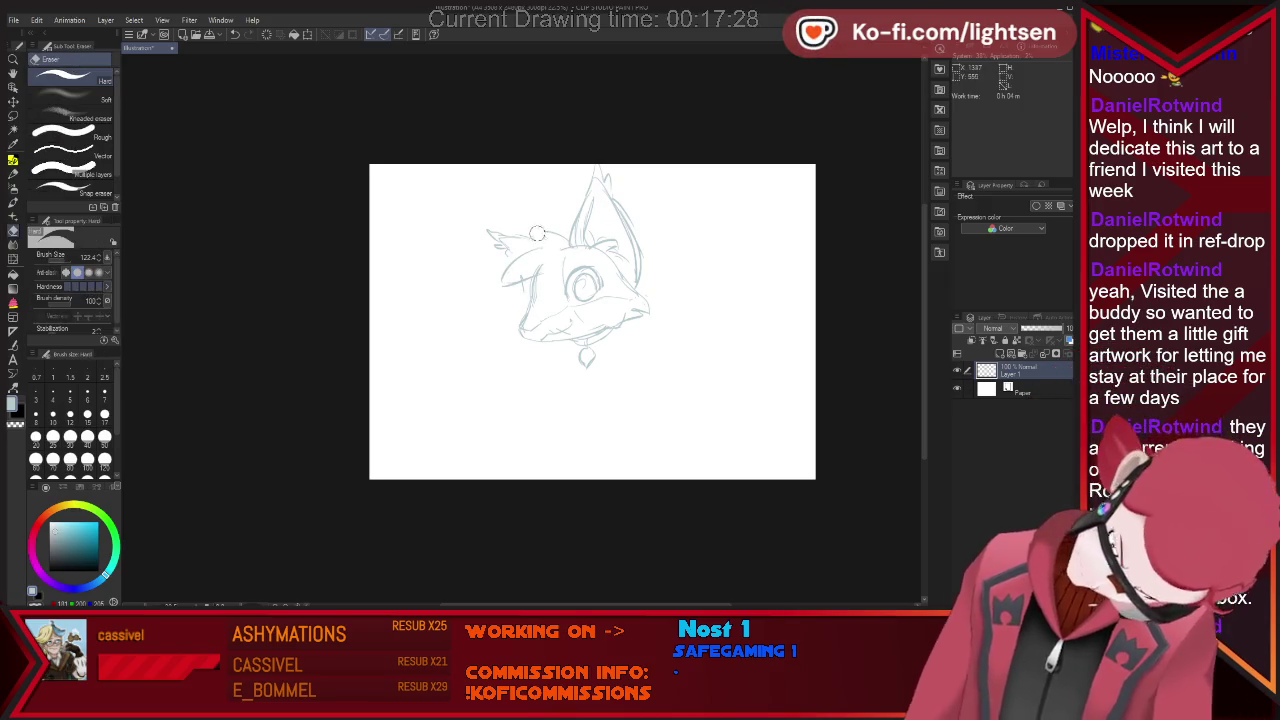
{"action": "key", "text": "p"}
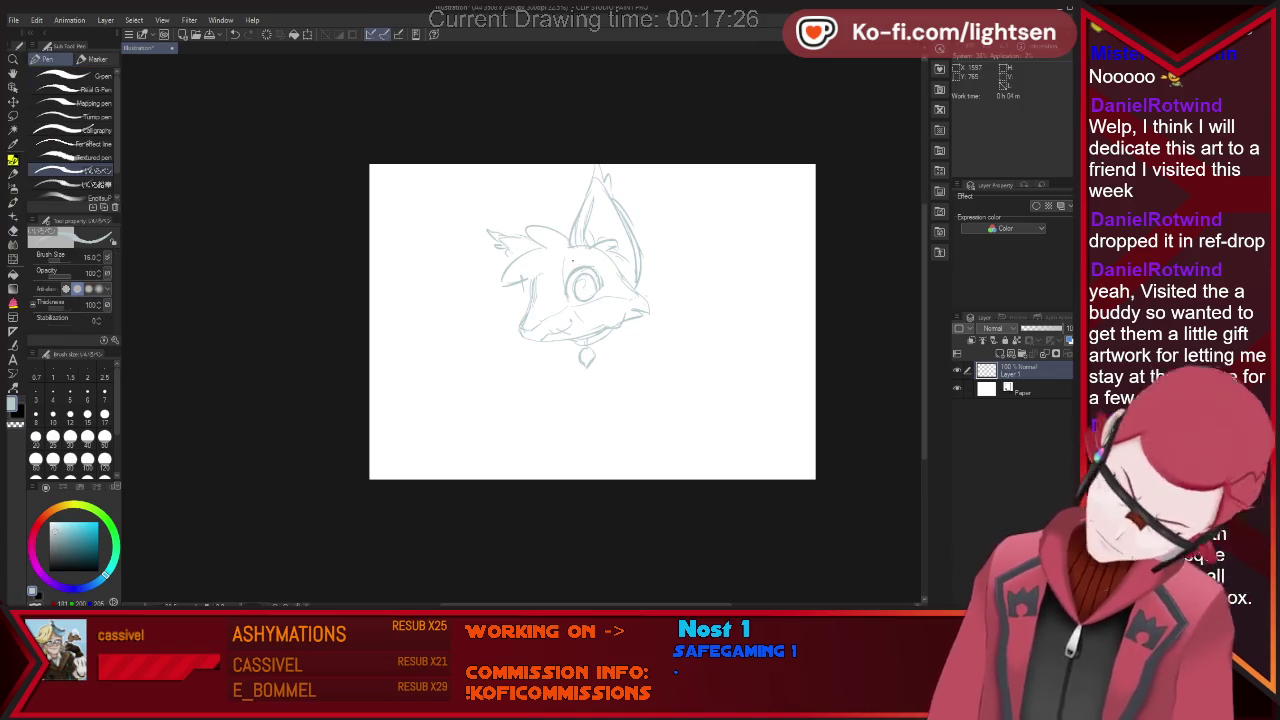
{"action": "key", "text": "e"}
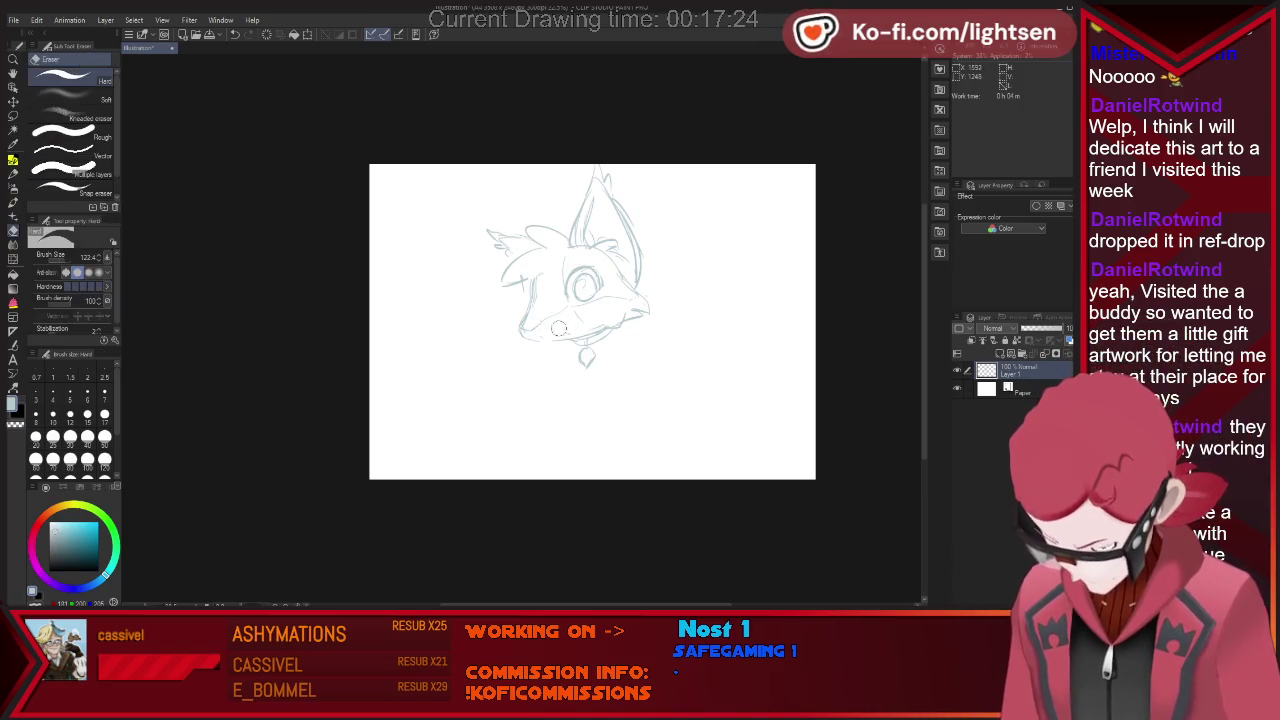
{"action": "key", "text": "p"}
{"action": "key", "text": "e"}
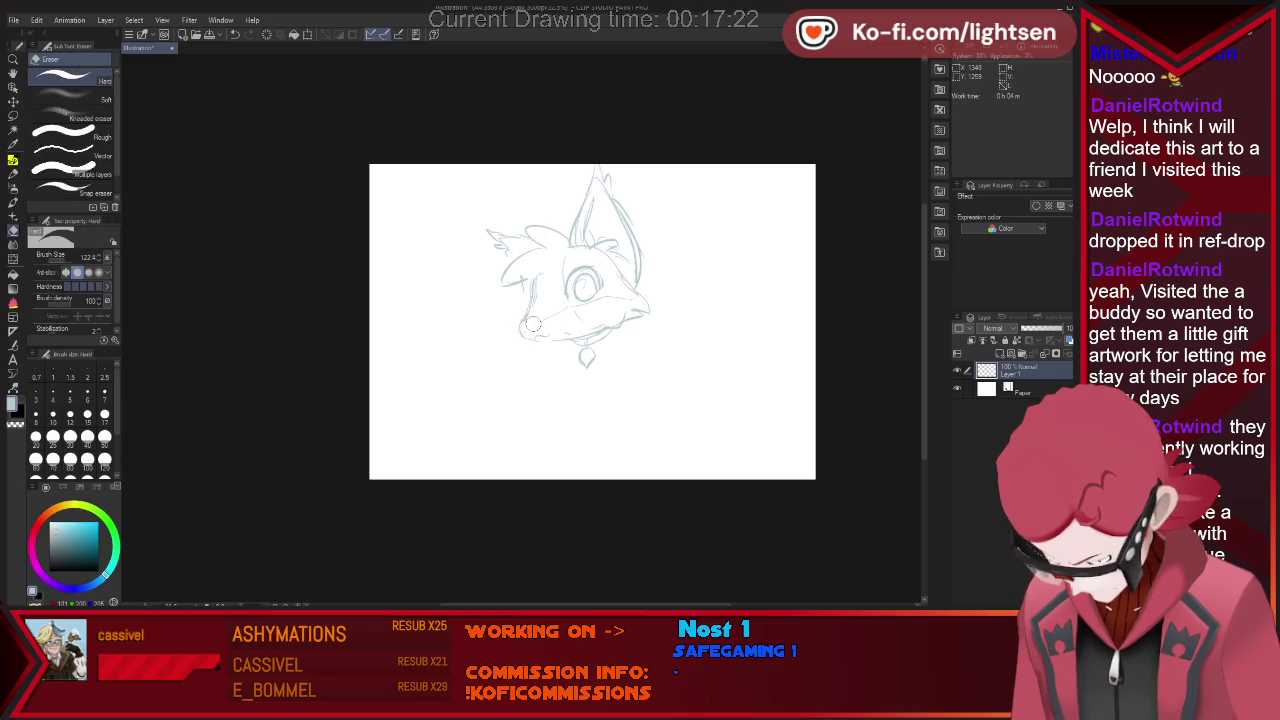
{"action": "key", "text": "p"}
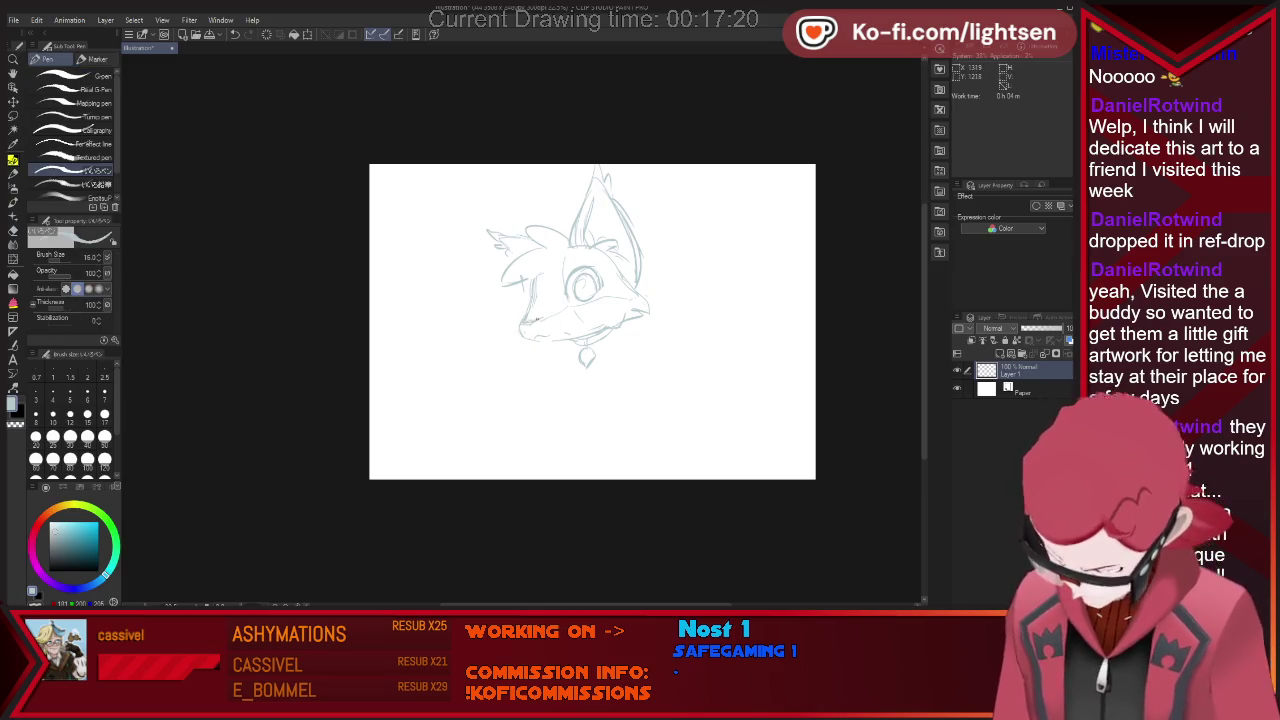
{"action": "left_click_drag", "start_coordinate": [535, 332], "coordinate": [563, 321]}
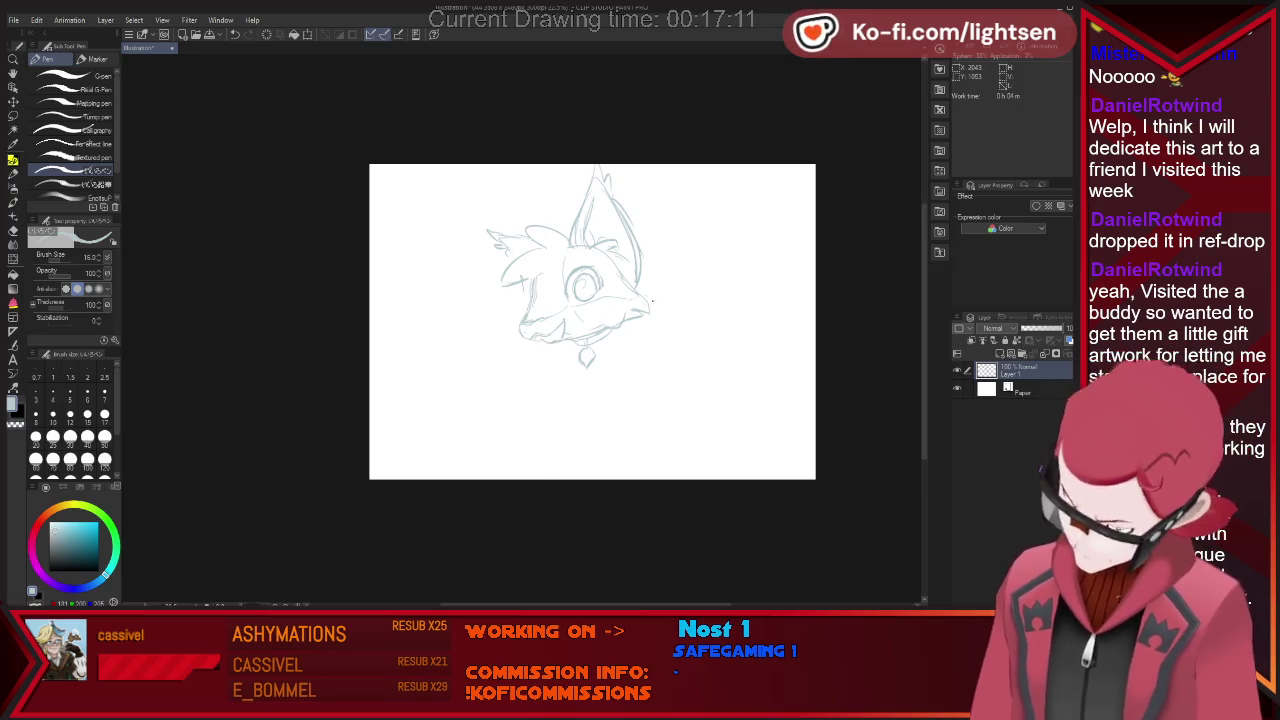
{"action": "mouse_move", "coordinate": [578, 290]}
{"action": "left_mouse_down"}
{"action": "mouse_move", "coordinate": [584, 303]}
{"action": "mouse_move", "coordinate": [599, 293]}
{"action": "left_mouse_up"}
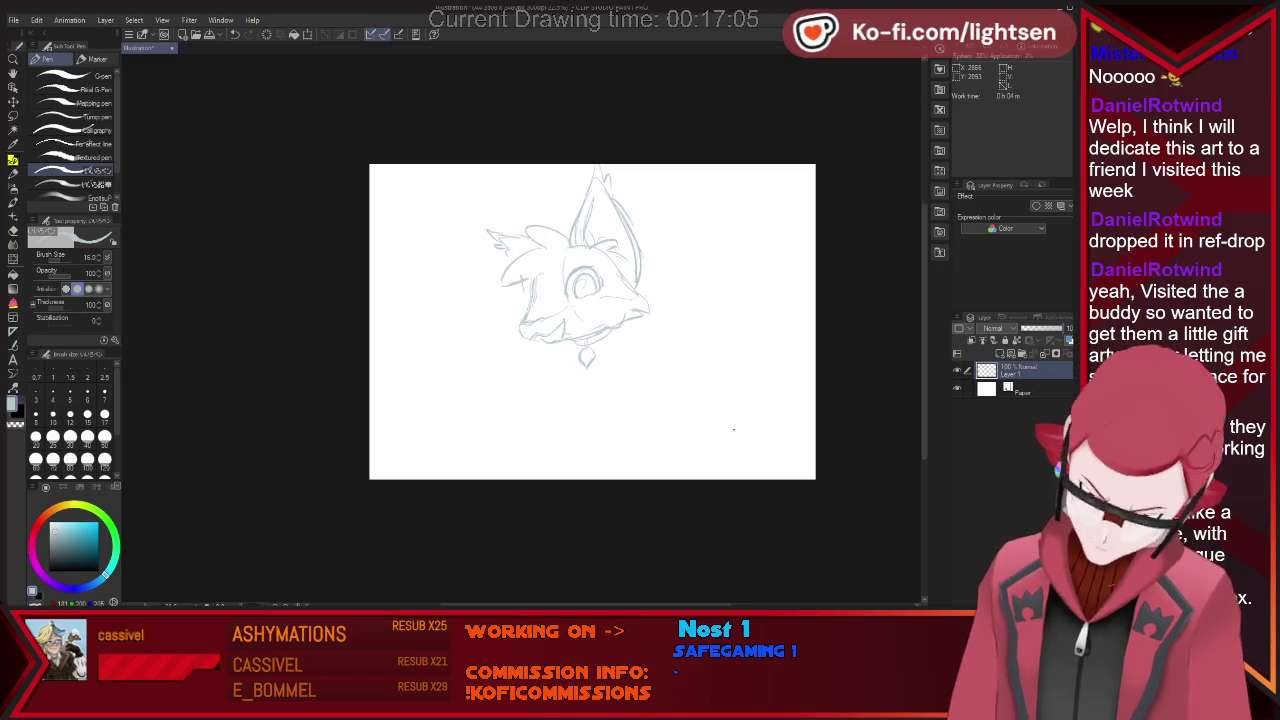
Erase the pupil mark from the eye and sketch the round body outline below the paws.
{"action": "key", "text": "e"}
{"action": "key", "text": "p"}
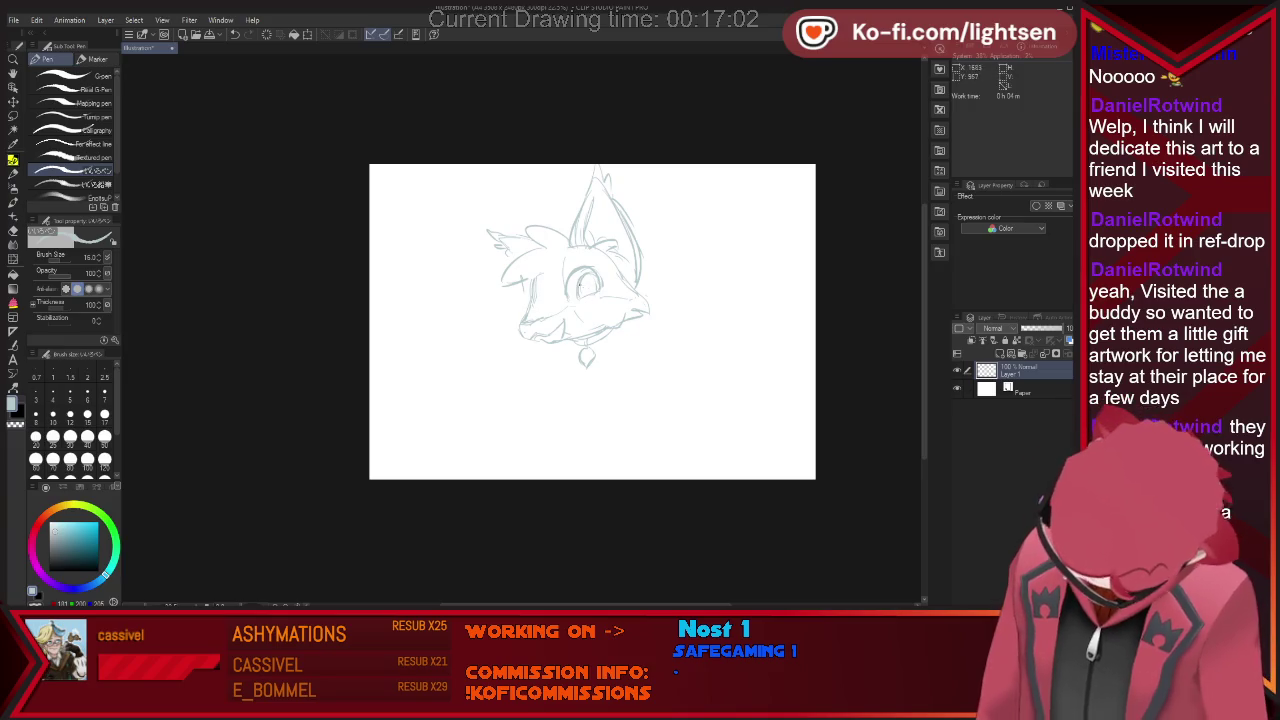
{"action": "key", "text": "e"}
{"action": "left_click_drag", "start_coordinate": [579, 288], "coordinate": [590, 300]}
{"action": "key", "text": "p"}
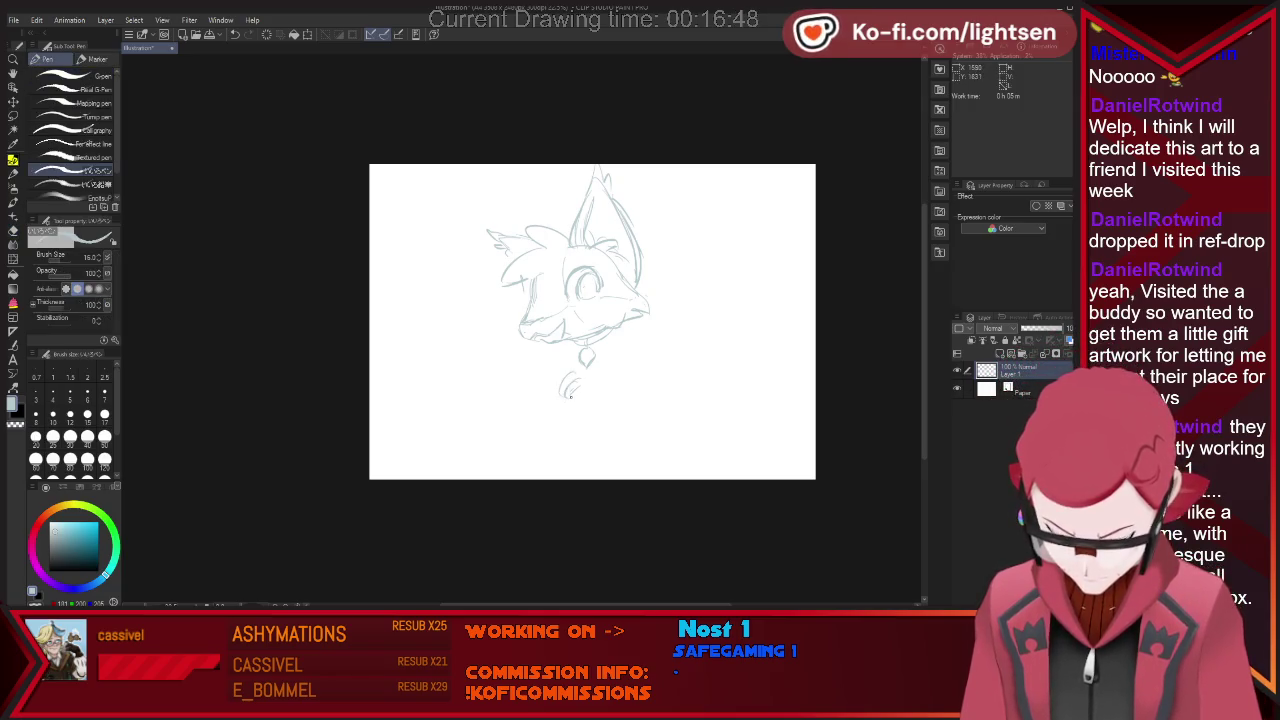
{"action": "key", "text": "e"}
{"action": "key", "text": "p"}
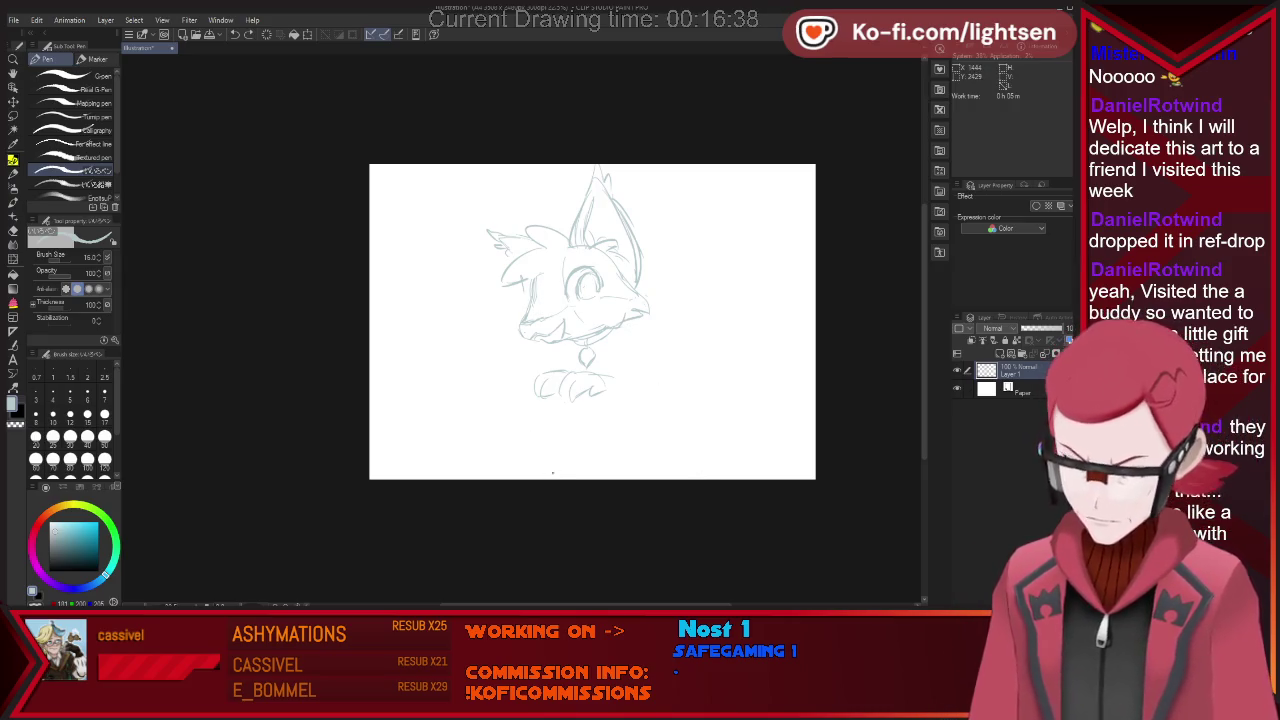
{"action": "left_click_drag", "start_coordinate": [617, 395], "coordinate": [637, 455]}
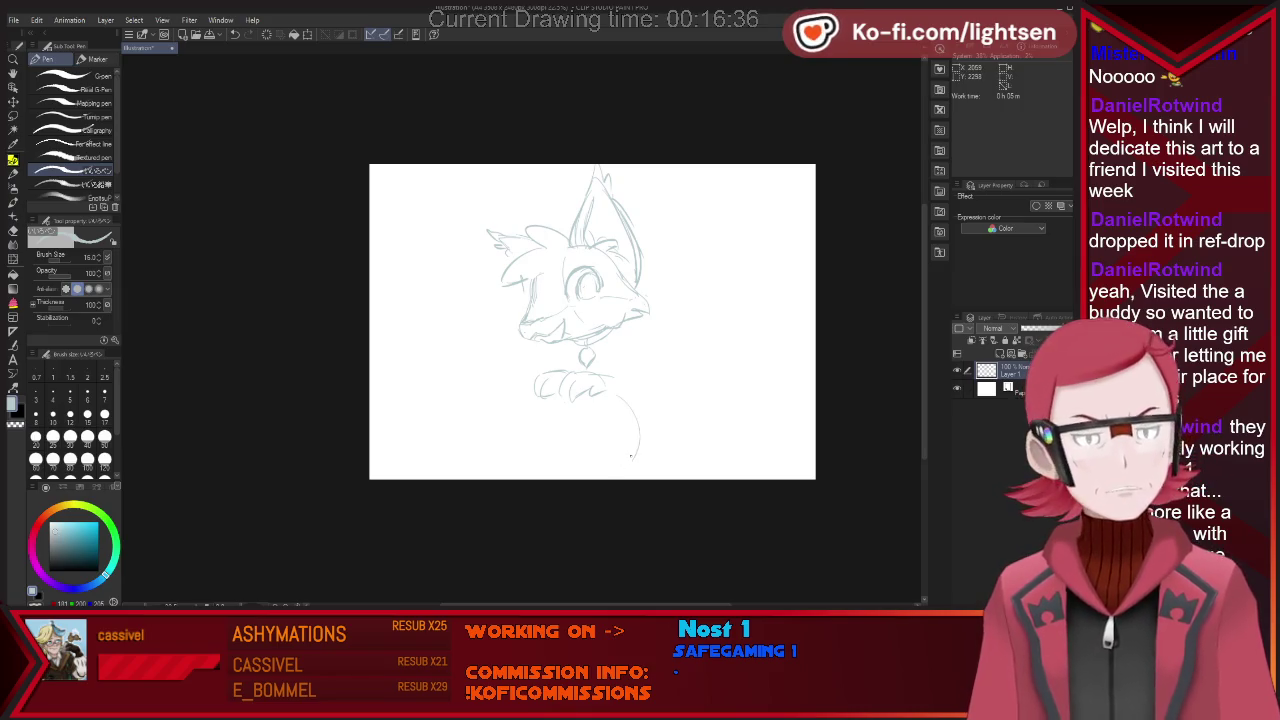
{"action": "left_click_drag", "start_coordinate": [608, 391], "coordinate": [659, 446]}
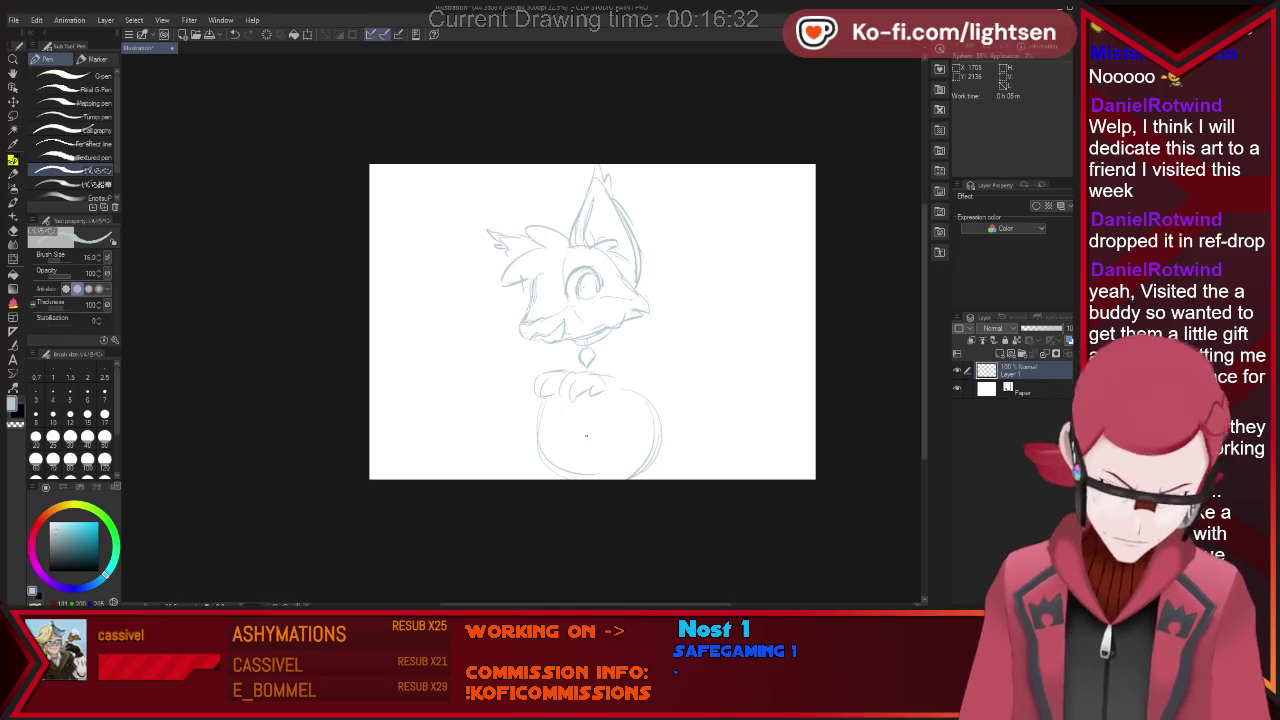
Extend the canvas upward and downward into a taller portrait page.
{"action": "key", "text": "ctrl+t"}
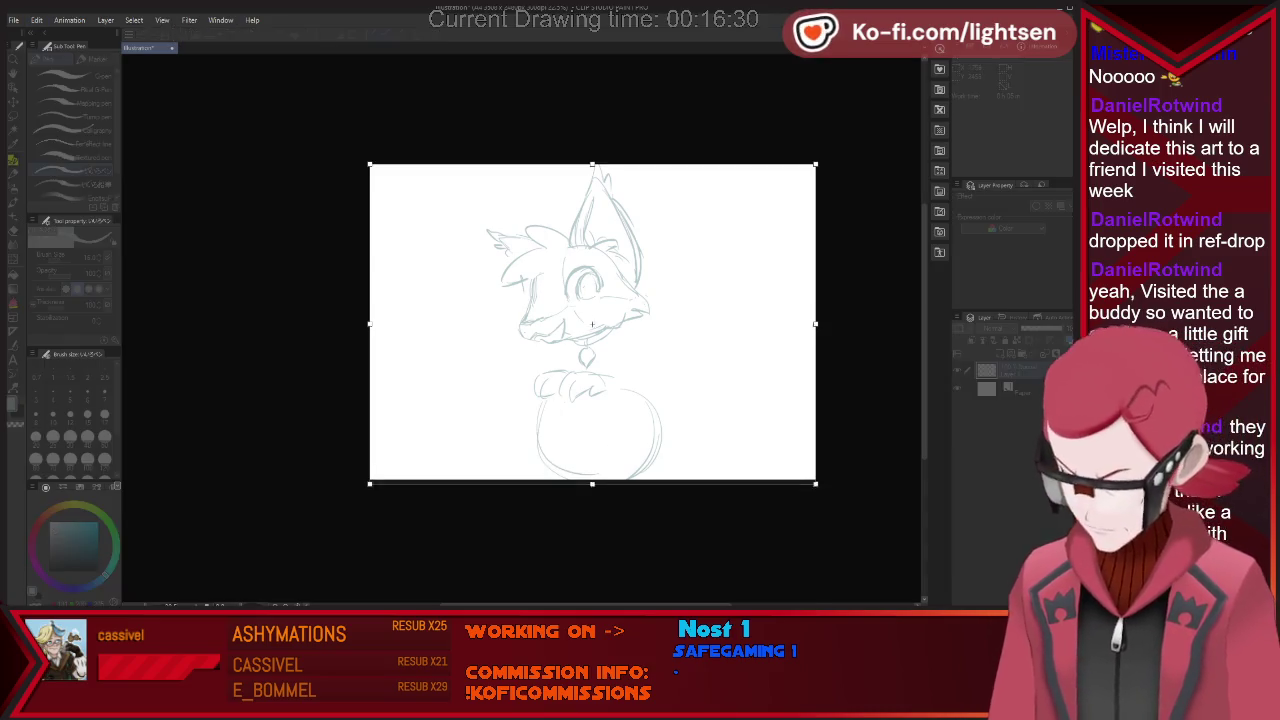
{"action": "scroll", "coordinate": [816, 356], "scroll_direction": "down", "scroll_amount": 2}
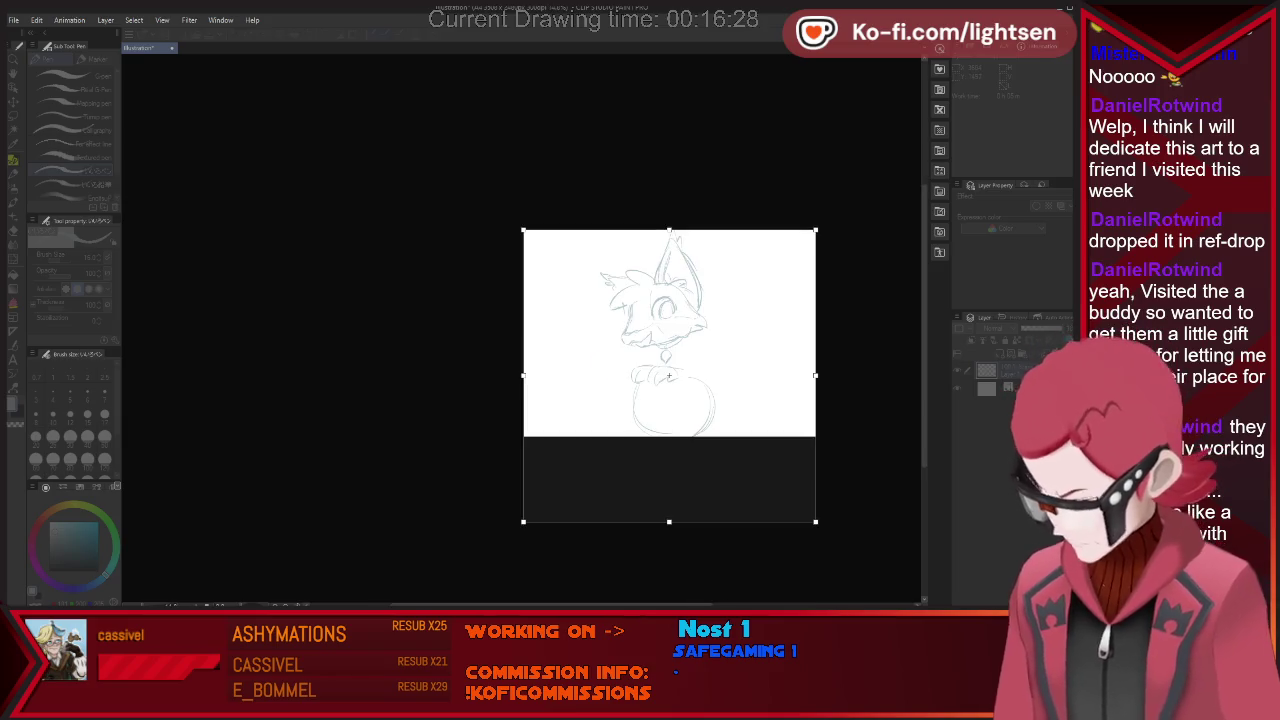
{"action": "left_click_drag", "start_coordinate": [669, 230], "coordinate": [669, 188]}
{"action": "left_click_drag", "start_coordinate": [669, 521], "coordinate": [669, 568]}
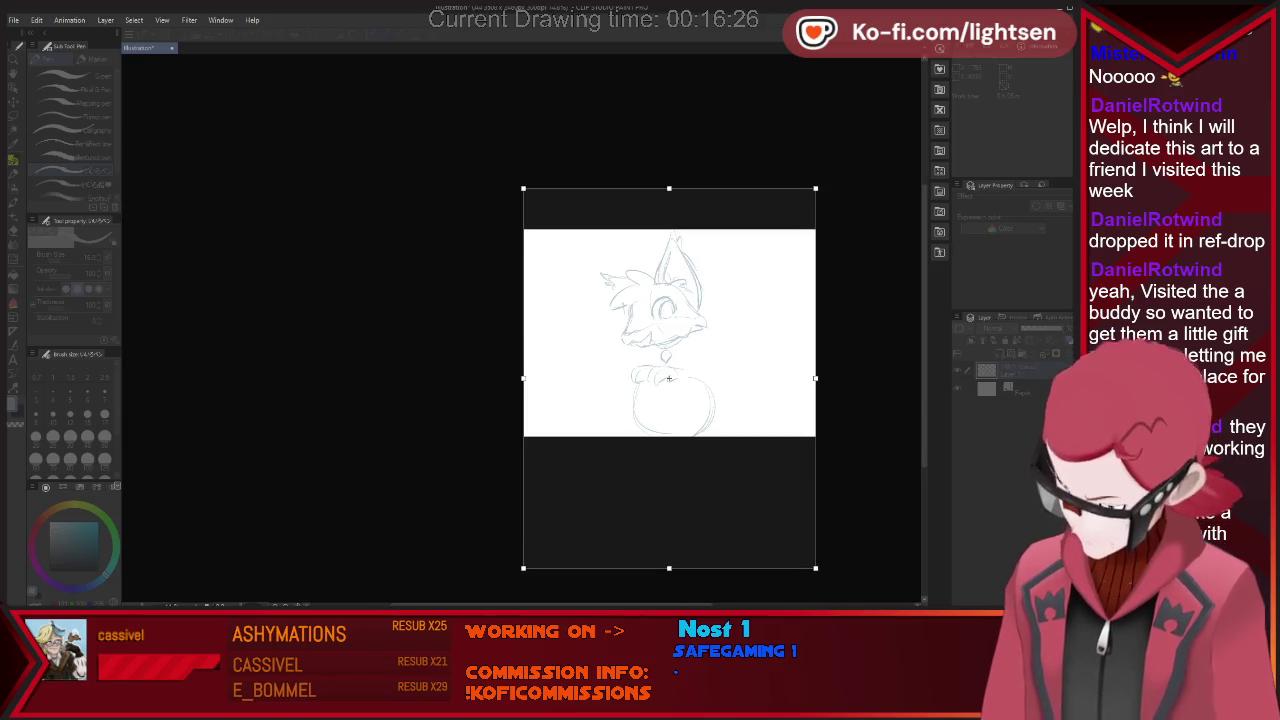
{"action": "key", "text": "Return"}
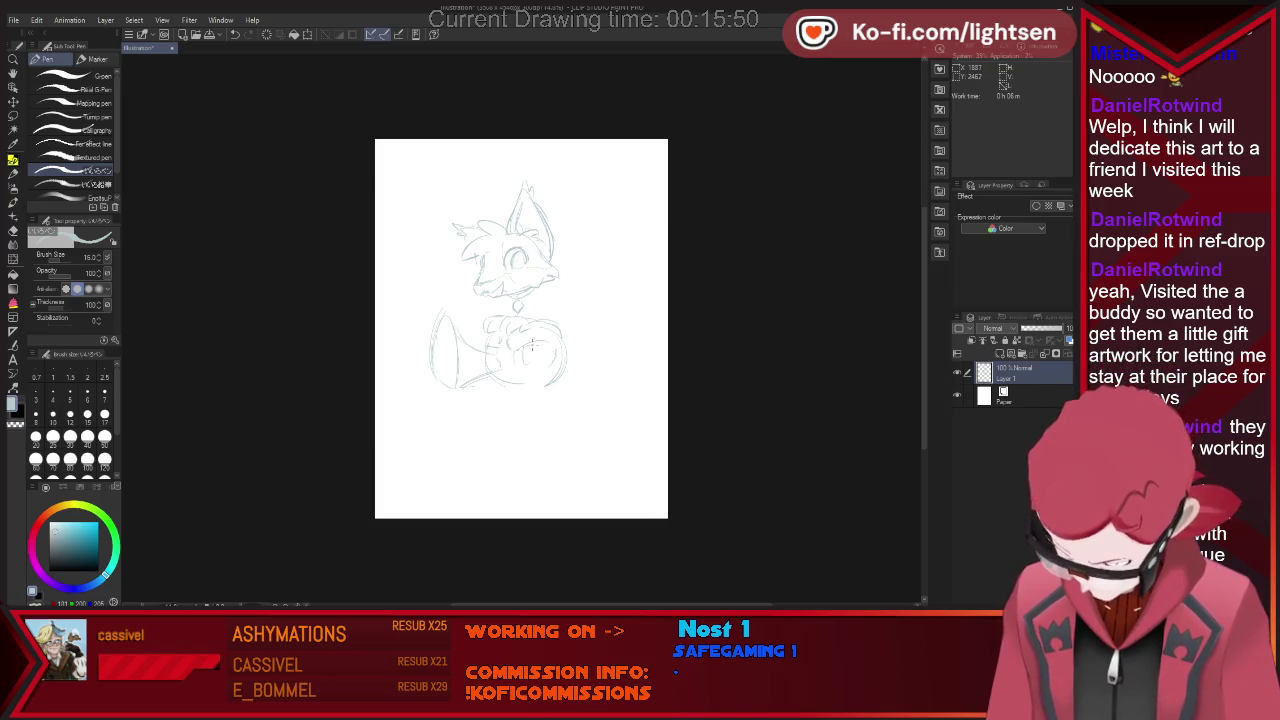
Sketch swirl strokes along the lower body and at the bottom of the sketch.
{"action": "key", "text": "e"}
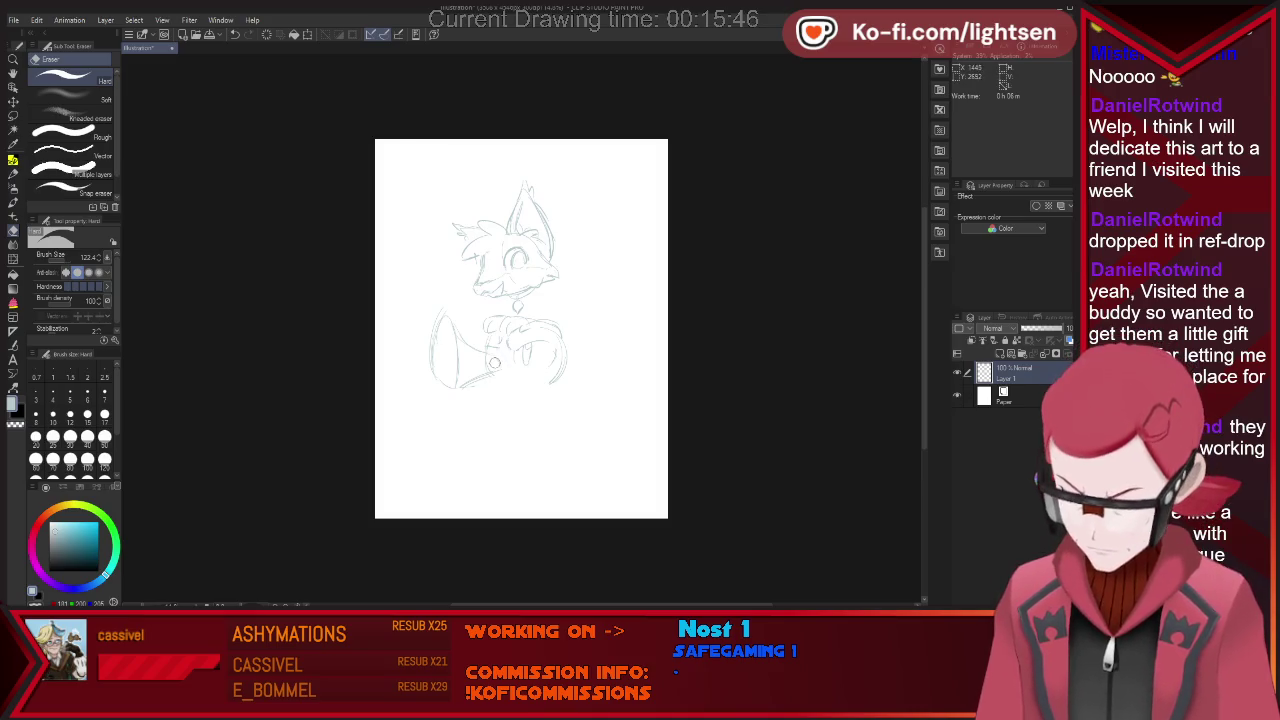
{"action": "key", "text": "p"}
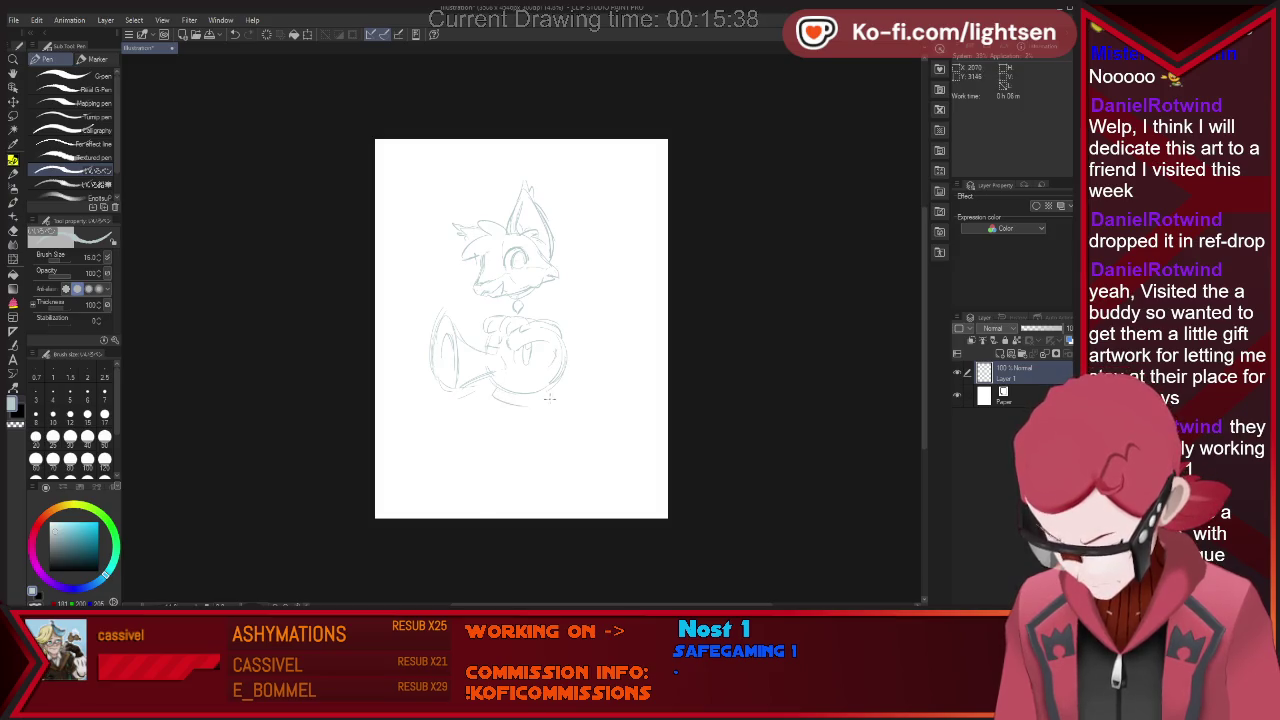
{"action": "mouse_move", "coordinate": [549, 398]}
{"action": "left_mouse_down"}
{"action": "mouse_move", "coordinate": [557, 374]}
{"action": "mouse_move", "coordinate": [508, 409]}
{"action": "left_mouse_up"}
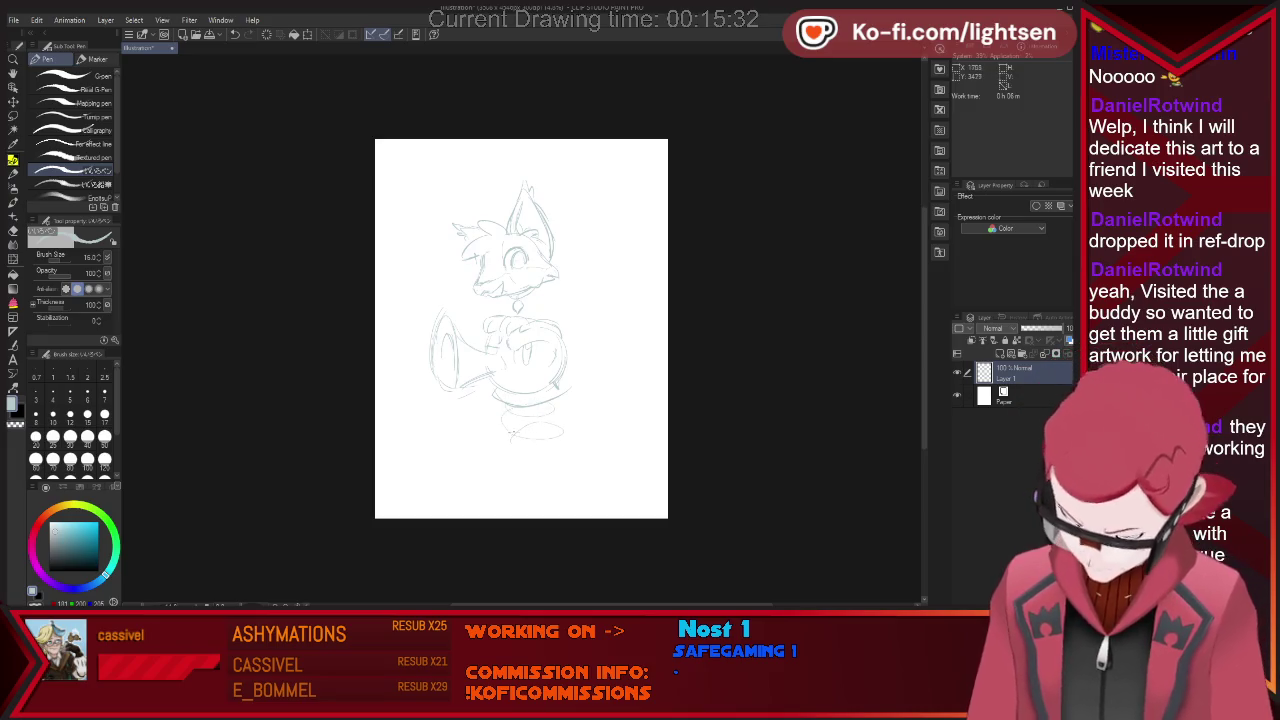
{"action": "left_click_drag", "start_coordinate": [533, 446], "coordinate": [529, 455]}
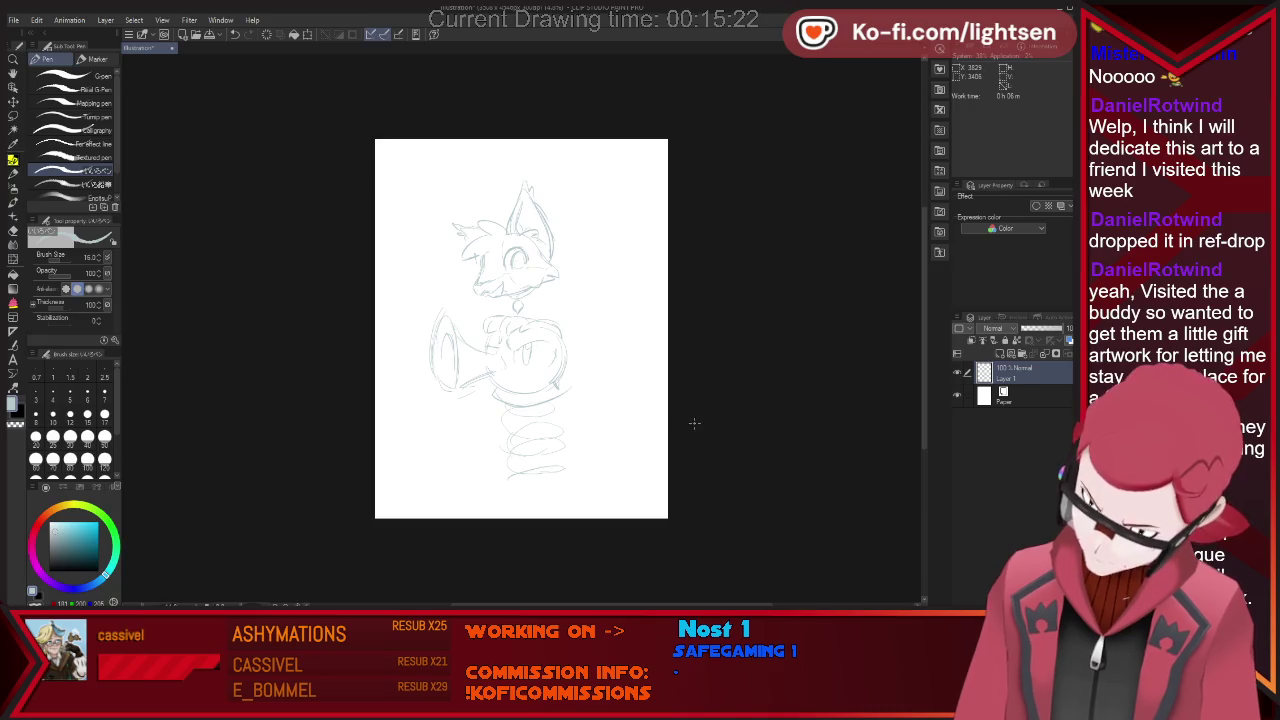
{"action": "key", "text": "e"}
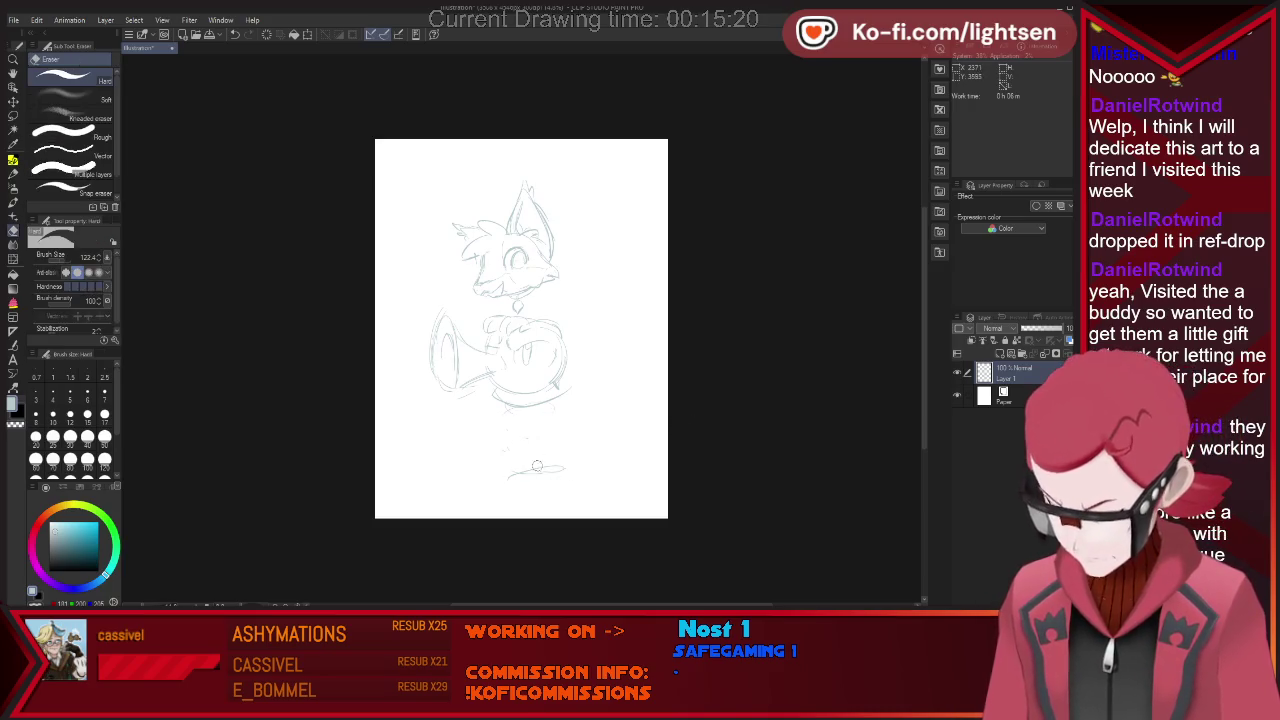
{"action": "key", "text": "p"}
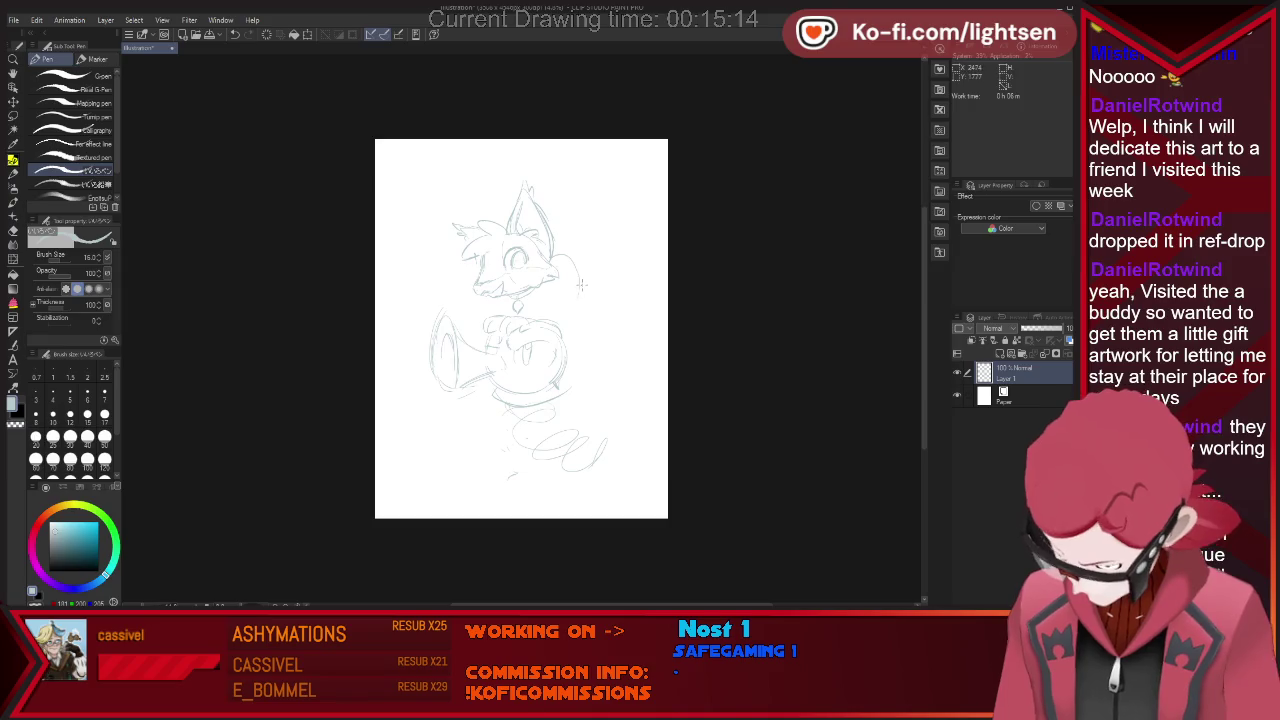
Lasso the head, nudge it slightly up and left, and deselect.
{"action": "key", "text": "m"}
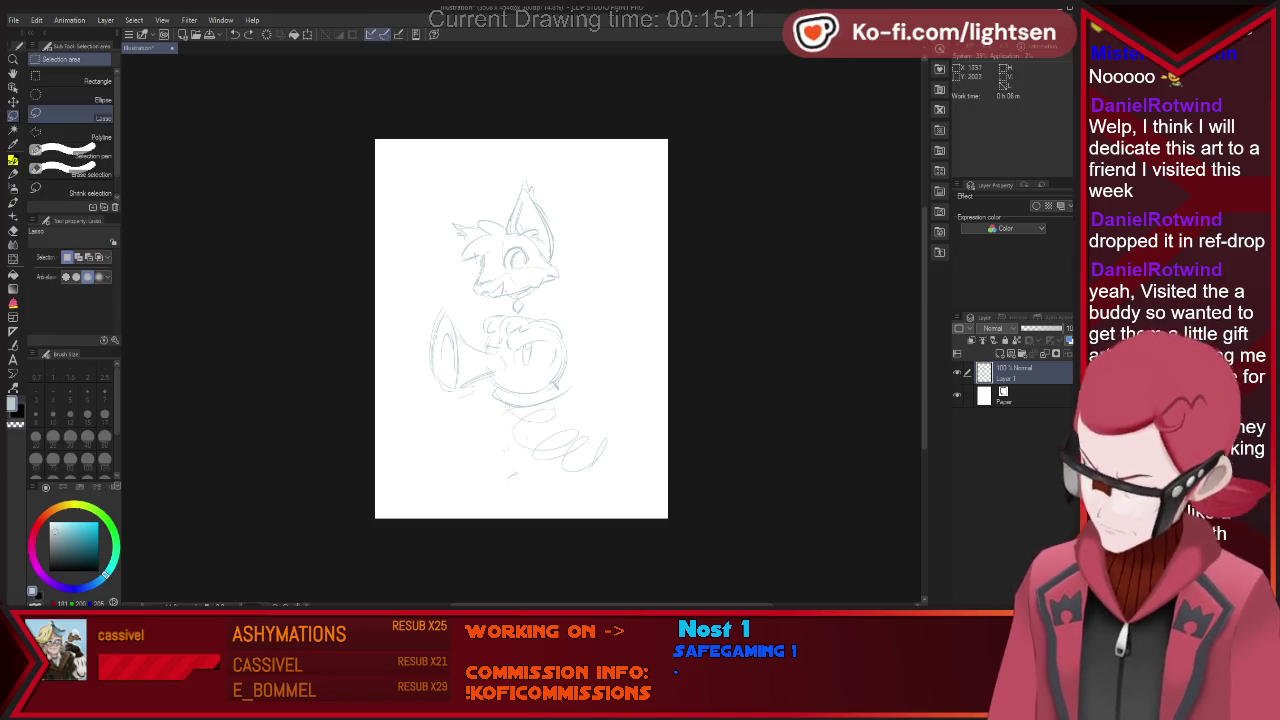
{"action": "left_click_drag", "start_coordinate": [520, 305], "coordinate": [425, 214]}
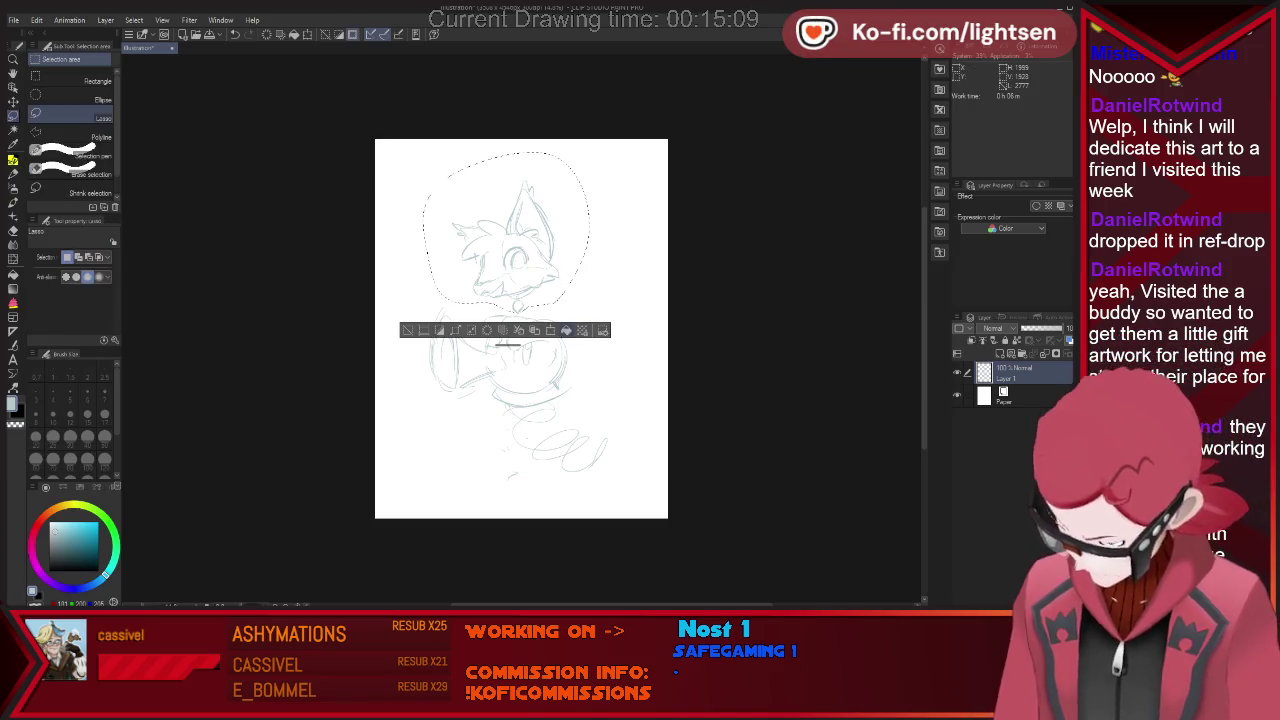
{"action": "left_click", "coordinate": [550, 330]}
{"action": "left_click_drag", "start_coordinate": [505, 230], "coordinate": [494, 212]}
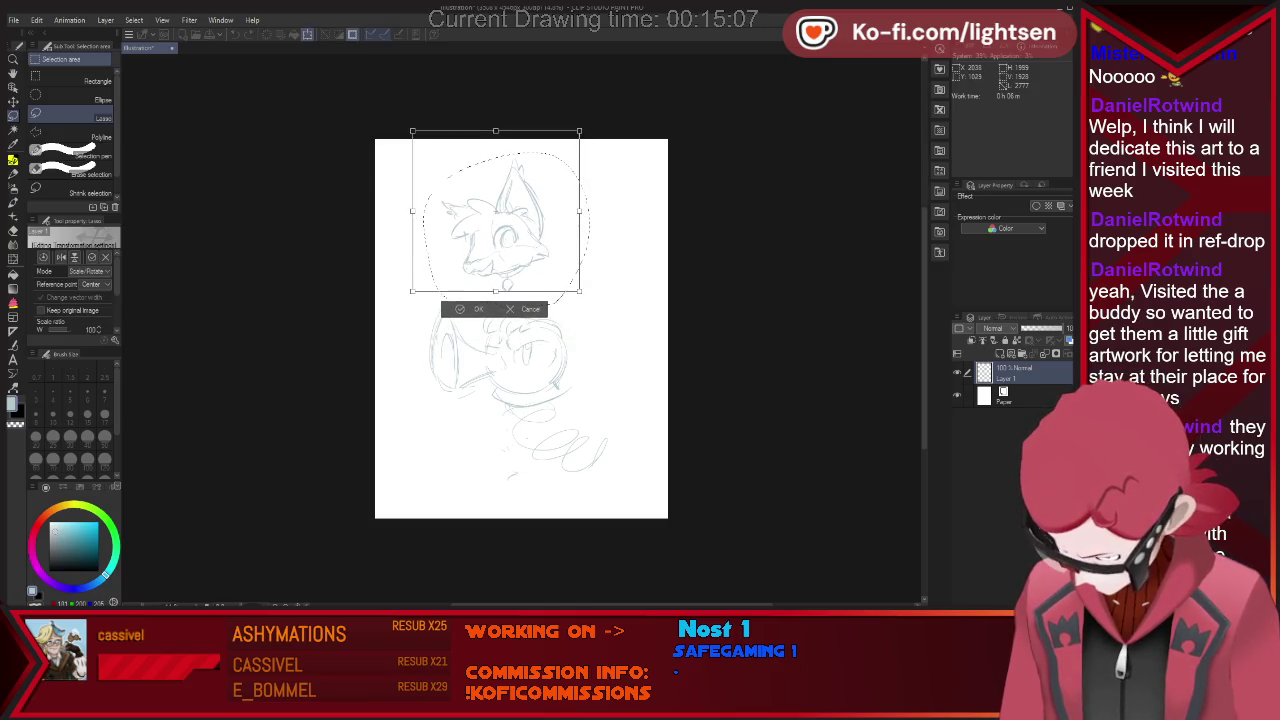
{"action": "key", "text": "Return"}
{"action": "key", "text": "ctrl+d"}
{"action": "key", "text": "p"}
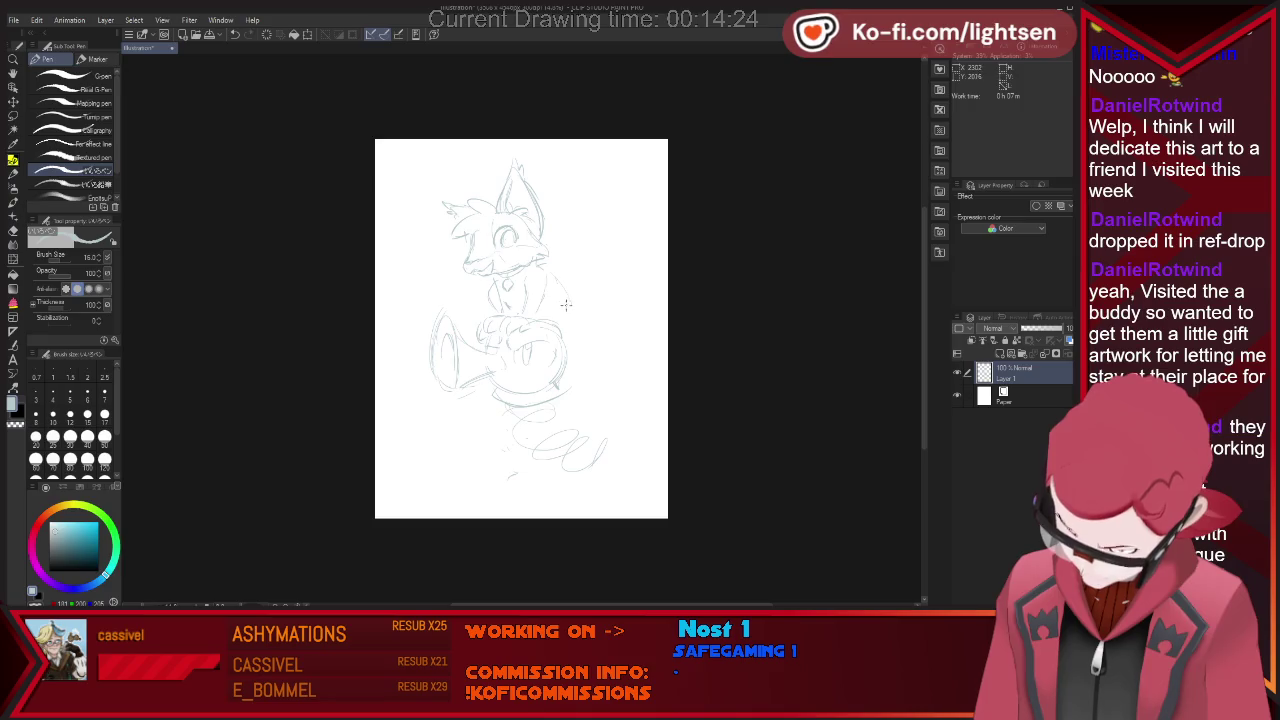
Add a short arm line and a line along the figure's right side.
{"action": "key", "text": "m"}
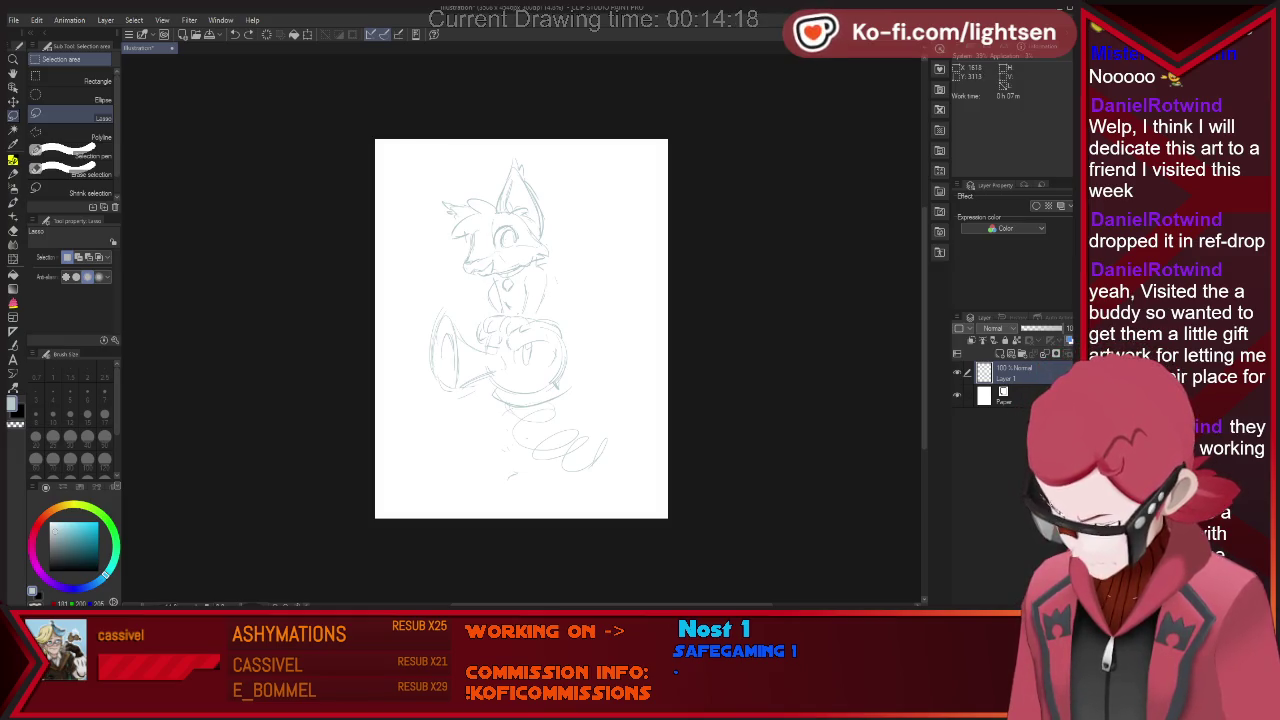
{"action": "key", "text": "p"}
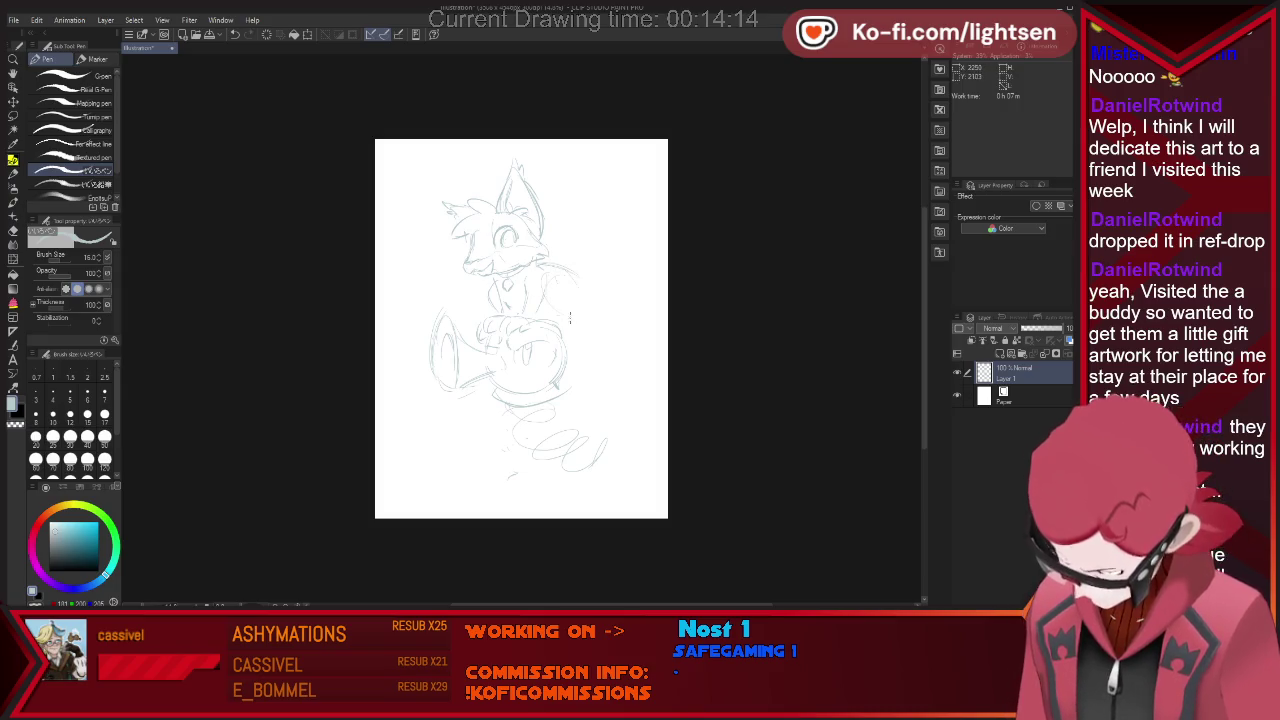
{"action": "left_click_drag", "start_coordinate": [536, 330], "coordinate": [561, 325]}
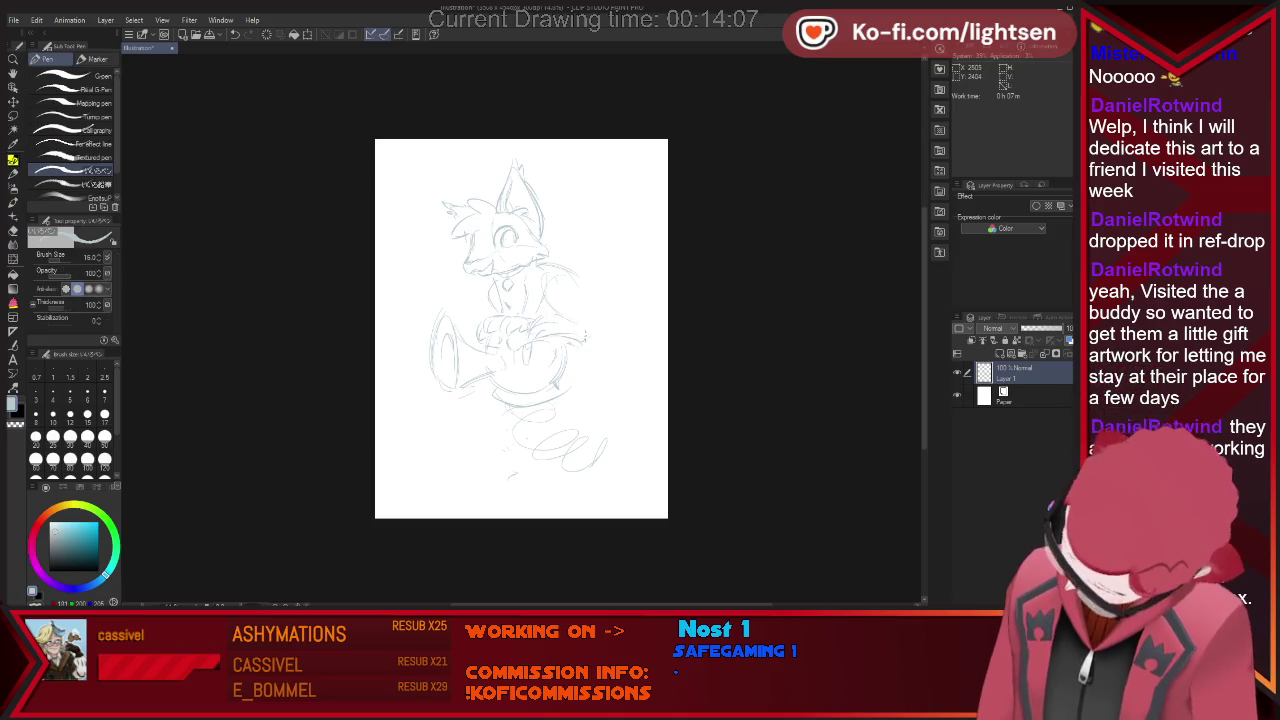
{"action": "mouse_move", "coordinate": [586, 335]}
{"action": "left_mouse_down"}
{"action": "mouse_move", "coordinate": [576, 285]}
{"action": "mouse_move", "coordinate": [584, 303]}
{"action": "left_mouse_up"}
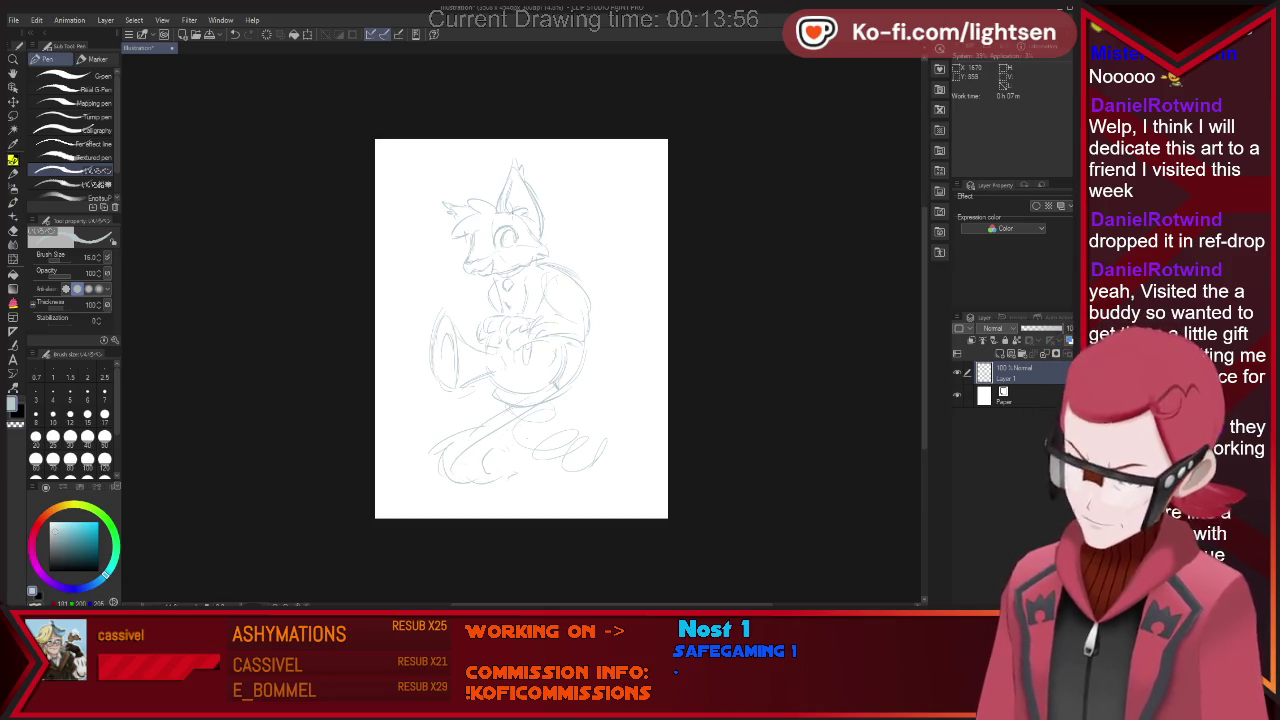
Clean up the sketch strokes and fade the sketch layer to 30% opacity.
{"action": "key", "text": "e"}
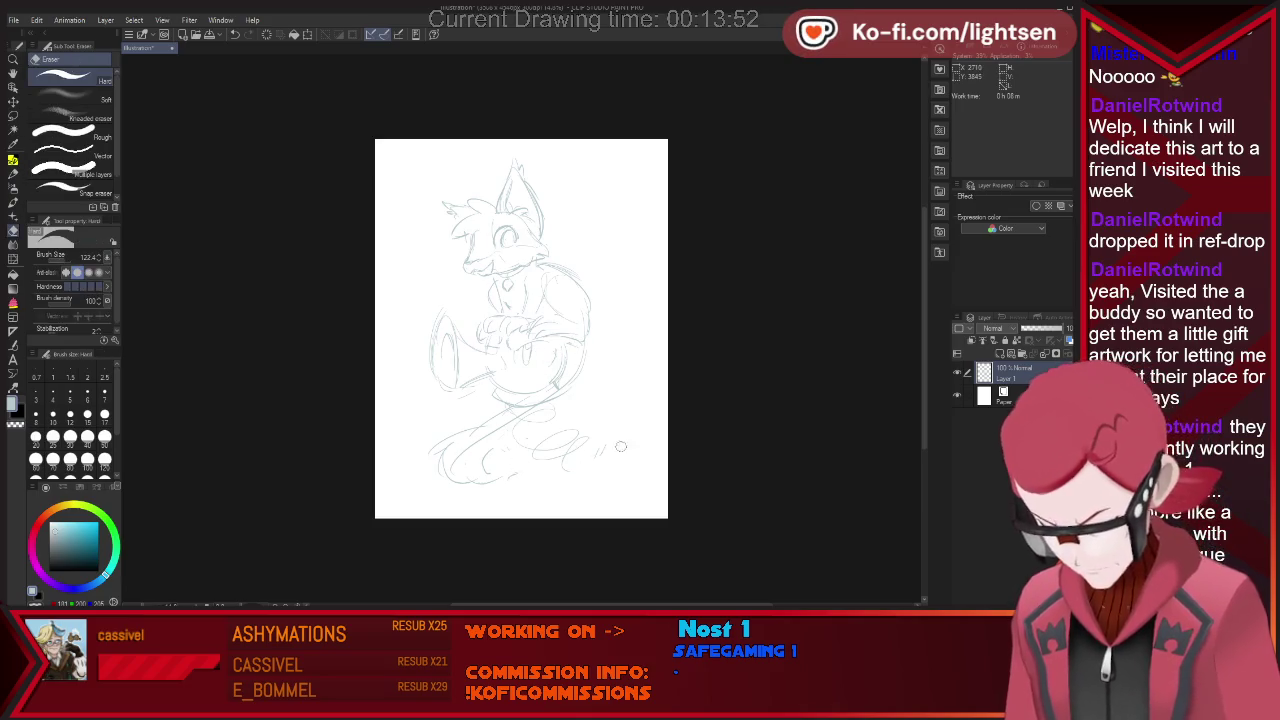
{"action": "key", "text": "p"}
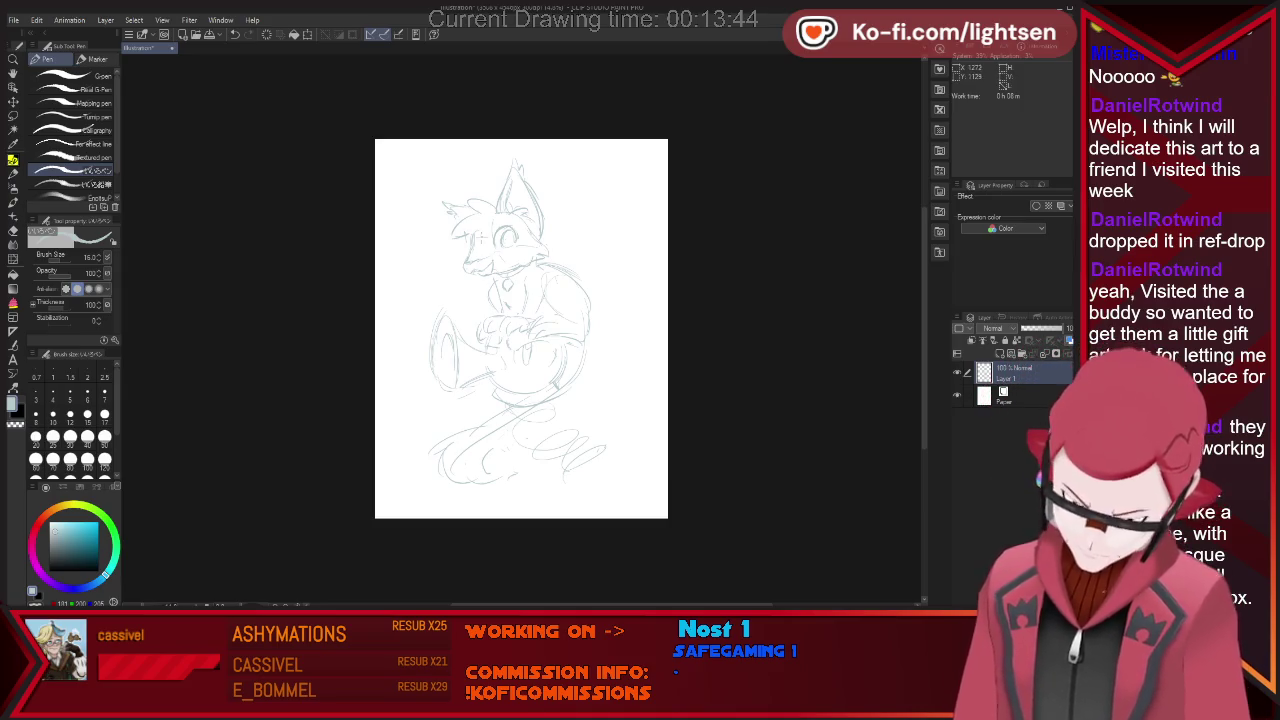
{"action": "key", "text": "e"}
{"action": "key", "text": "p"}
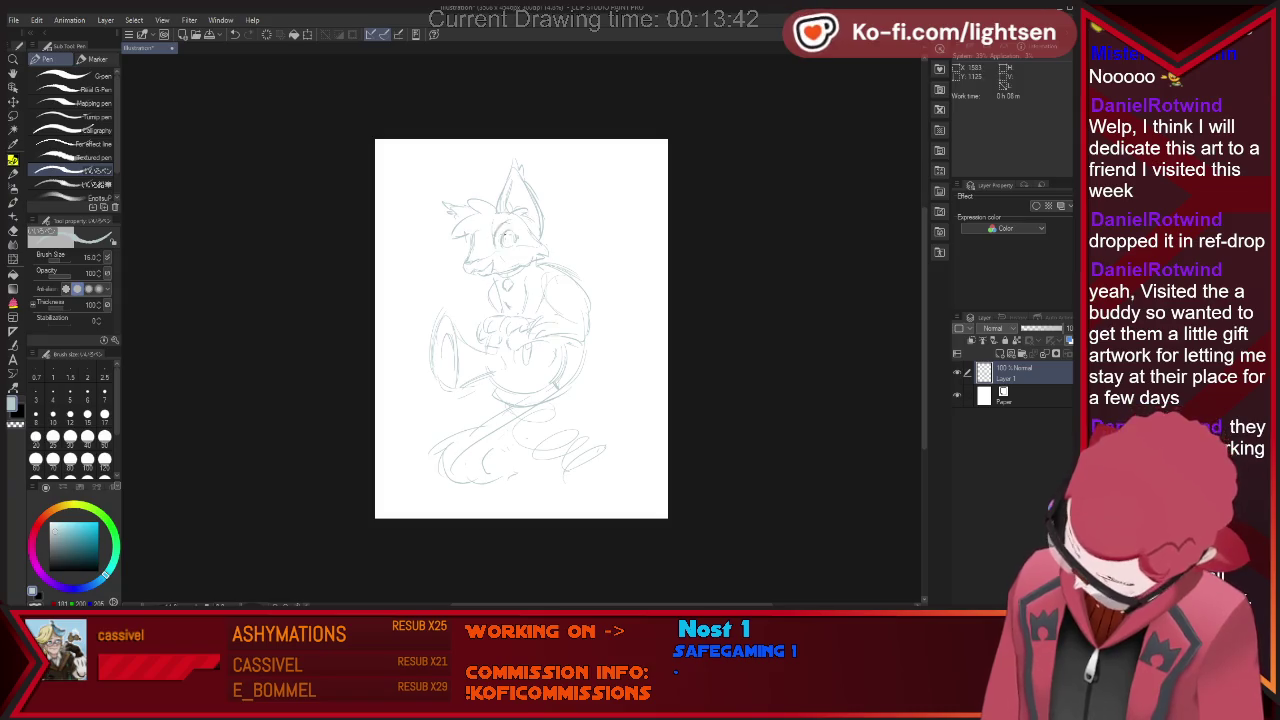
{"action": "key", "text": "e"}
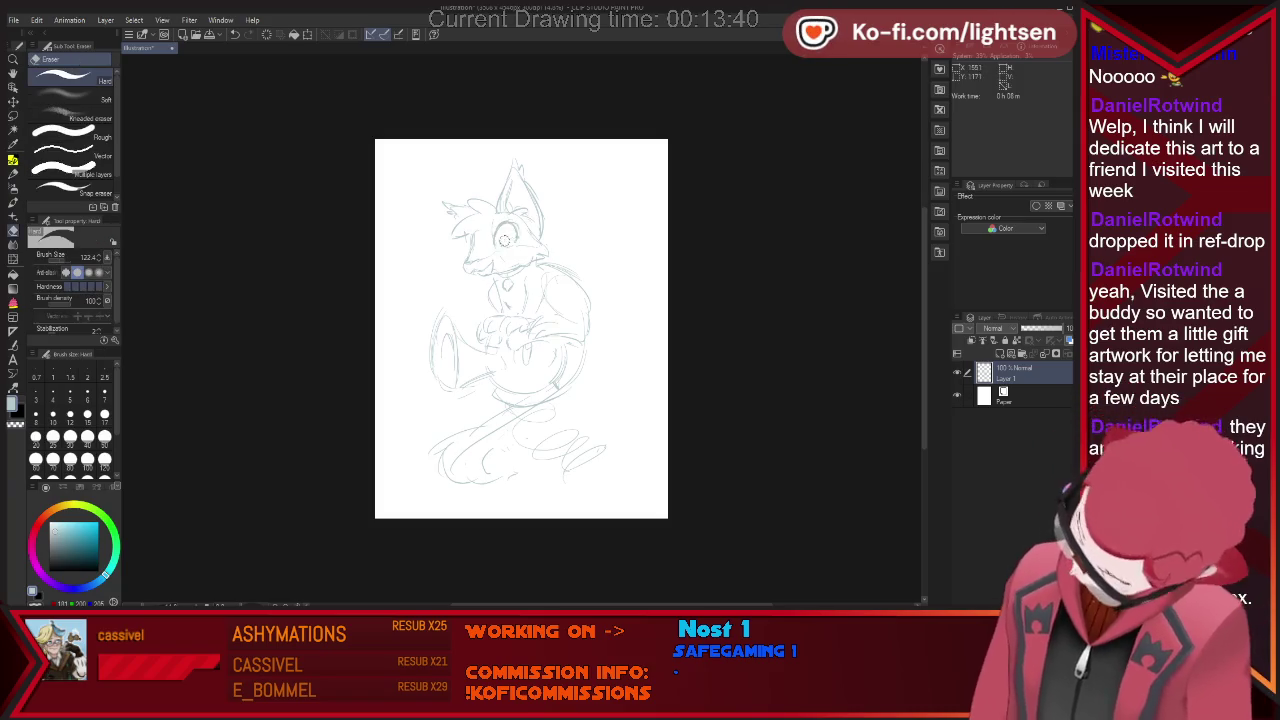
{"action": "key", "text": "p"}
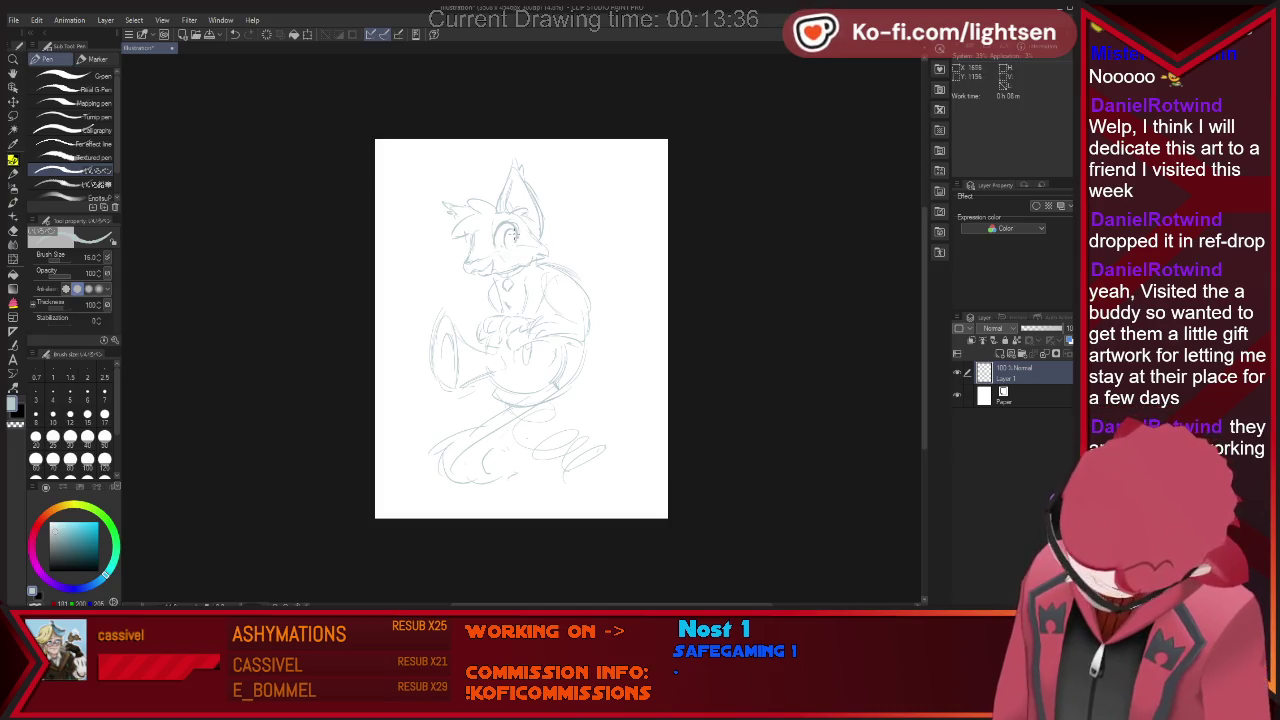
{"action": "key", "text": "e"}
{"action": "key", "text": "p"}
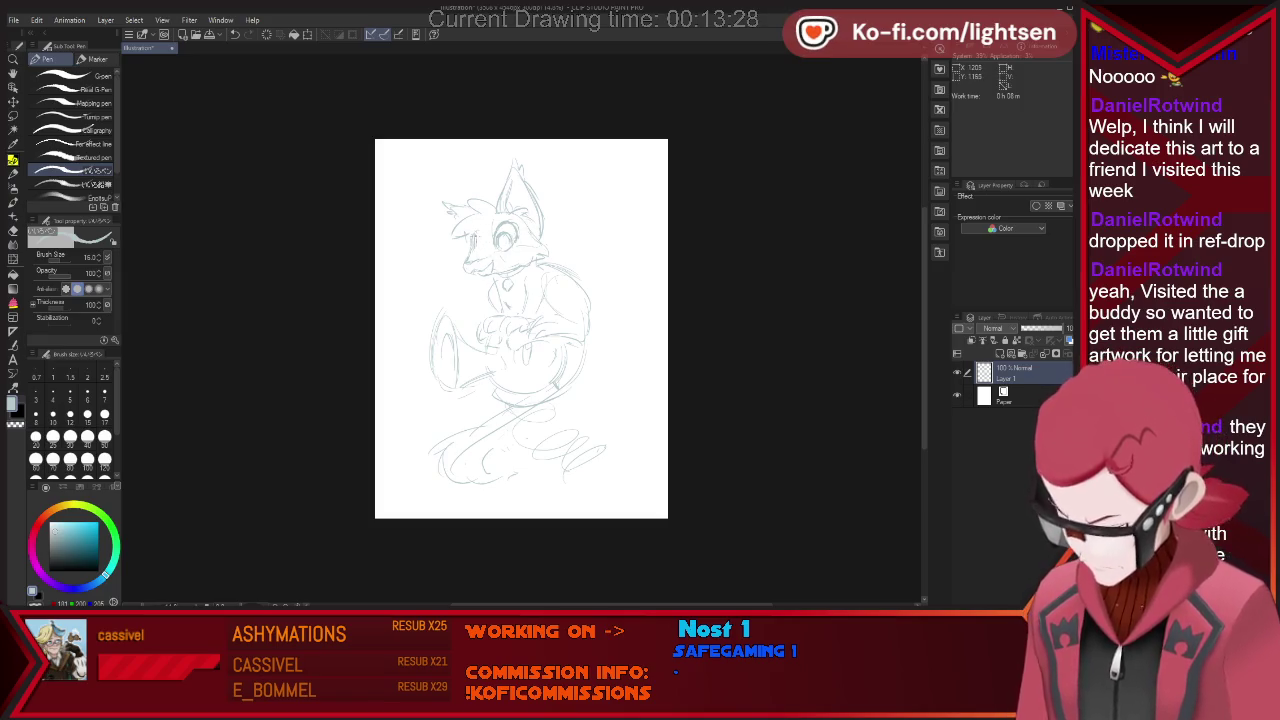
{"action": "key", "text": "e"}
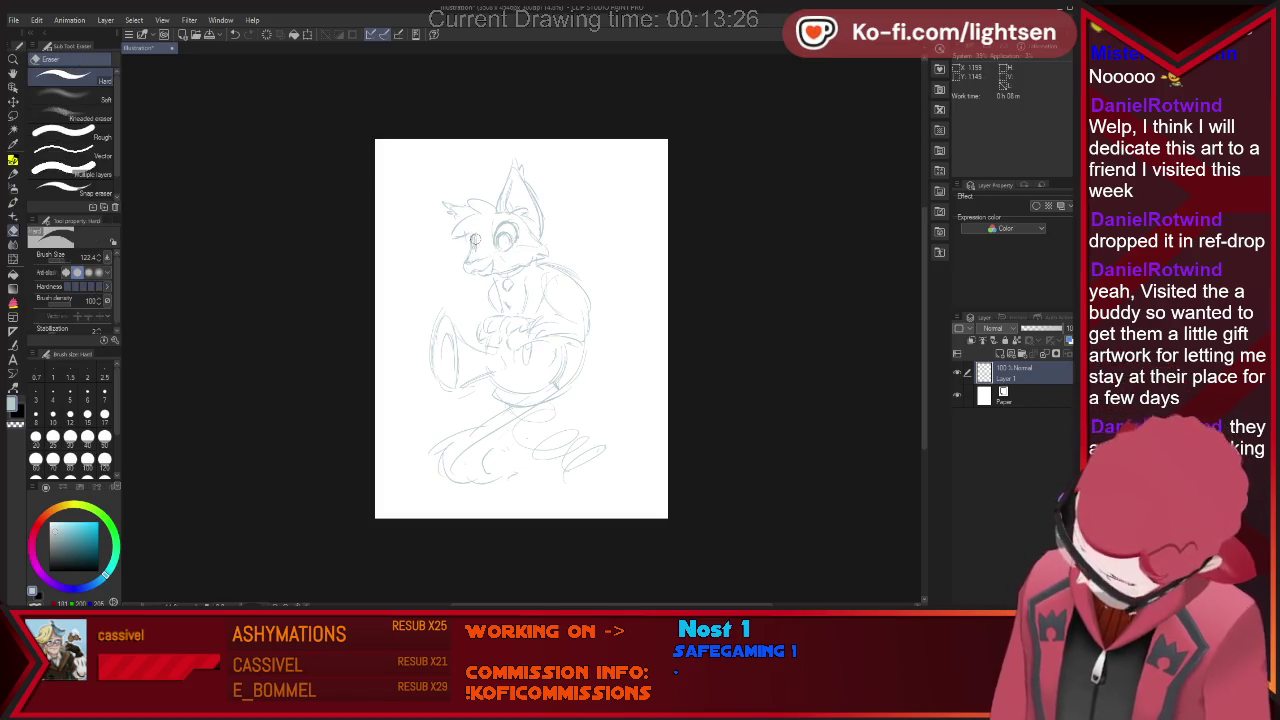
{"action": "key", "text": "p"}
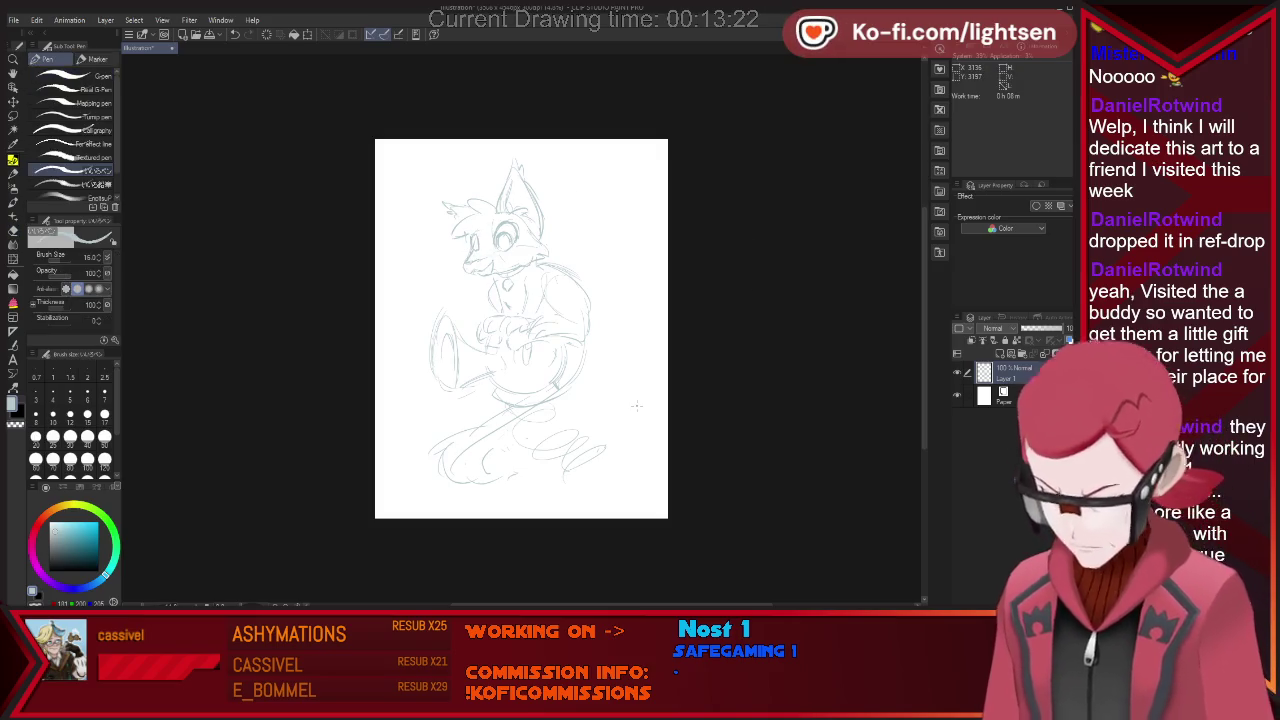
{"action": "left_click_drag", "start_coordinate": [1062, 328], "coordinate": [1035, 328]}
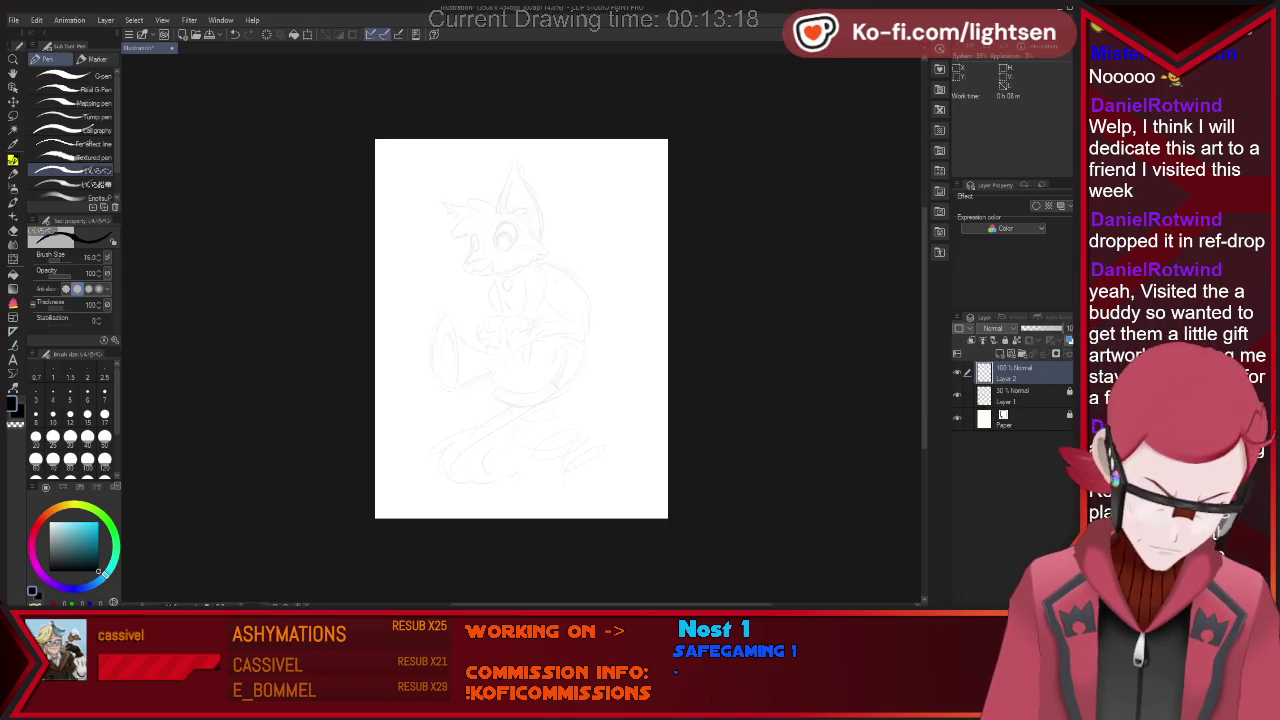
Ink the looping spring coil below the body, finishing with a hooked end.
{"action": "scroll", "coordinate": [449, 204], "scroll_direction": "up", "scroll_amount": 1}
{"action": "scroll", "coordinate": [588, 455], "scroll_direction": "down", "scroll_amount": 1}
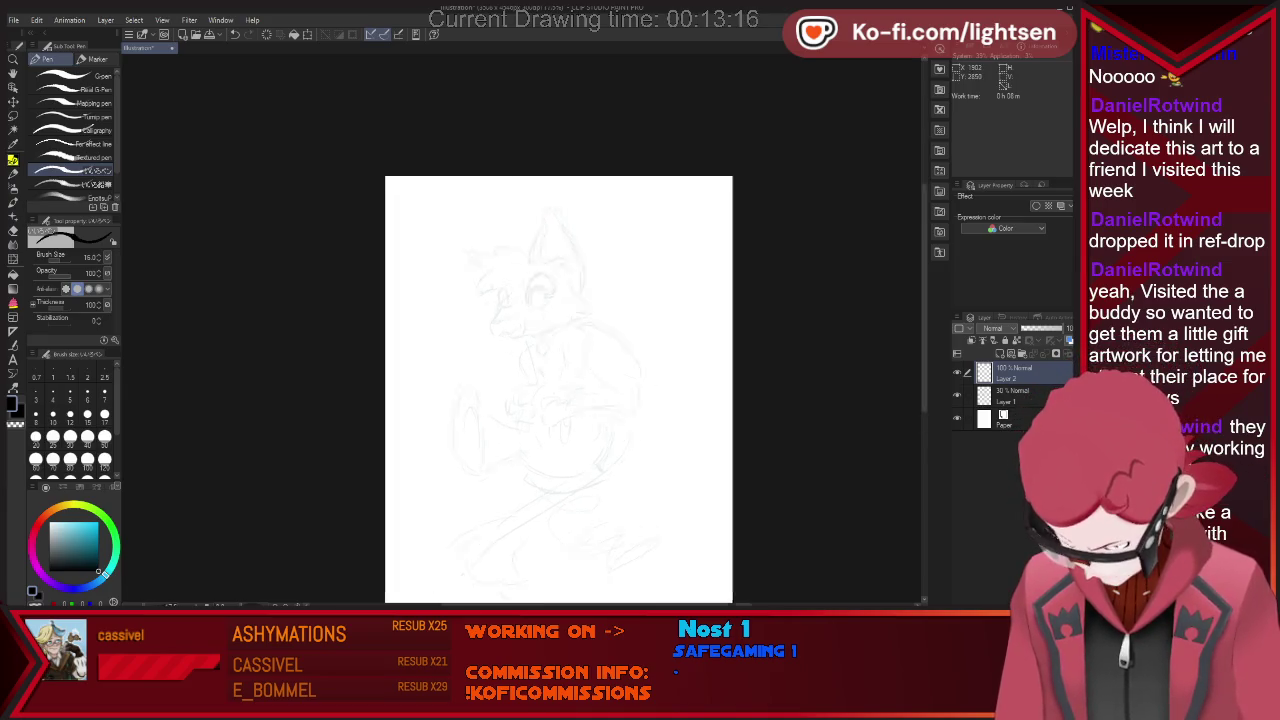
{"action": "scroll", "coordinate": [588, 455], "scroll_direction": "down", "scroll_amount": 1}
{"action": "scroll", "coordinate": [595, 455], "scroll_direction": "up", "scroll_amount": 3}
{"action": "scroll", "coordinate": [600, 500], "scroll_direction": "up", "scroll_amount": 1}
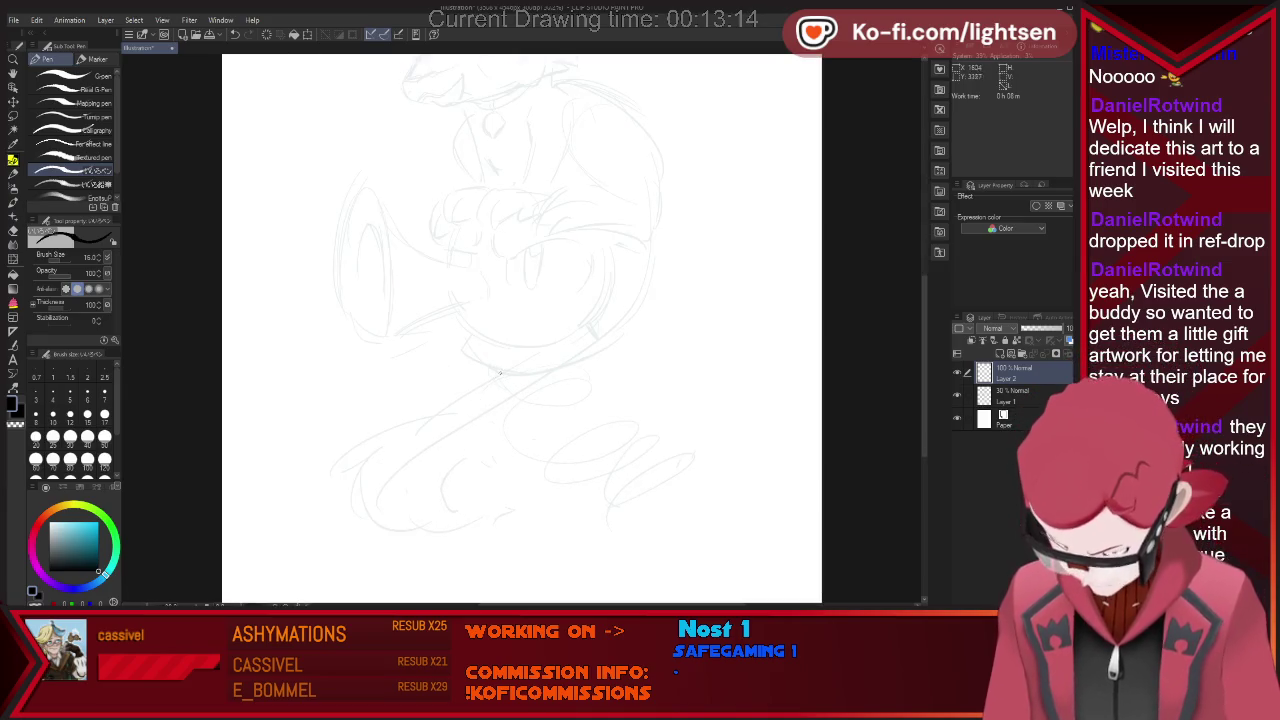
{"action": "mouse_move", "coordinate": [487, 370]}
{"action": "left_mouse_down"}
{"action": "mouse_move", "coordinate": [490, 388]}
{"action": "mouse_move", "coordinate": [575, 368]}
{"action": "left_mouse_up"}
{"action": "key", "text": "ctrl+z"}
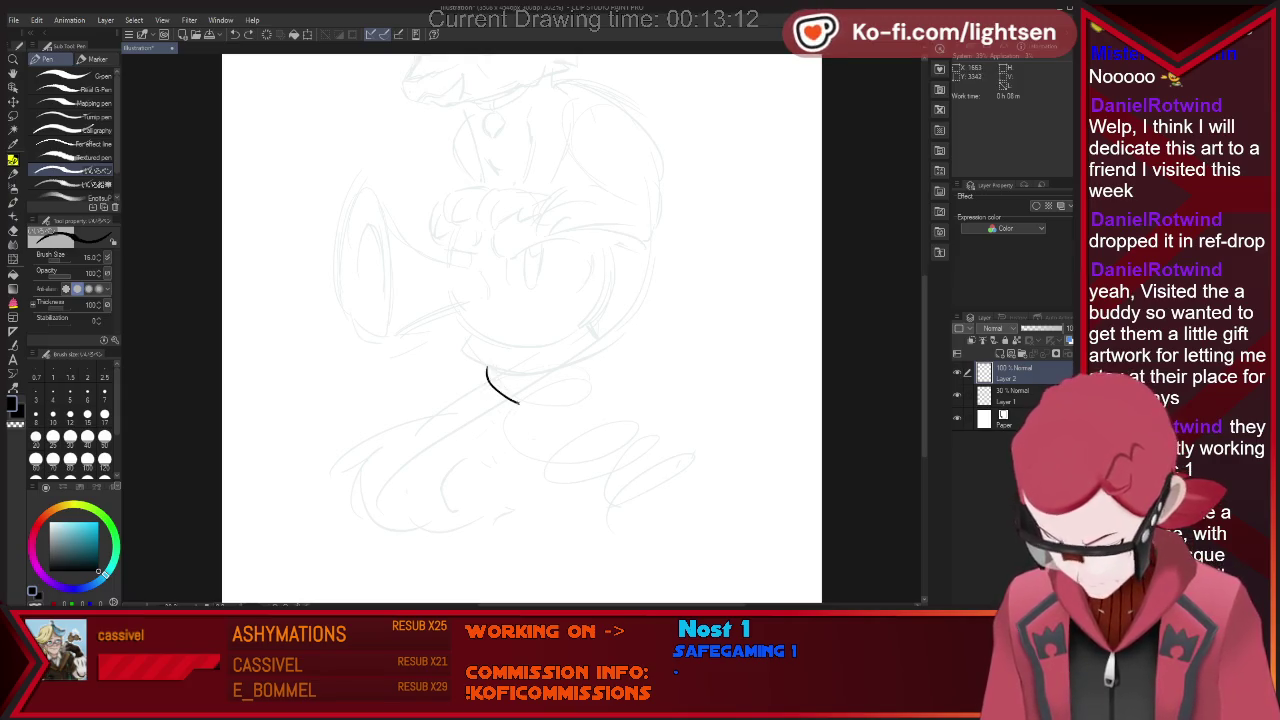
{"action": "mouse_move", "coordinate": [518, 450]}
{"action": "left_mouse_down"}
{"action": "mouse_move", "coordinate": [643, 428]}
{"action": "mouse_move", "coordinate": [548, 458]}
{"action": "left_mouse_up"}
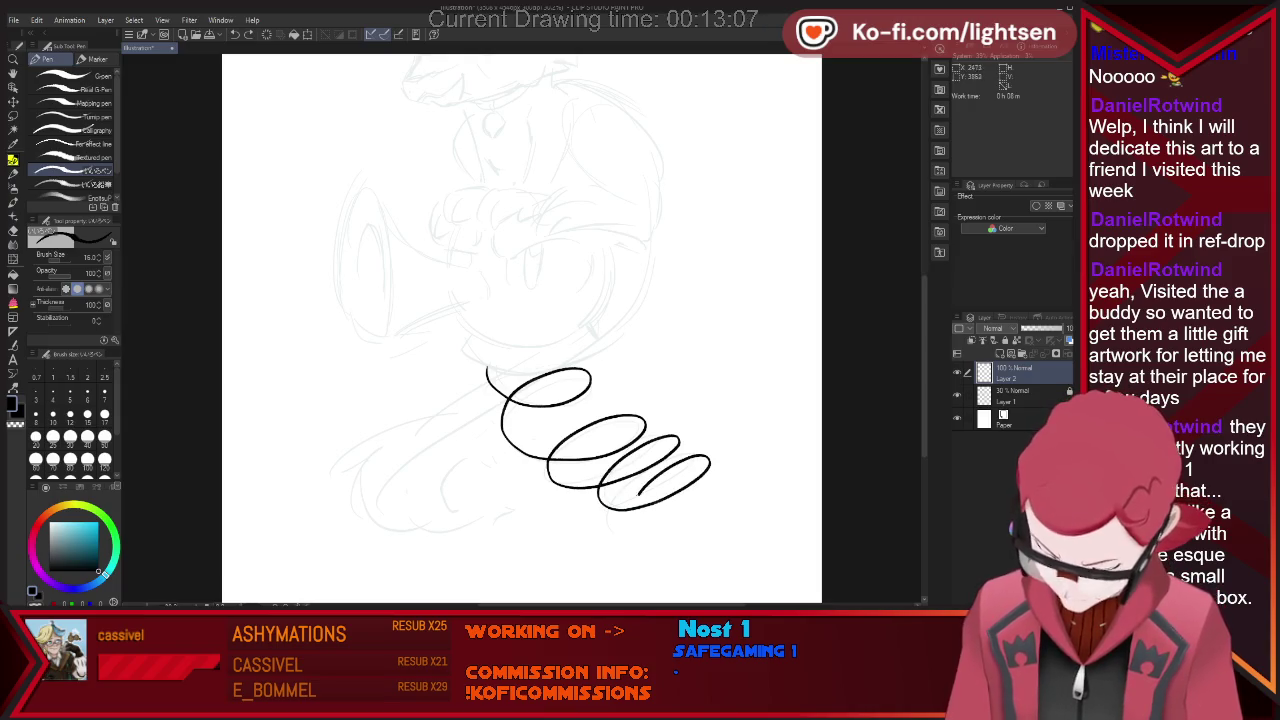
{"action": "left_click_drag", "start_coordinate": [638, 495], "coordinate": [652, 545]}
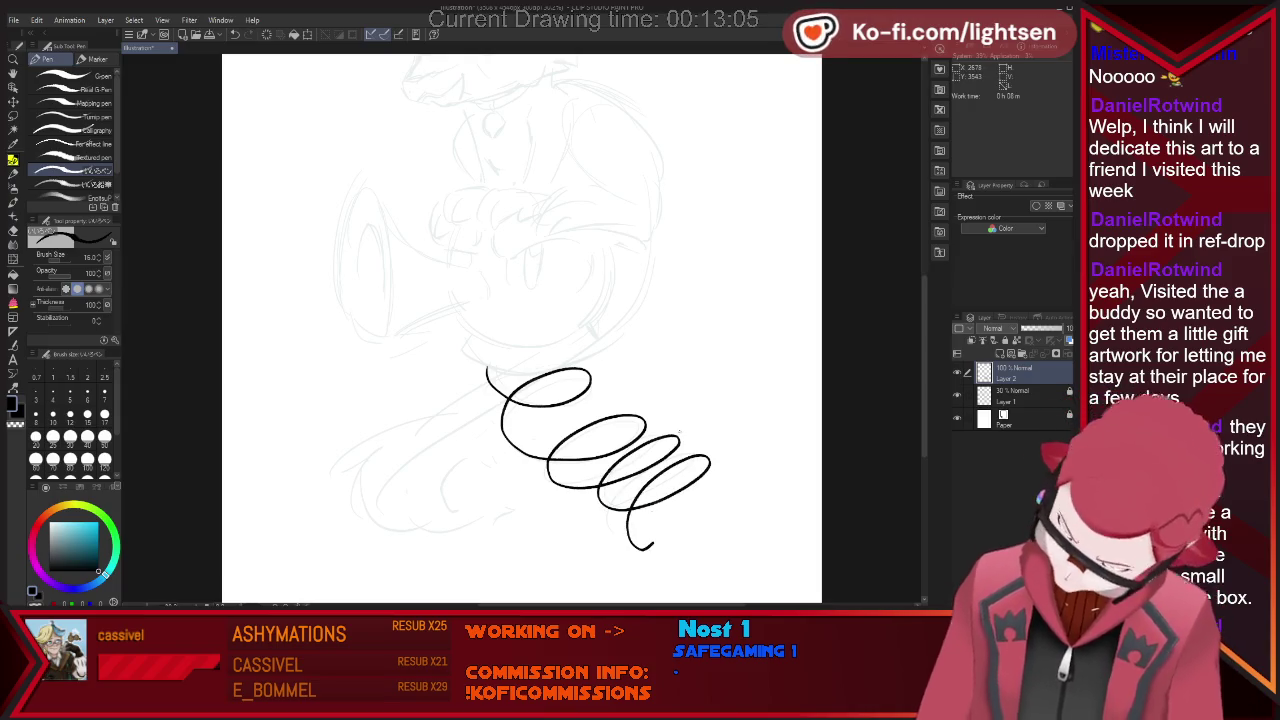
Erase the coil's top tip and set the eraser size to 44.3.
{"action": "key", "text": "e"}
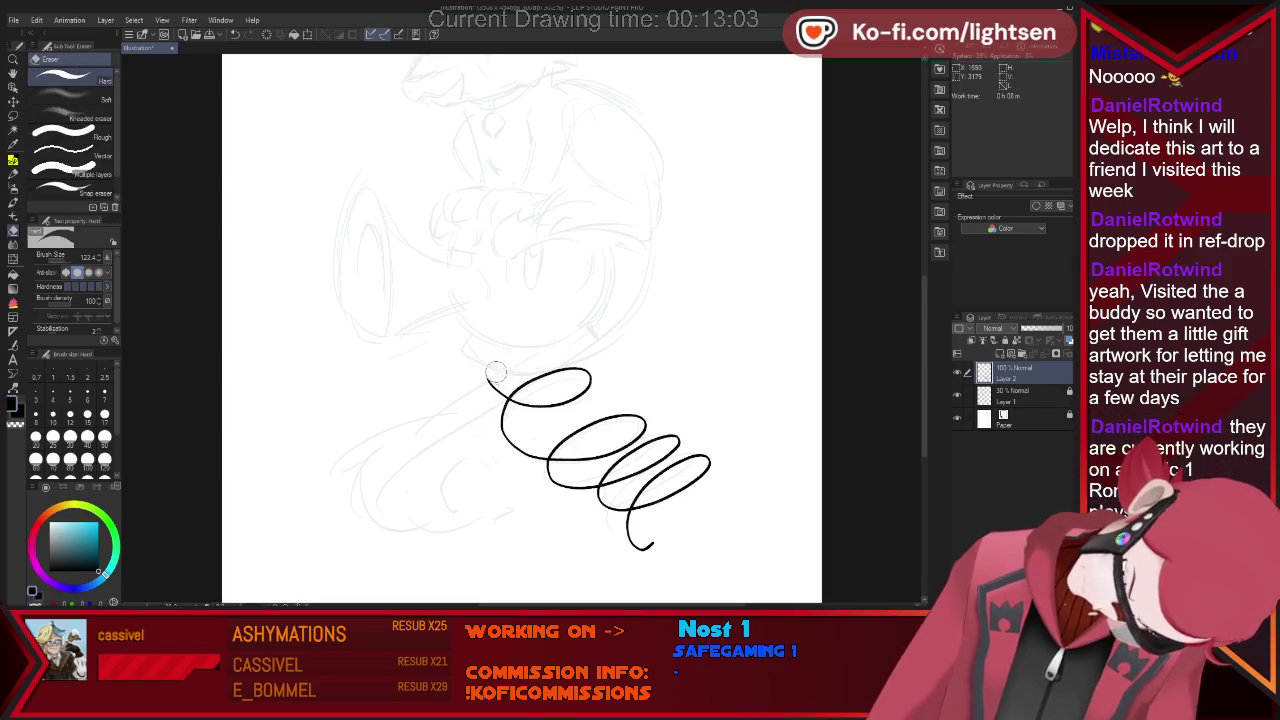
{"action": "key", "text": "p"}
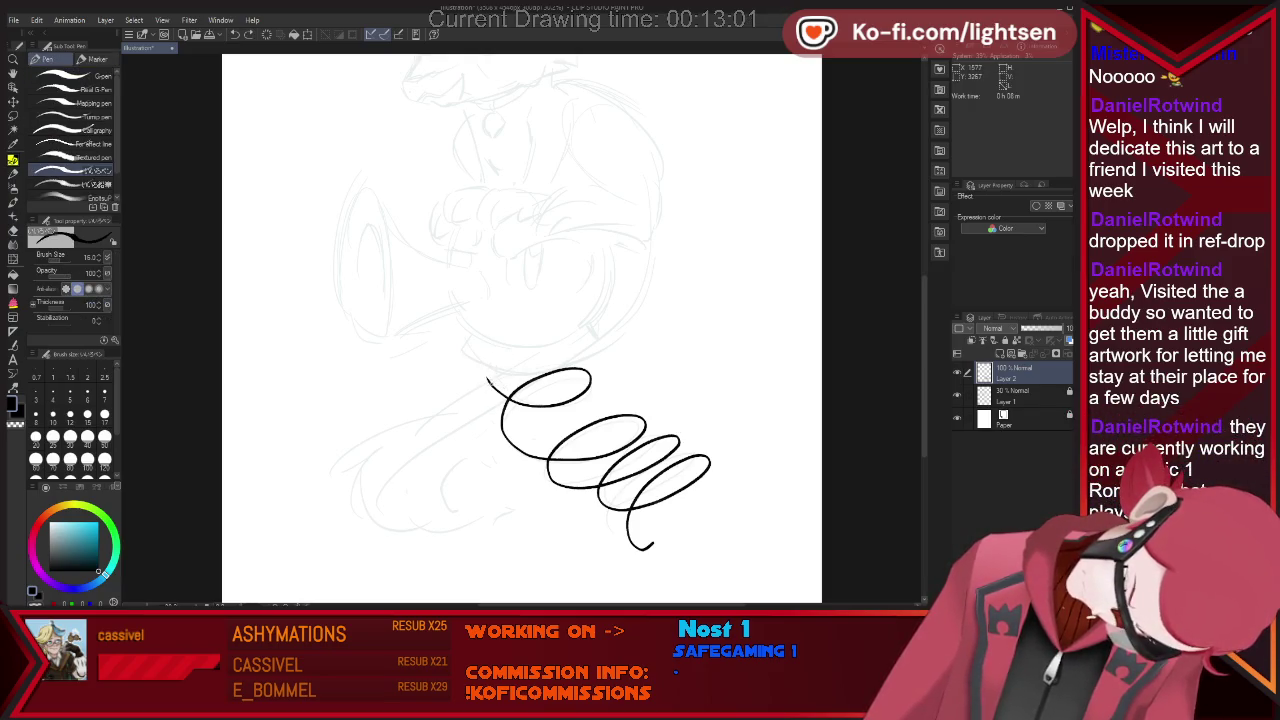
{"action": "key", "text": "e"}
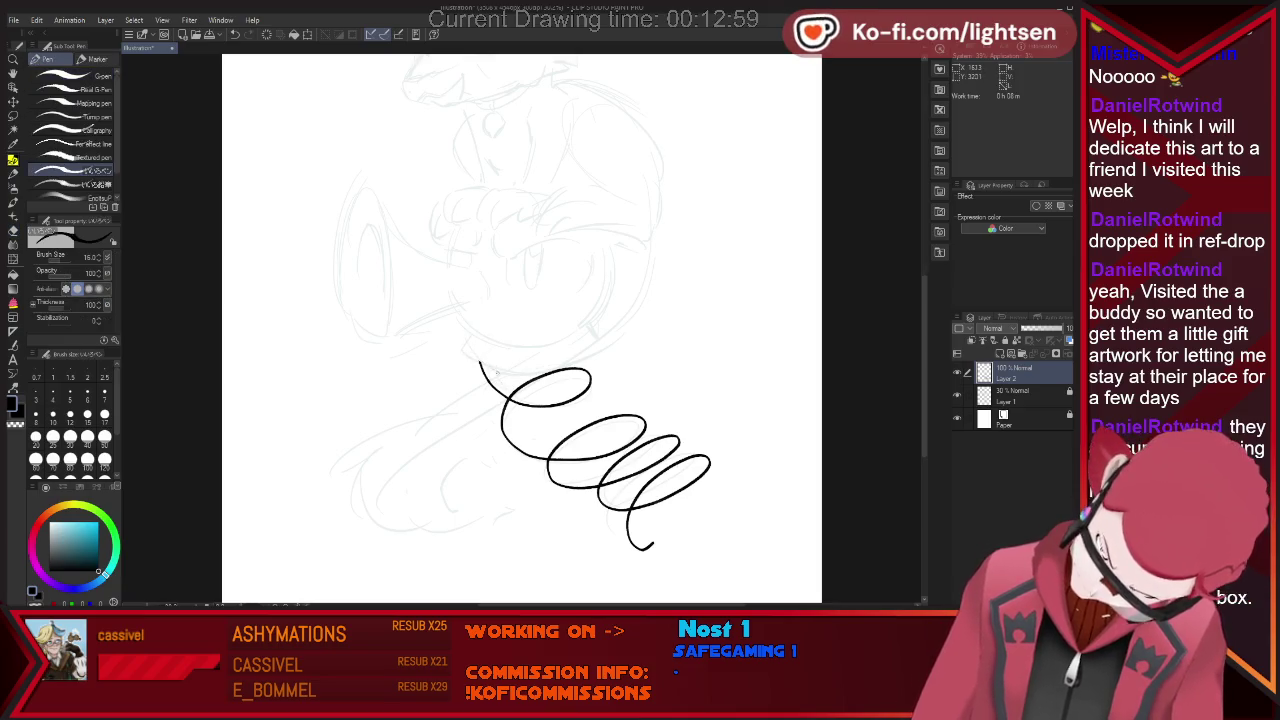
{"action": "left_click_drag", "start_coordinate": [478, 350], "coordinate": [505, 385]}
{"action": "key", "text": "bracketleft"}
{"action": "key", "text": "bracketleft"}
{"action": "key", "text": "bracketleft"}
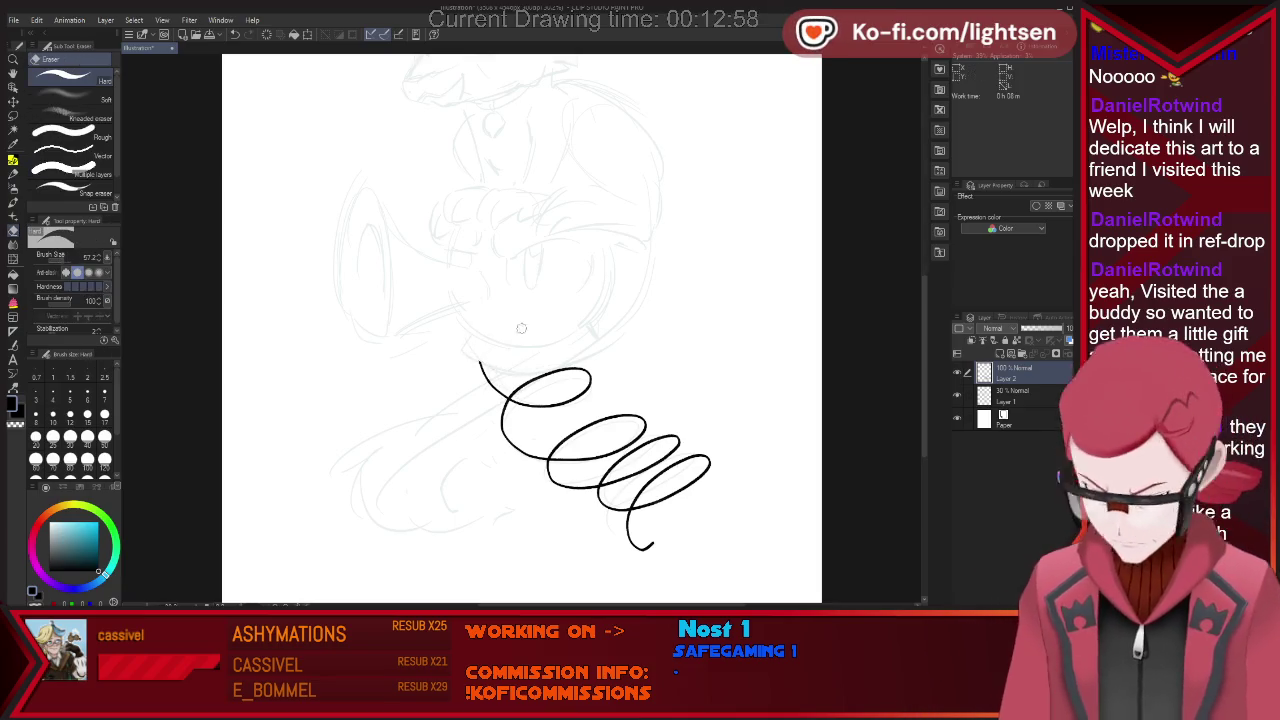
{"action": "key", "text": "bracketright"}
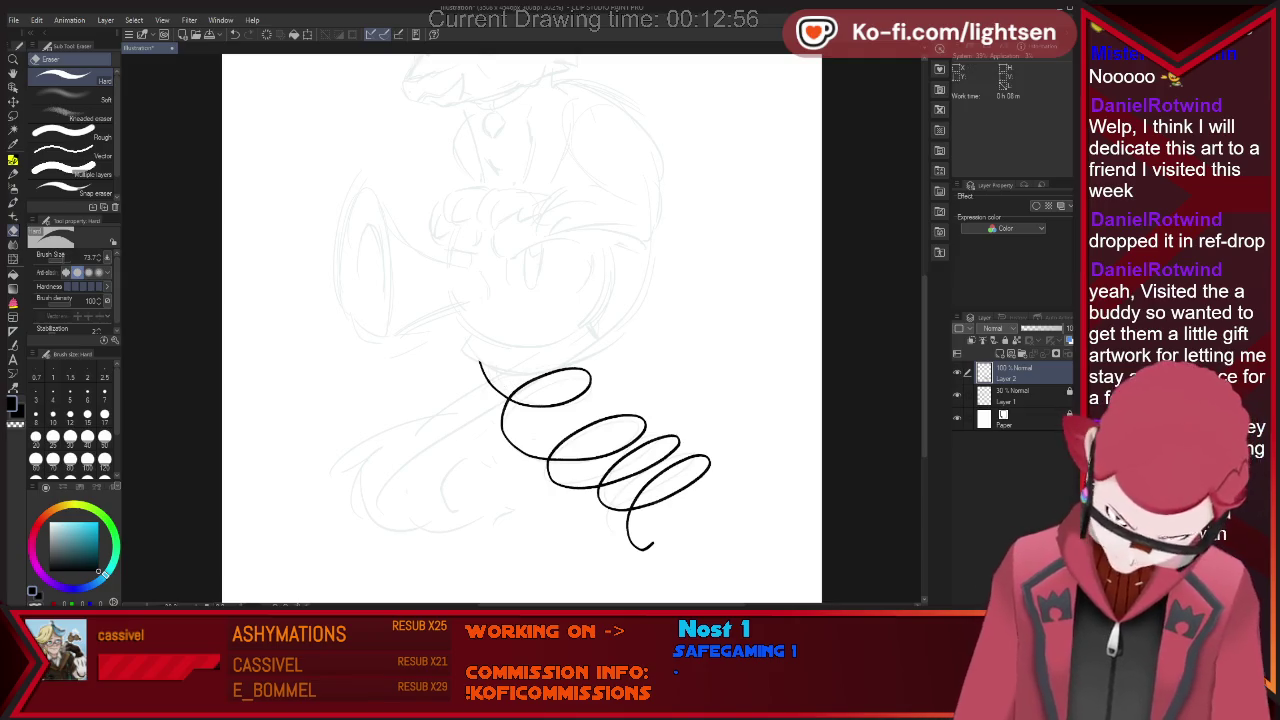
{"action": "key", "text": "bracketleft"}
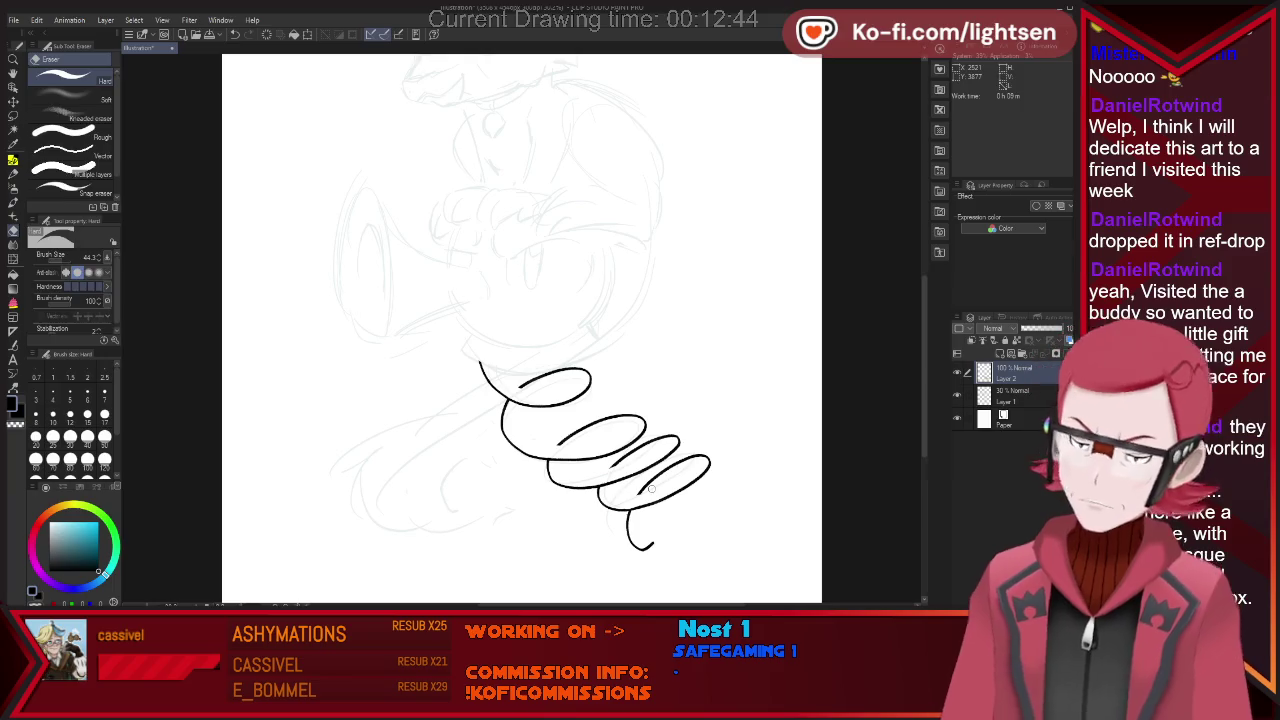
Add inner lines to the top, middle and lower coil loops and close the bottom end.
{"action": "key", "text": "p"}
{"action": "left_click_drag", "start_coordinate": [508, 372], "coordinate": [590, 380]}
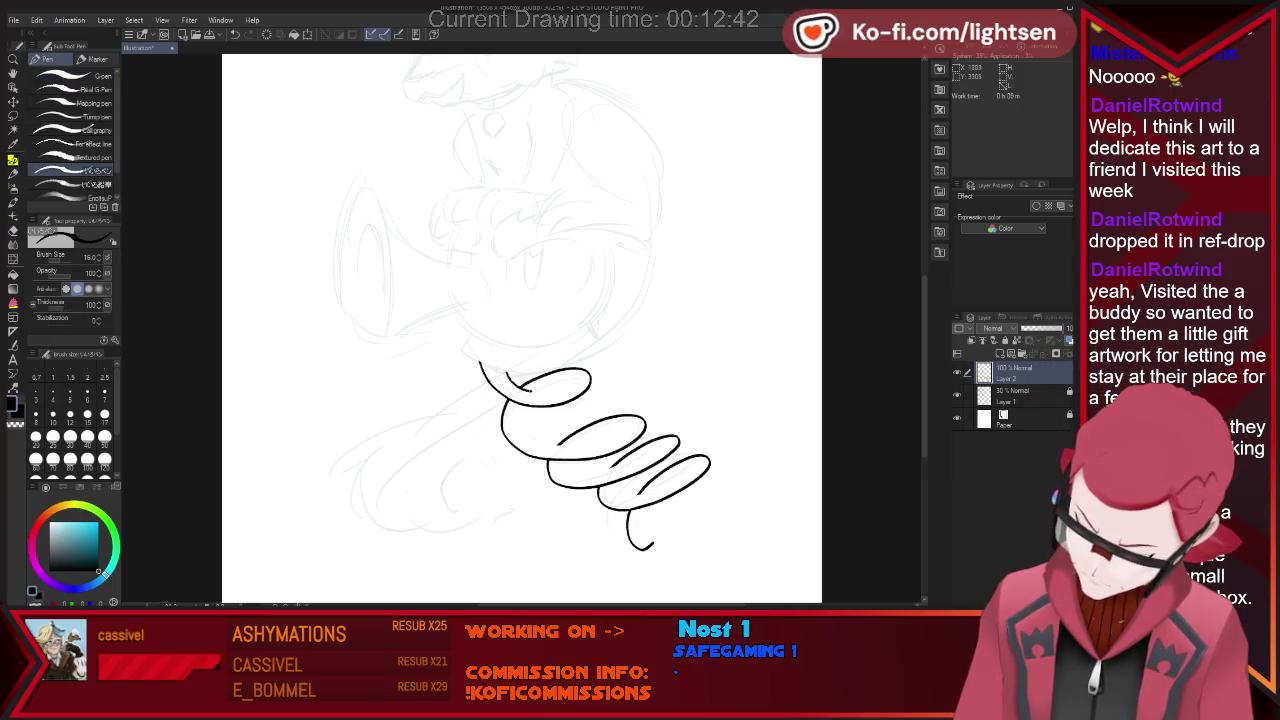
{"action": "left_click_drag", "start_coordinate": [503, 406], "coordinate": [566, 383]}
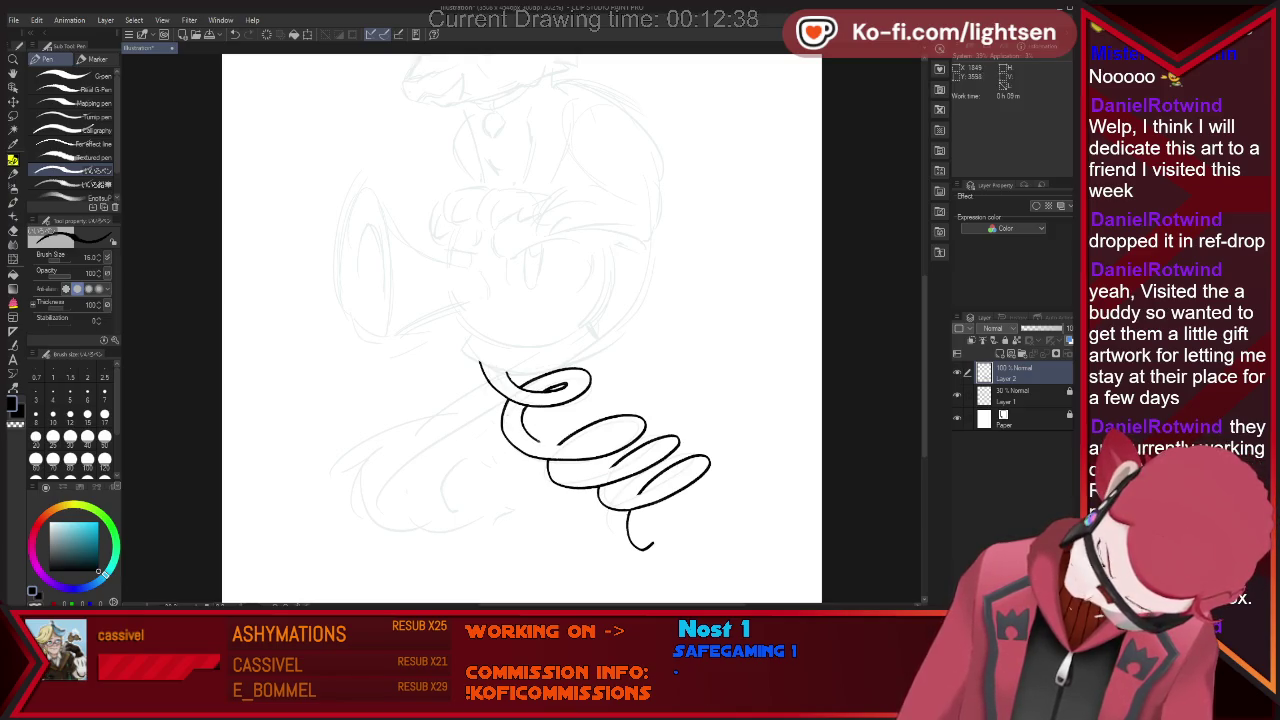
{"action": "left_click_drag", "start_coordinate": [557, 445], "coordinate": [617, 432]}
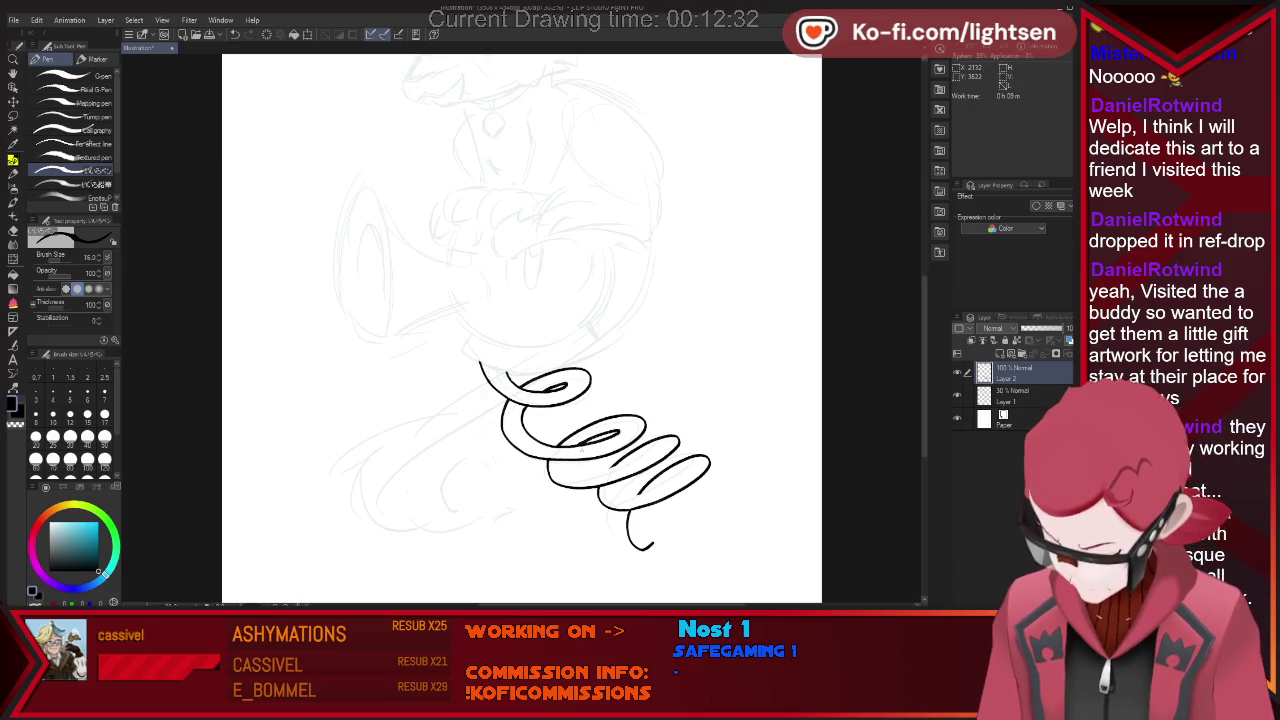
{"action": "left_click_drag", "start_coordinate": [566, 463], "coordinate": [598, 471]}
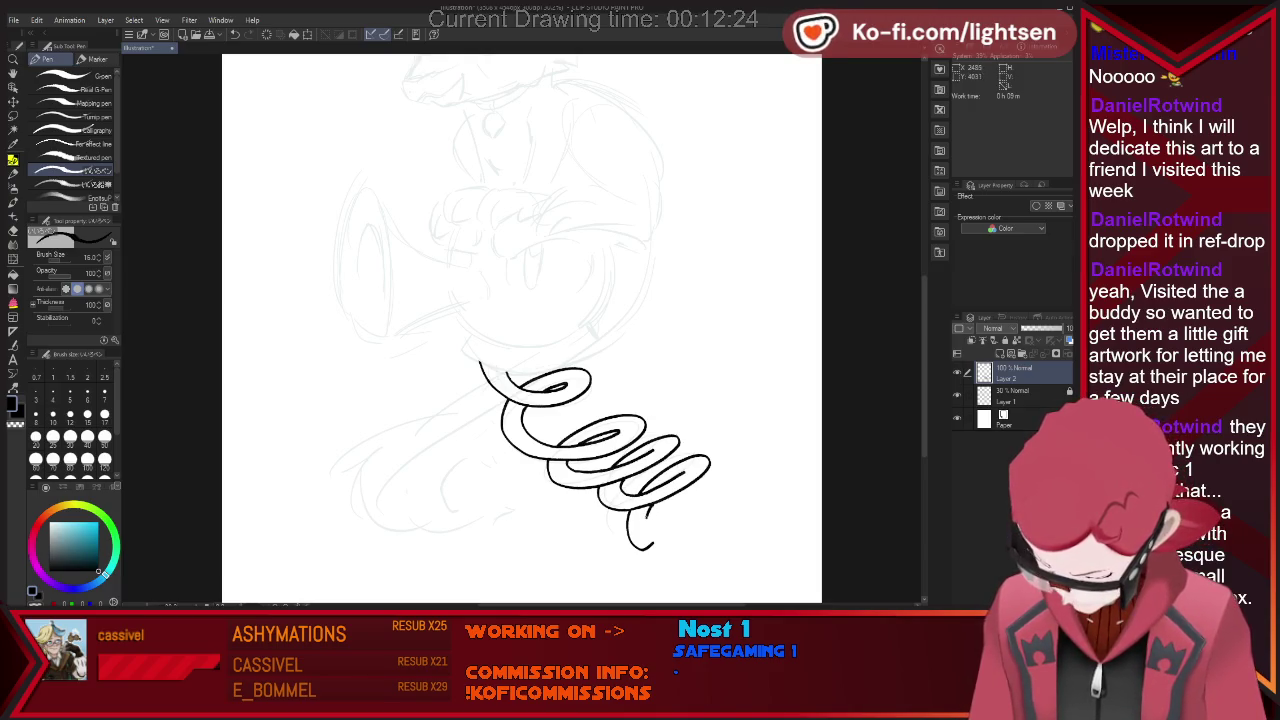
{"action": "left_click_drag", "start_coordinate": [641, 506], "coordinate": [645, 530]}
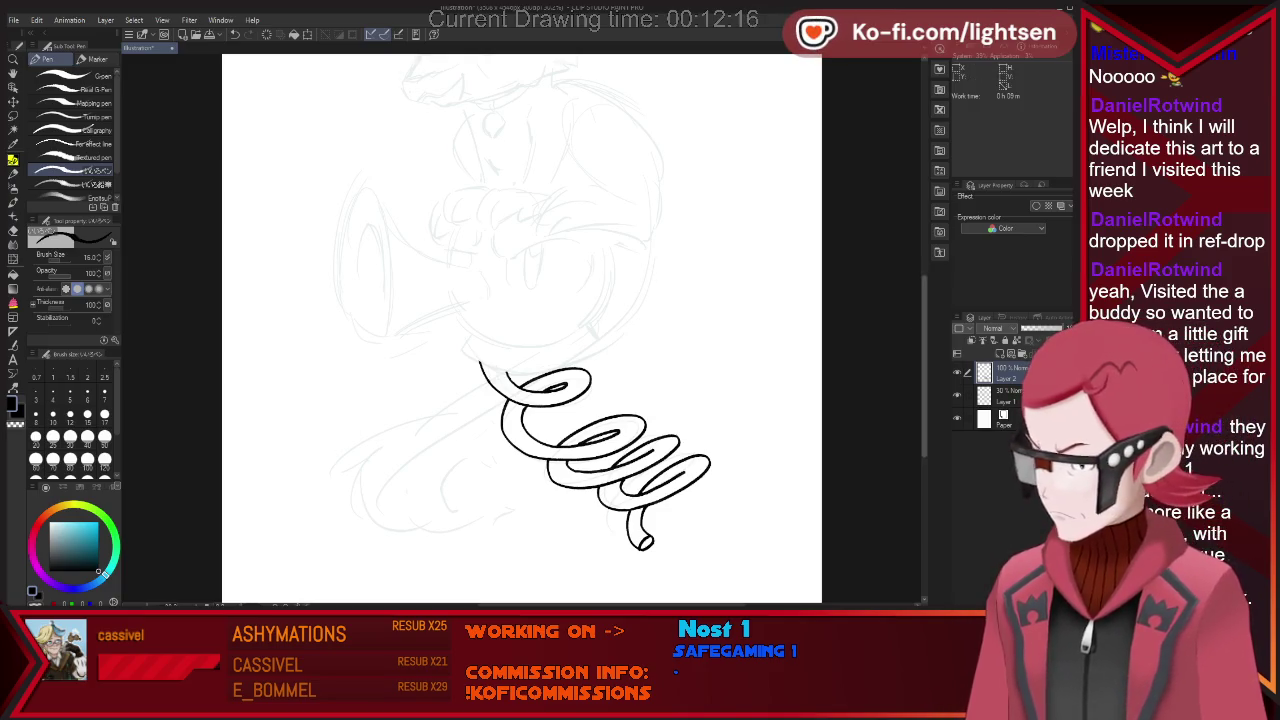
Draw the round head outline arcing above the spring.
{"action": "scroll", "coordinate": [522, 330], "scroll_direction": "up", "scroll_amount": 3}
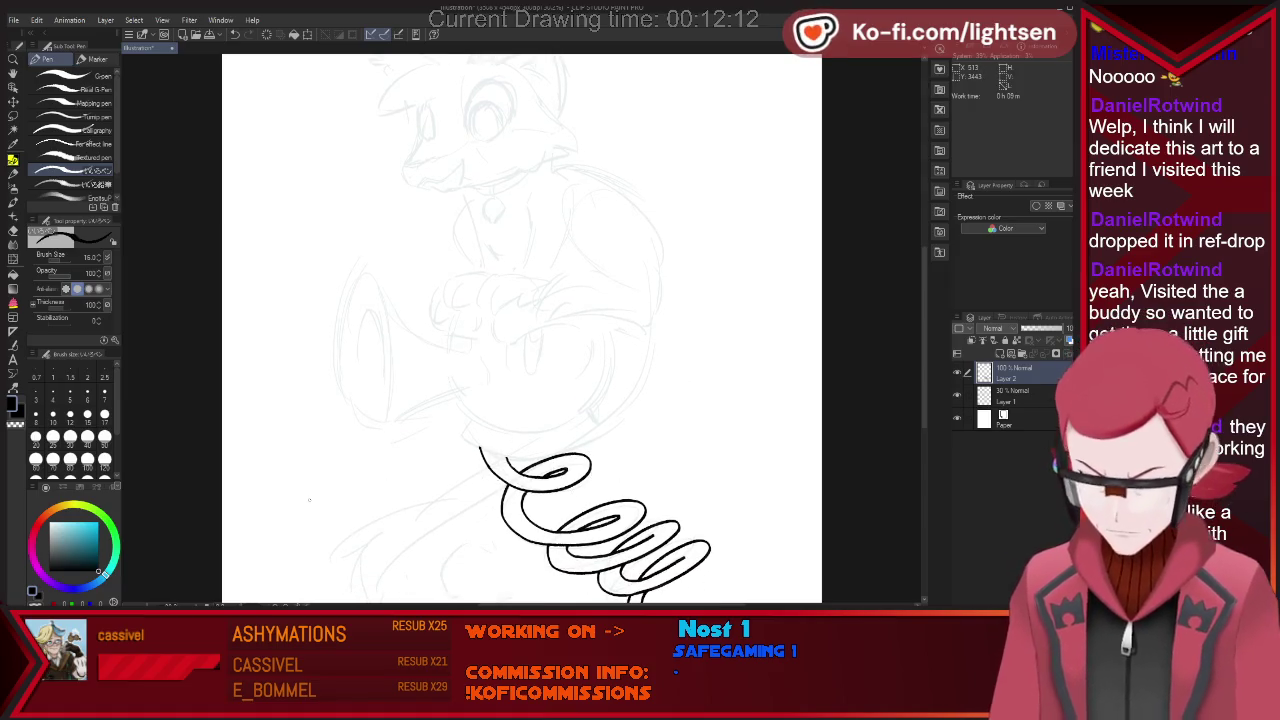
{"action": "left_click_drag", "start_coordinate": [455, 289], "coordinate": [440, 302]}
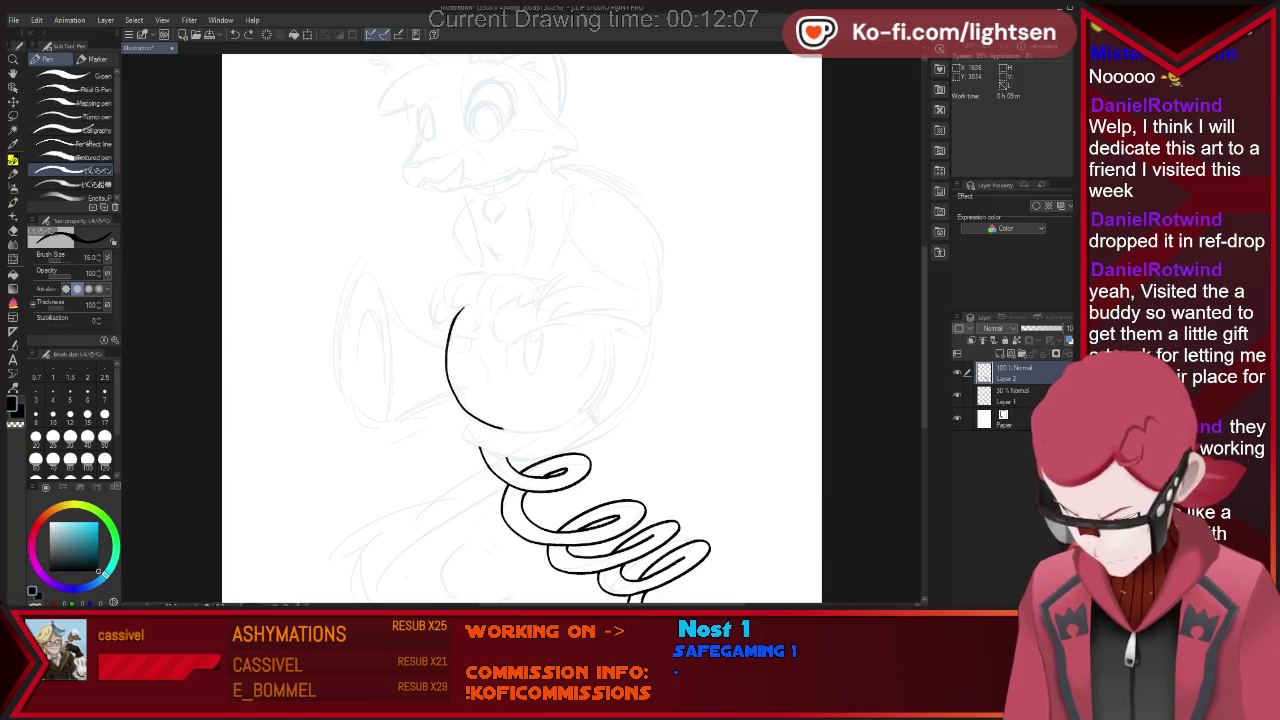
{"action": "key", "text": "ctrl+z"}
{"action": "mouse_move", "coordinate": [452, 408]}
{"action": "left_mouse_down"}
{"action": "mouse_move", "coordinate": [585, 424]}
{"action": "mouse_move", "coordinate": [591, 306]}
{"action": "left_mouse_up"}
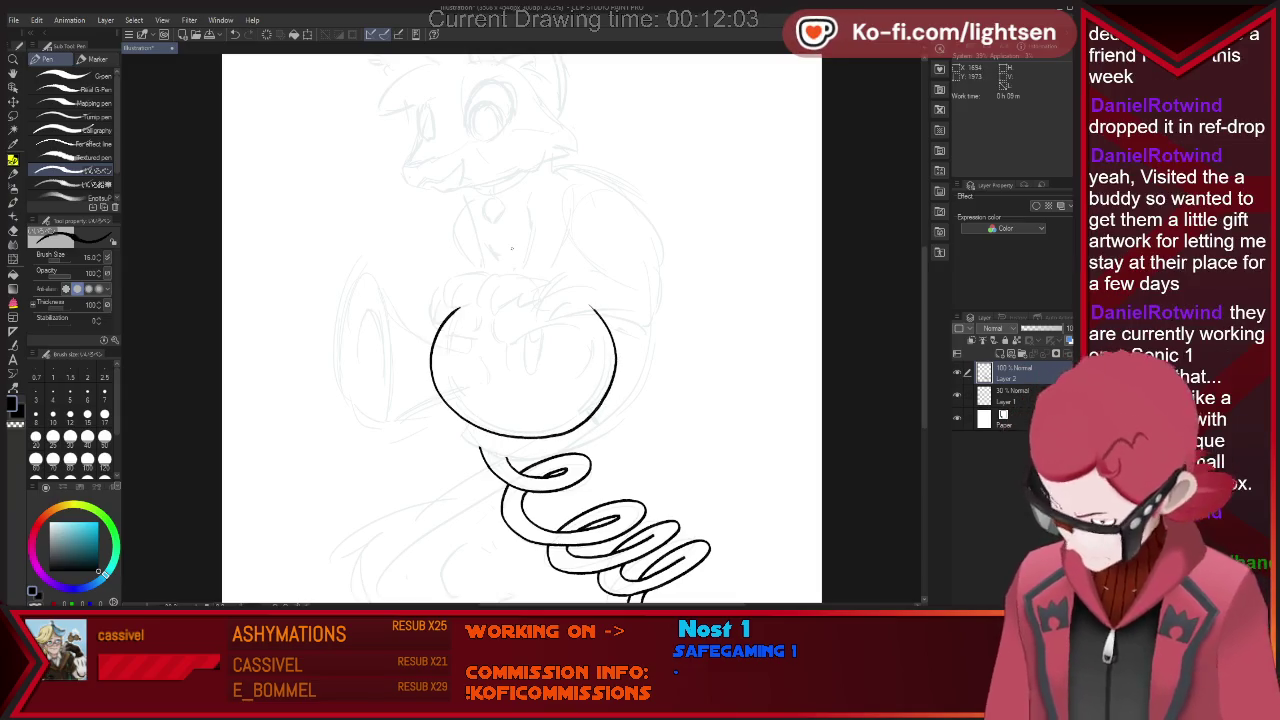
Rework the head circle's right side and add a curved line inside its top.
{"action": "key", "text": "e"}
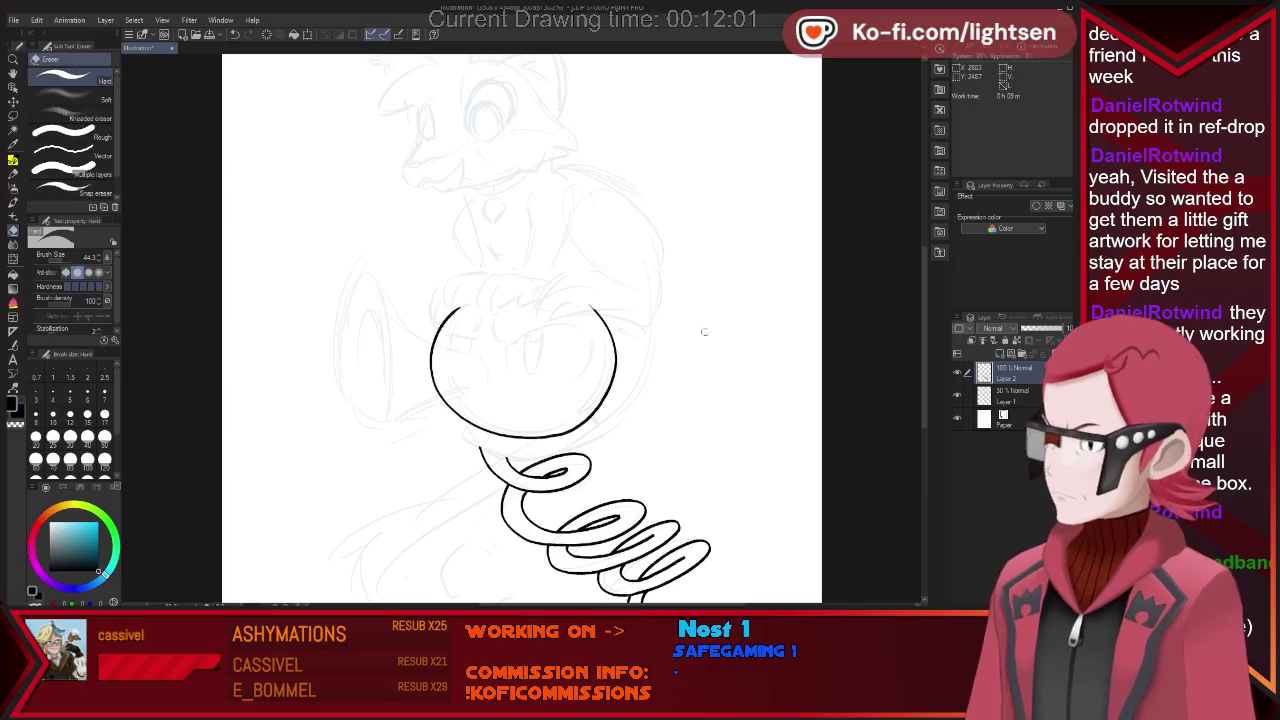
{"action": "left_click_drag", "start_coordinate": [614, 349], "coordinate": [586, 419]}
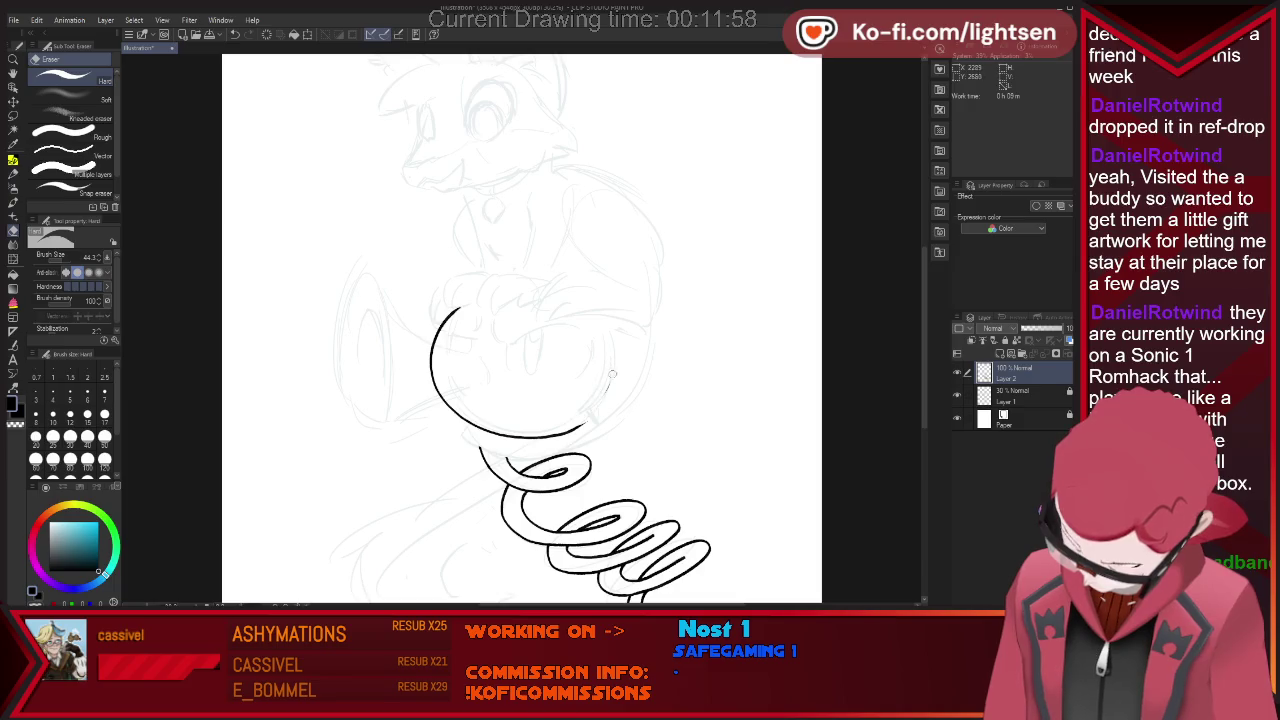
{"action": "key", "text": "p"}
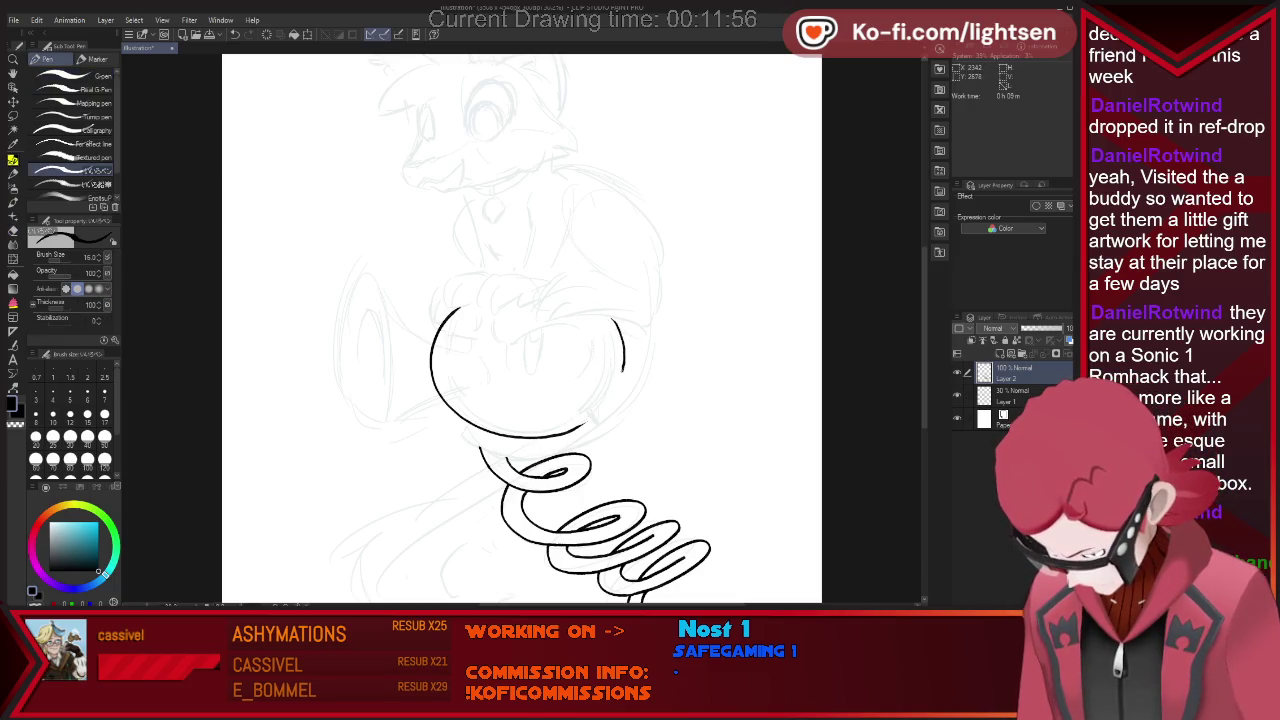
{"action": "key", "text": "ctrl+z"}
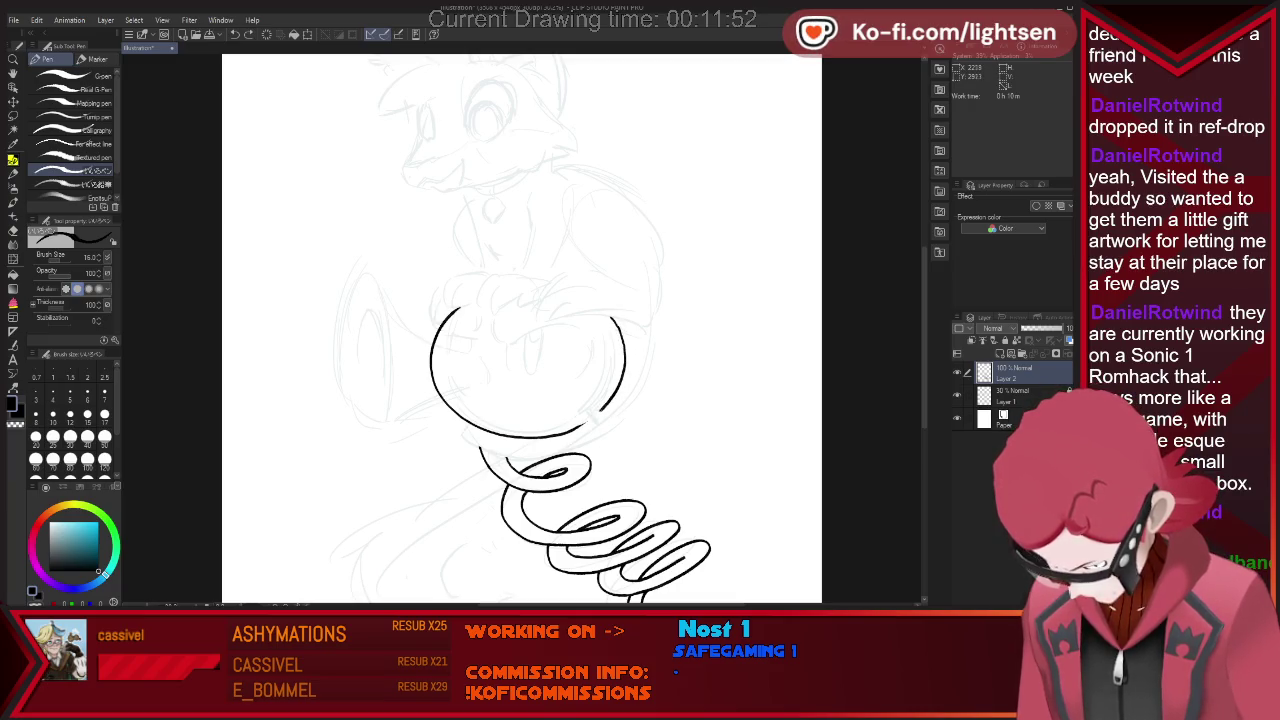
{"action": "key", "text": "e"}
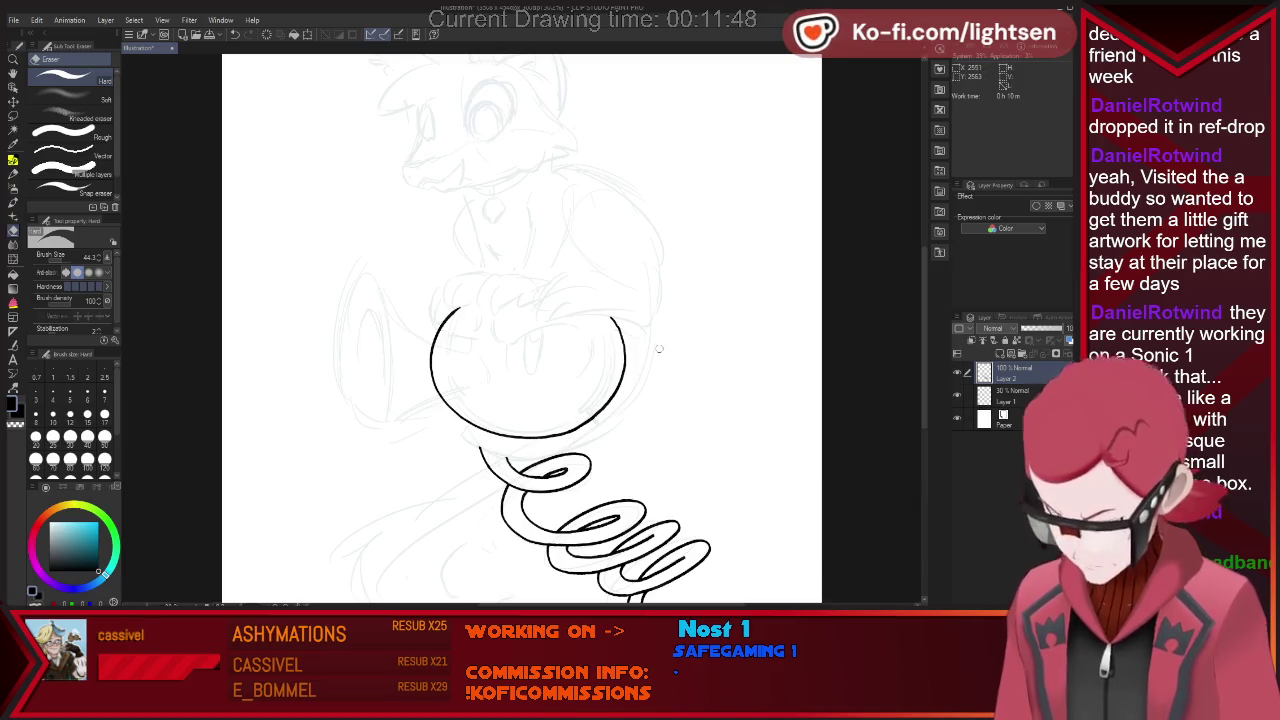
{"action": "key", "text": "p"}
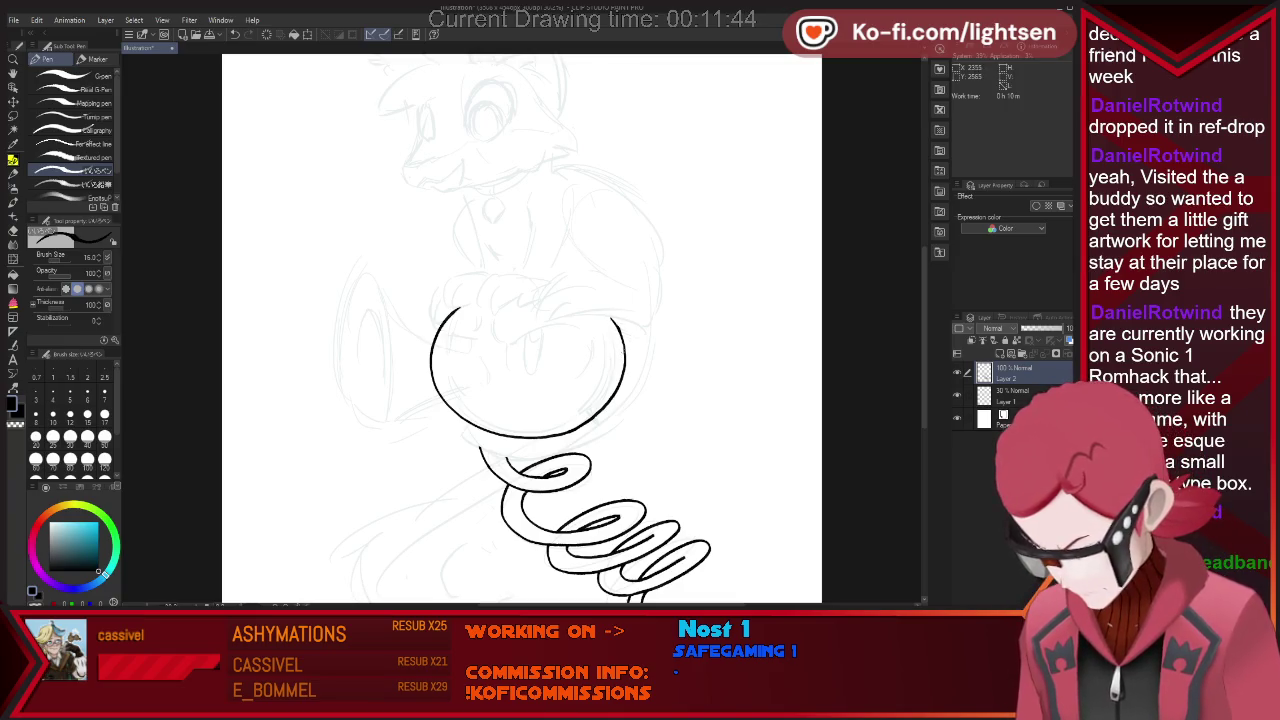
{"action": "key", "text": "e"}
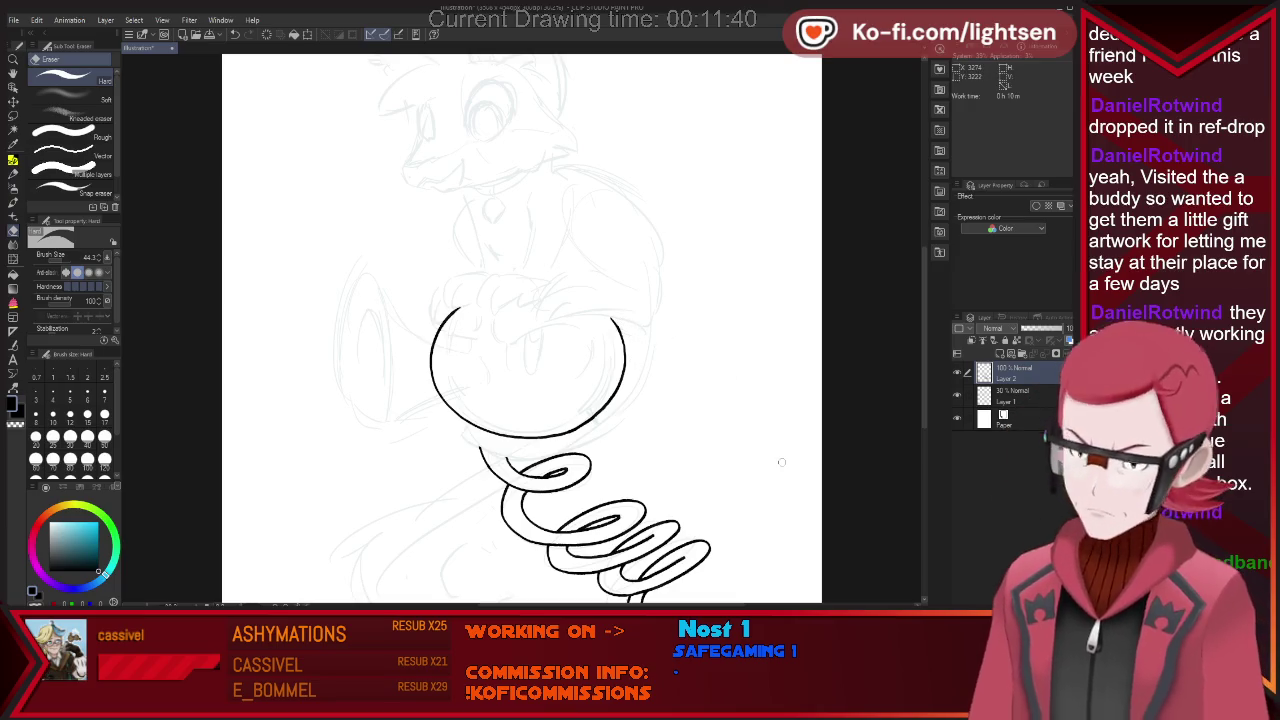
{"action": "key", "text": "p"}
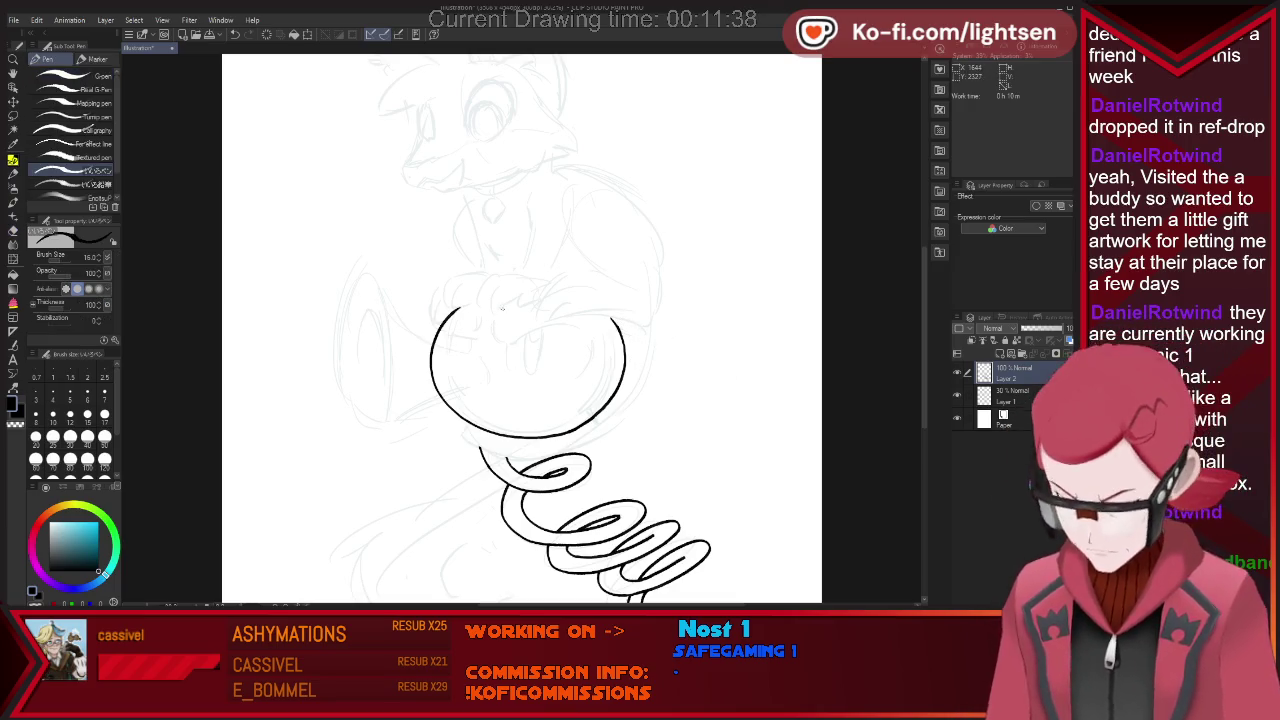
{"action": "mouse_move", "coordinate": [500, 312]}
{"action": "left_mouse_down"}
{"action": "mouse_move", "coordinate": [496, 340]}
{"action": "mouse_move", "coordinate": [592, 332]}
{"action": "left_mouse_up"}
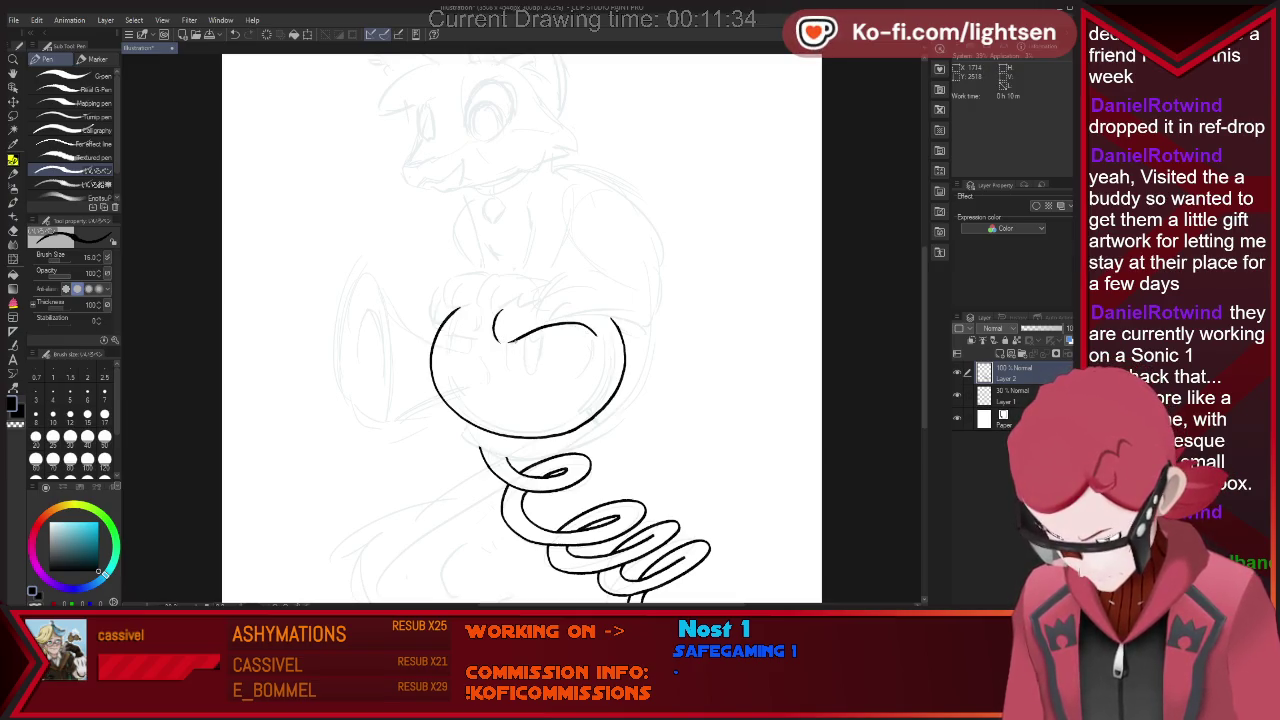
Draw a large eye oval with a pupil inside the head.
{"action": "left_click_drag", "start_coordinate": [513, 342], "coordinate": [511, 364]}
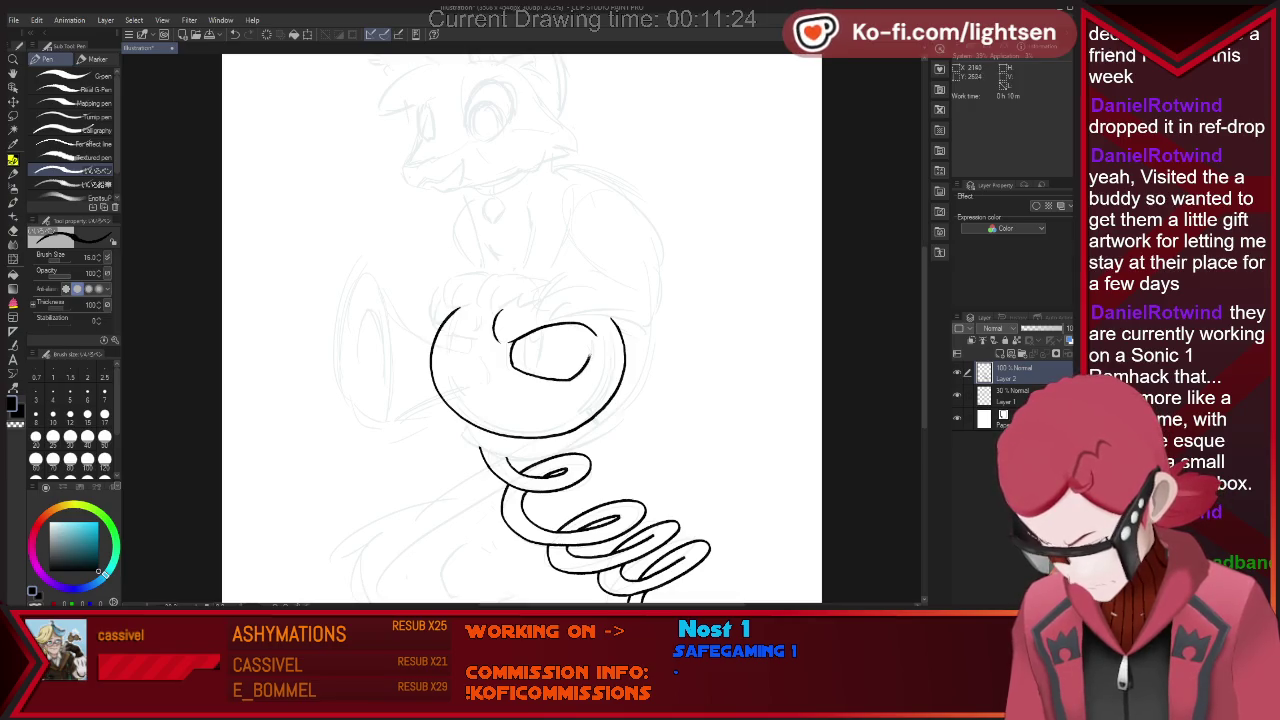
{"action": "left_click_drag", "start_coordinate": [591, 338], "coordinate": [513, 368]}
{"action": "key", "text": "e"}
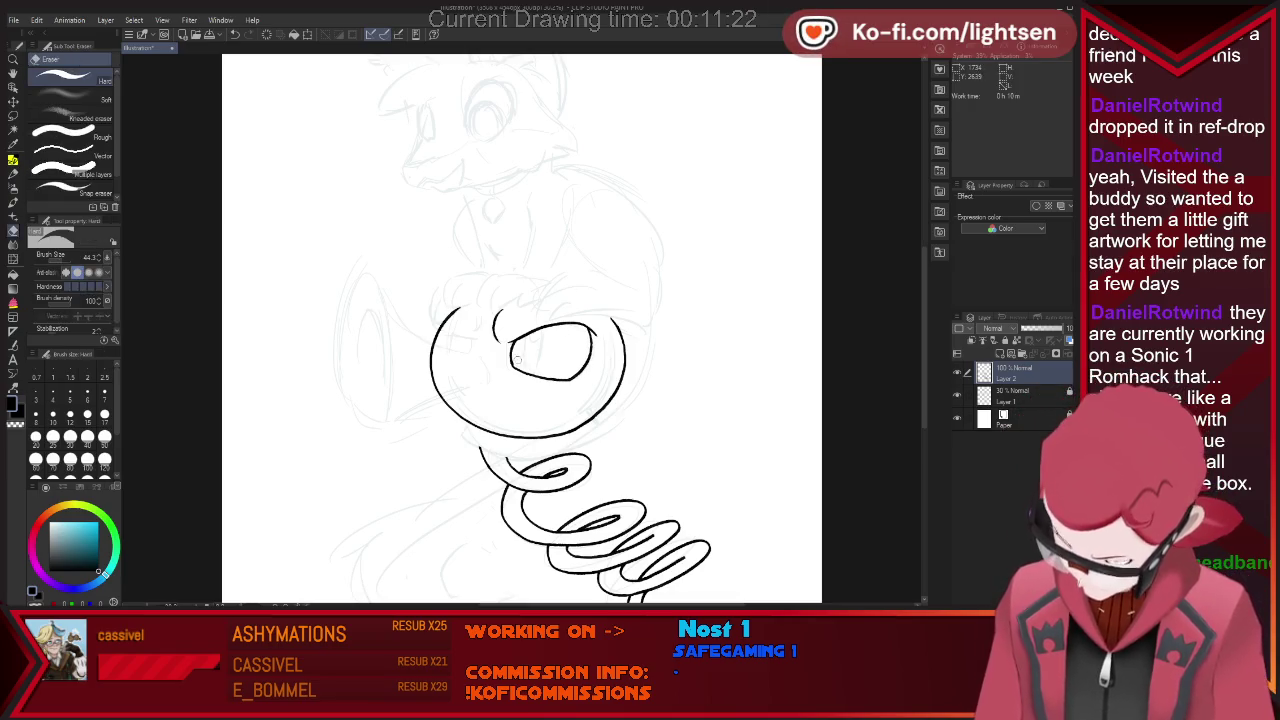
{"action": "key", "text": "p"}
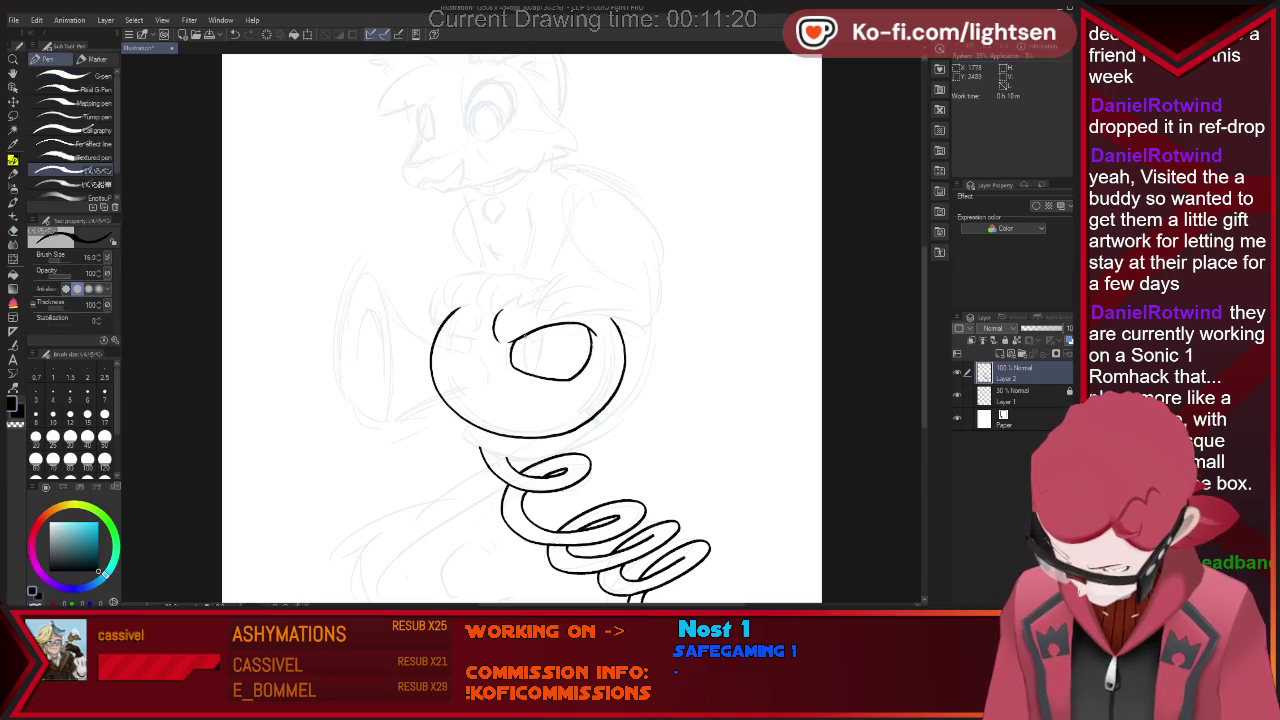
{"action": "left_click_drag", "start_coordinate": [527, 336], "coordinate": [544, 331]}
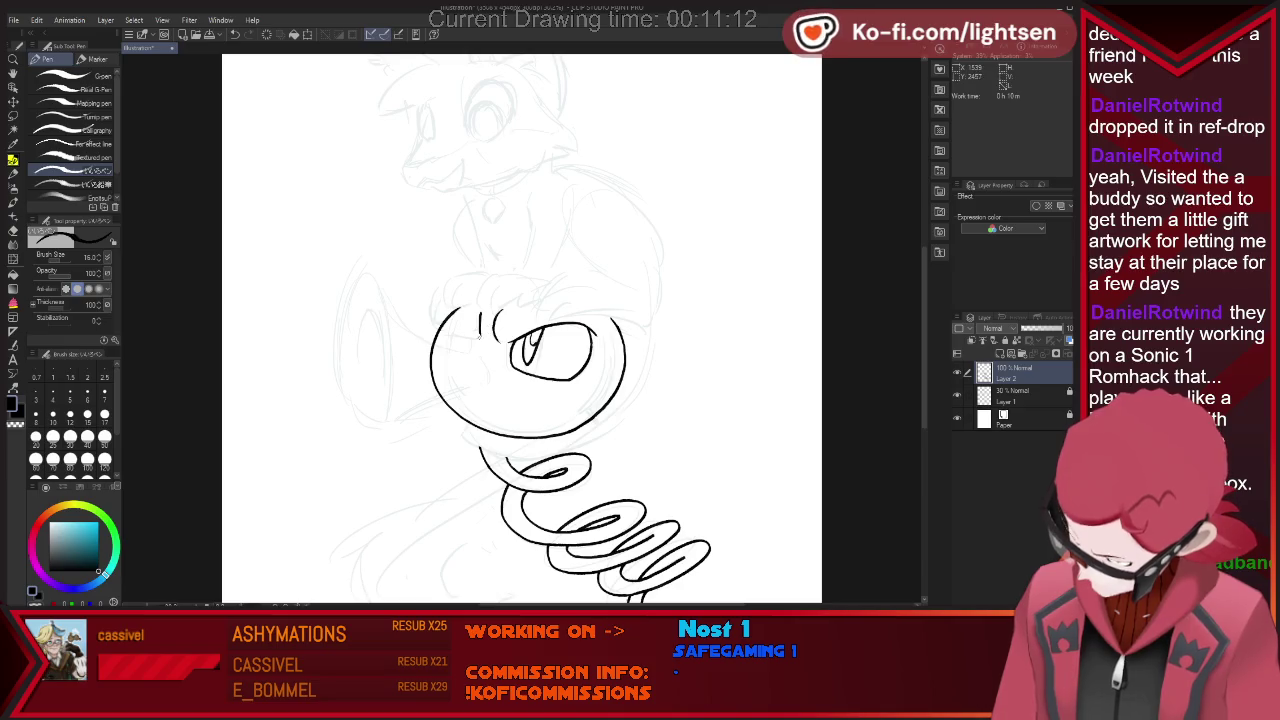
{"action": "key", "text": "e"}
{"action": "key", "text": "p"}
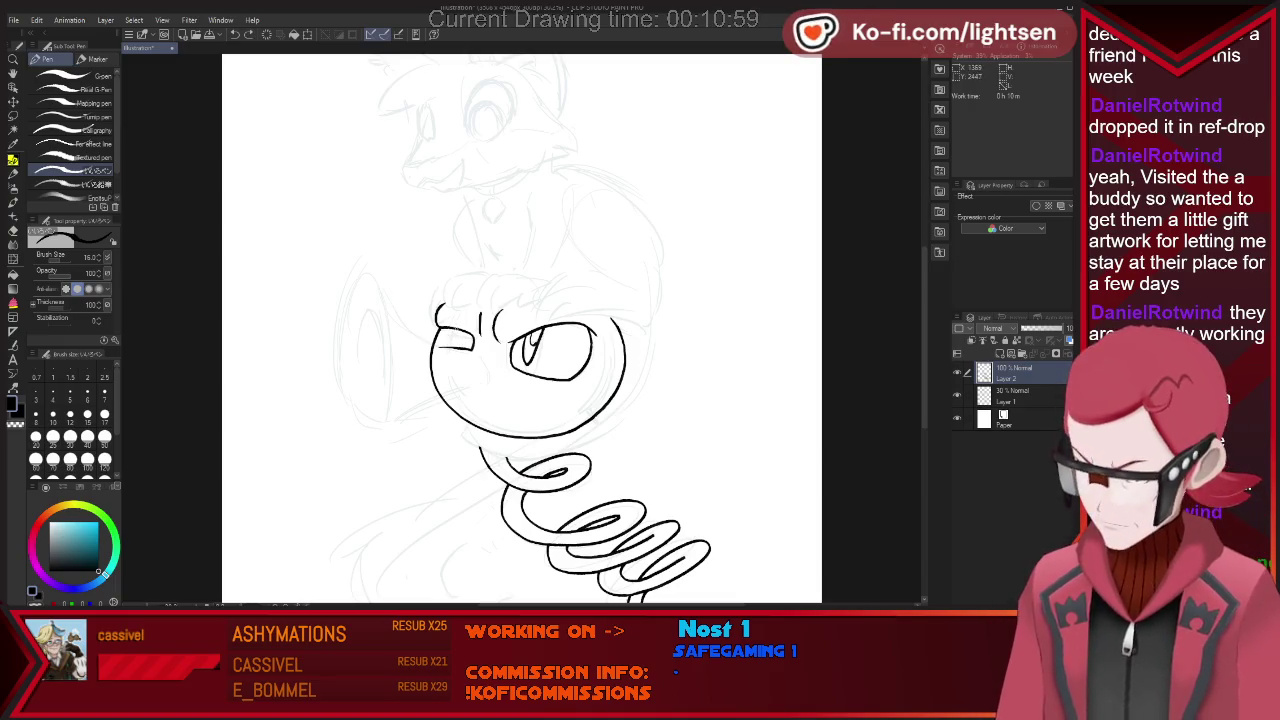
Sketch the squinting left eye and a long beak line sweeping to the lower left.
{"action": "left_click_drag", "start_coordinate": [458, 334], "coordinate": [460, 349]}
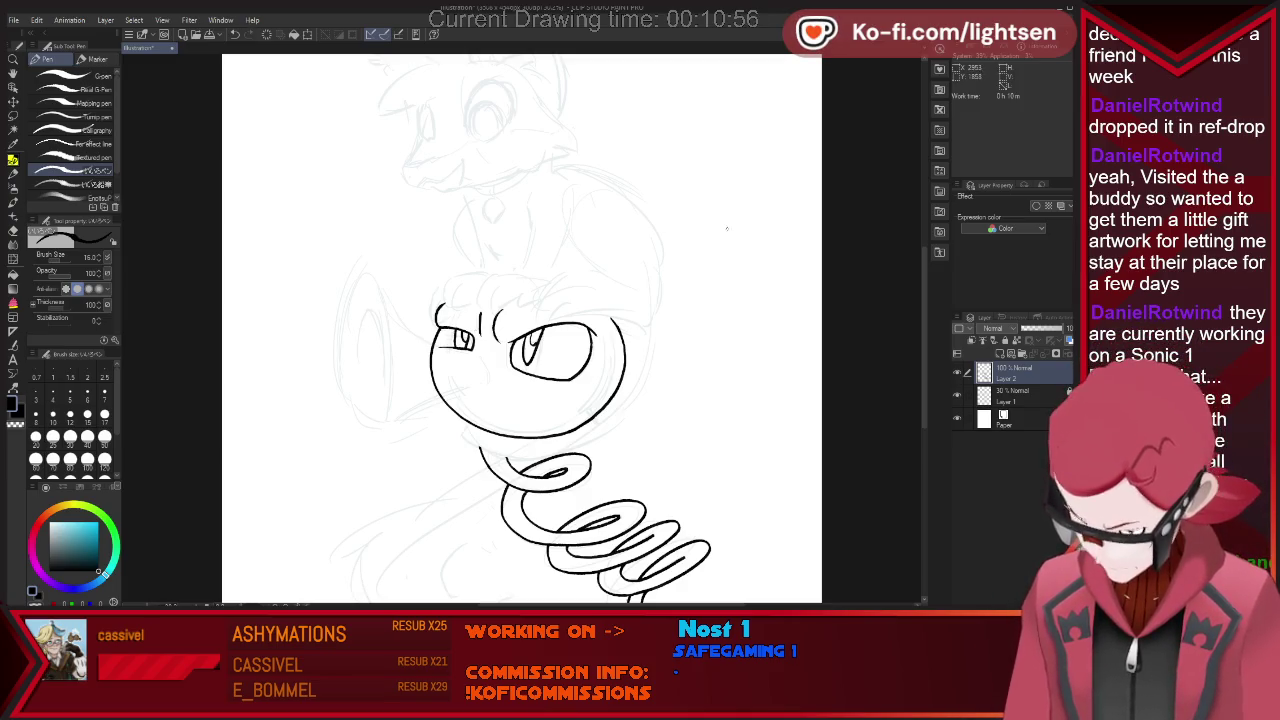
{"action": "key", "text": "e"}
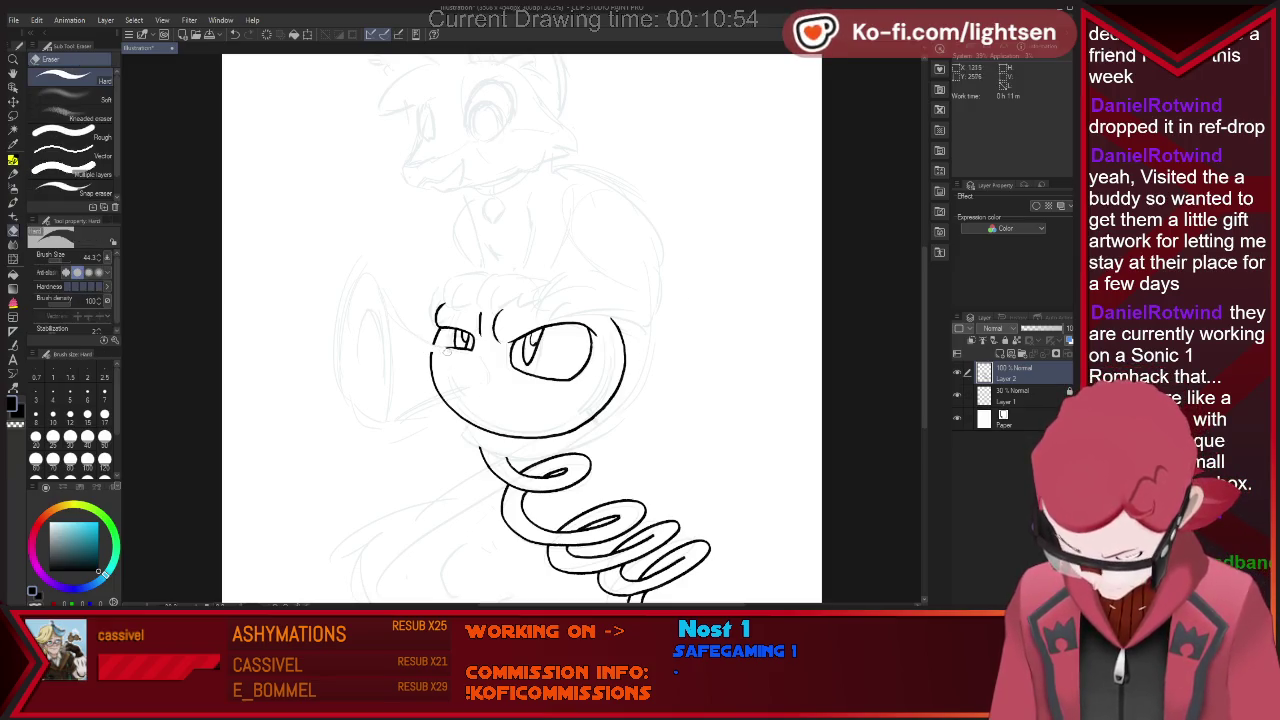
{"action": "left_click_drag", "start_coordinate": [433, 348], "coordinate": [440, 398]}
{"action": "key", "text": "p"}
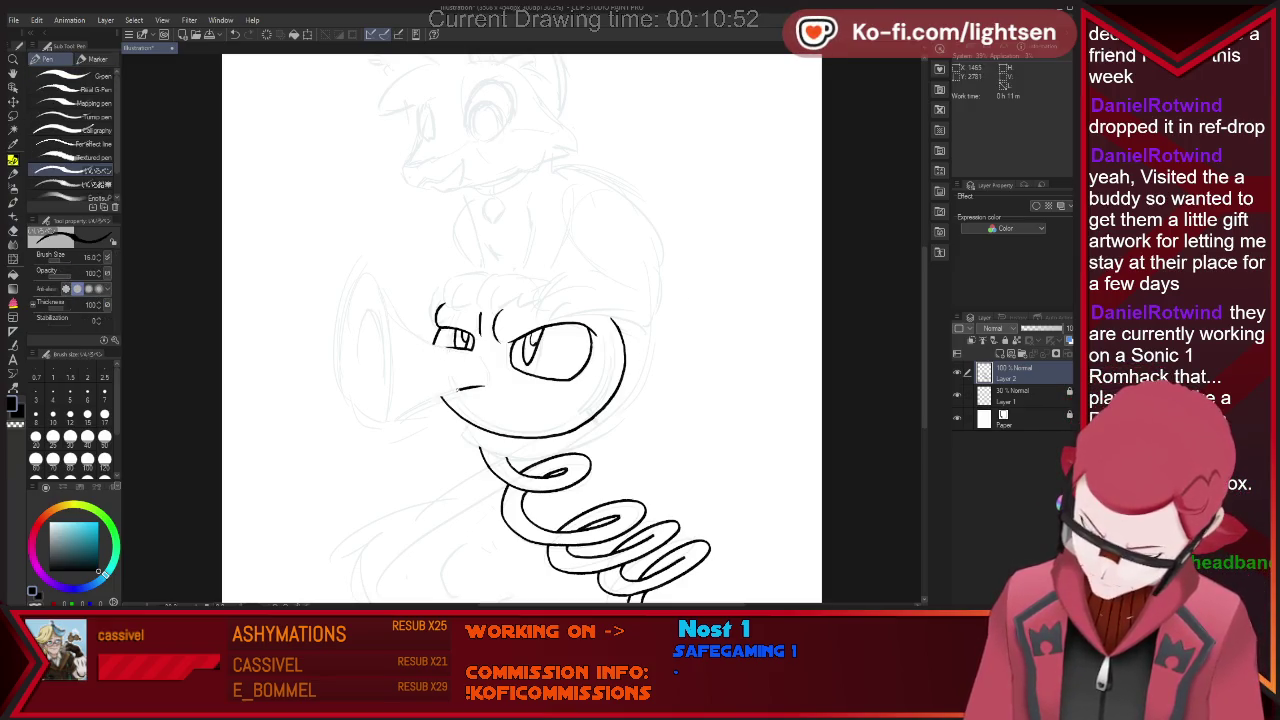
{"action": "key", "text": "ctrl+z"}
{"action": "left_click_drag", "start_coordinate": [485, 386], "coordinate": [353, 452]}
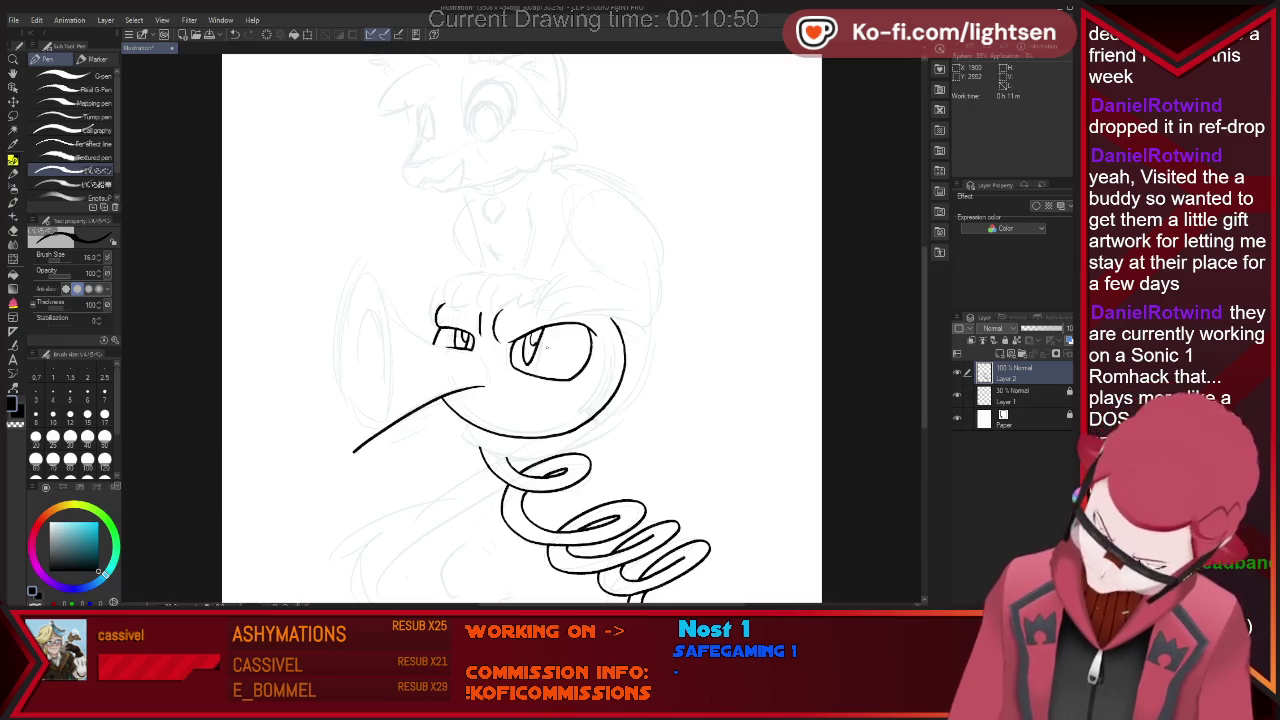
Add a pupil to the right eye and ink the trumpet bell strokes around the beak.
{"action": "left_click_drag", "start_coordinate": [537, 331], "coordinate": [529, 358]}
{"action": "left_click_drag", "start_coordinate": [380, 287], "coordinate": [424, 340]}
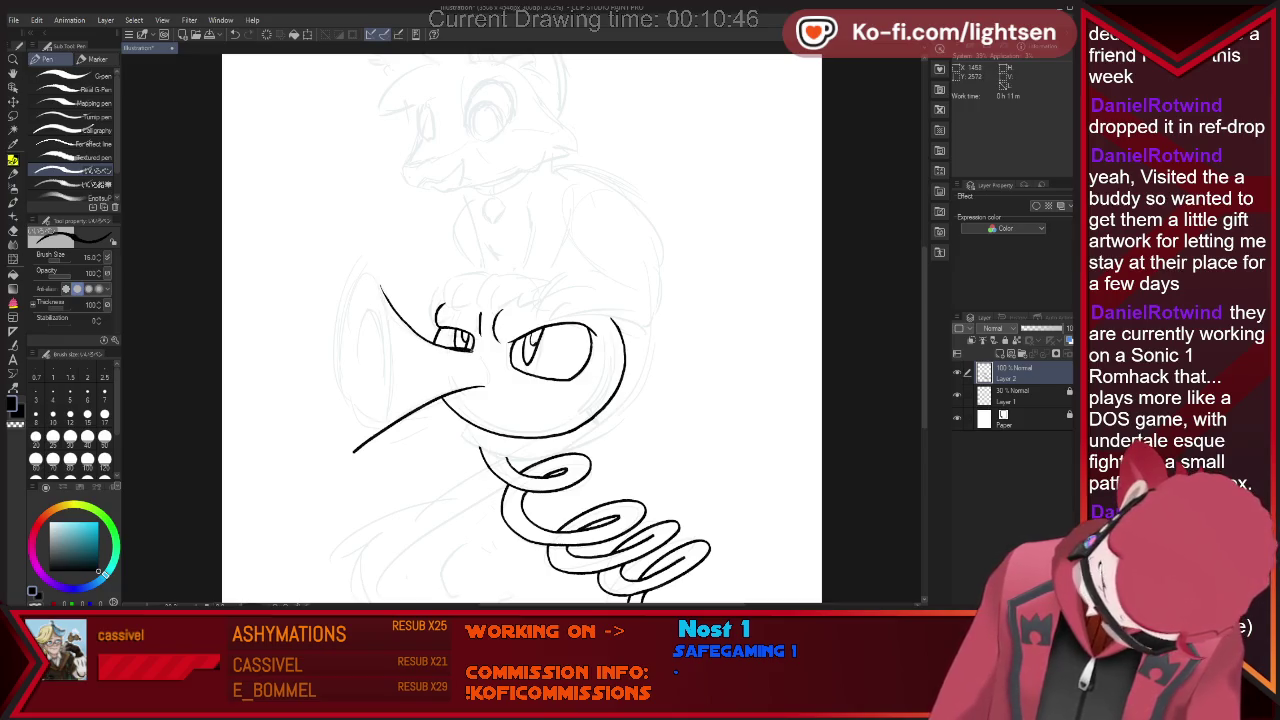
{"action": "left_click_drag", "start_coordinate": [462, 363], "coordinate": [490, 383]}
{"action": "key", "text": "e"}
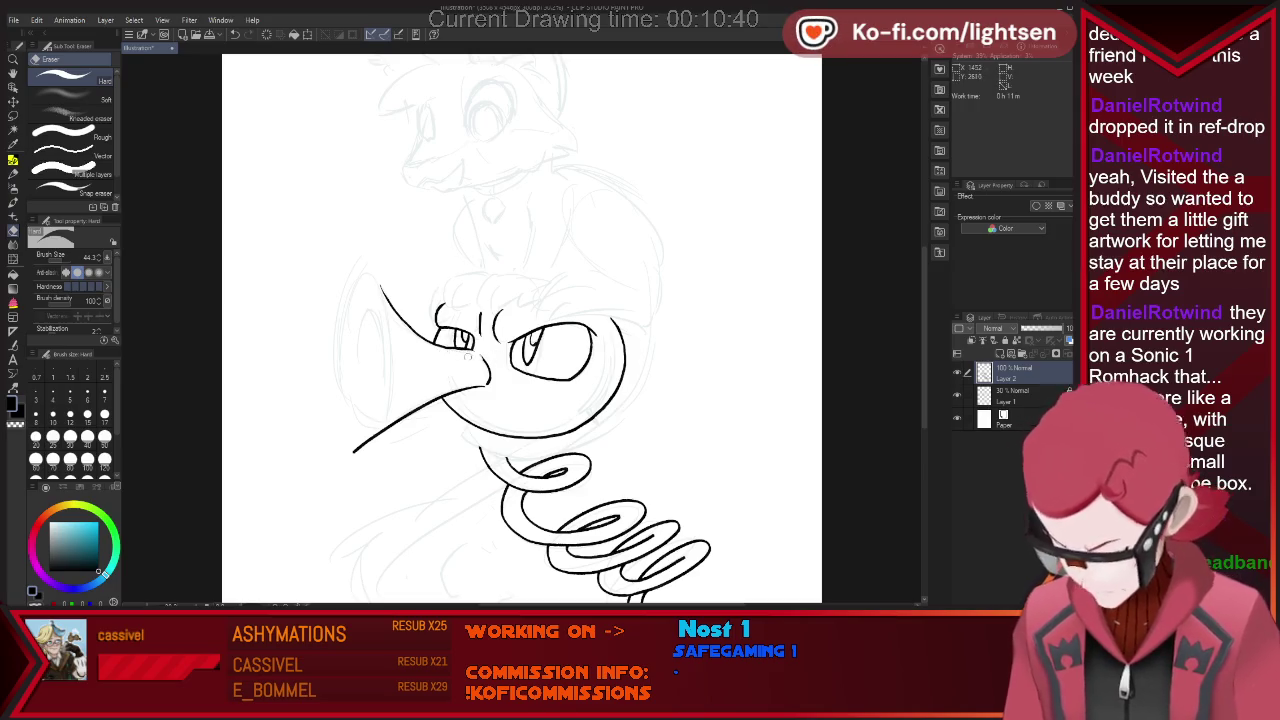
{"action": "key", "text": "p"}
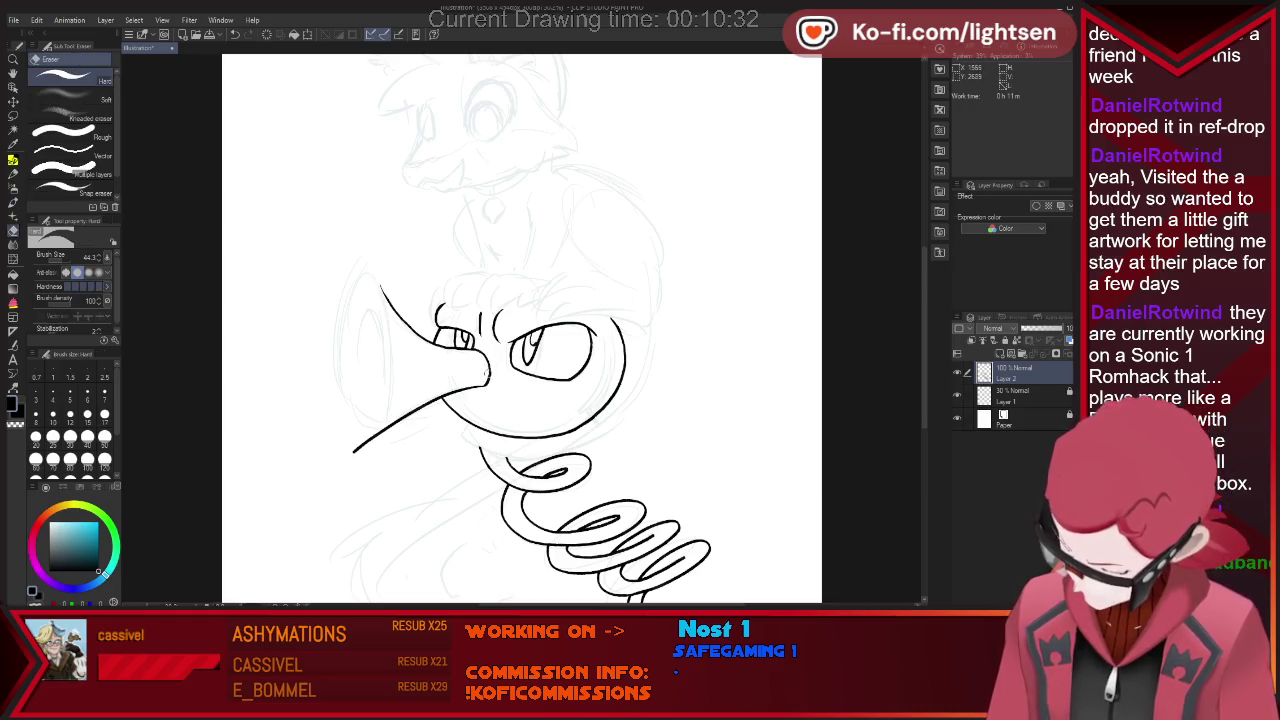
{"action": "key", "text": "e"}
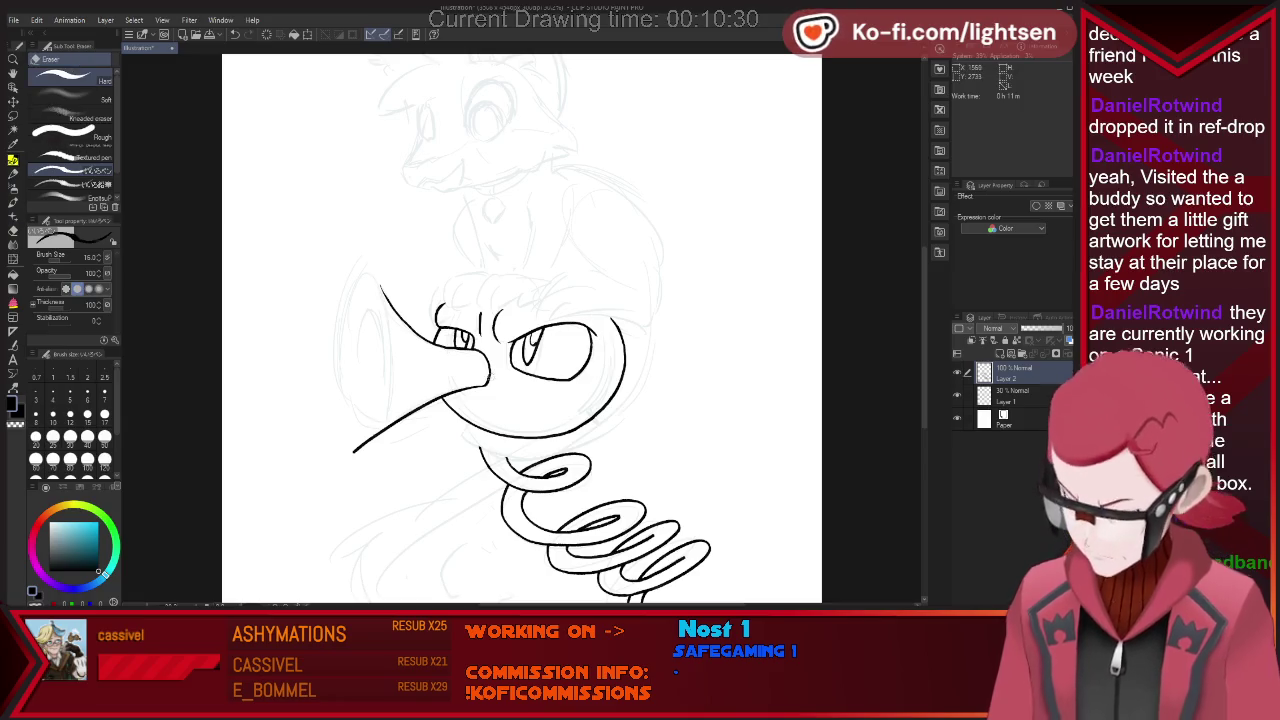
{"action": "key", "text": "p"}
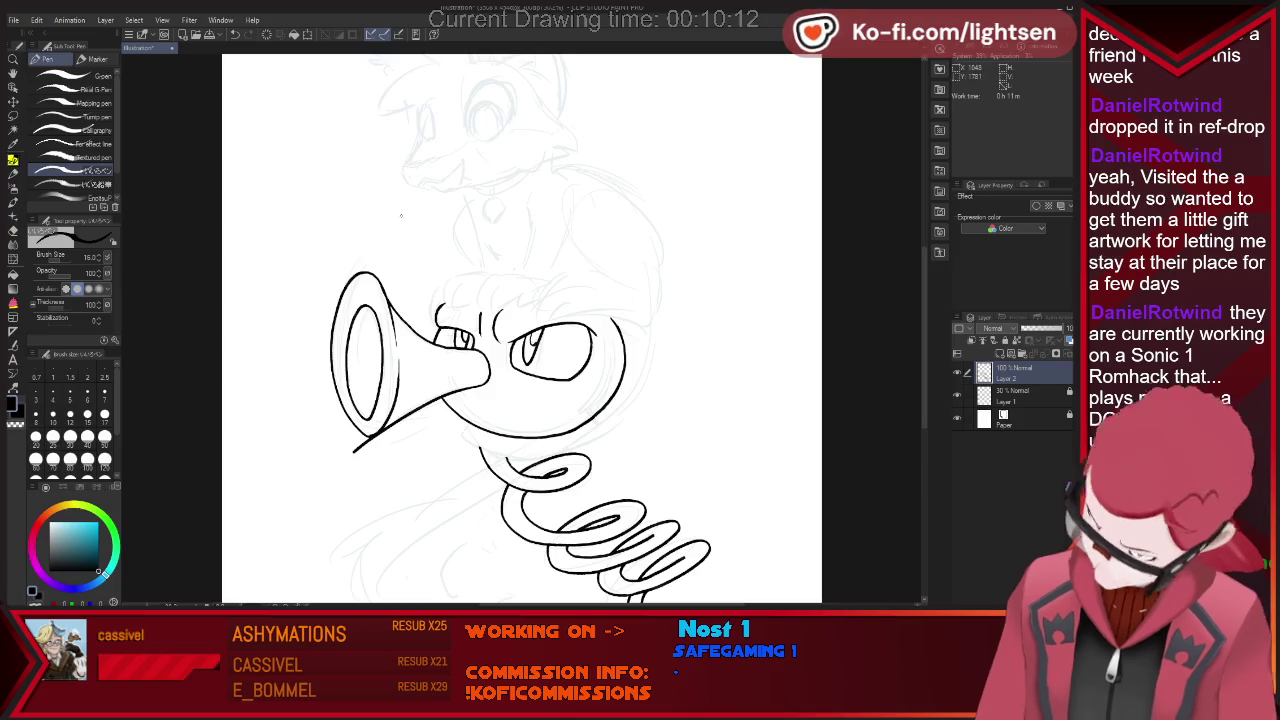
Erase the stray tail at the bell's lower left.
{"action": "key", "text": "e"}
{"action": "left_click_drag", "start_coordinate": [368, 439], "coordinate": [358, 448]}
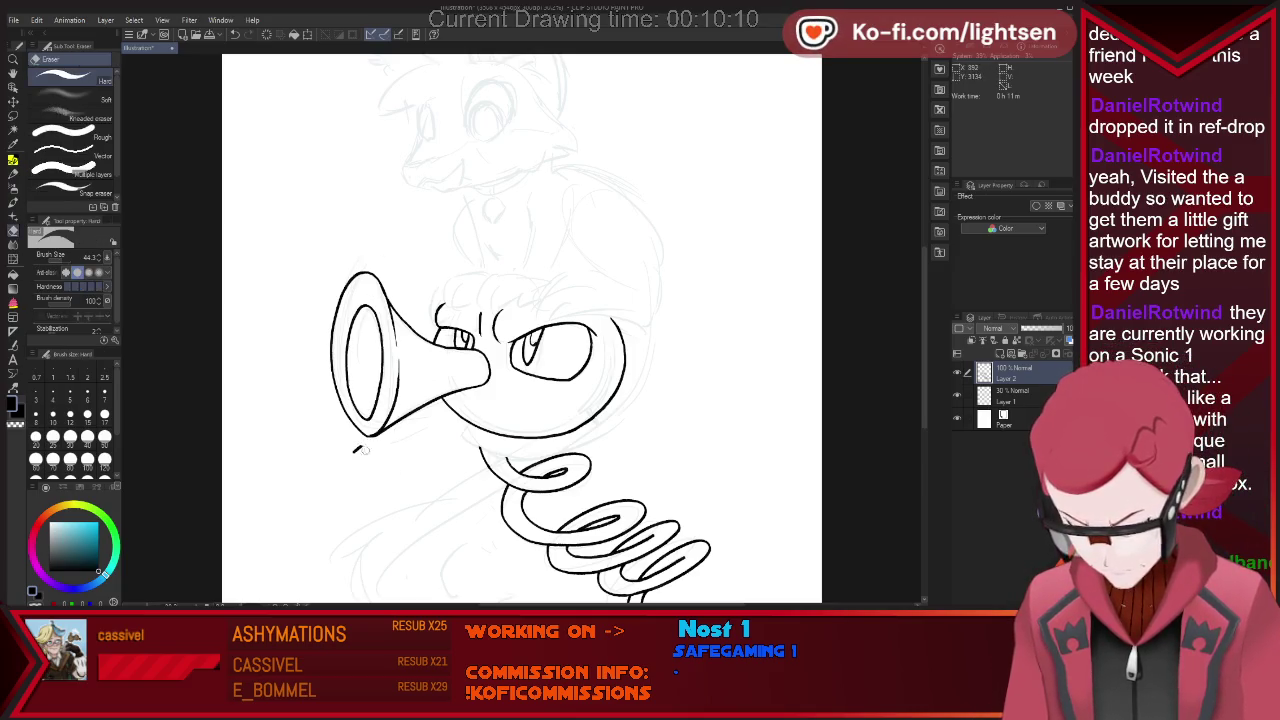
{"action": "key", "text": "p"}
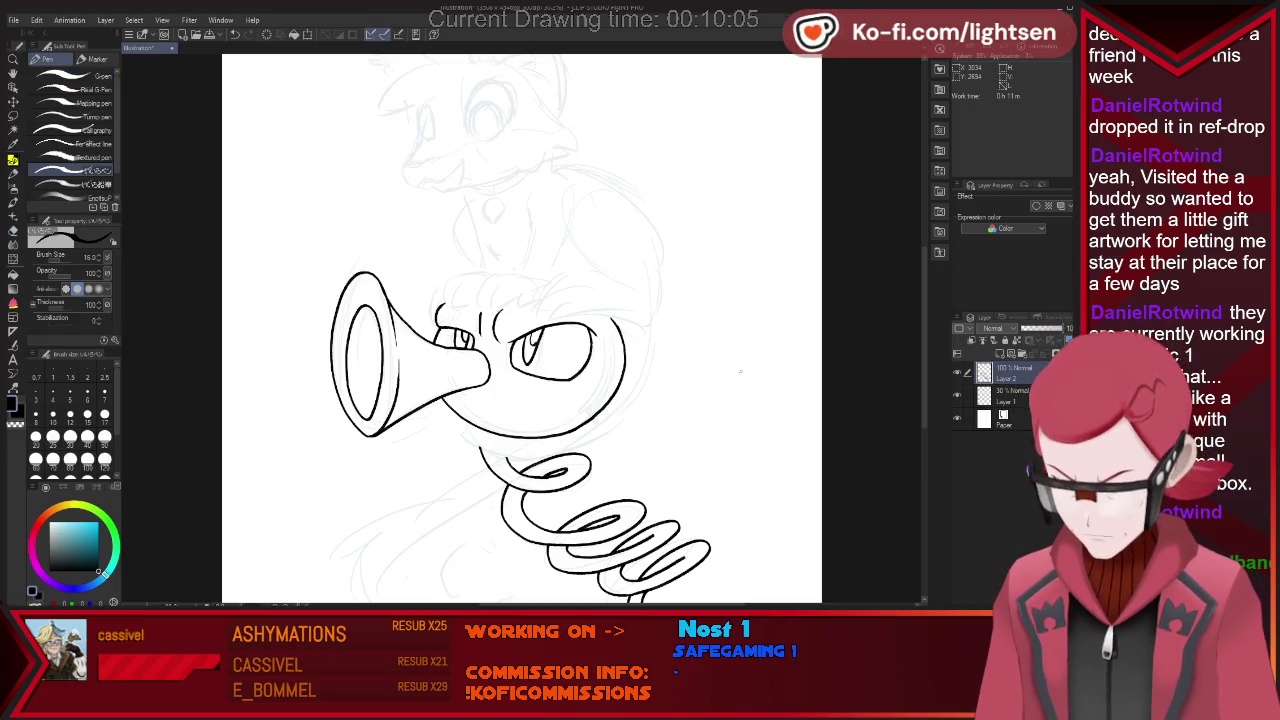
{"action": "key", "text": "m"}
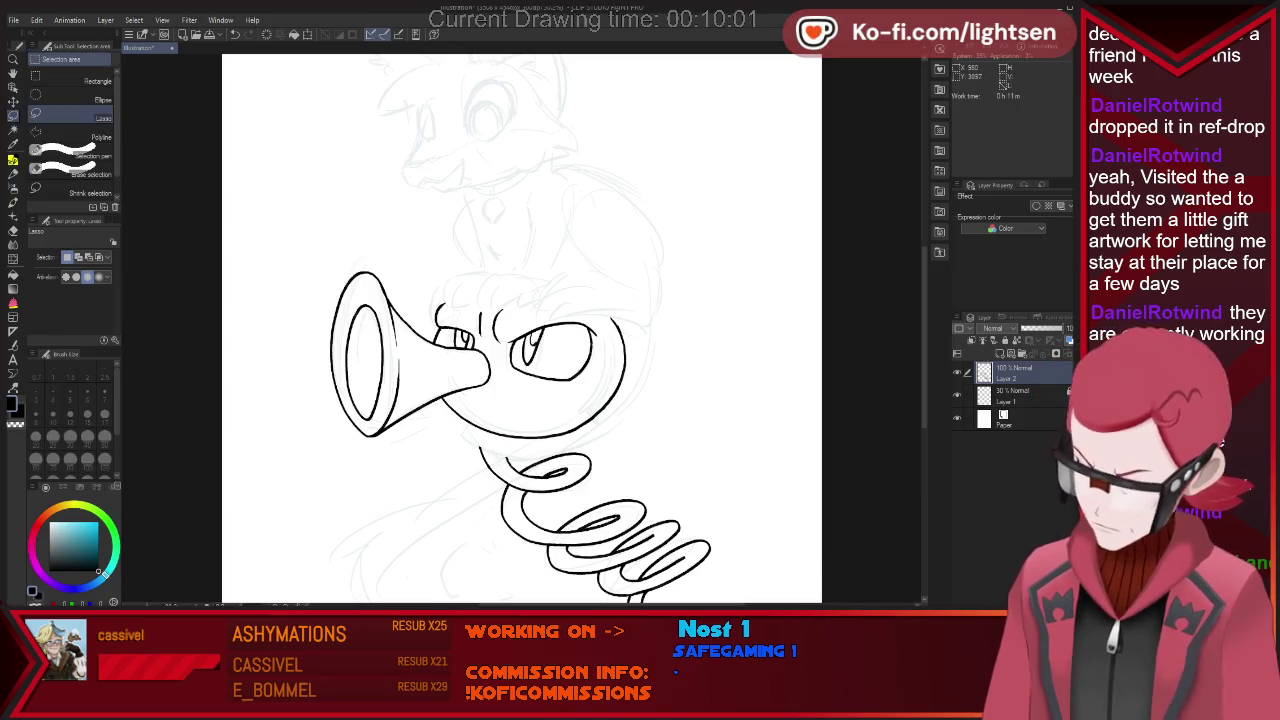
Lasso the inked horn and bird head and shift them slightly left.
{"action": "left_click_drag", "start_coordinate": [300, 420], "coordinate": [600, 430]}
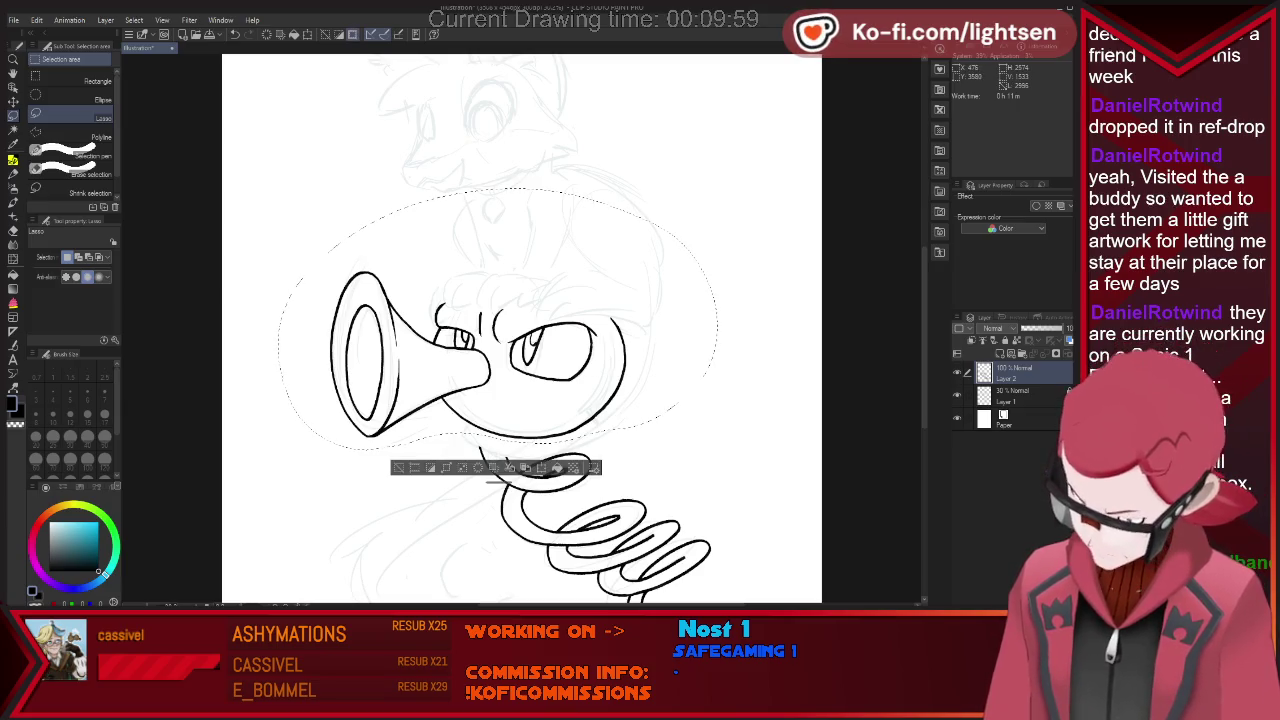
{"action": "key", "text": "ctrl+t"}
{"action": "left_click_drag", "start_coordinate": [496, 452], "coordinate": [480, 452]}
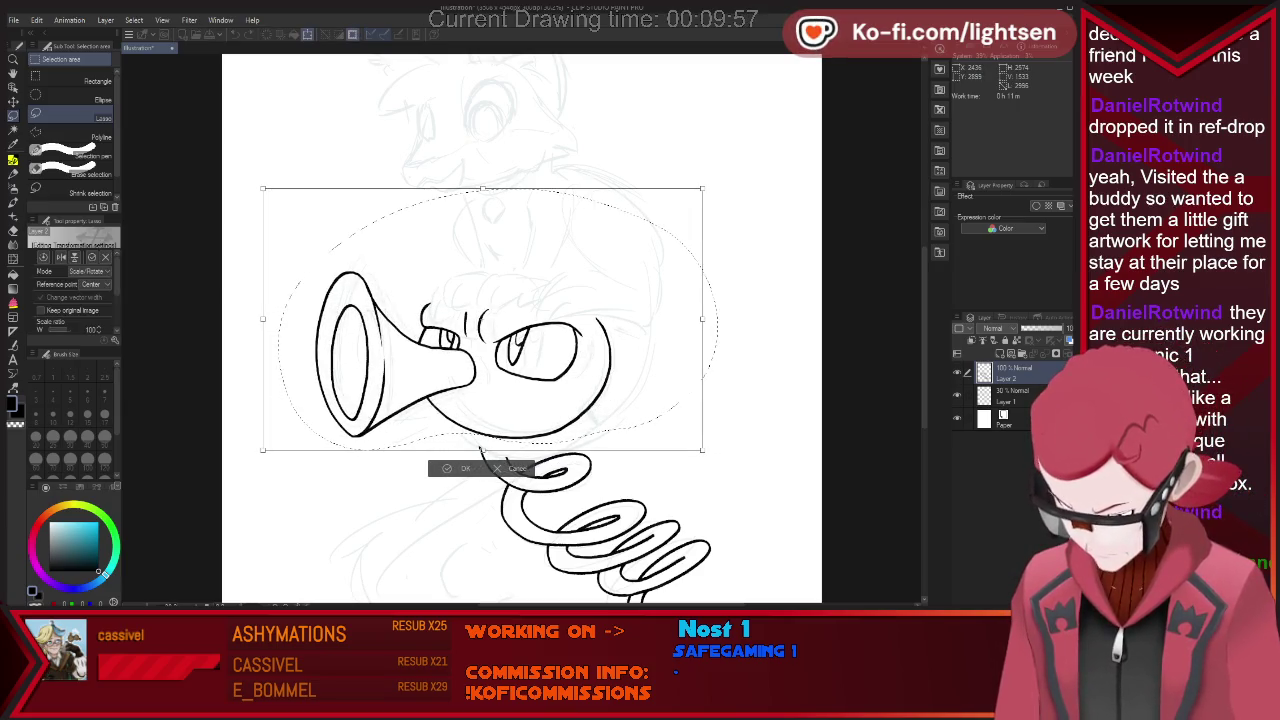
{"action": "key", "text": "Return"}
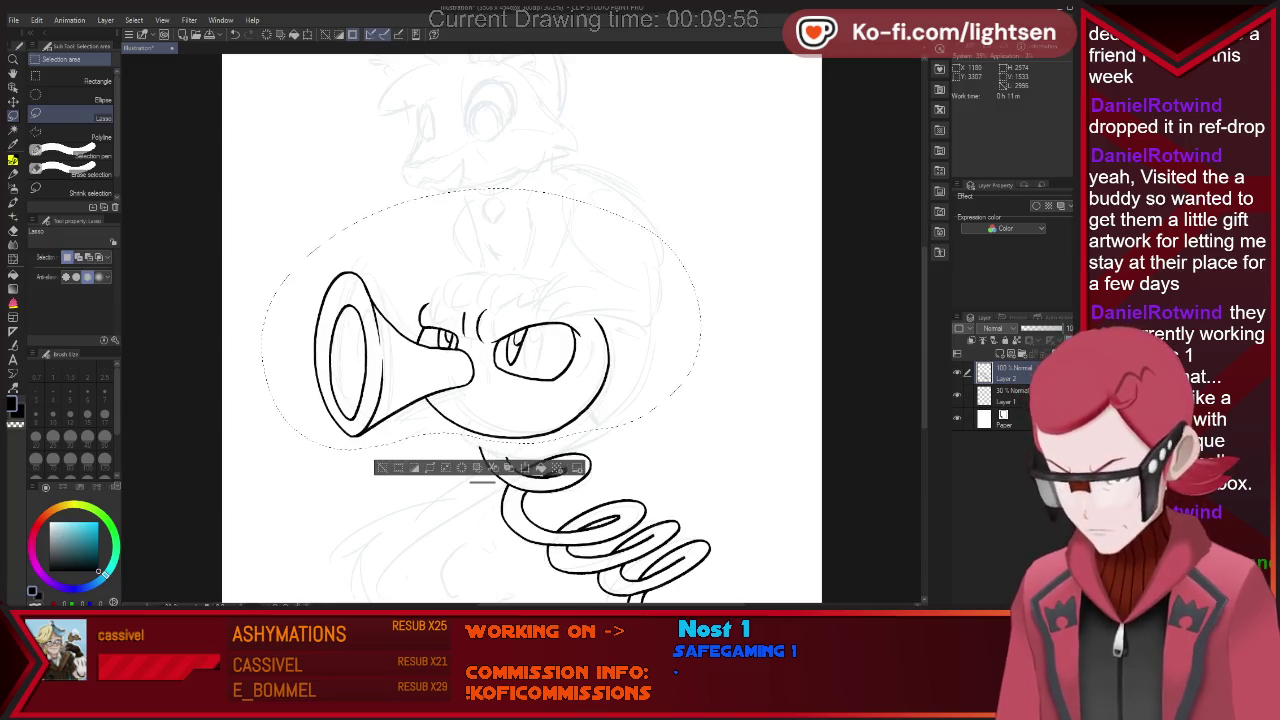
{"action": "key", "text": "ctrl+d"}
Ink a collar line beneath the bird's face, redrawing it once.
{"action": "key", "text": "p"}
{"action": "left_click_drag", "start_coordinate": [456, 424], "coordinate": [449, 437]}
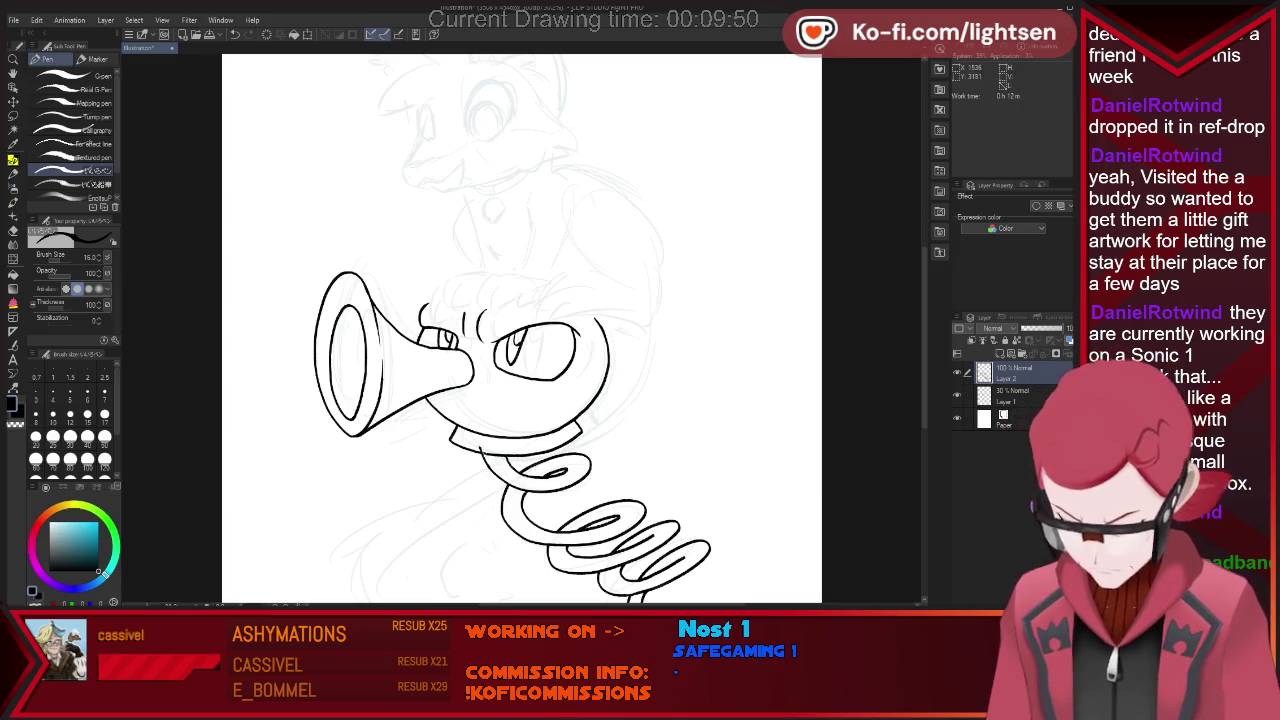
{"action": "key", "text": "ctrl+z"}
{"action": "left_click_drag", "start_coordinate": [460, 440], "coordinate": [584, 430]}
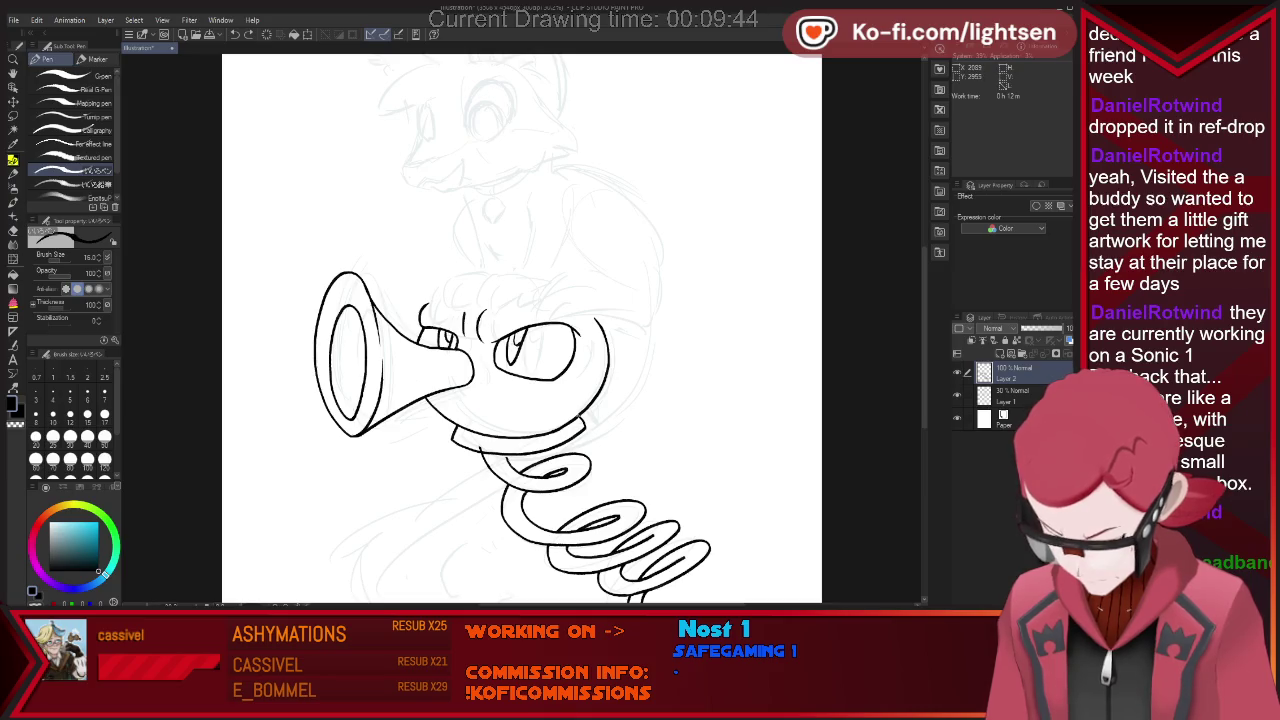
{"action": "key", "text": "e"}
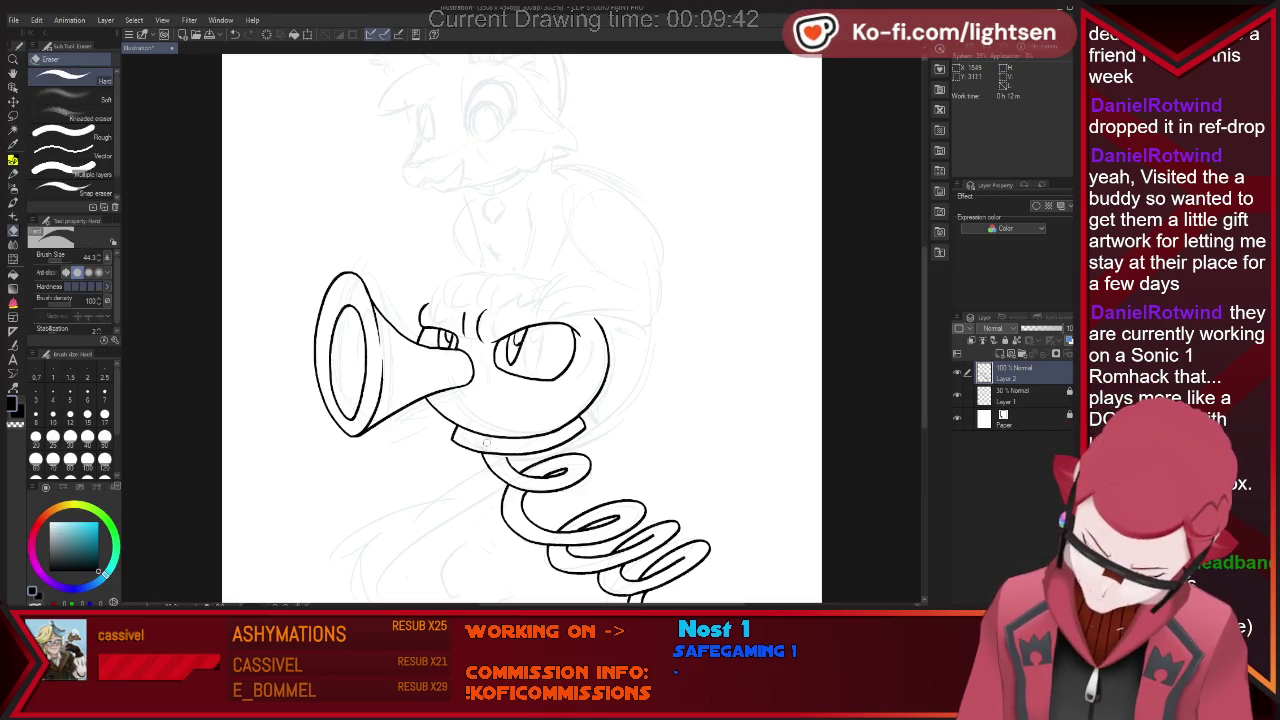
{"action": "key", "text": "p"}
{"action": "scroll", "coordinate": [520, 400], "scroll_direction": "up", "scroll_amount": 2}
{"action": "scroll", "coordinate": [520, 400], "scroll_direction": "up", "scroll_amount": 2}
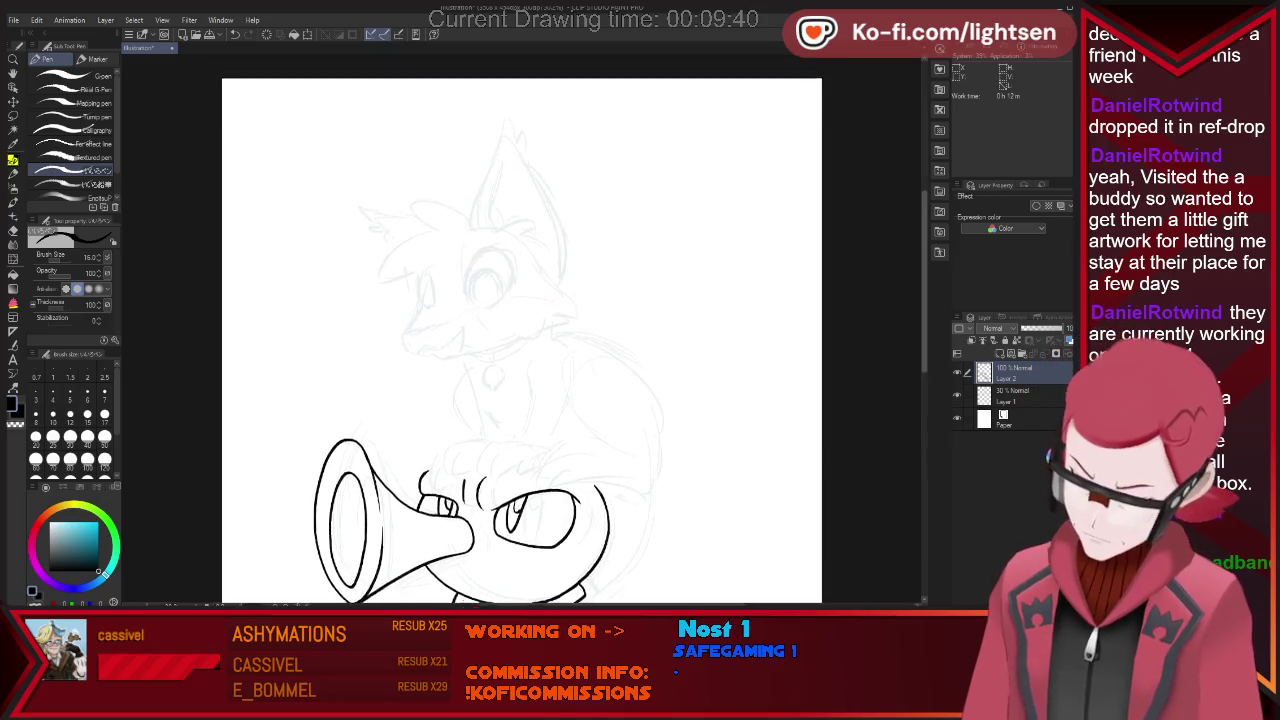
Ink the fox's large eye as a full arc, refine it, then start the narrow second eye.
{"action": "scroll", "coordinate": [915, 255], "scroll_direction": "down", "scroll_amount": 1}
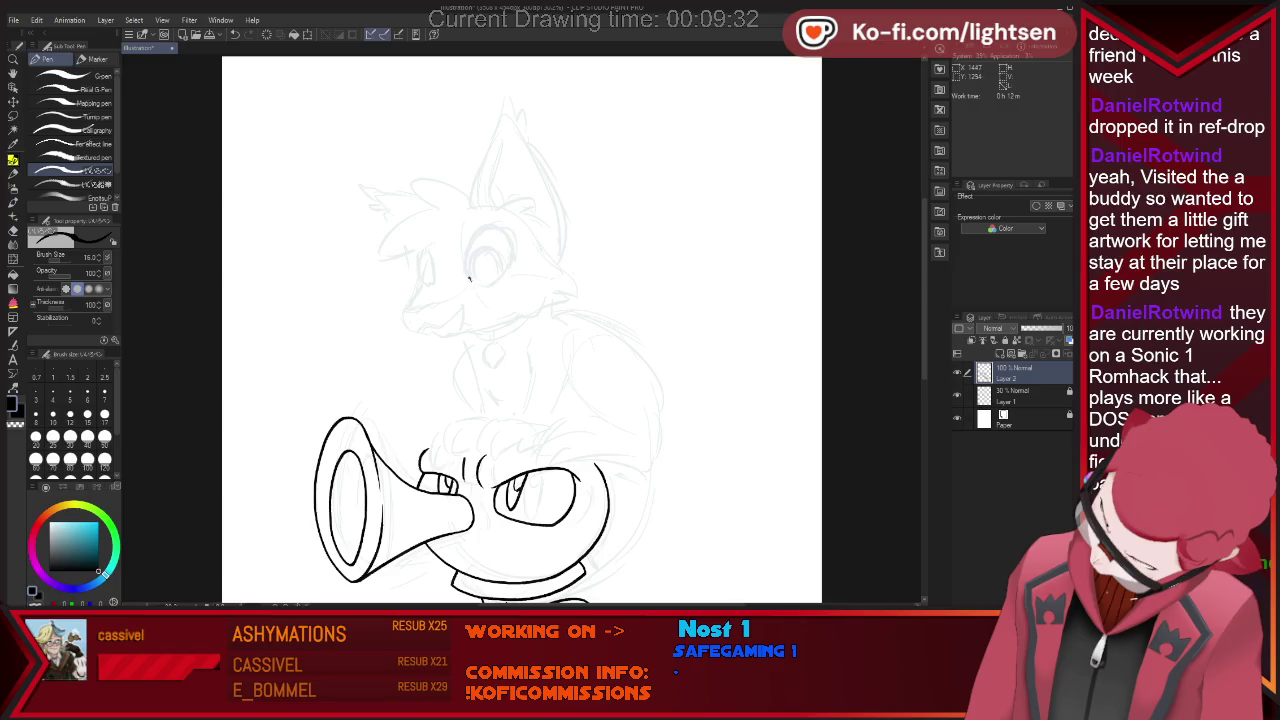
{"action": "left_click_drag", "start_coordinate": [469, 279], "coordinate": [482, 229]}
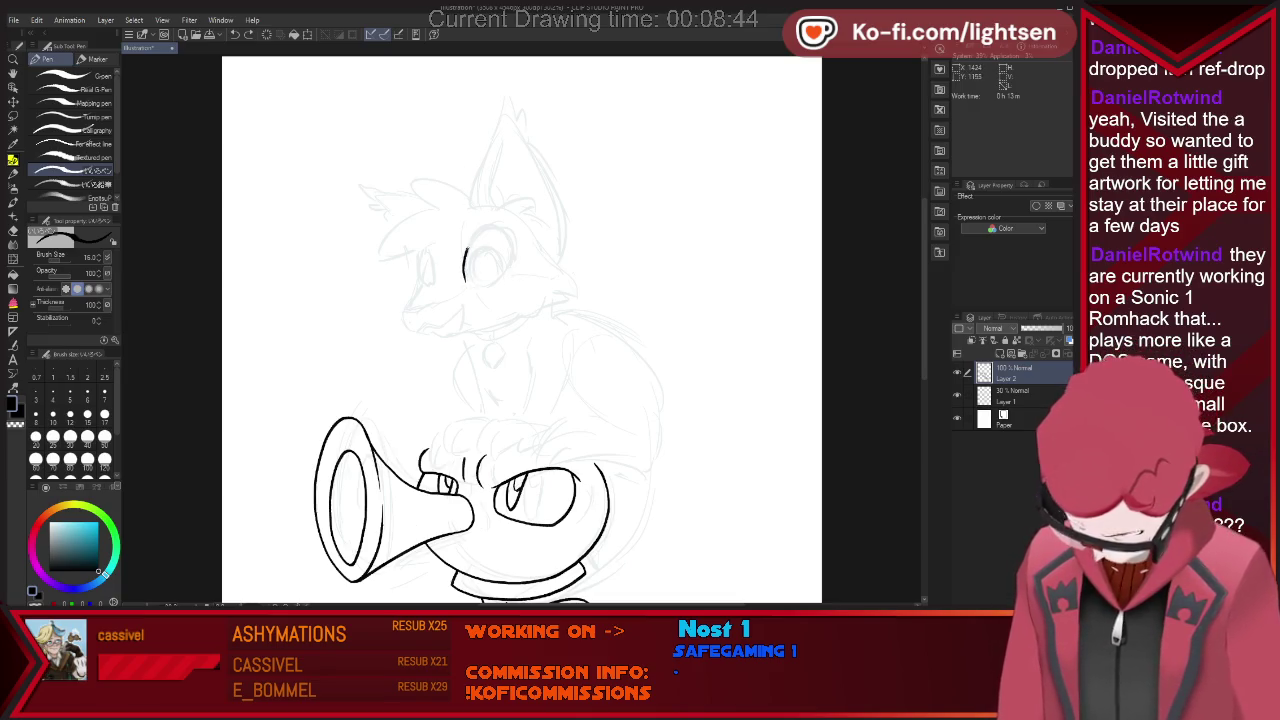
{"action": "left_click_drag", "start_coordinate": [464, 250], "coordinate": [497, 226]}
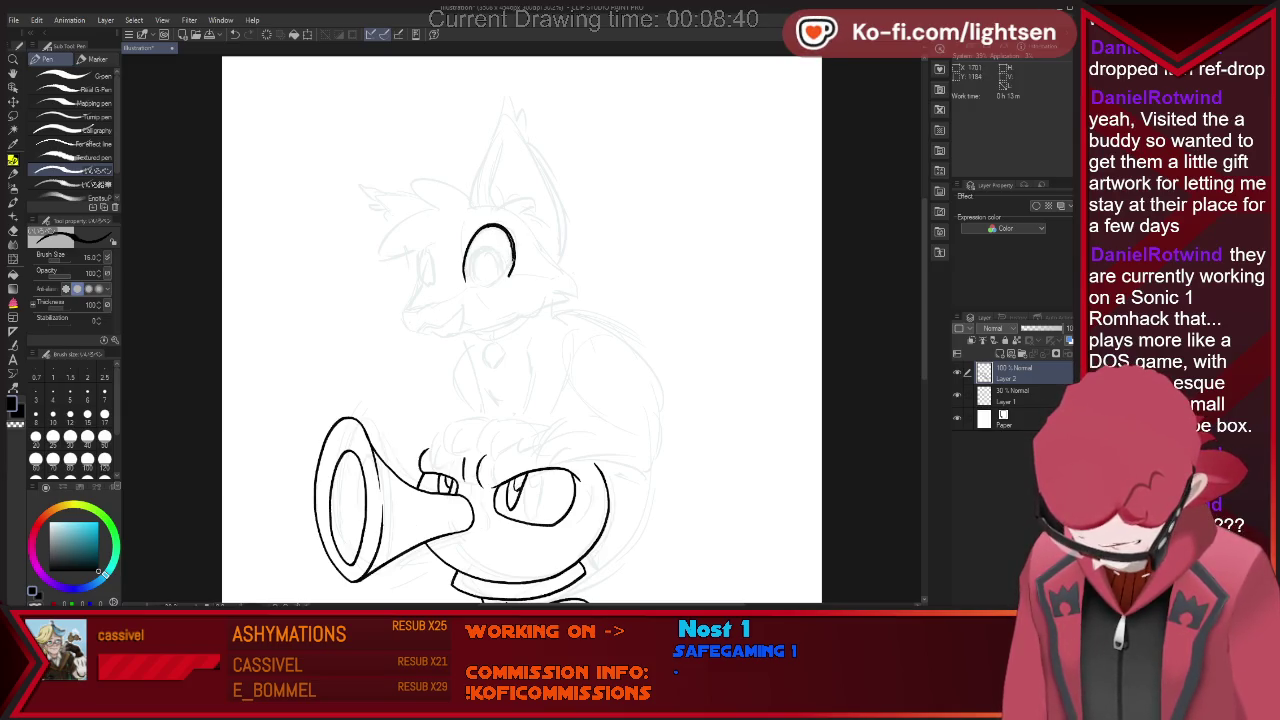
{"action": "key", "text": "e"}
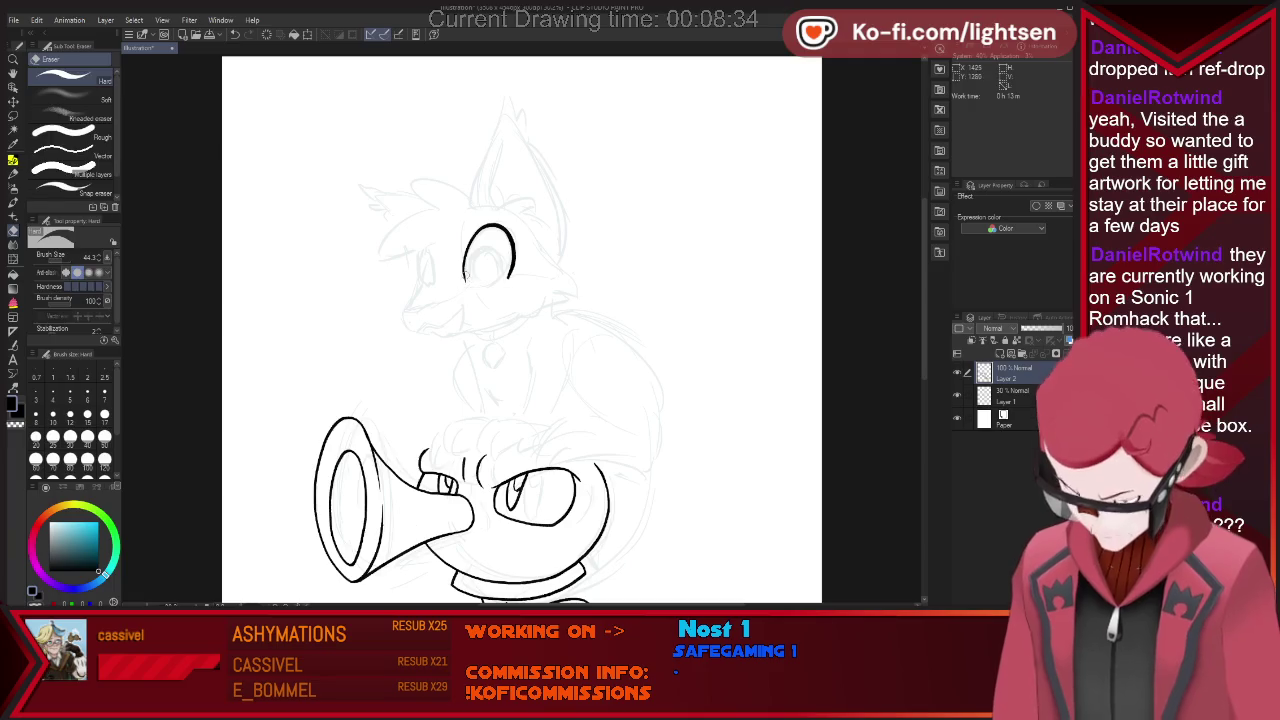
{"action": "key", "text": "p"}
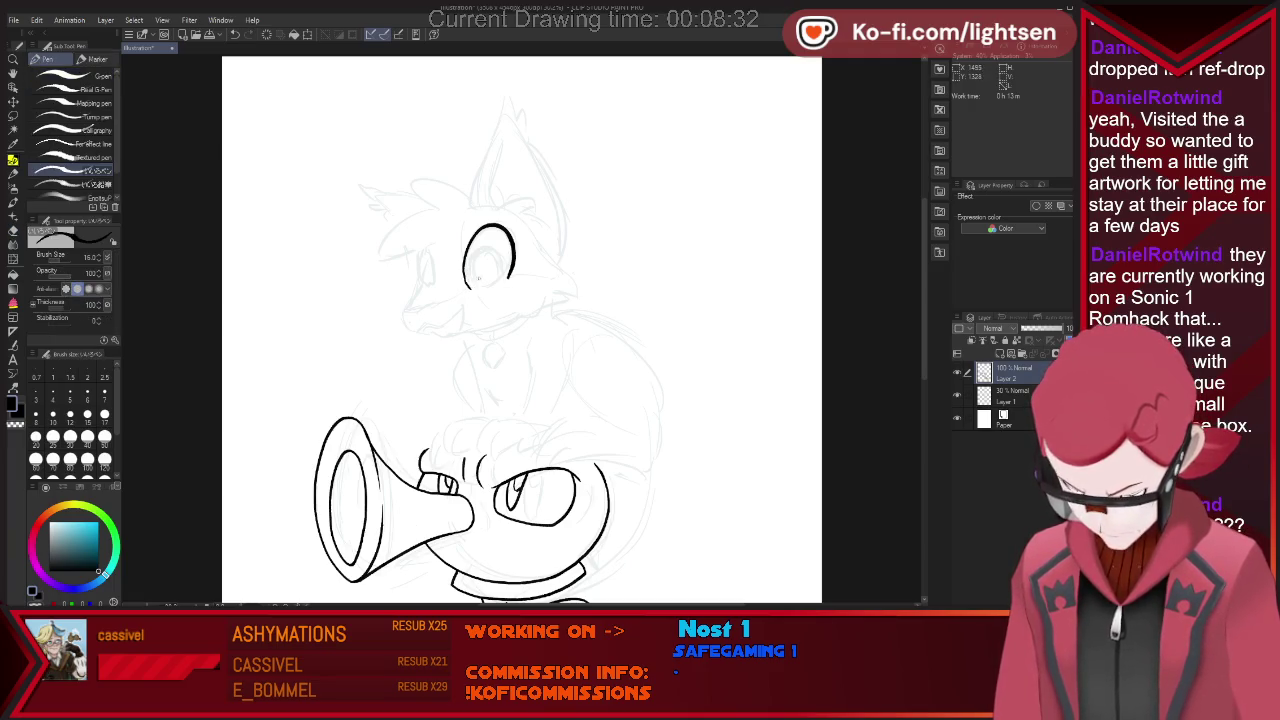
{"action": "key", "text": "e"}
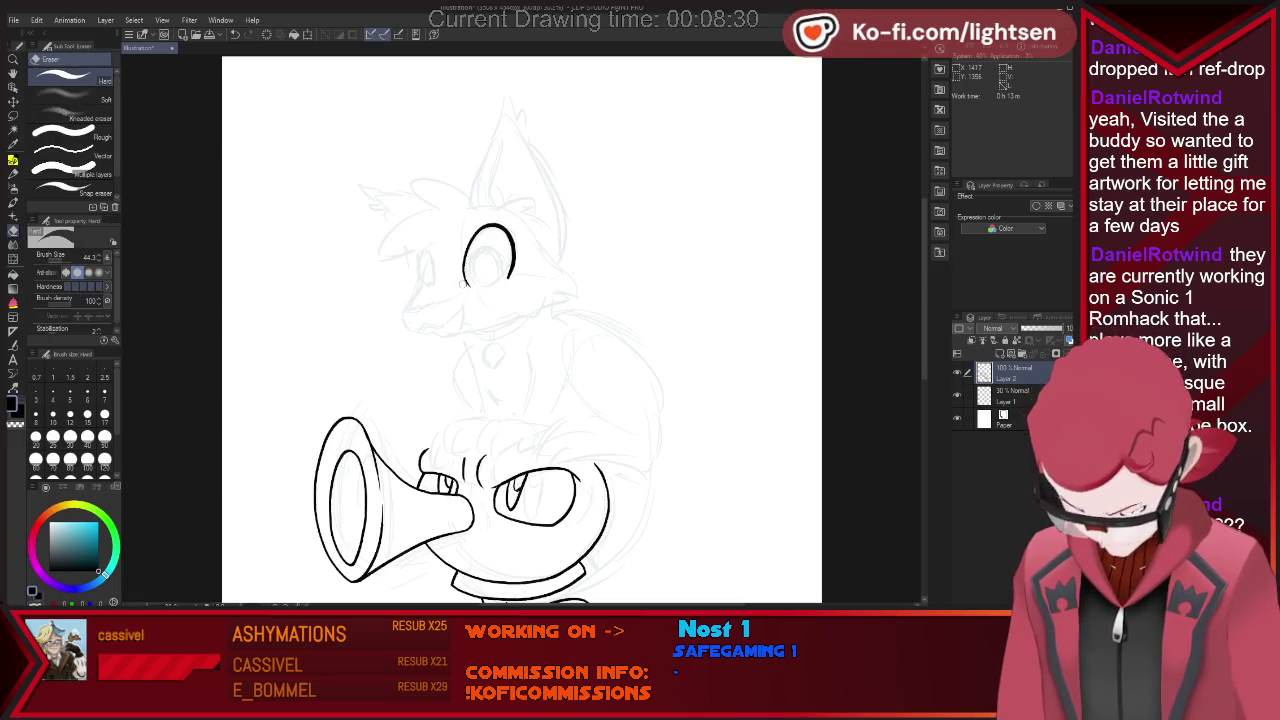
{"action": "key", "text": "p"}
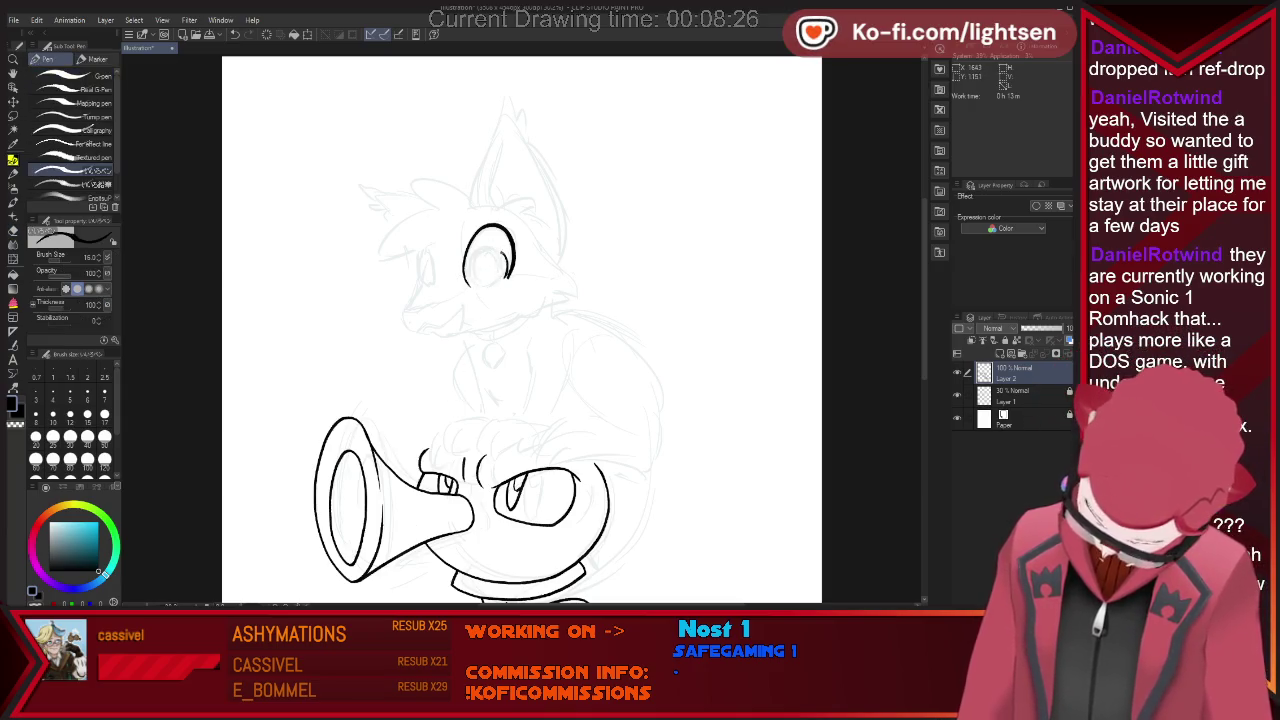
{"action": "key", "text": "e"}
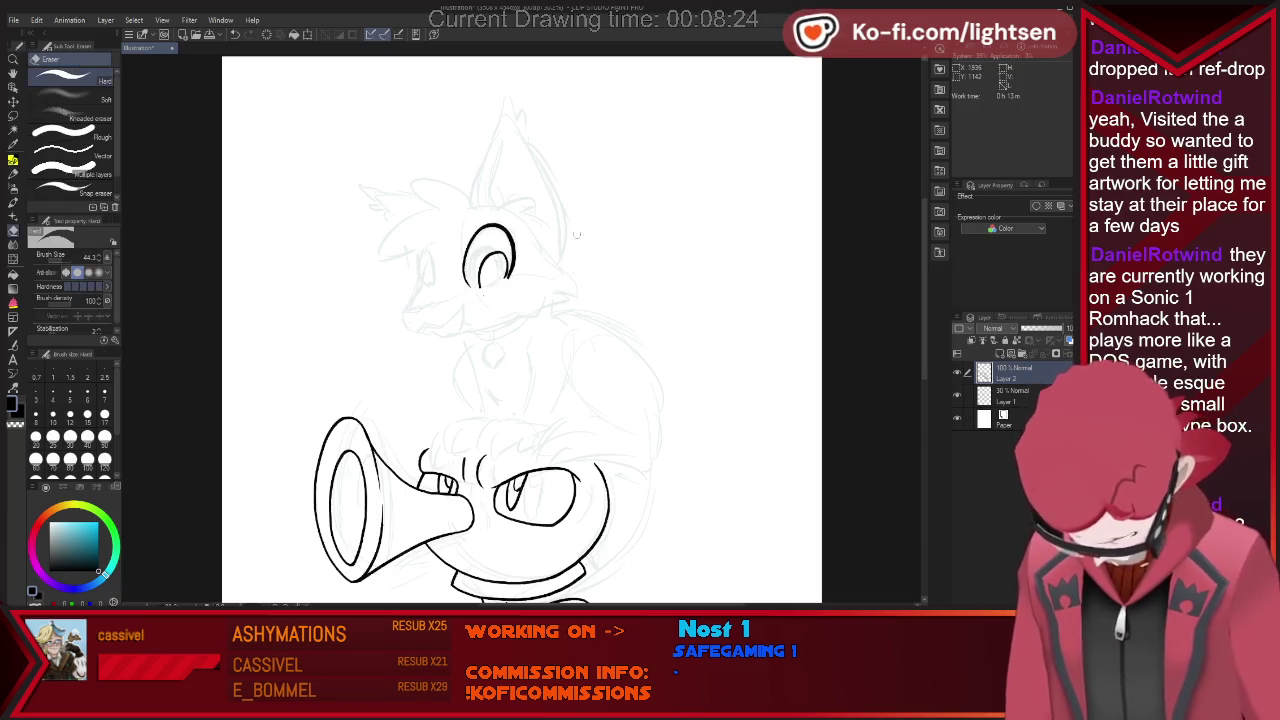
{"action": "key", "text": "p"}
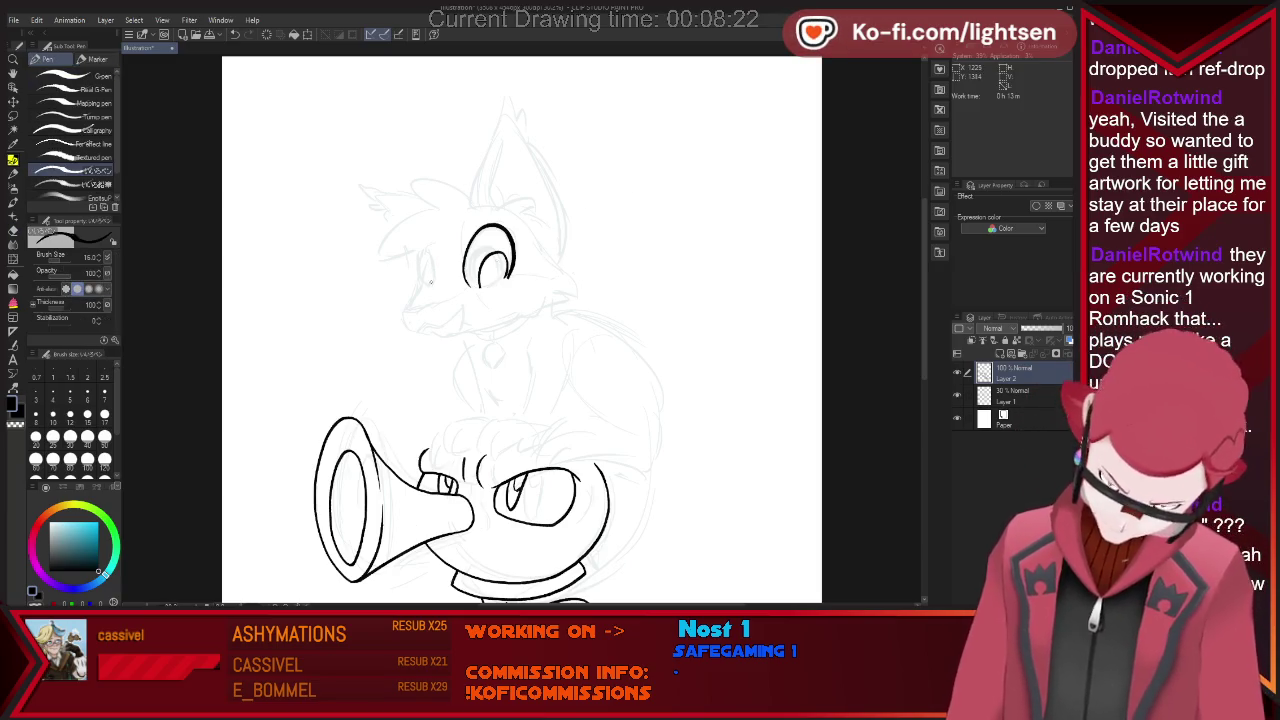
{"action": "left_click_drag", "start_coordinate": [427, 251], "coordinate": [416, 292]}
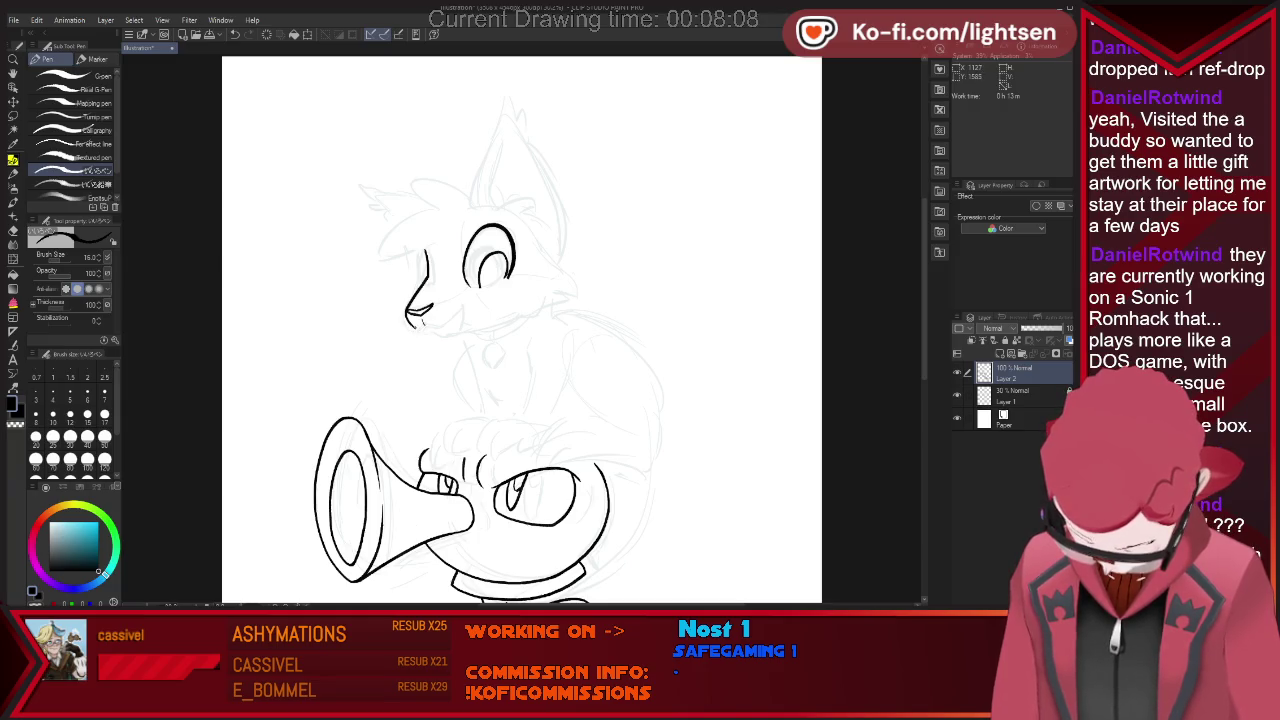
Ink the fox's mouth line, right jawline, right head side, forehead tuft and tall right ear.
{"action": "left_click_drag", "start_coordinate": [463, 301], "coordinate": [446, 325]}
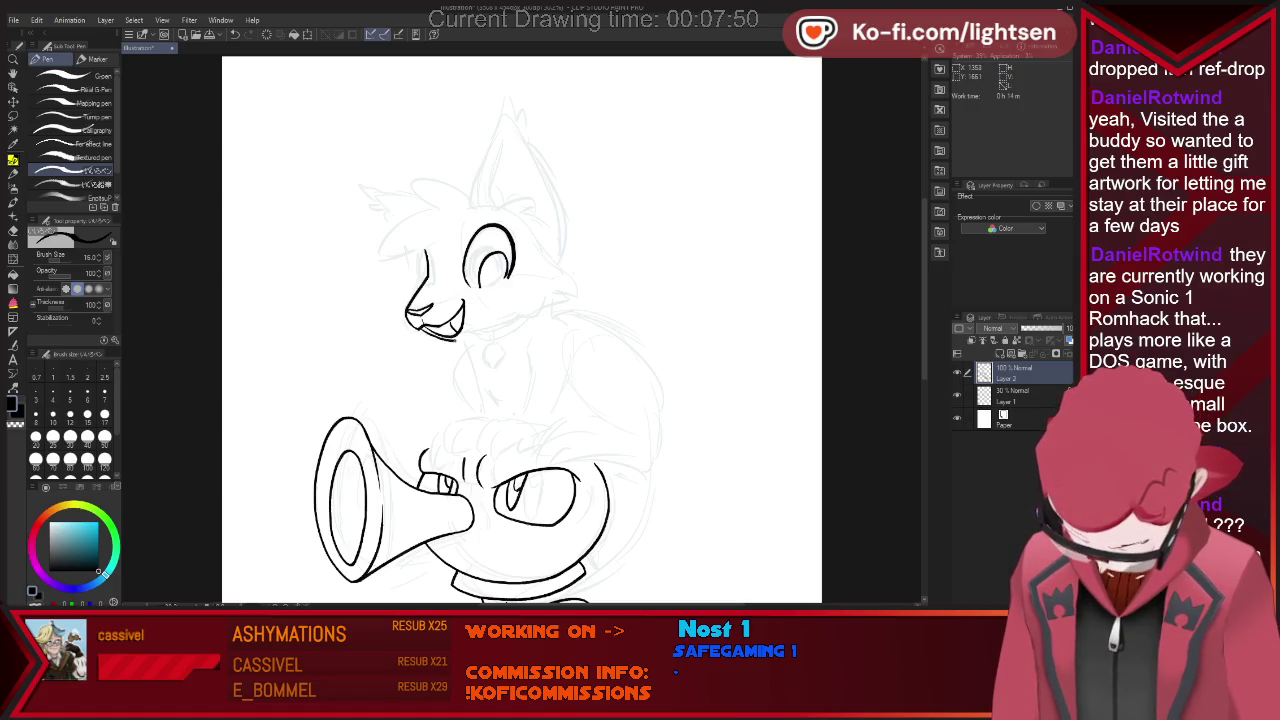
{"action": "left_click_drag", "start_coordinate": [519, 318], "coordinate": [553, 310]}
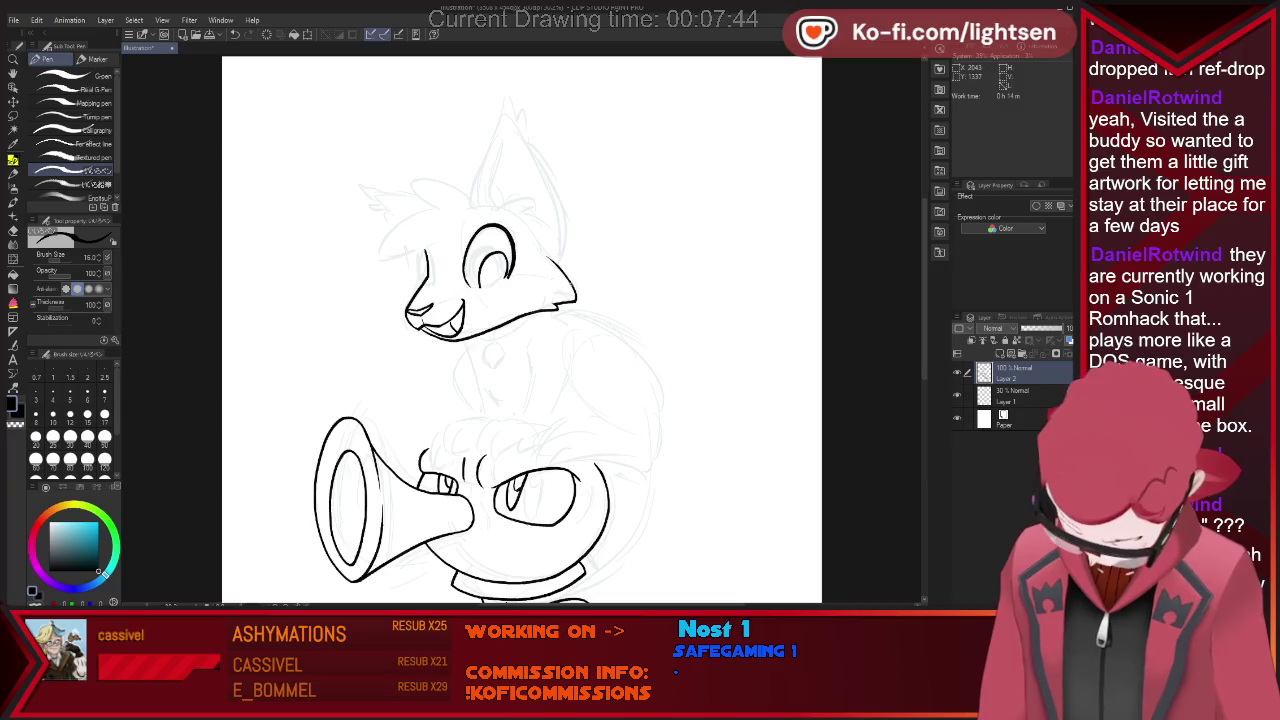
{"action": "left_click_drag", "start_coordinate": [540, 222], "coordinate": [552, 258]}
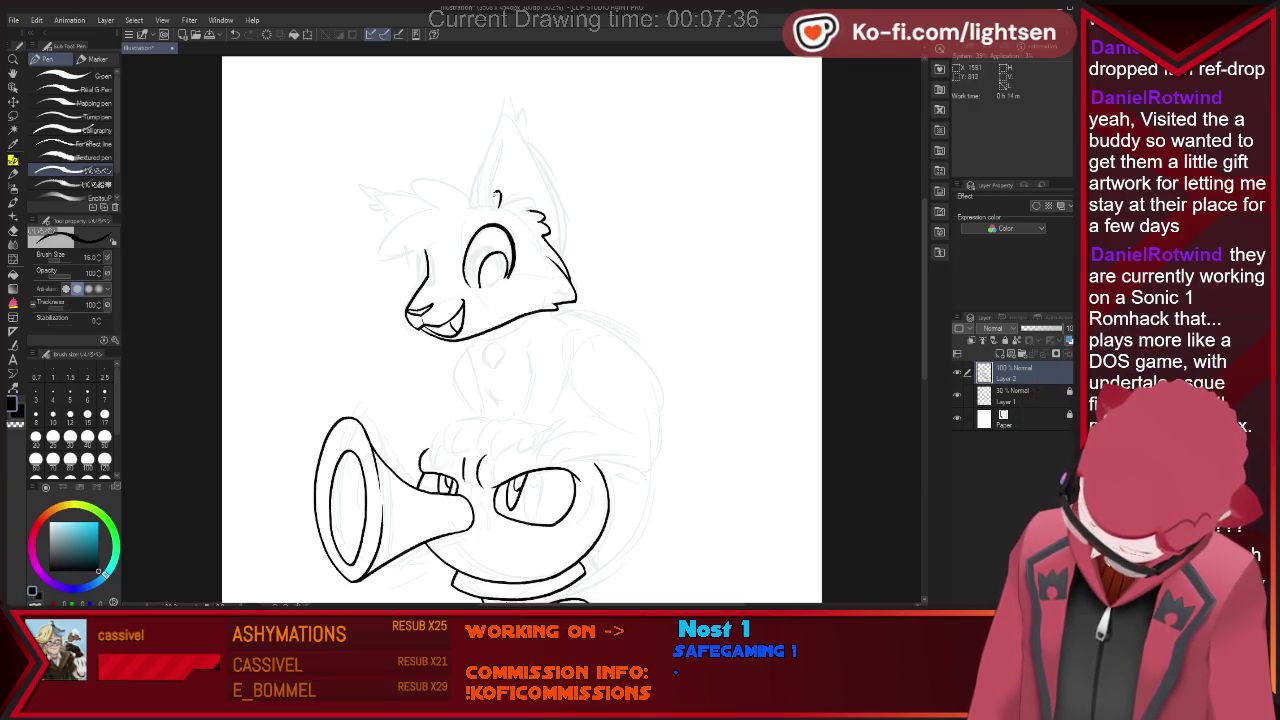
{"action": "left_click_drag", "start_coordinate": [497, 207], "coordinate": [509, 131]}
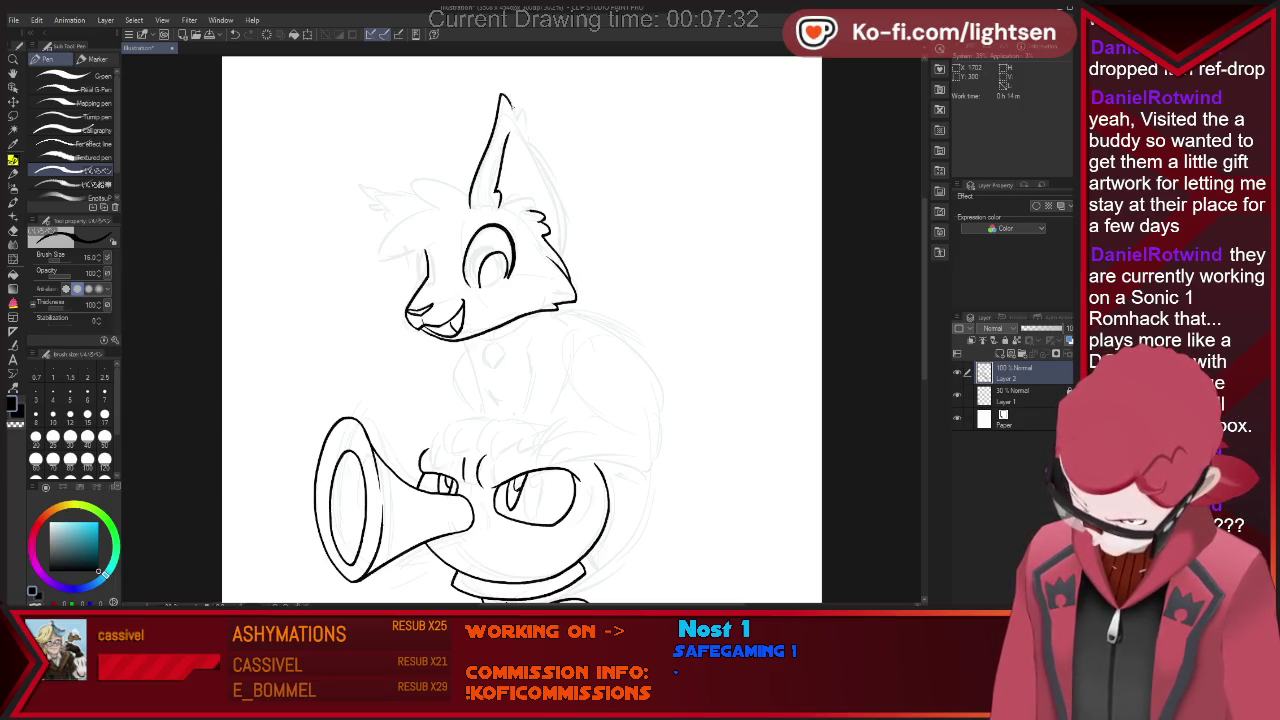
{"action": "left_click_drag", "start_coordinate": [519, 118], "coordinate": [571, 240]}
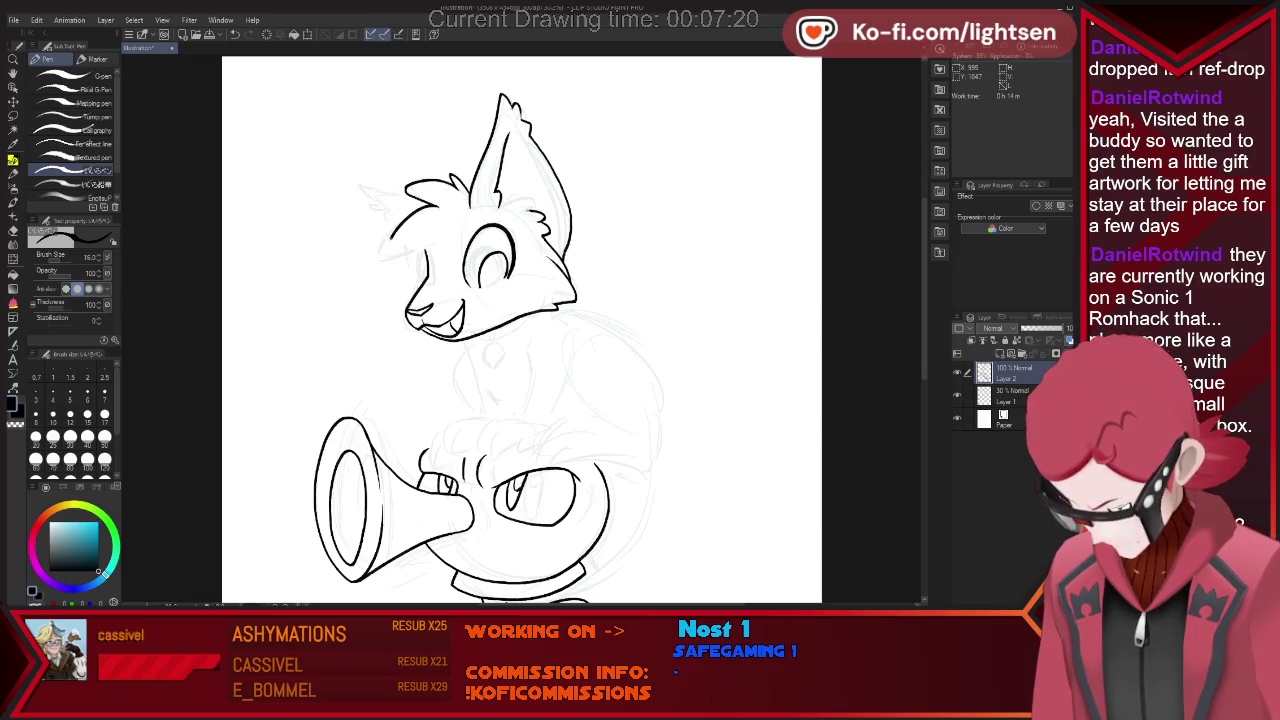
Extend the fox head's left outline downward toward the second ear.
{"action": "mouse_move", "coordinate": [390, 238]}
{"action": "left_mouse_down"}
{"action": "mouse_move", "coordinate": [380, 257]}
{"action": "mouse_move", "coordinate": [422, 237]}
{"action": "left_mouse_up"}
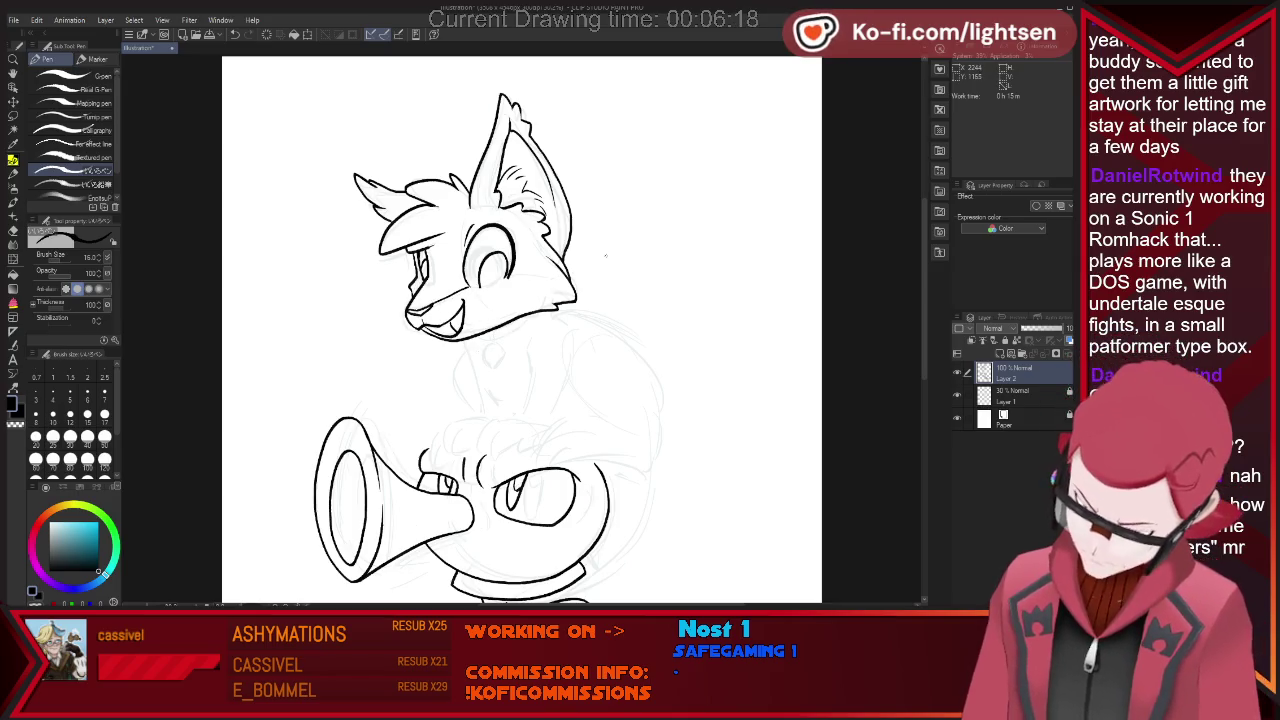
{"action": "key", "text": "m"}
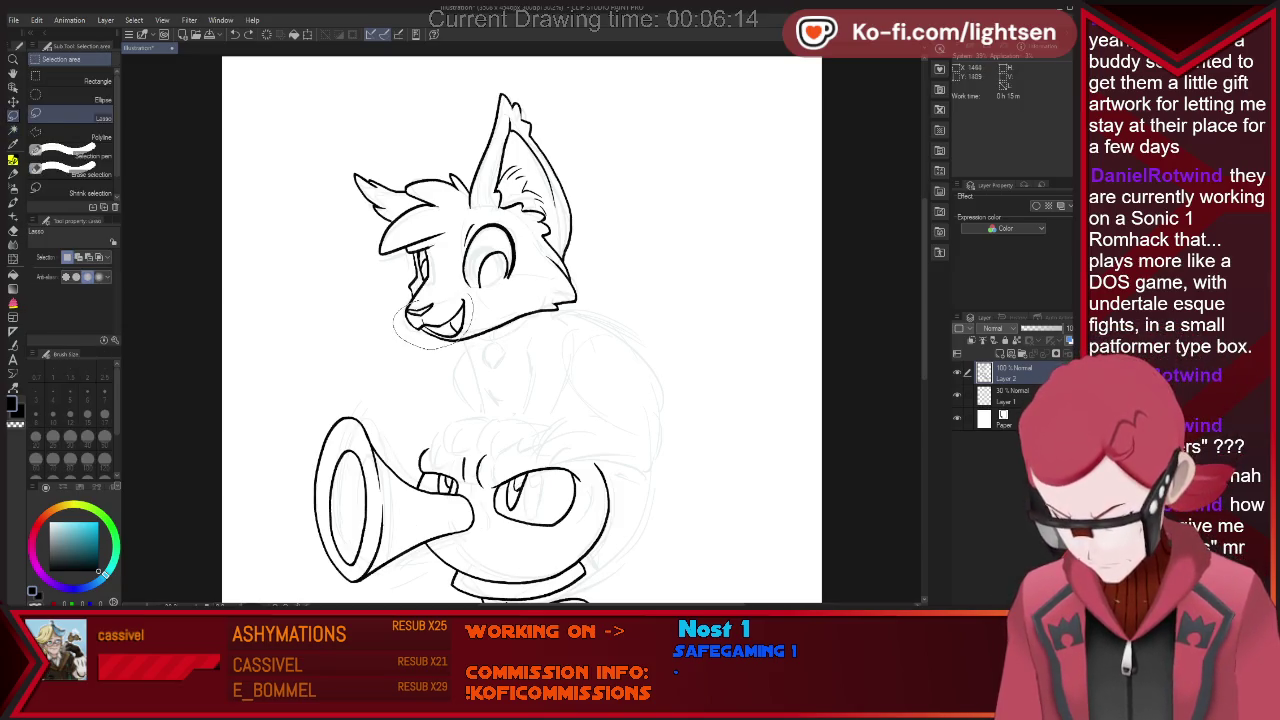
Scale and rotate the lassoed fox mouth to refit it on the muzzle.
{"action": "left_click_drag", "start_coordinate": [410, 305], "coordinate": [460, 298]}
{"action": "key", "text": "ctrl+t"}
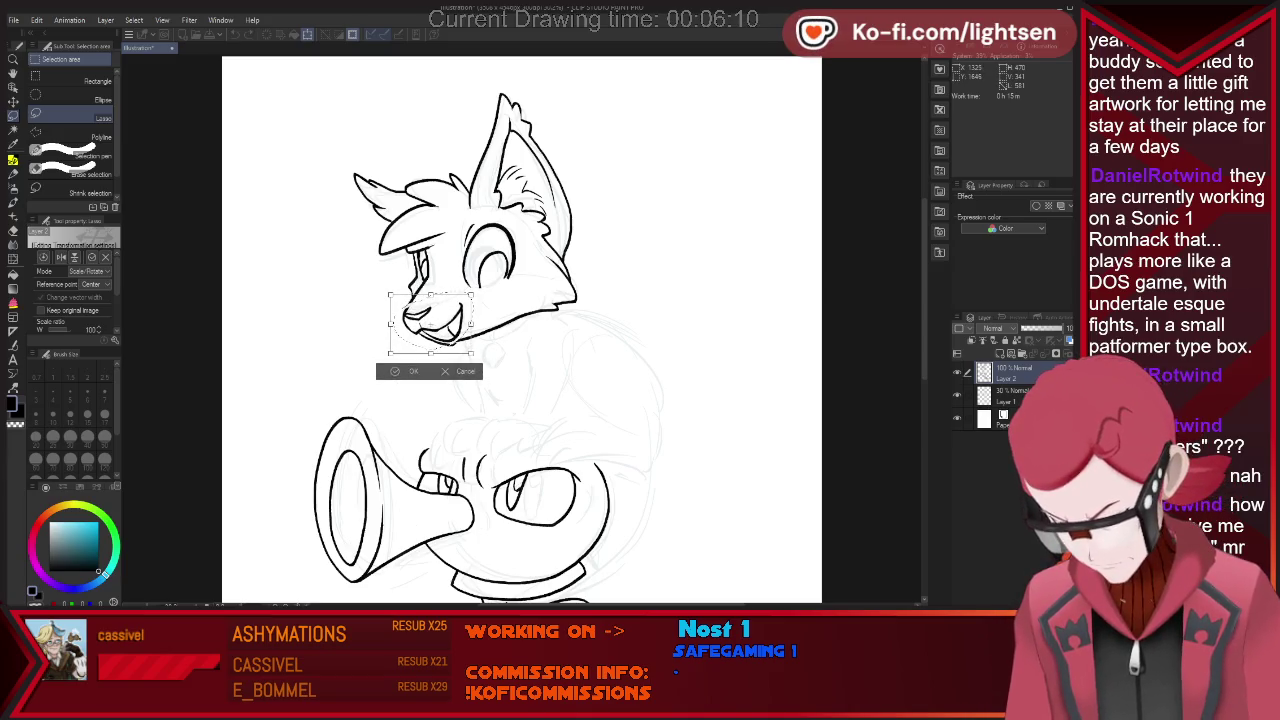
{"action": "key", "text": "Return"}
{"action": "key", "text": "ctrl+d"}
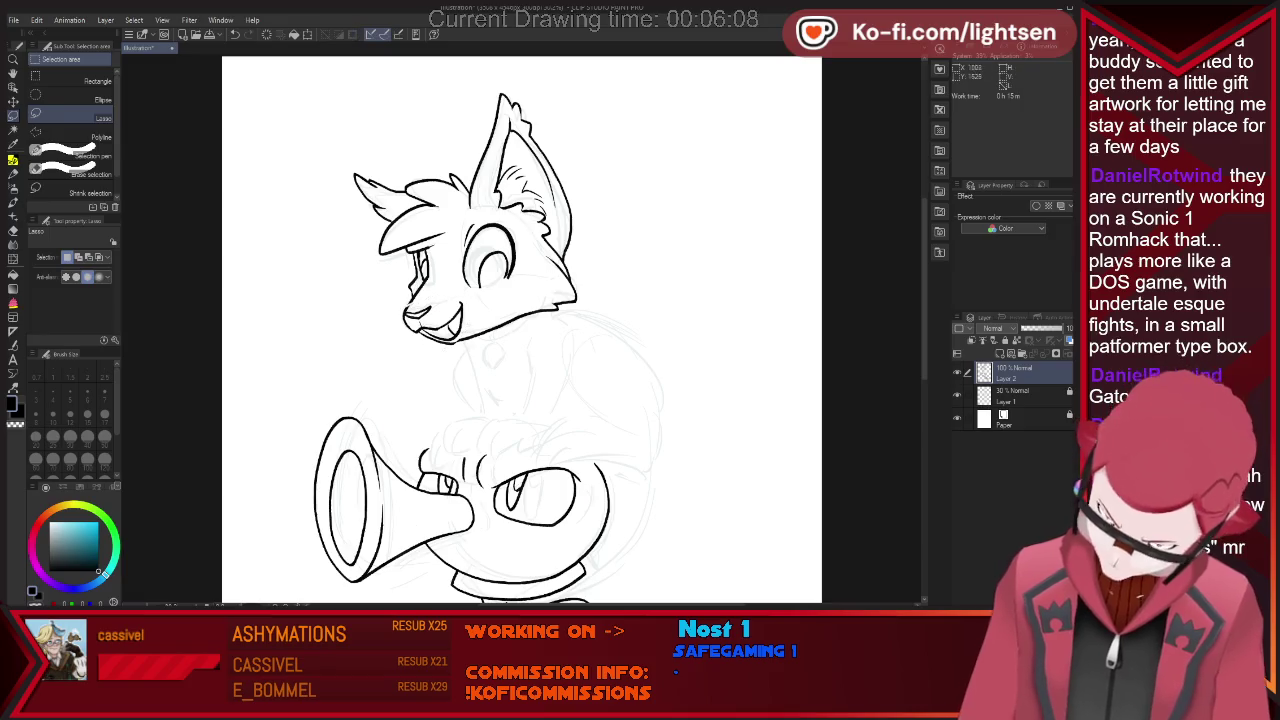
{"action": "key", "text": "e"}
{"action": "key", "text": "p"}
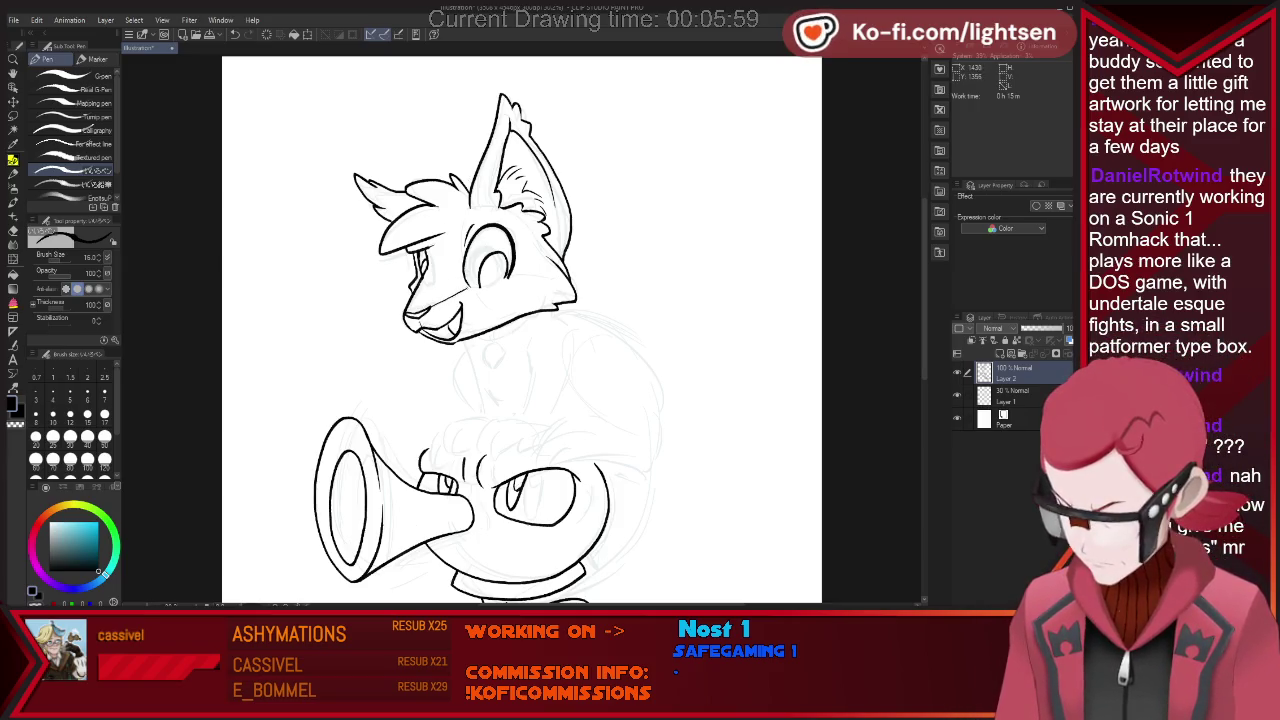
Ink the fur tuft under the fox's chin and the chest fur's lower edge.
{"action": "key", "text": "e"}
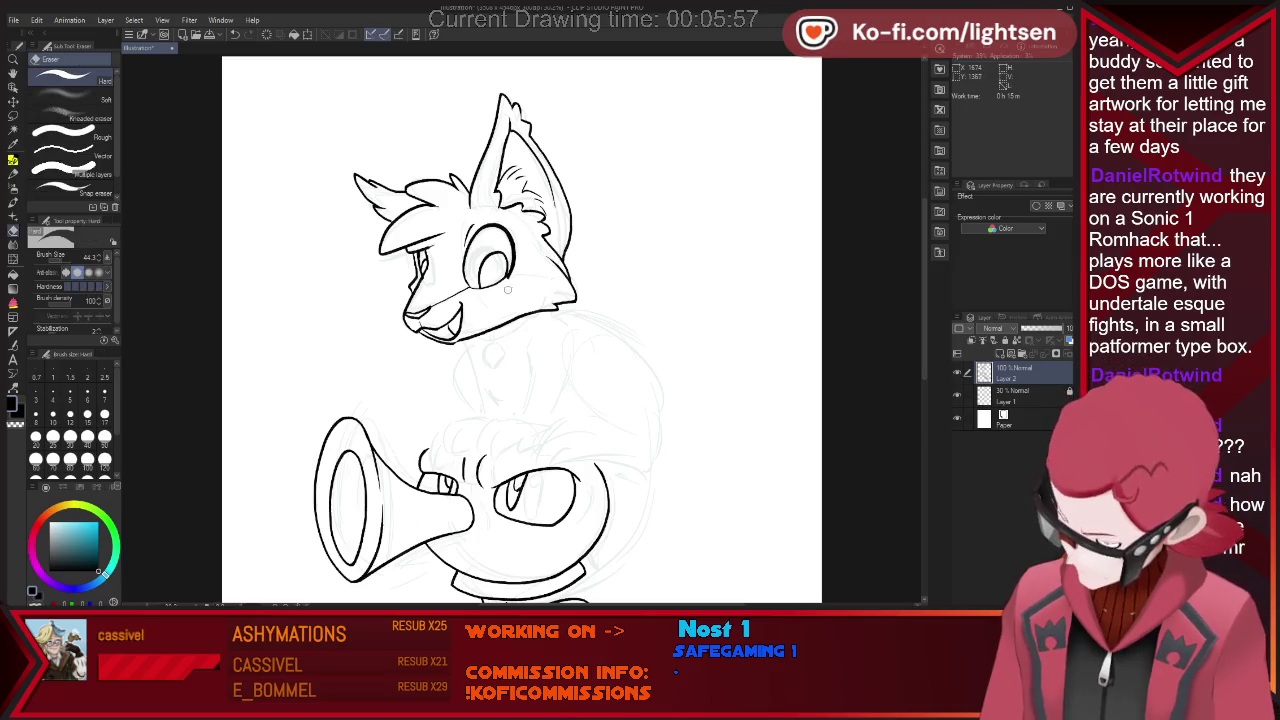
{"action": "key", "text": "p"}
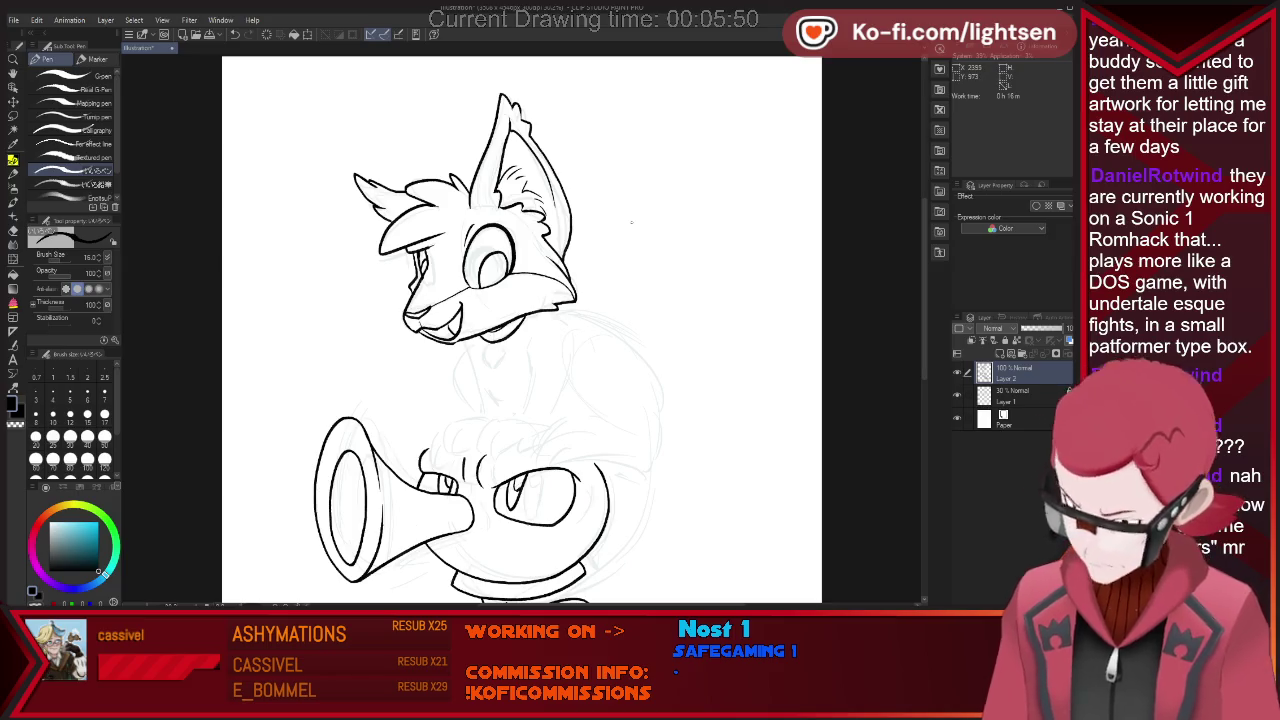
{"action": "left_click_drag", "start_coordinate": [473, 346], "coordinate": [471, 376]}
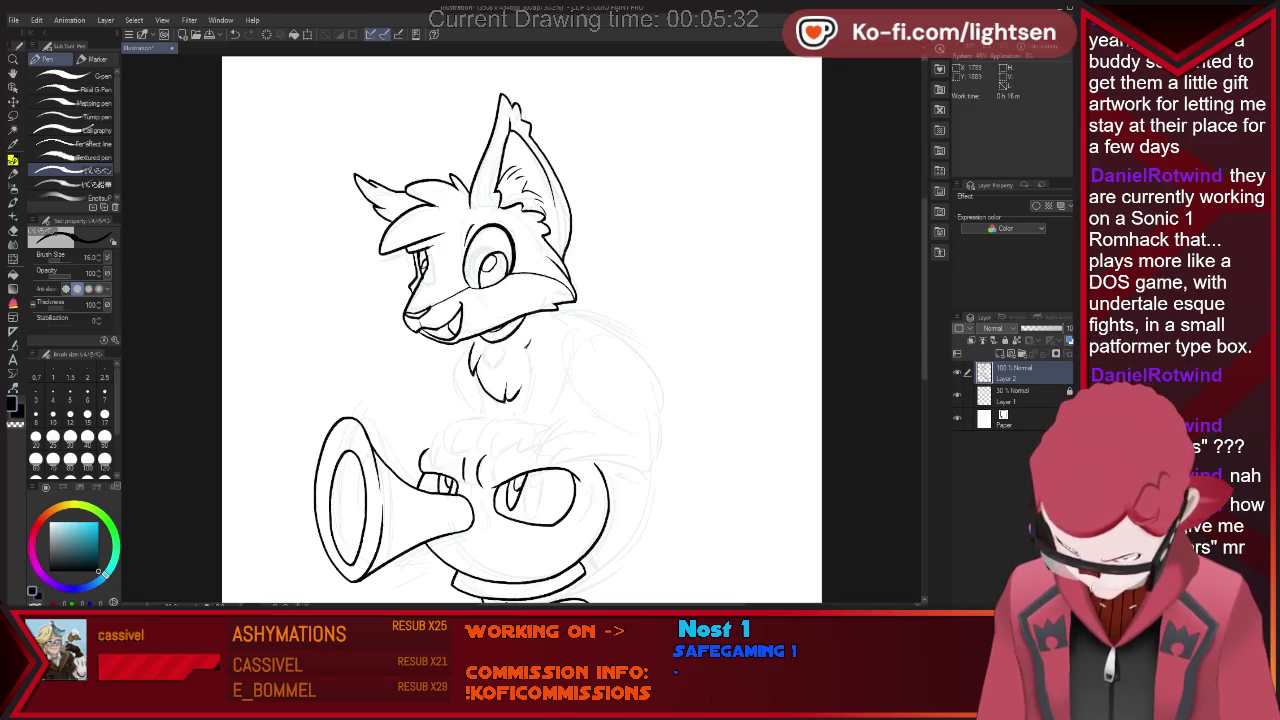
{"action": "left_click_drag", "start_coordinate": [531, 378], "coordinate": [519, 416]}
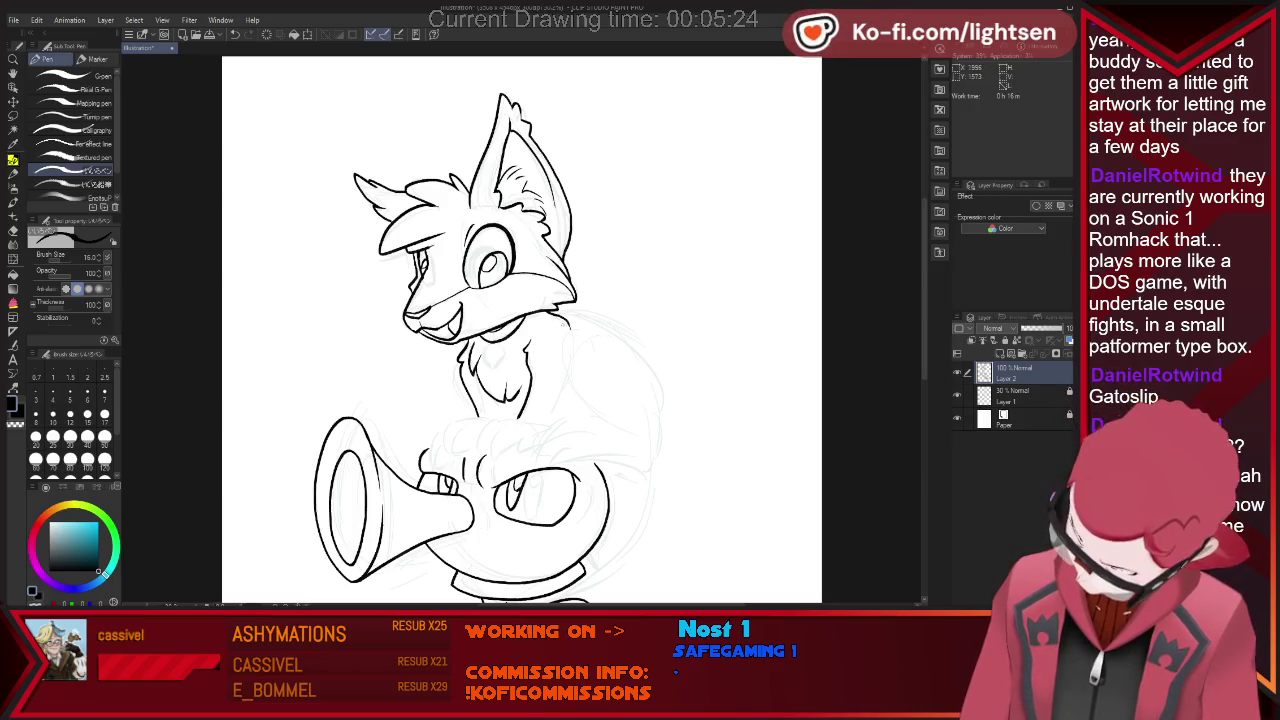
Draw the fox's neck fur and right body outline curving down, with side fur strokes.
{"action": "left_click_drag", "start_coordinate": [566, 320], "coordinate": [572, 340]}
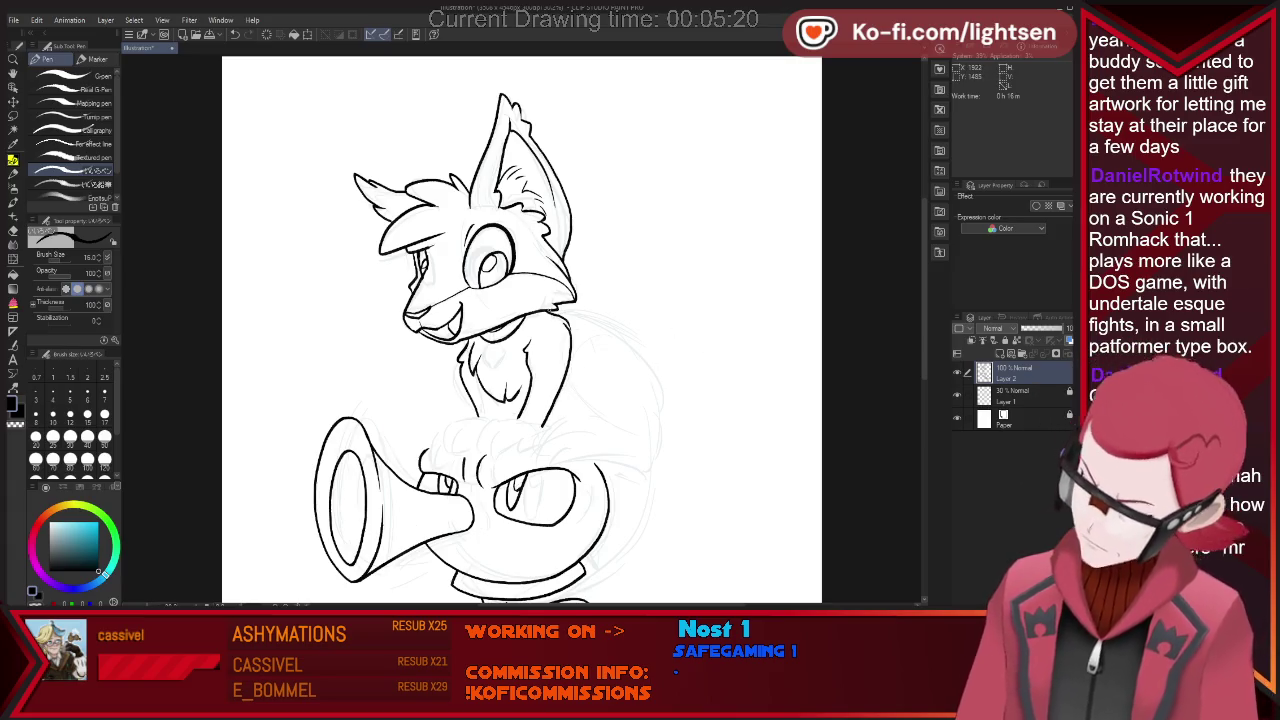
{"action": "left_click_drag", "start_coordinate": [572, 314], "coordinate": [628, 340]}
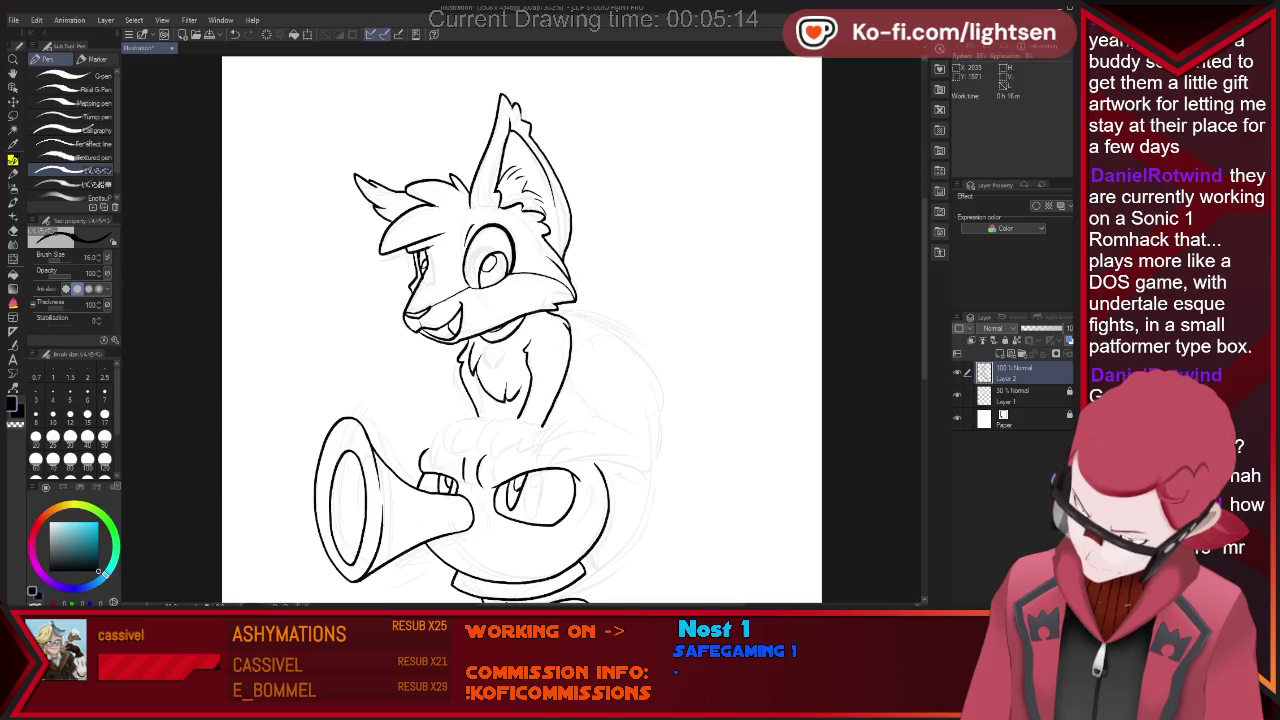
{"action": "left_click_drag", "start_coordinate": [634, 342], "coordinate": [660, 382]}
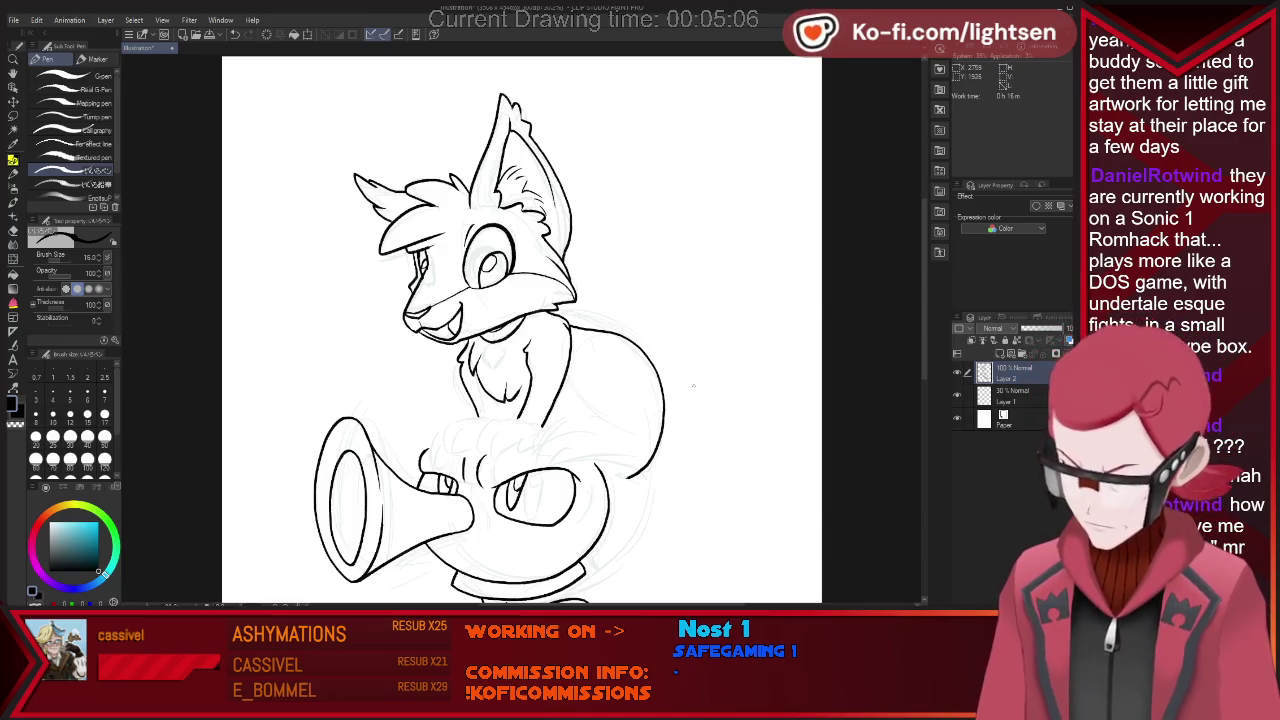
{"action": "scroll", "coordinate": [606, 372], "scroll_direction": "down", "scroll_amount": 2}
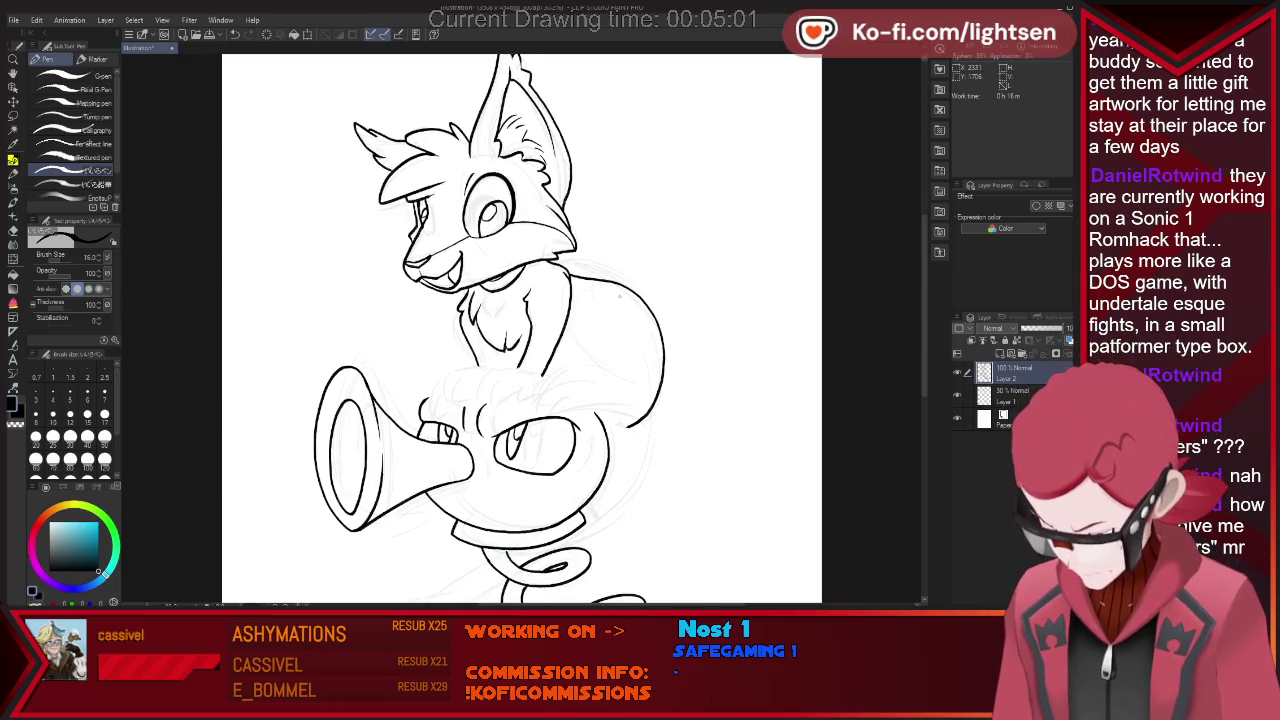
{"action": "left_click_drag", "start_coordinate": [583, 294], "coordinate": [610, 288]}
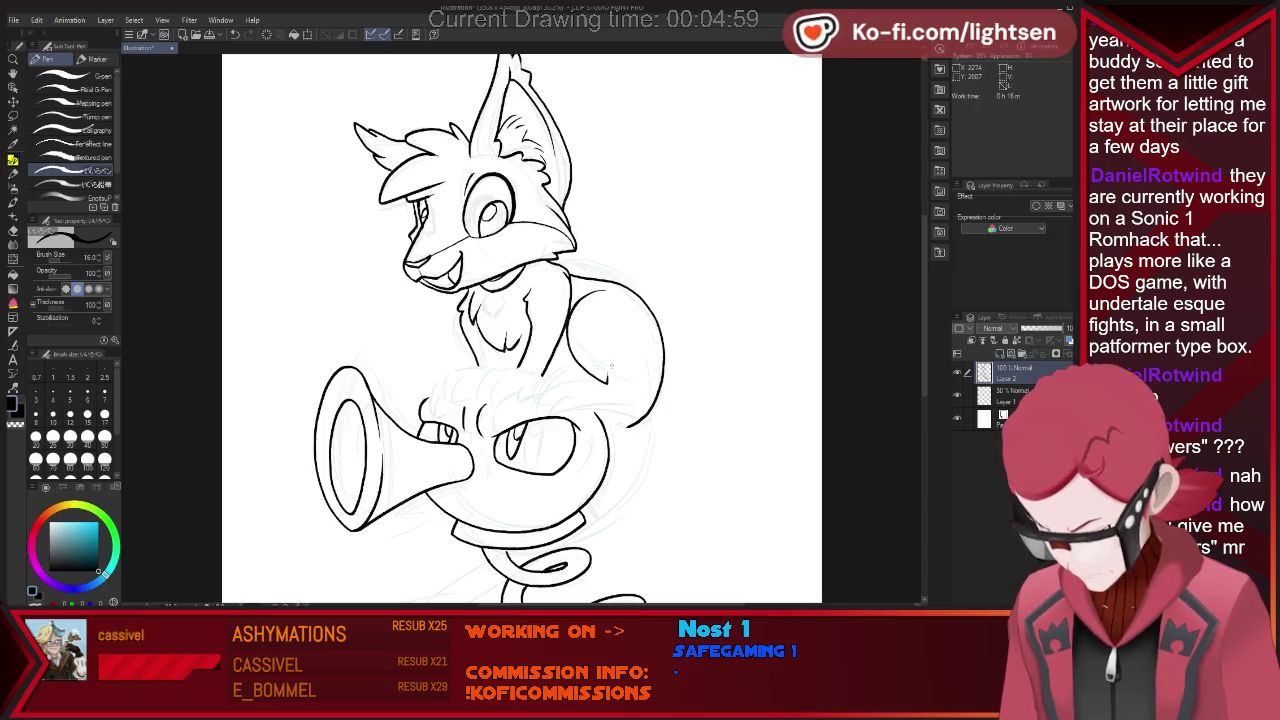
{"action": "left_click_drag", "start_coordinate": [615, 377], "coordinate": [640, 384]}
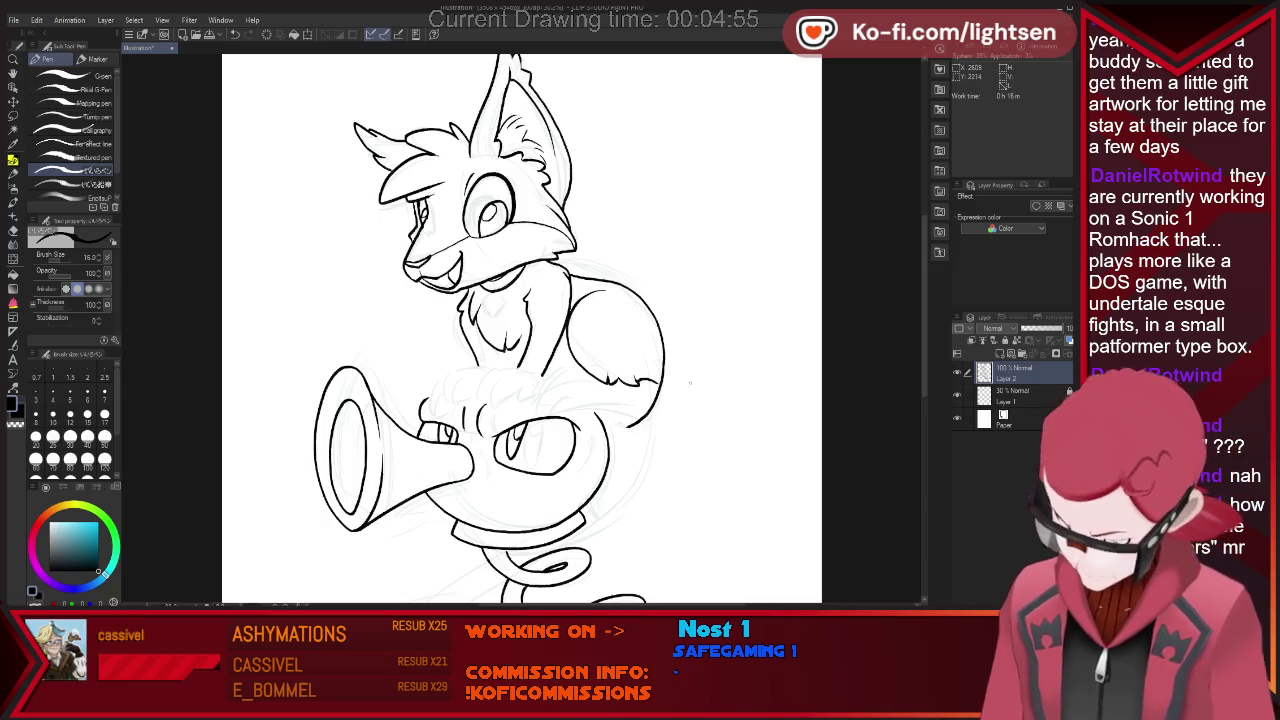
{"action": "key", "text": "e"}
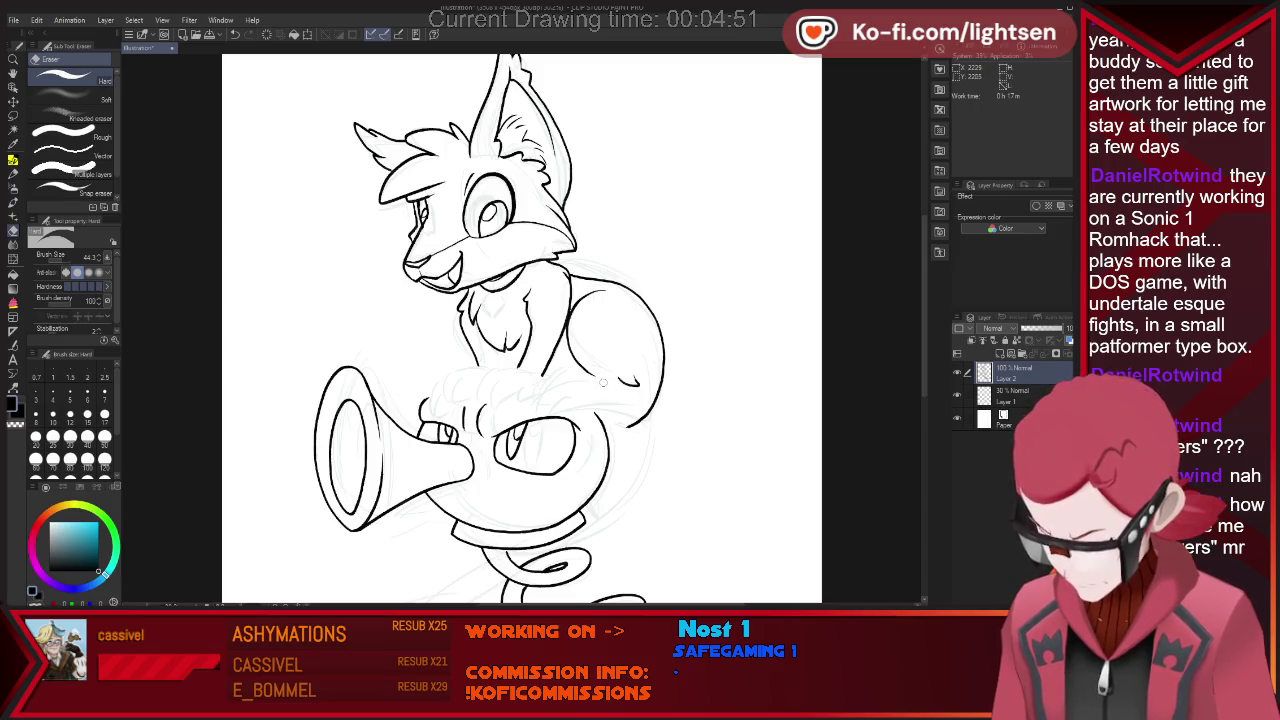
{"action": "key", "text": "p"}
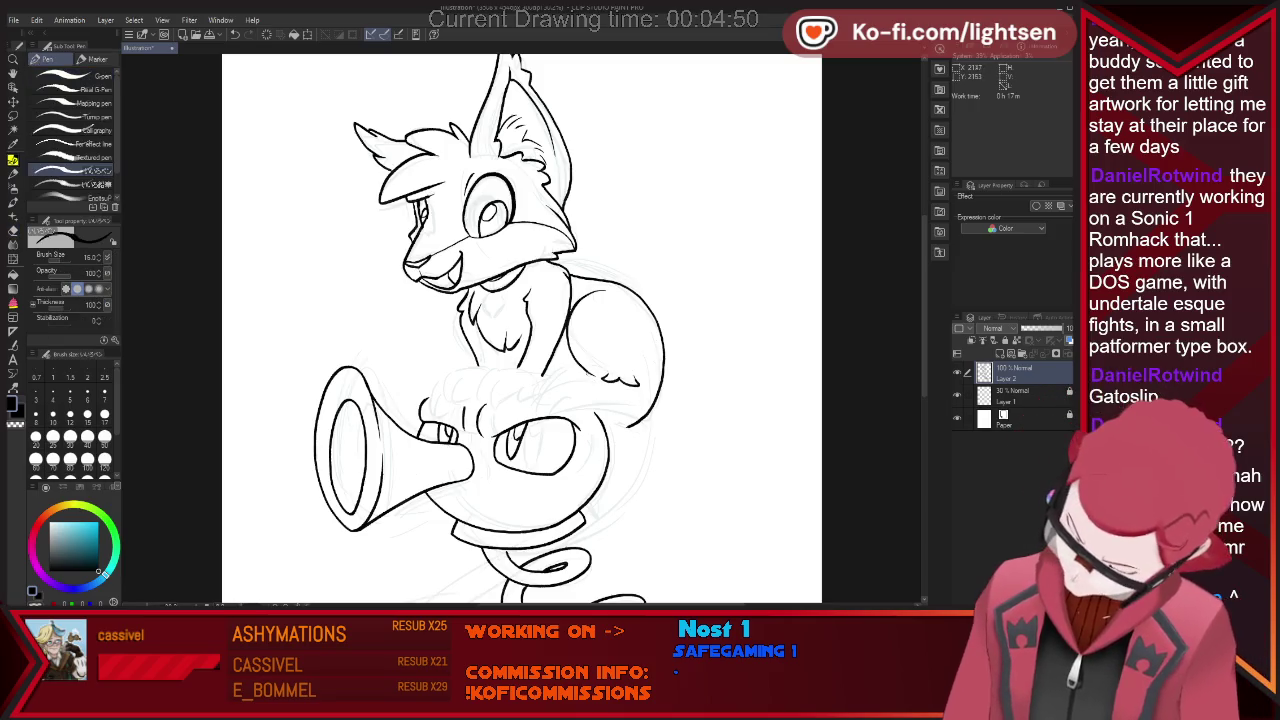
{"action": "key", "text": "e"}
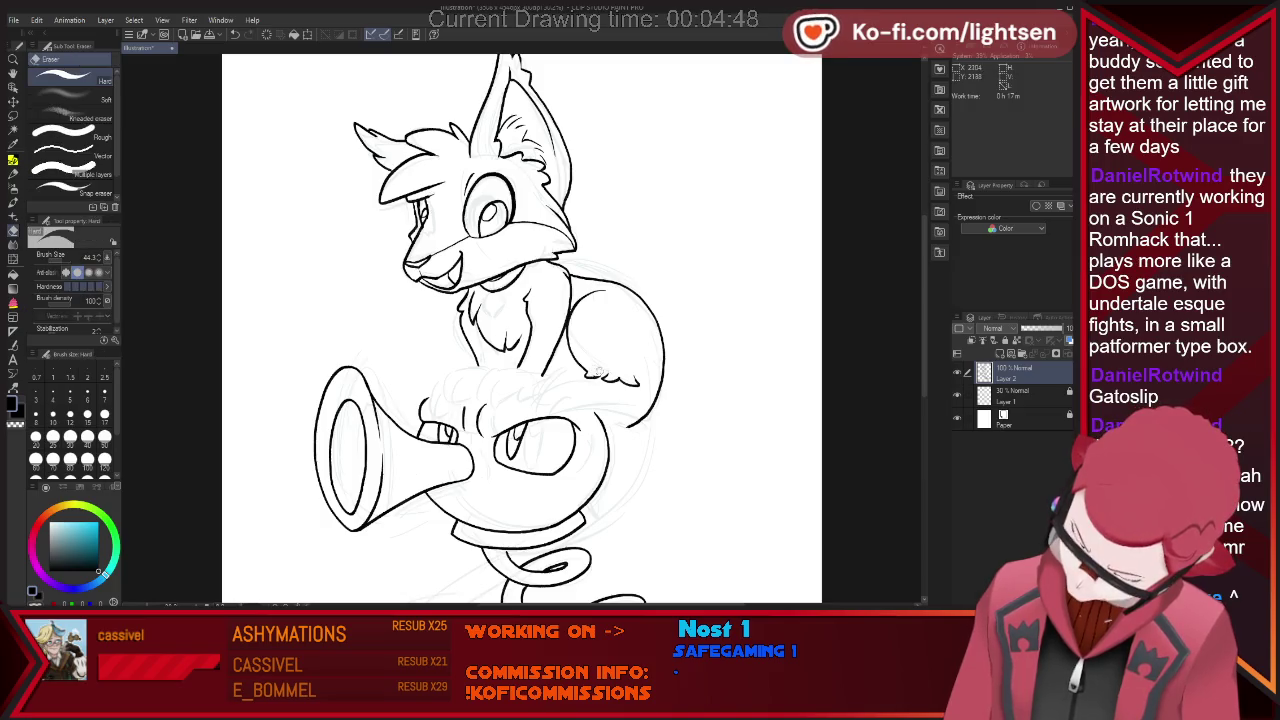
{"action": "key", "text": "p"}
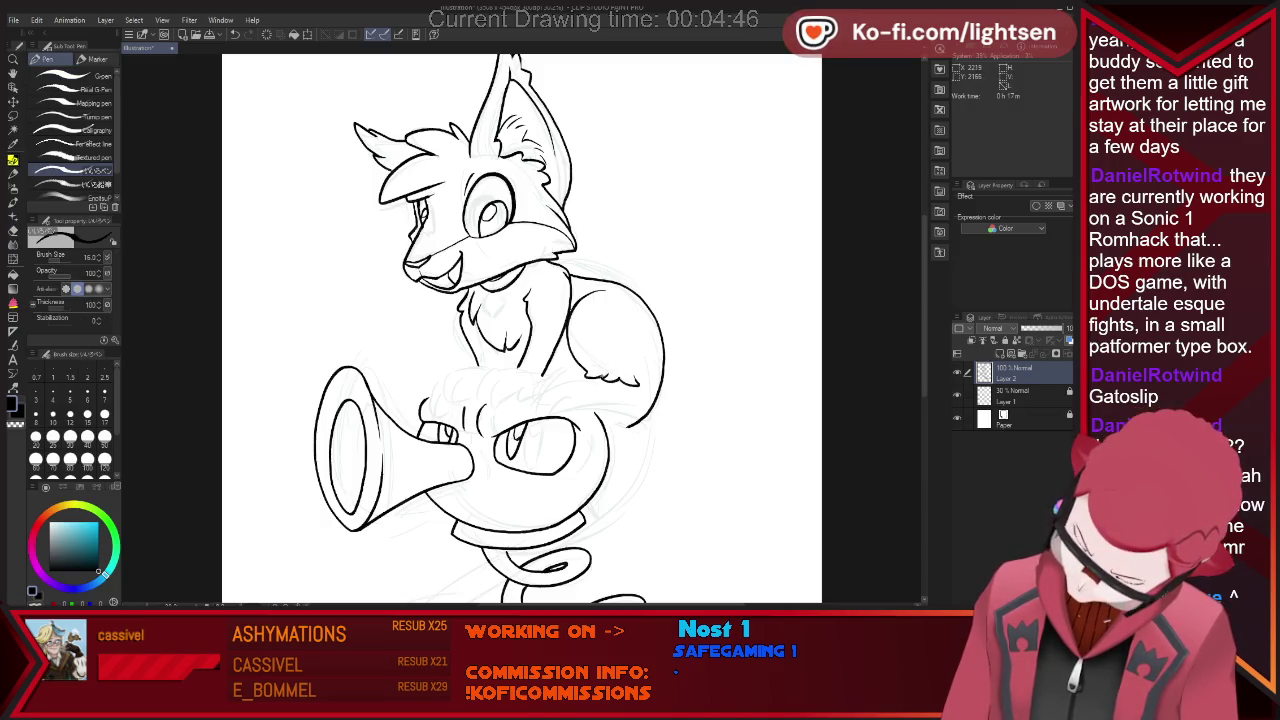
{"action": "key", "text": "e"}
{"action": "key", "text": "p"}
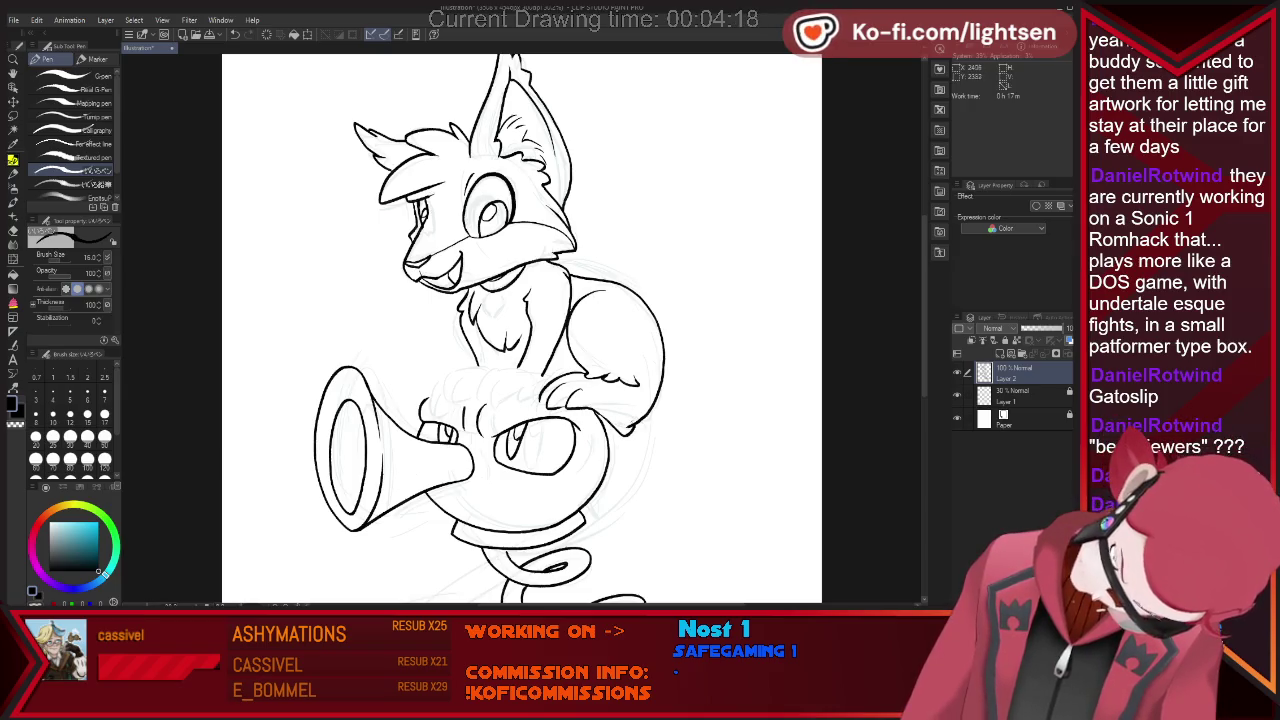
Erase a small stray mark on the lower right of the fox's body.
{"action": "key", "text": "e"}
{"action": "key", "text": "p"}
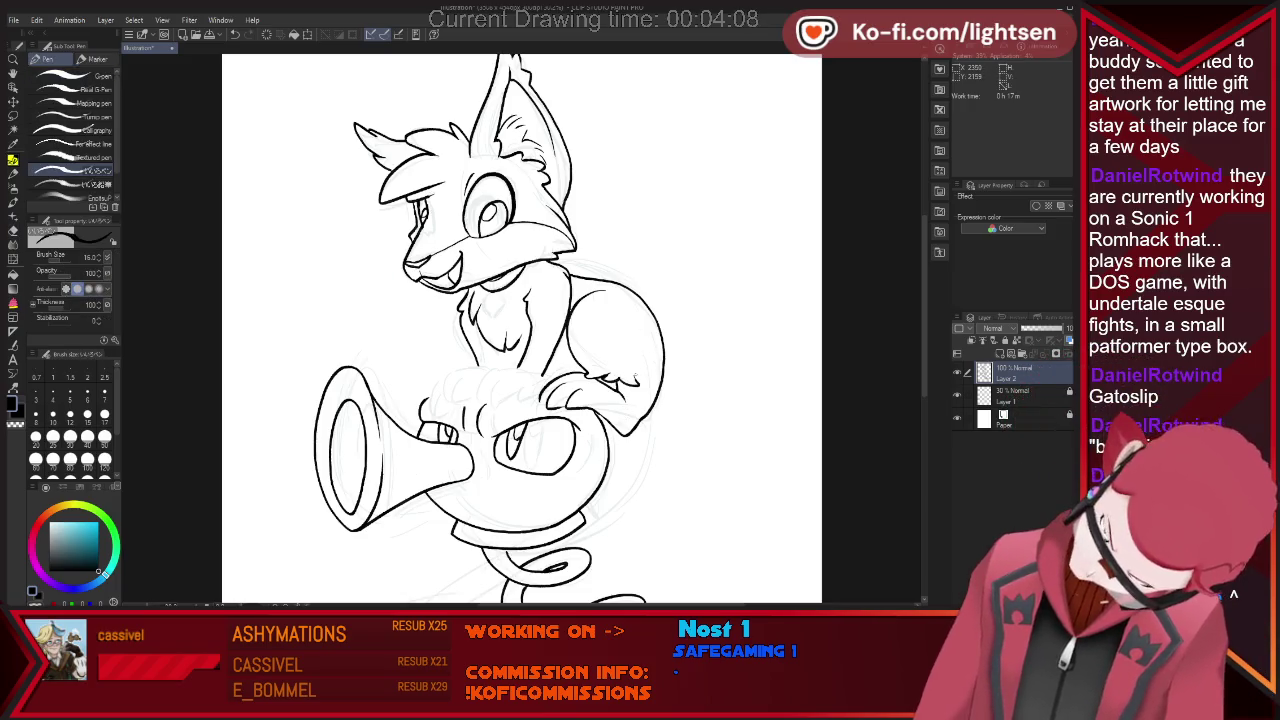
{"action": "key", "text": "e"}
{"action": "left_click_drag", "start_coordinate": [652, 405], "coordinate": [628, 432]}
{"action": "key", "text": "p"}
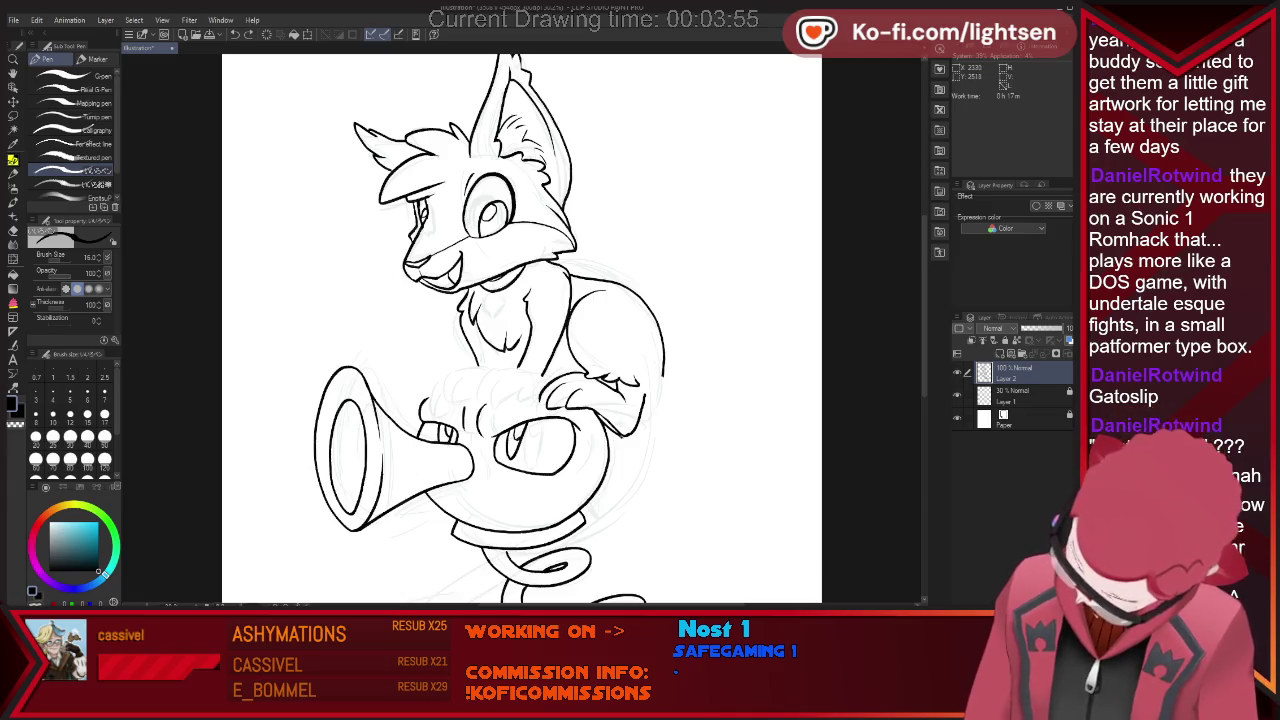
{"action": "key", "text": "e"}
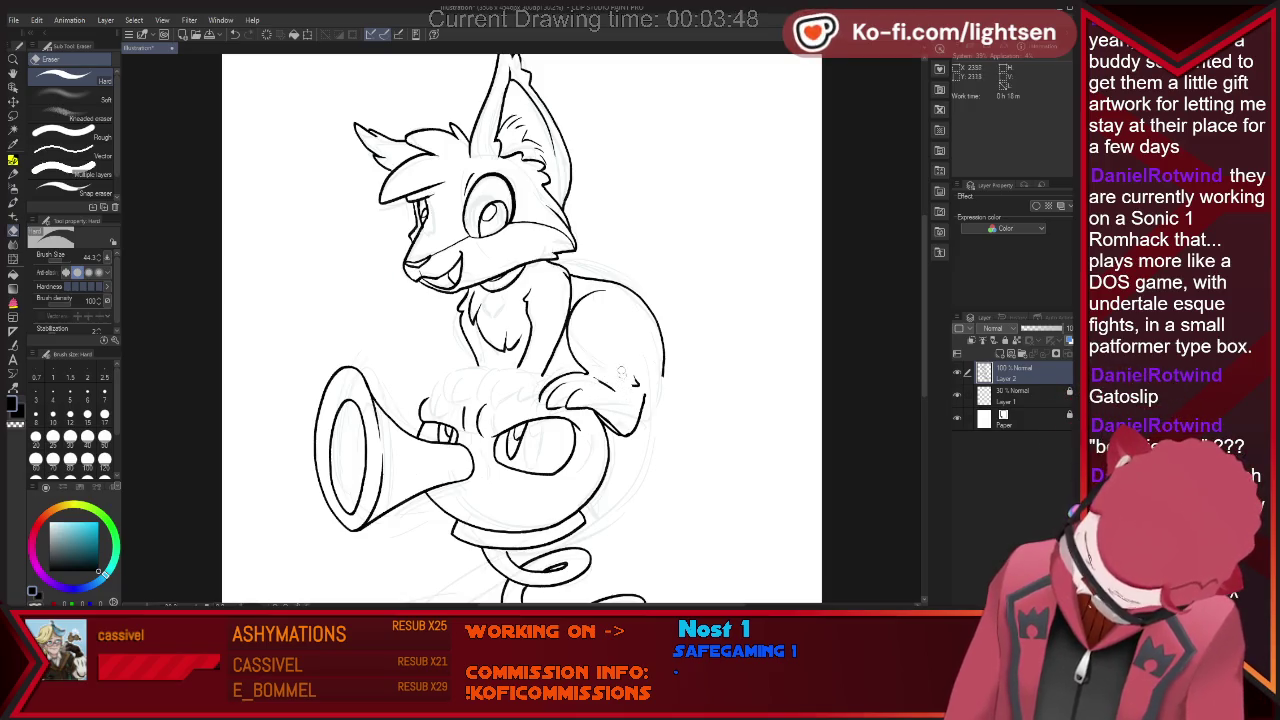
{"action": "key", "text": "p"}
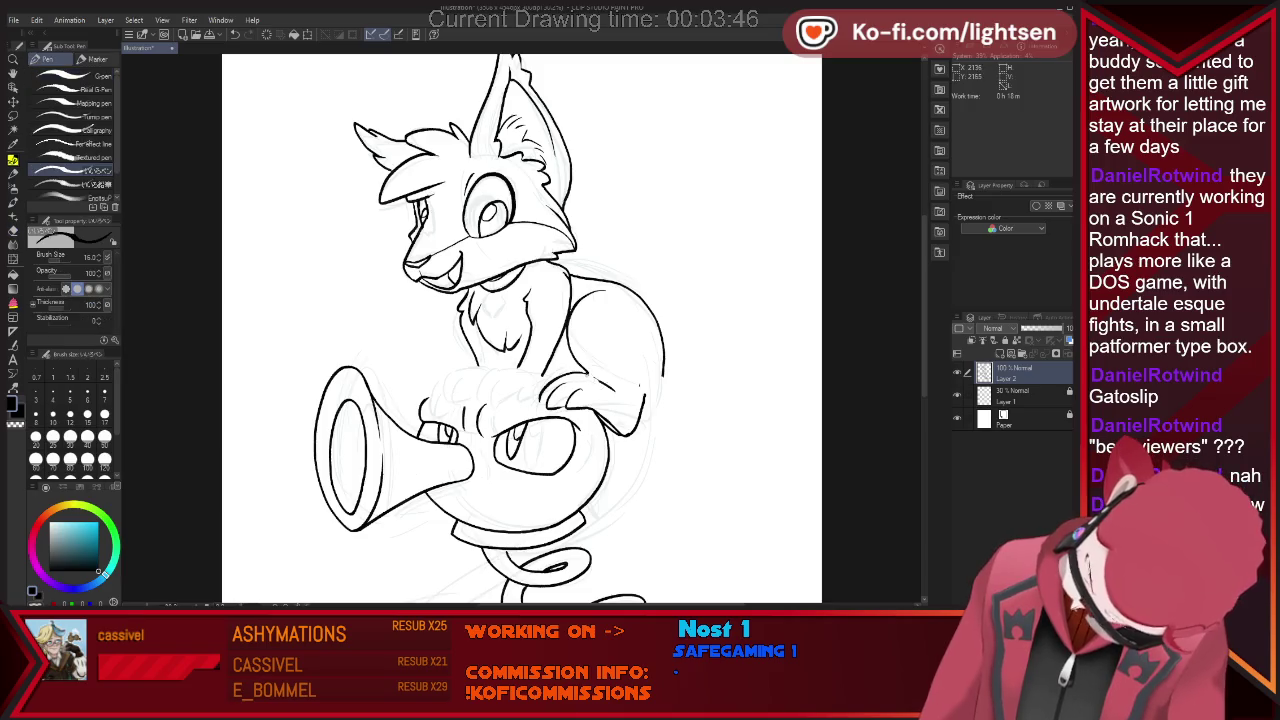
{"action": "key", "text": "e"}
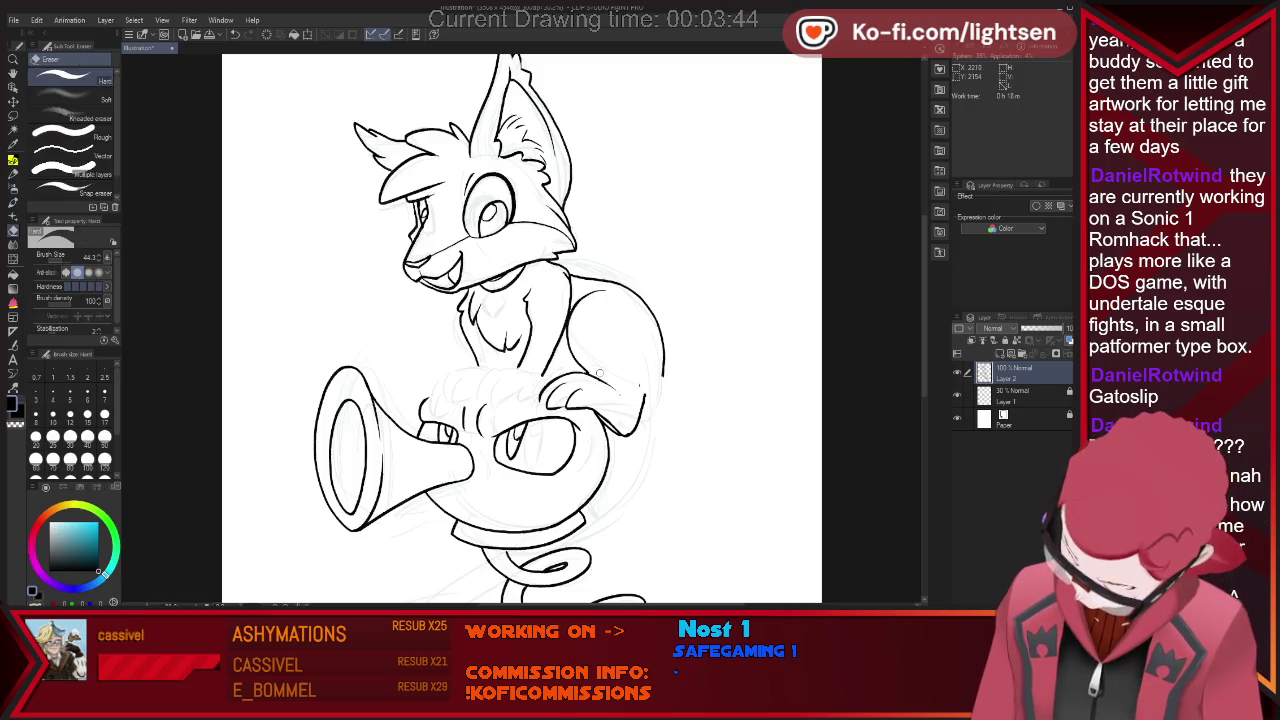
{"action": "key", "text": "p"}
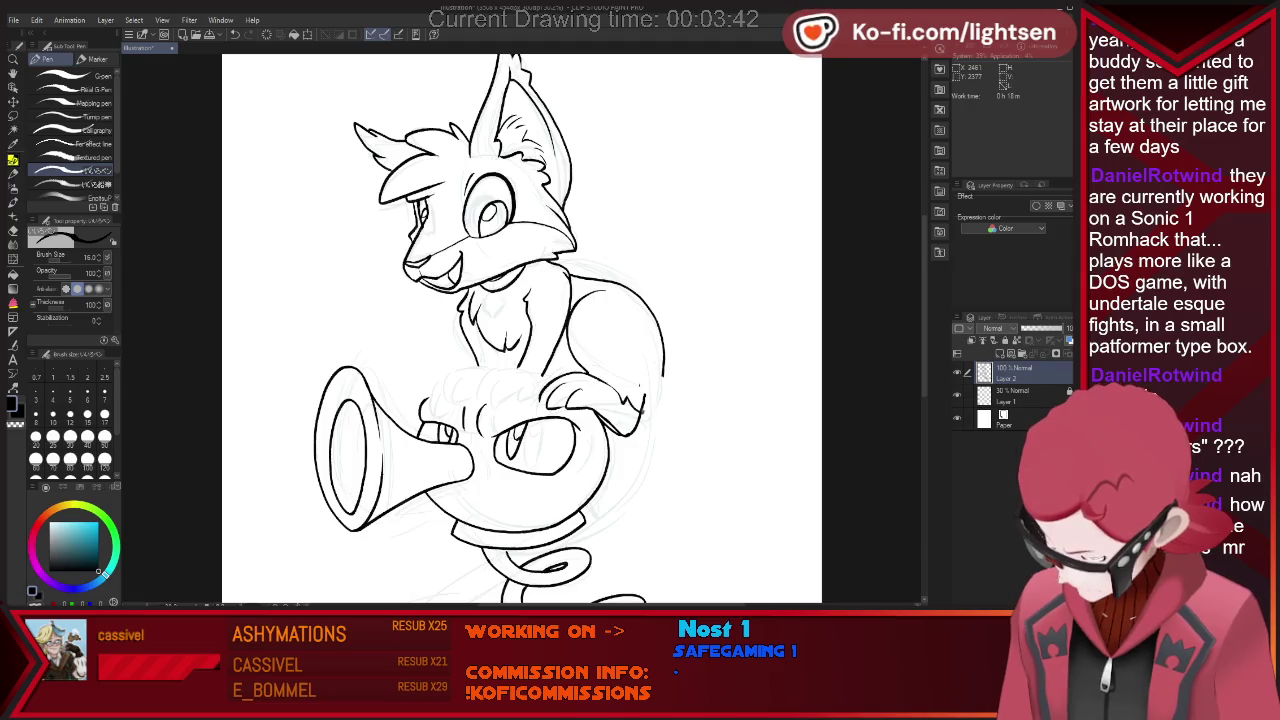
Finish touch-ups with the eraser, then lock Layer 1 and the Paper layer.
{"action": "key", "text": "e"}
{"action": "key", "text": "p"}
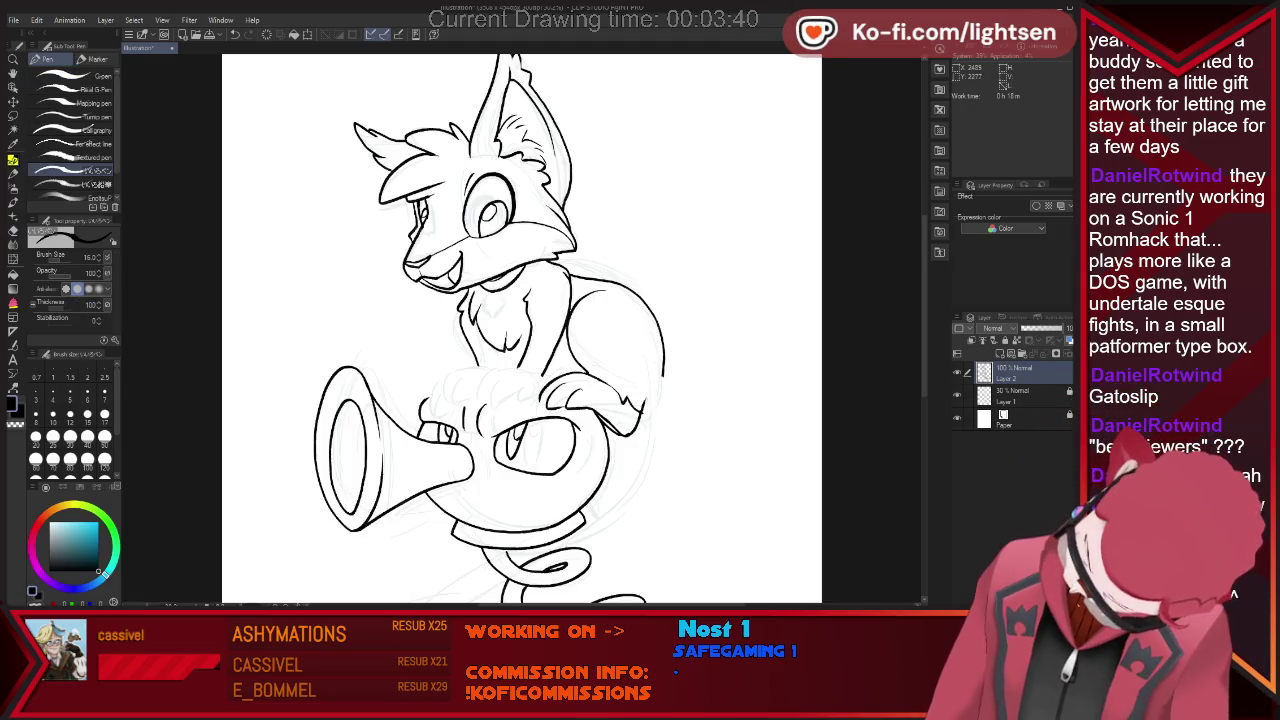
{"action": "key", "text": "e"}
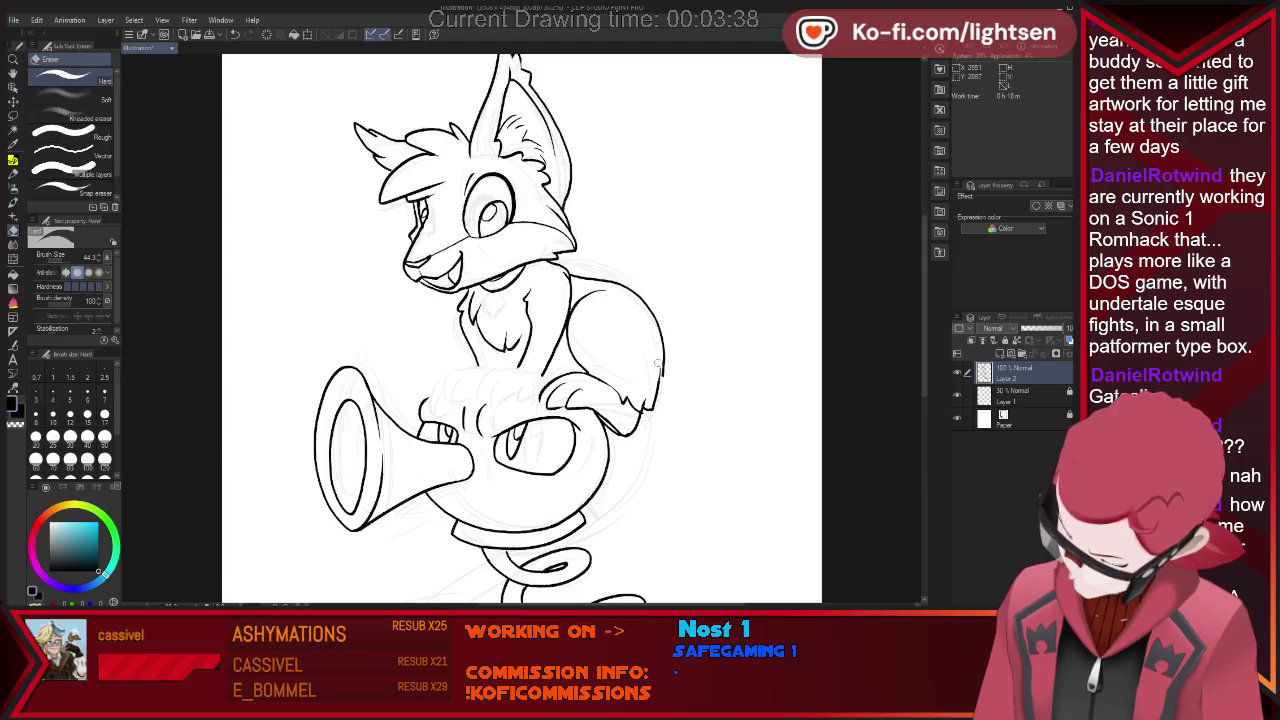
{"action": "key", "text": "p"}
{"action": "key", "text": "e"}
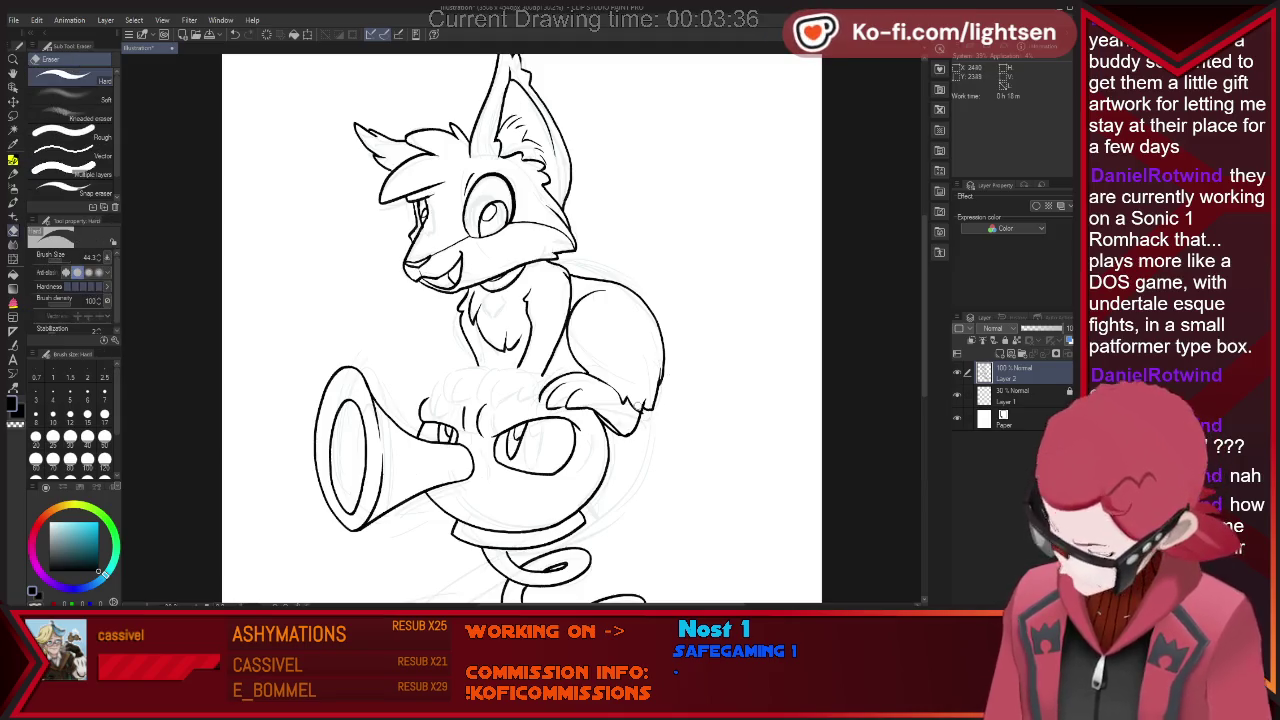
{"action": "key", "text": "p"}
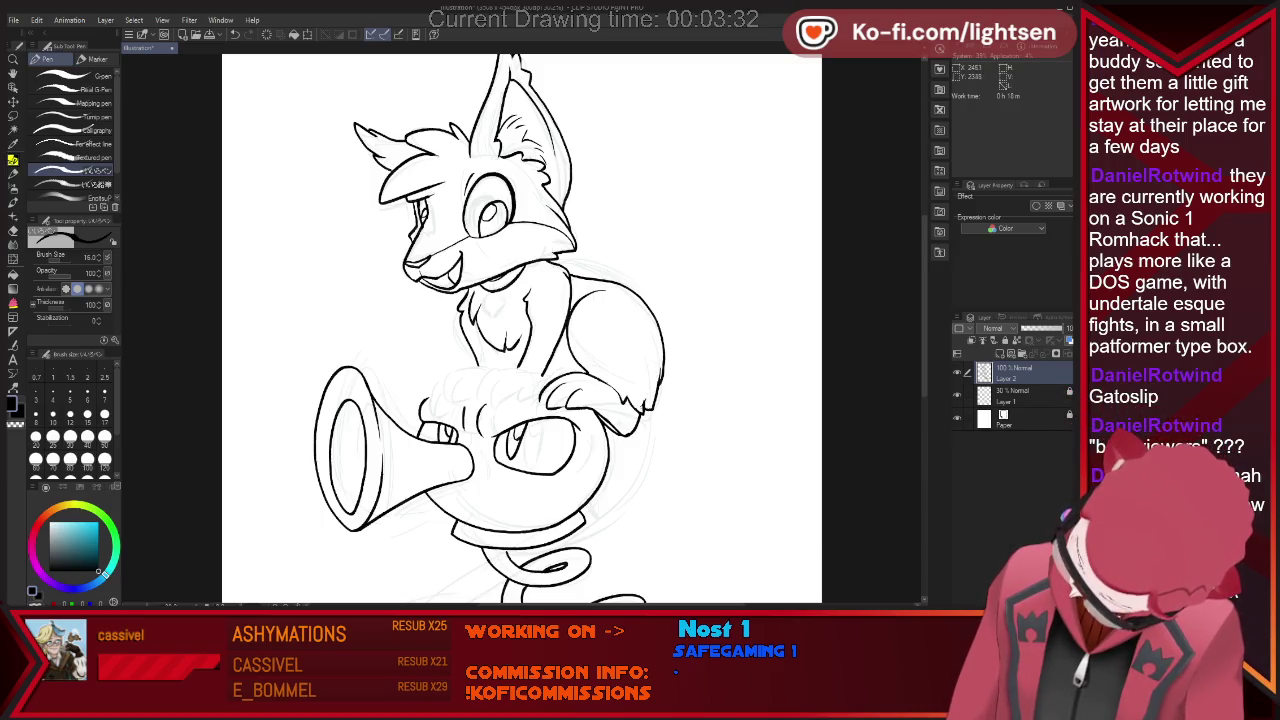
{"action": "key", "text": "e"}
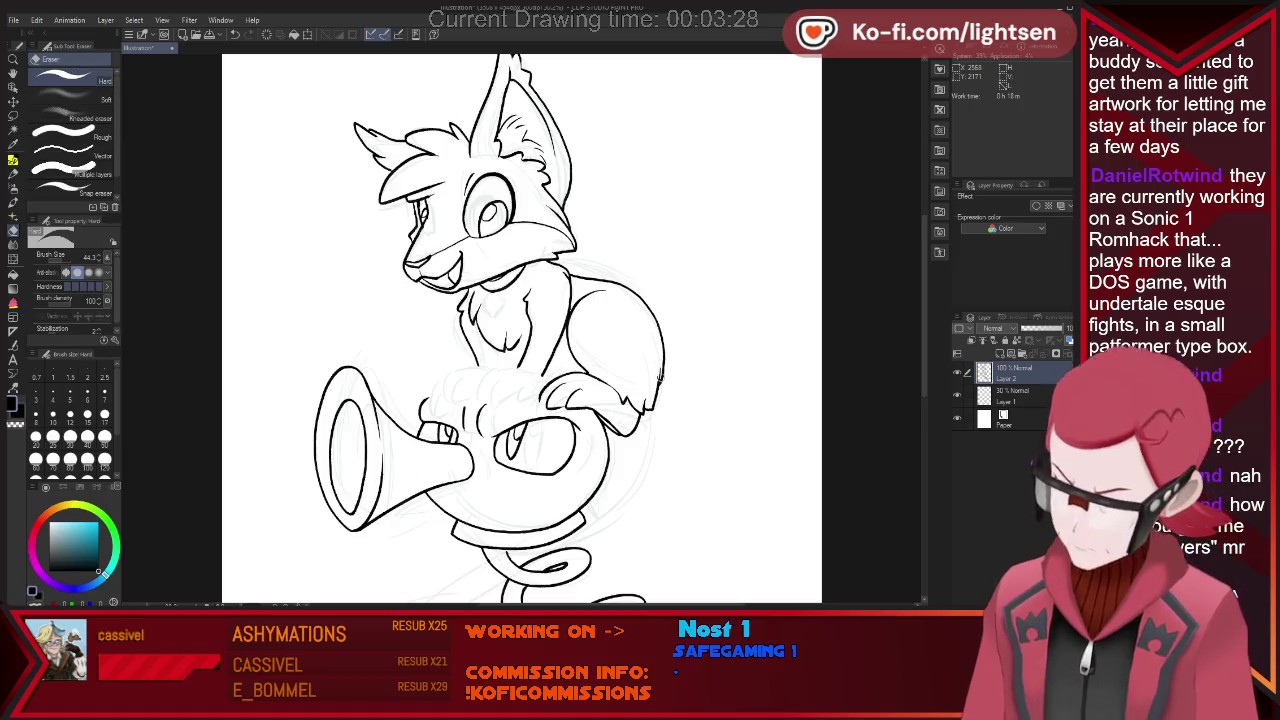
{"action": "key", "text": "p"}
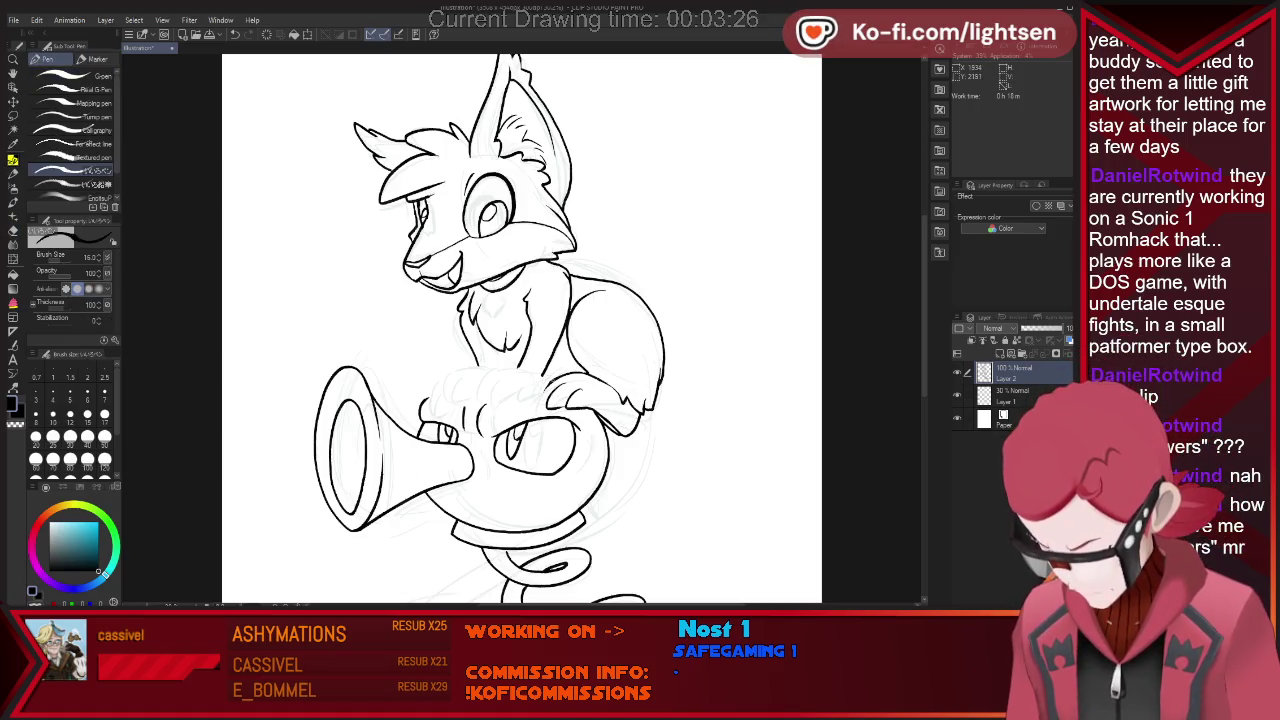
{"action": "left_click", "coordinate": [1069, 391]}
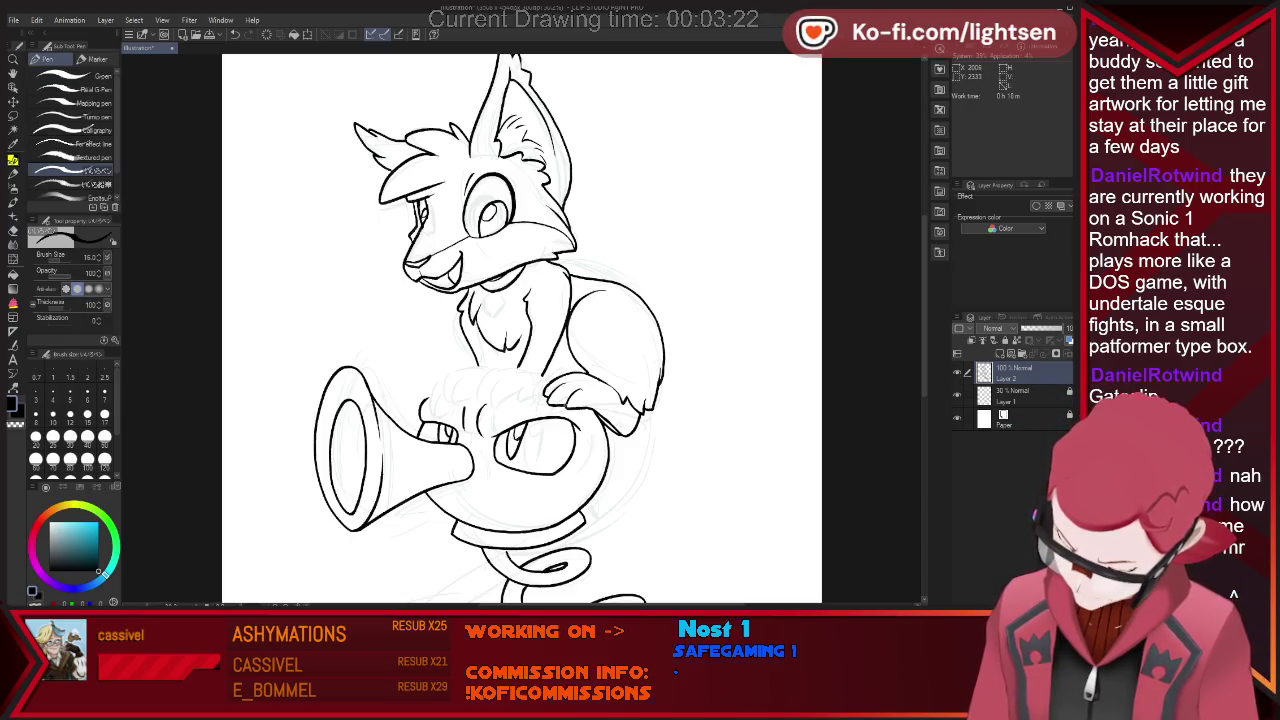
{"action": "left_click", "coordinate": [1069, 414]}
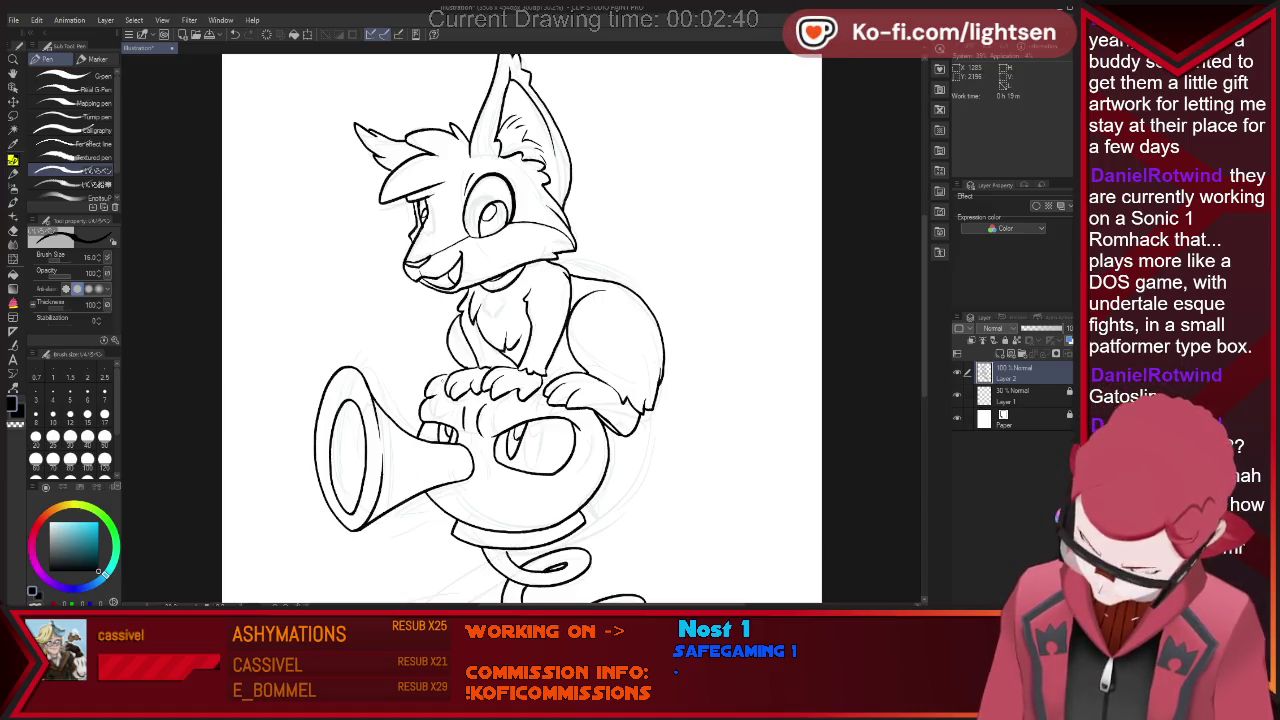
Tidy the bird head's top outline between the fox's paws, alternating pen and eraser.
{"action": "key", "text": "e"}
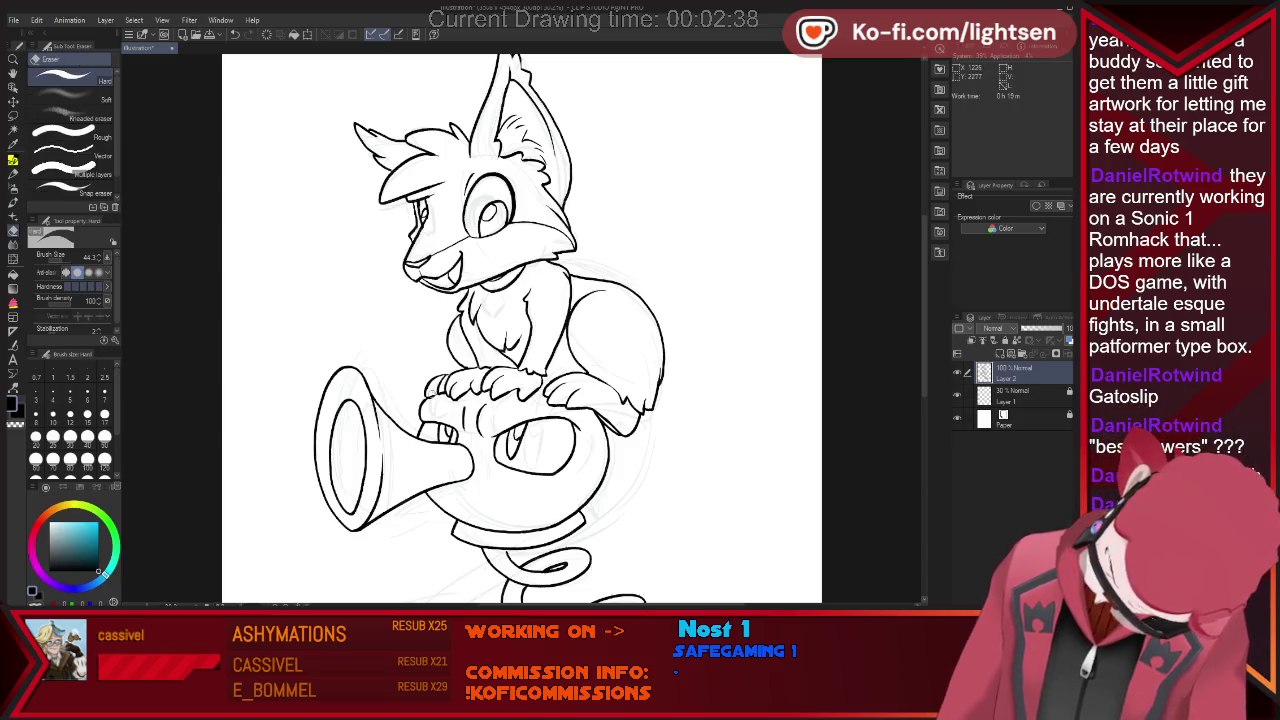
{"action": "key", "text": "p"}
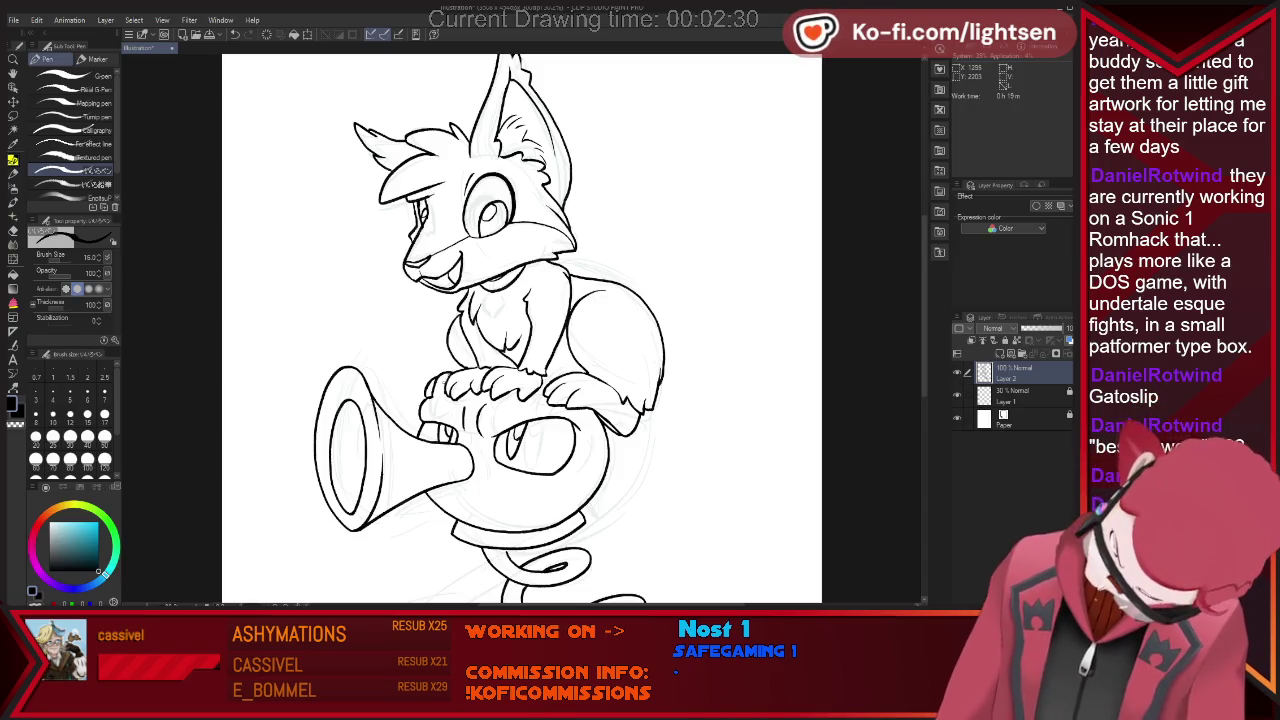
{"action": "key", "text": "e"}
{"action": "key", "text": "p"}
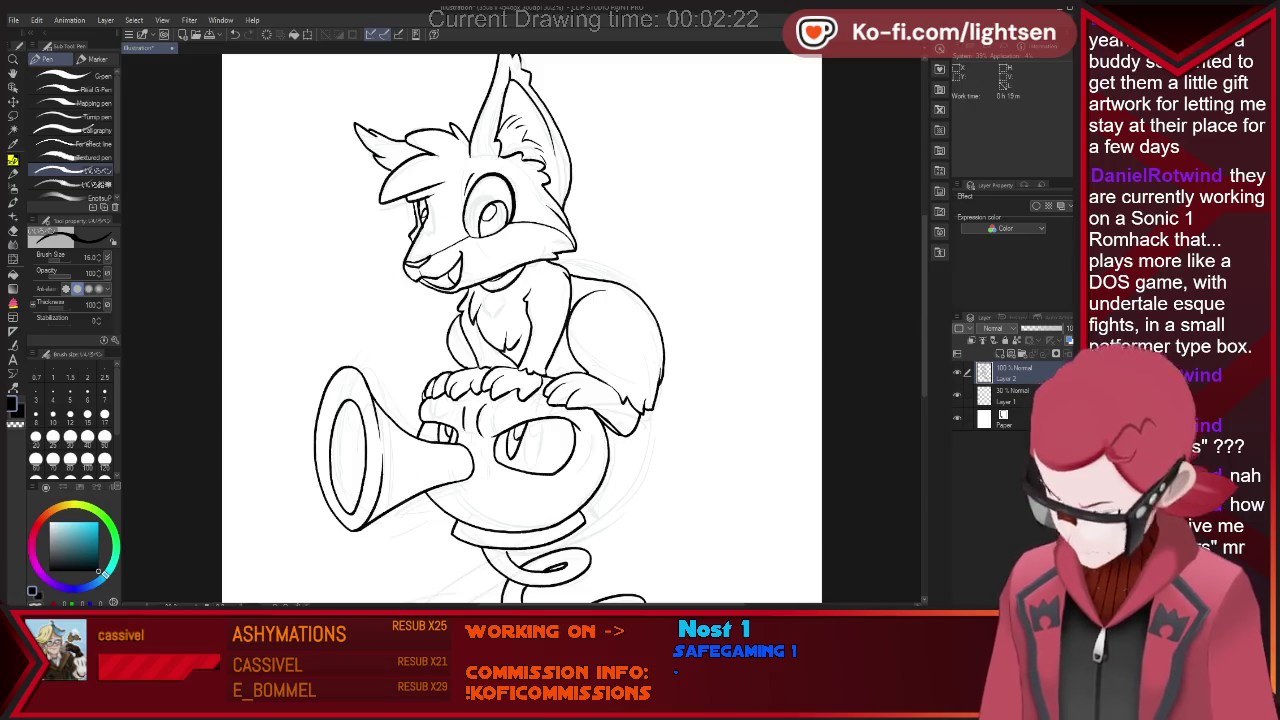
{"action": "scroll", "coordinate": [522, 330], "scroll_direction": "down", "scroll_amount": 2}
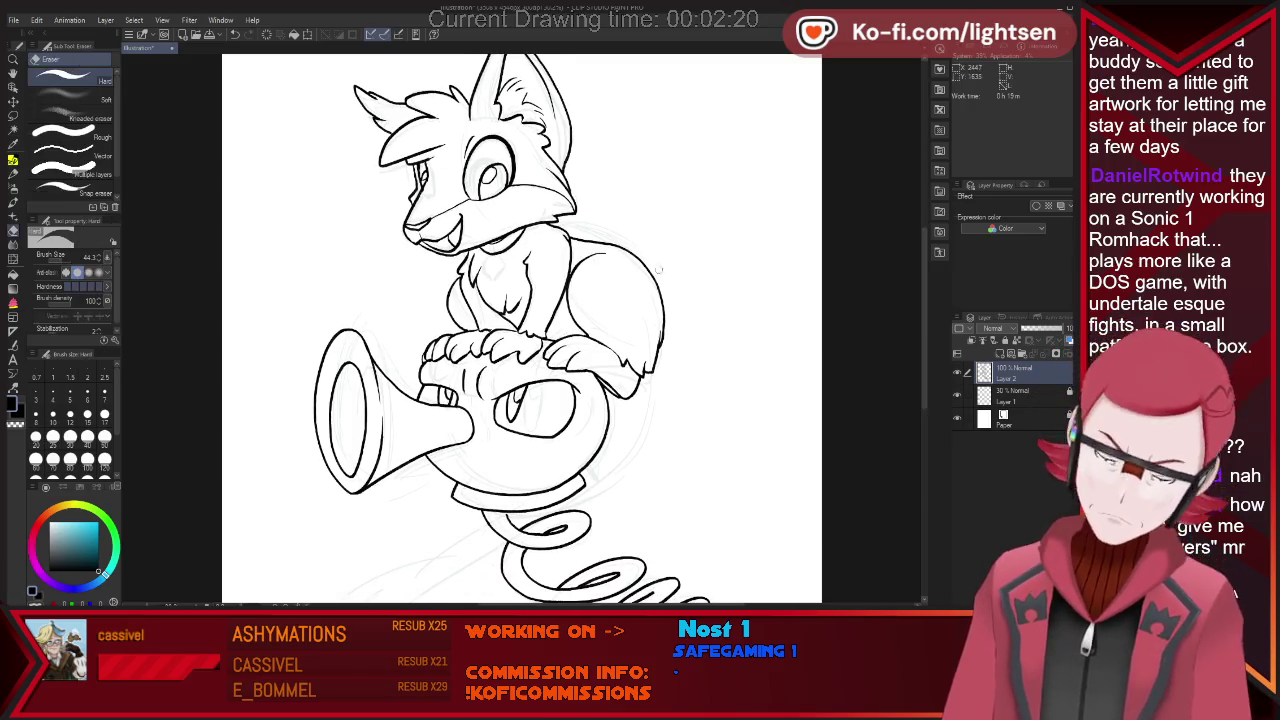
Ink a fur tuft on the fox's right shoulder, discarding a trial horn stroke.
{"action": "left_click_drag", "start_coordinate": [652, 264], "coordinate": [666, 296]}
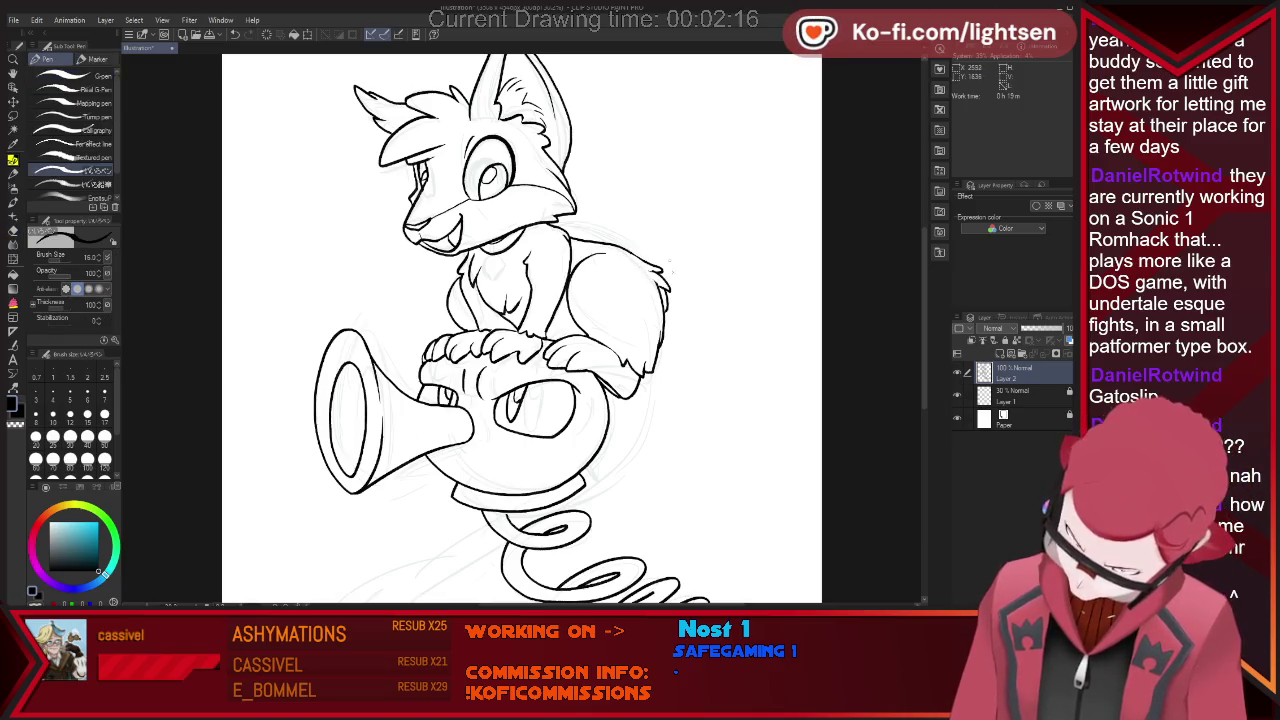
{"action": "key", "text": "e"}
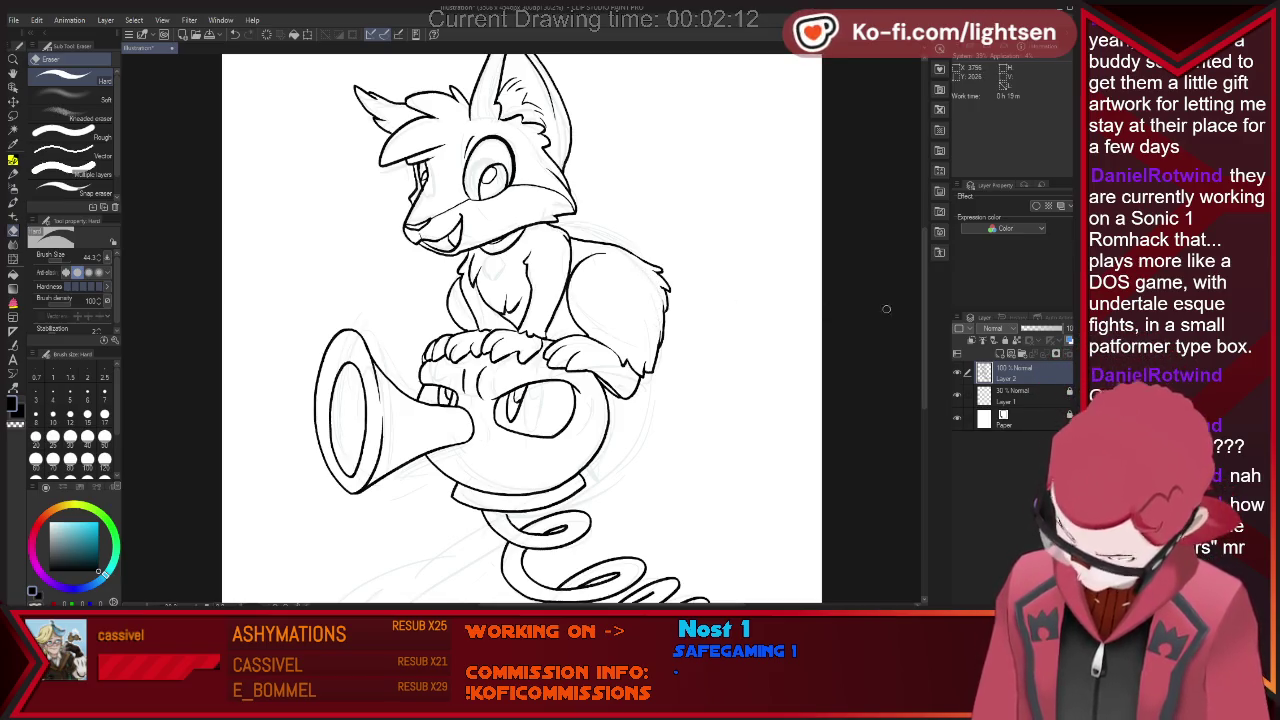
{"action": "scroll", "coordinate": [520, 330], "scroll_direction": "down", "scroll_amount": 2}
{"action": "scroll", "coordinate": [520, 330], "scroll_direction": "down", "scroll_amount": 1}
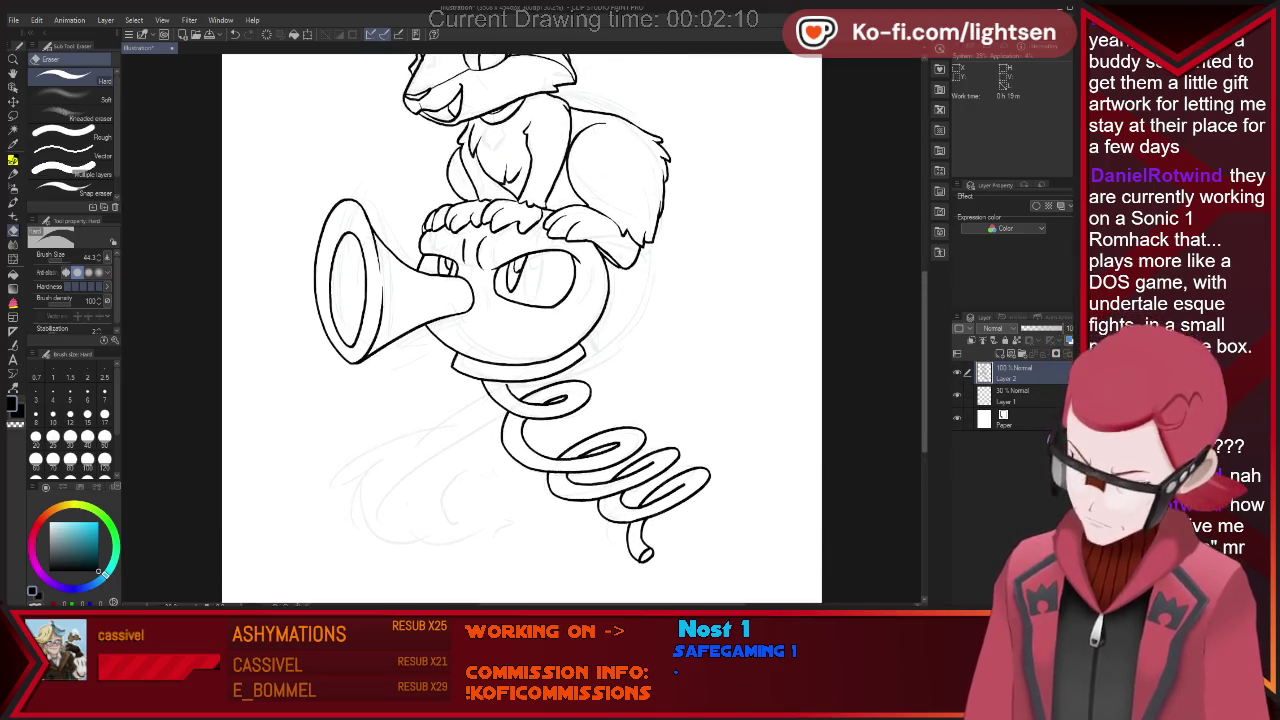
{"action": "key", "text": "p"}
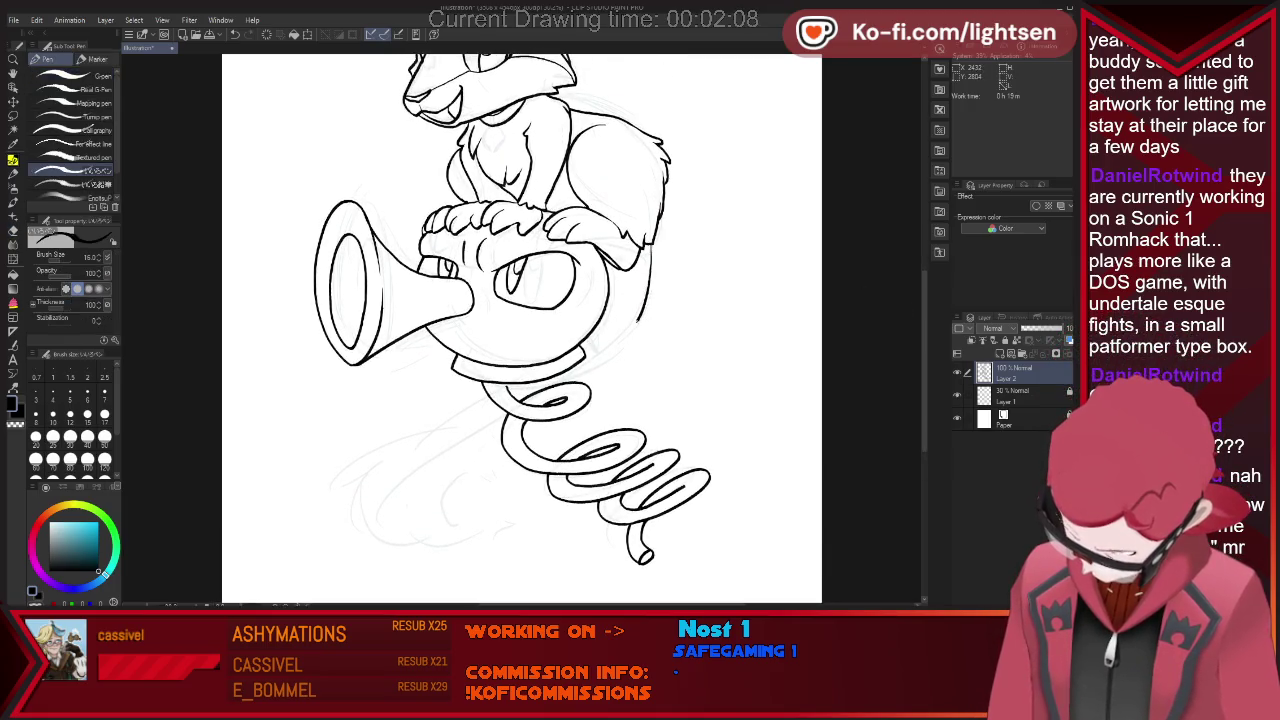
{"action": "left_click_drag", "start_coordinate": [650, 240], "coordinate": [645, 285]}
{"action": "key", "text": "ctrl+z"}
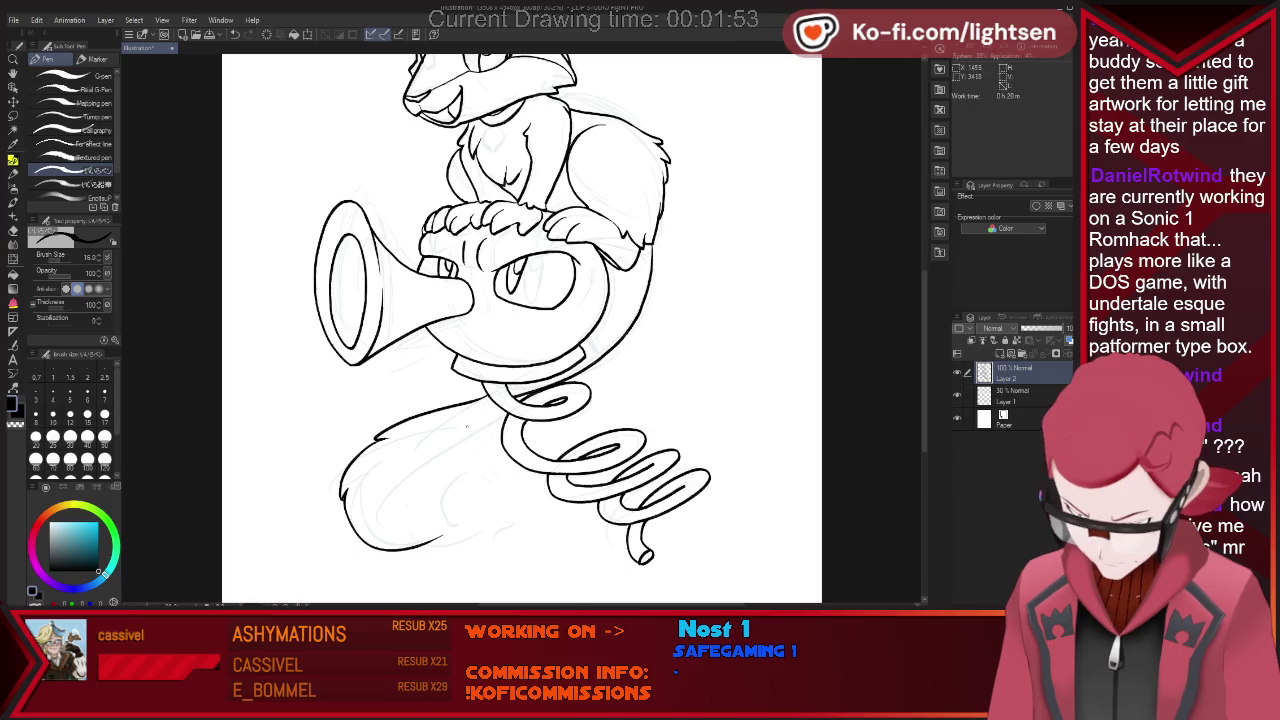
Lock Layer 1, erase the old tail lines and redraw the tail's outer curve.
{"action": "key", "text": "ctrl+z"}
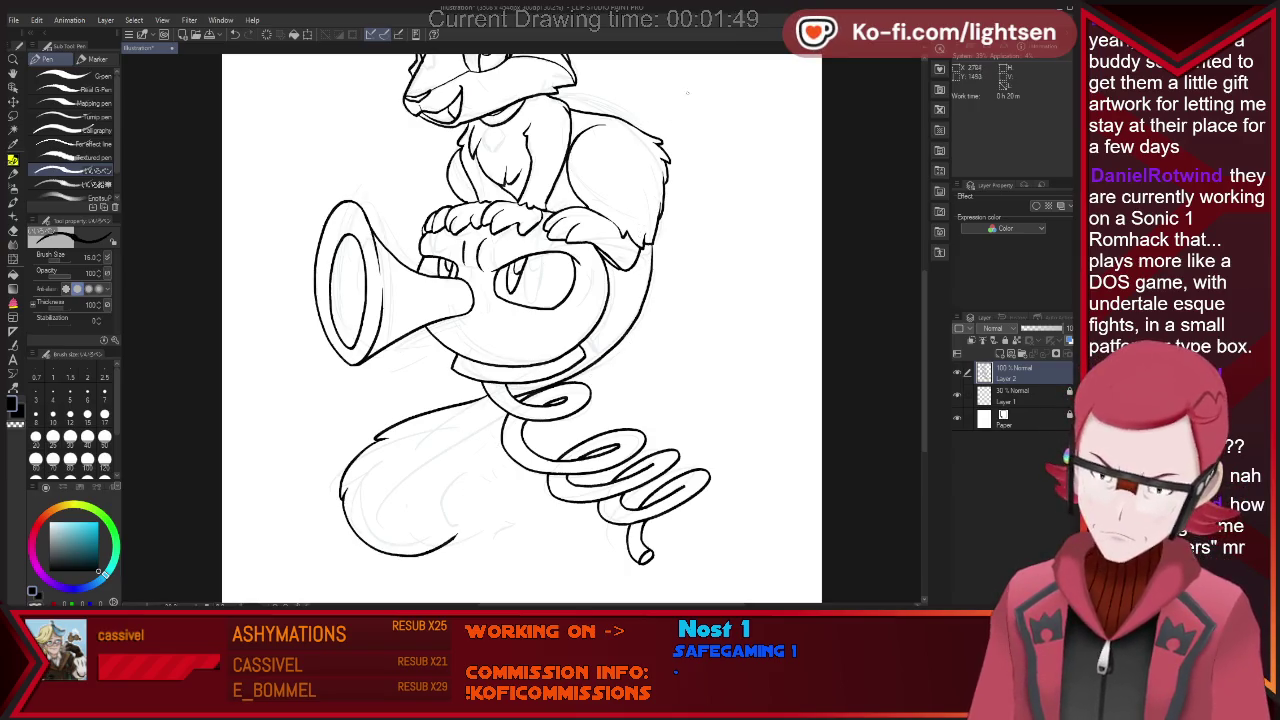
{"action": "left_click", "coordinate": [1070, 391]}
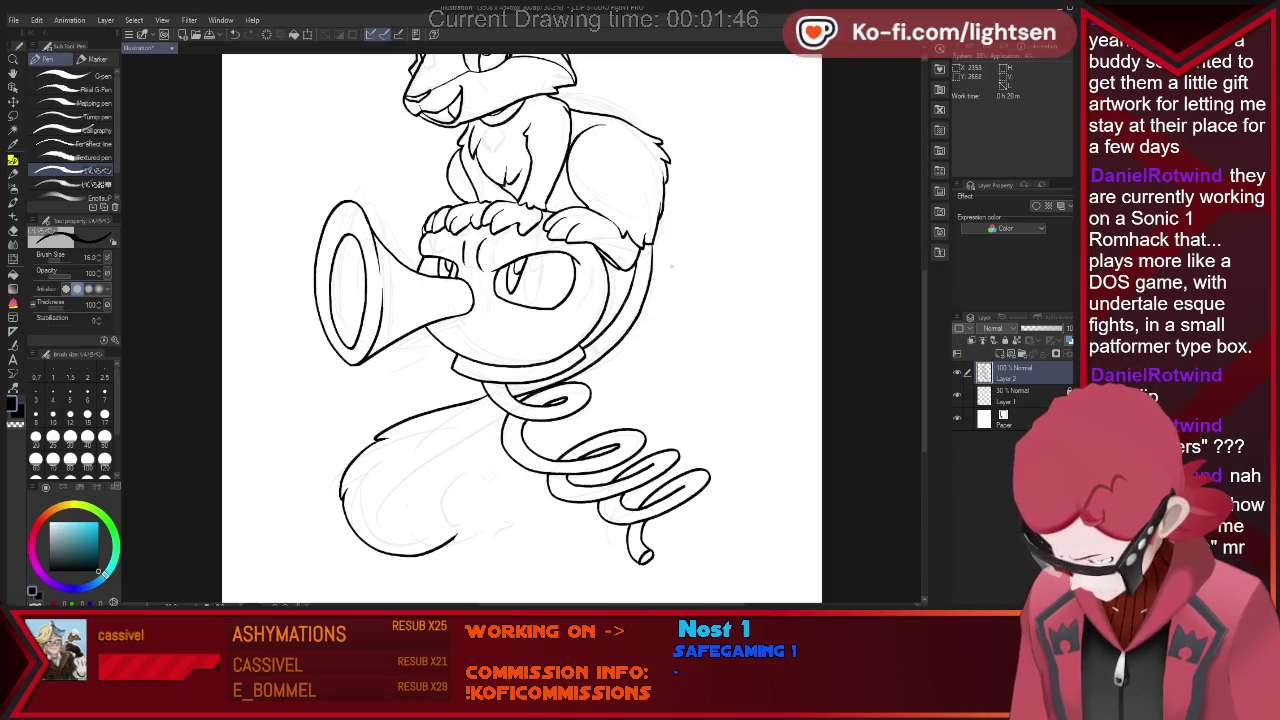
{"action": "key", "text": "e"}
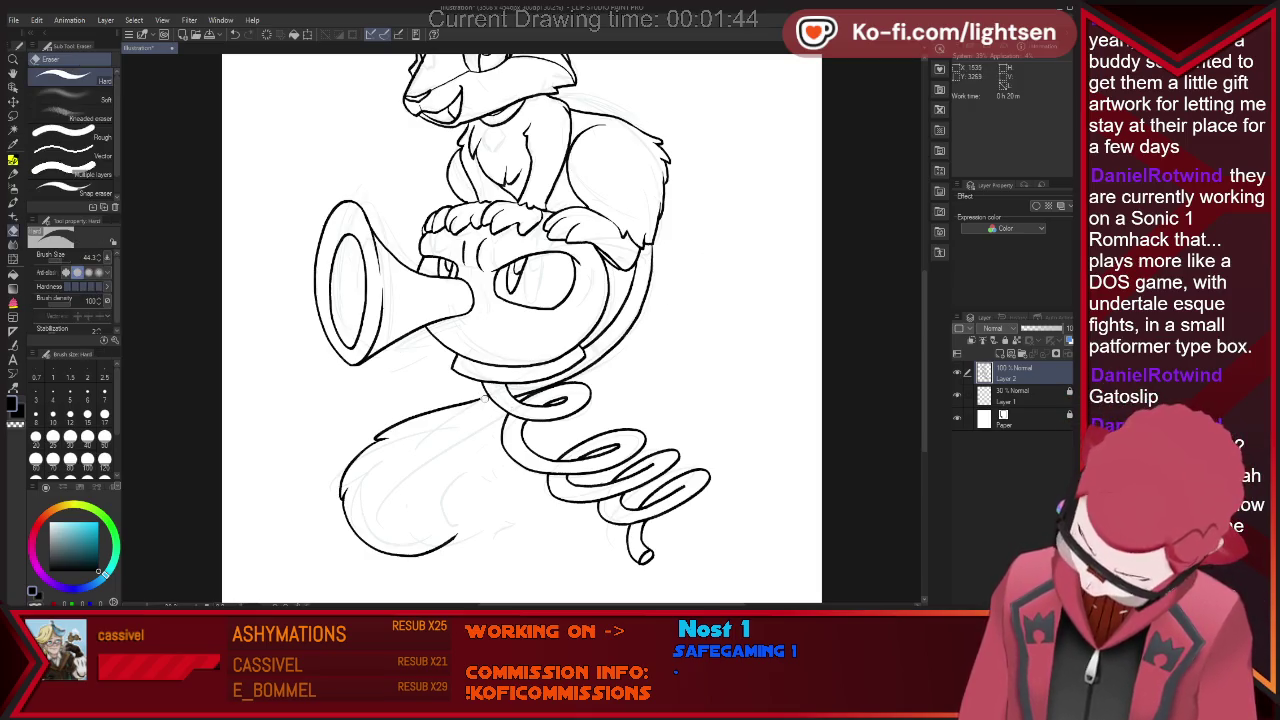
{"action": "left_click_drag", "start_coordinate": [484, 398], "coordinate": [372, 440]}
{"action": "key", "text": "p"}
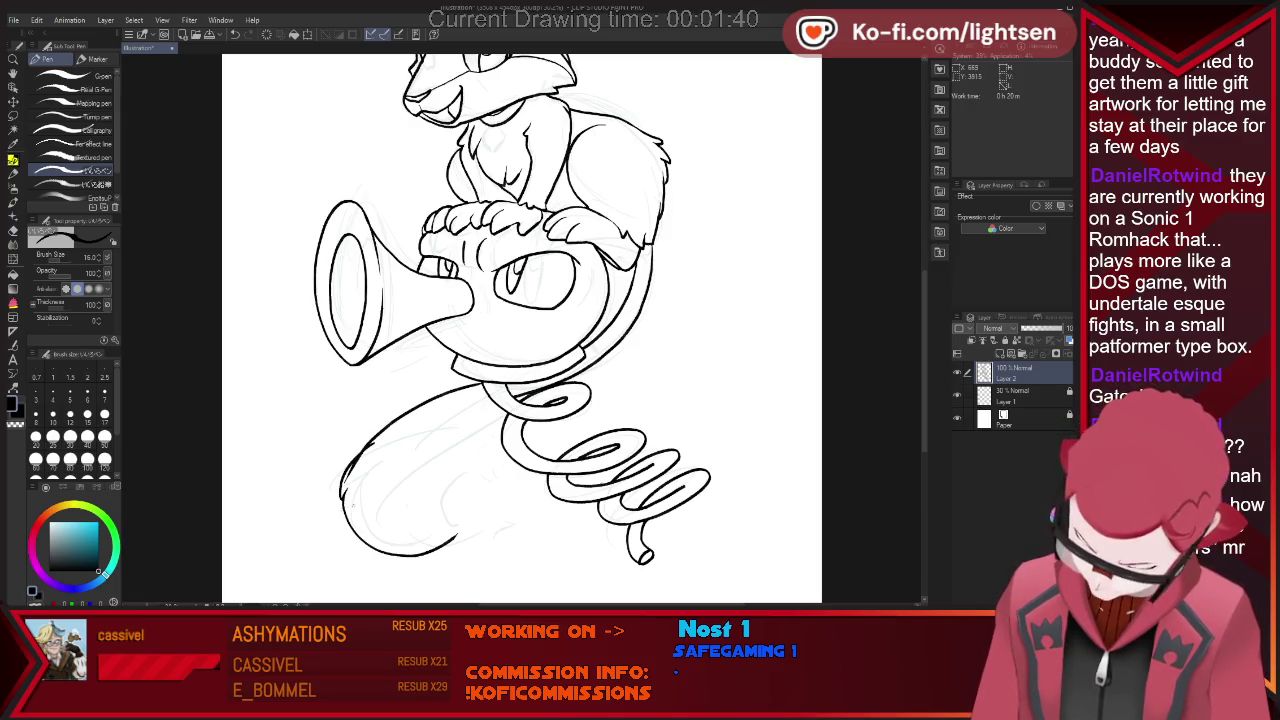
{"action": "key", "text": "ctrl+z"}
{"action": "key", "text": "ctrl+z"}
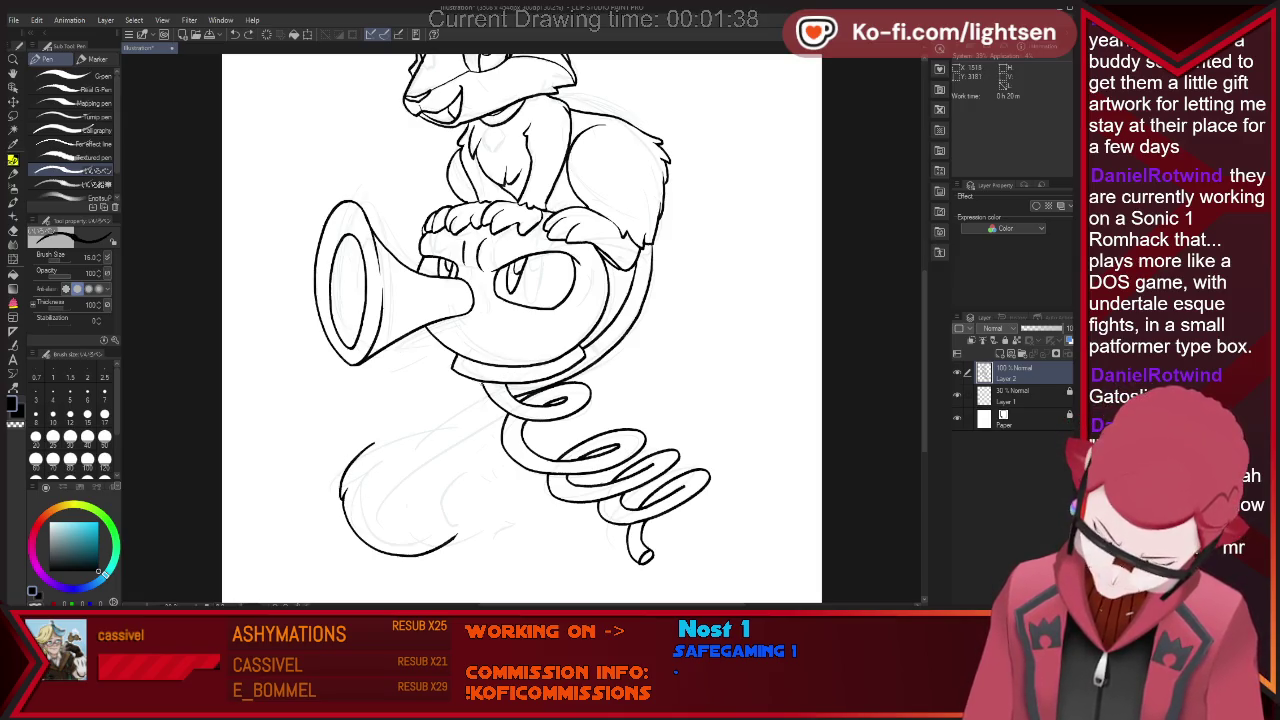
{"action": "left_click_drag", "start_coordinate": [482, 384], "coordinate": [328, 496]}
Add fur detail inside the tail and extend the tail's bottom outline.
{"action": "key", "text": "e"}
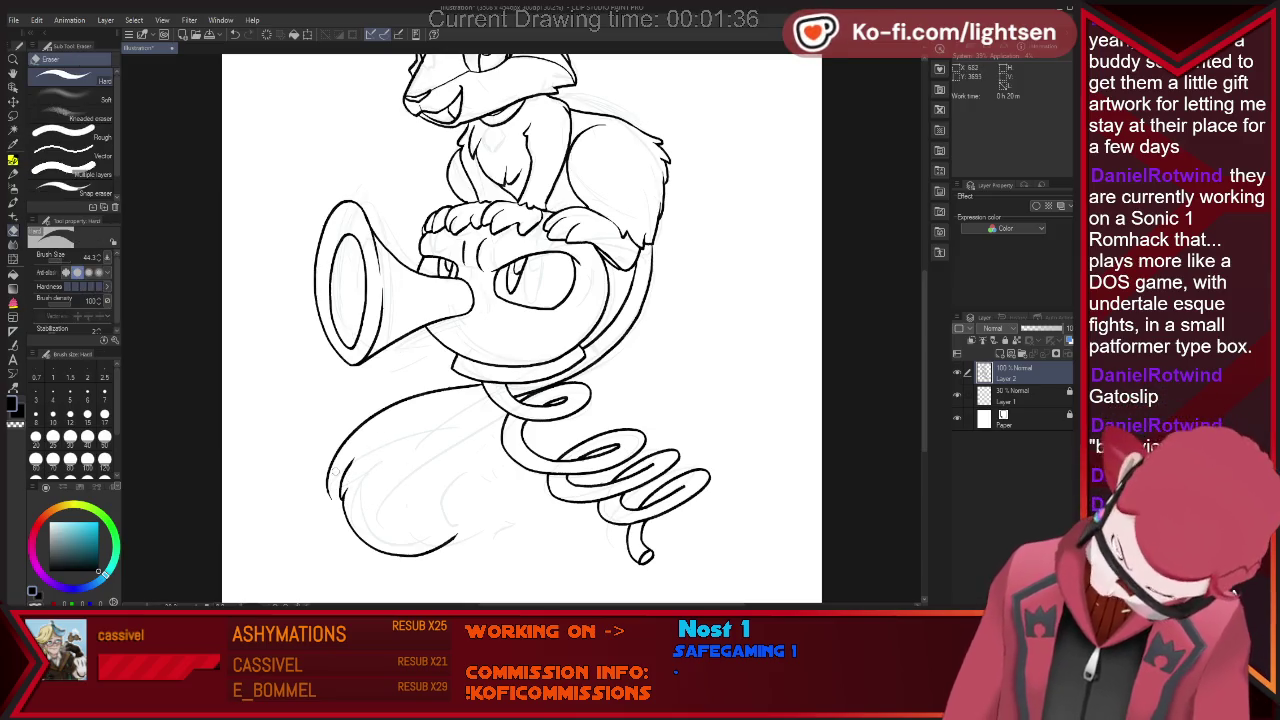
{"action": "key", "text": "p"}
{"action": "key", "text": "e"}
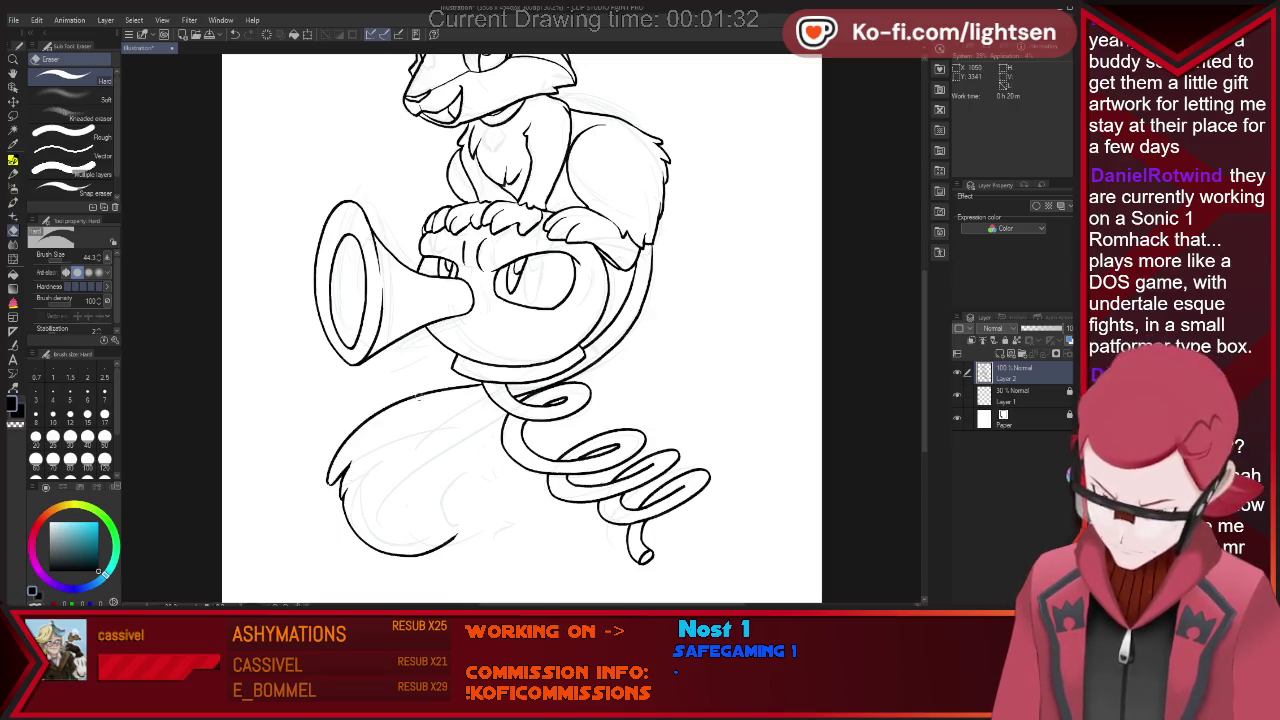
{"action": "key", "text": "p"}
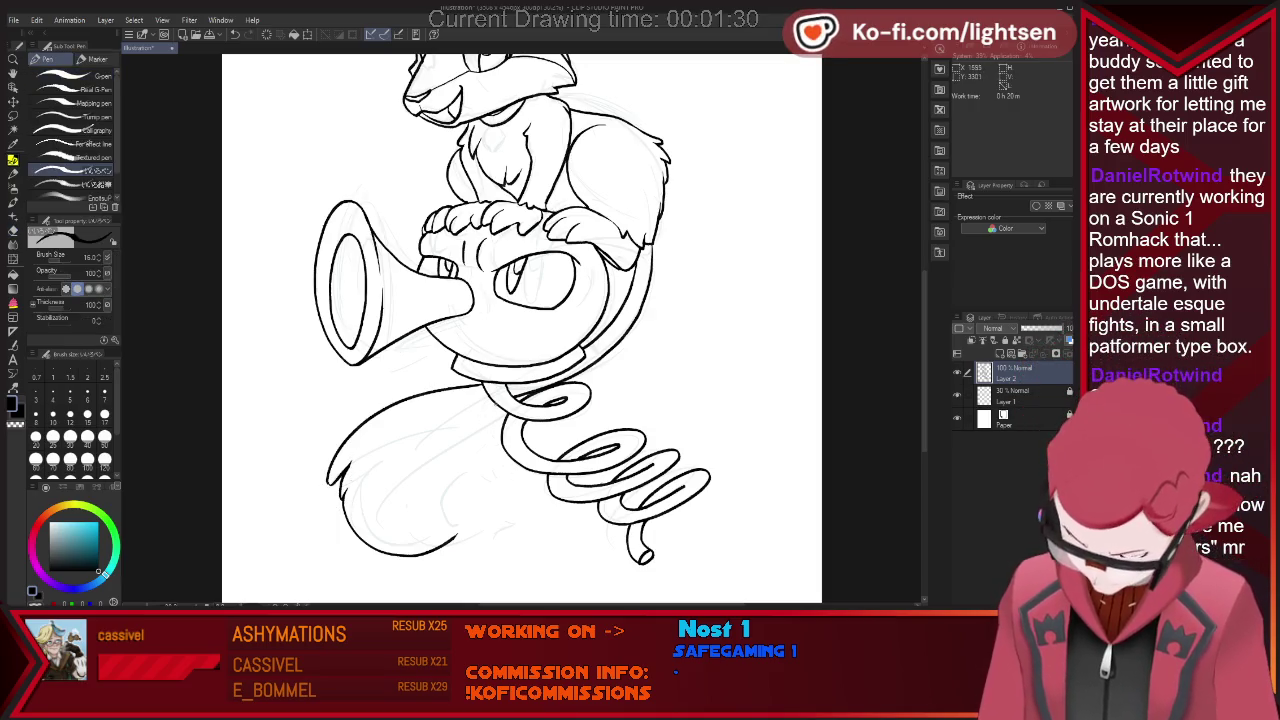
{"action": "left_click_drag", "start_coordinate": [496, 404], "coordinate": [448, 446]}
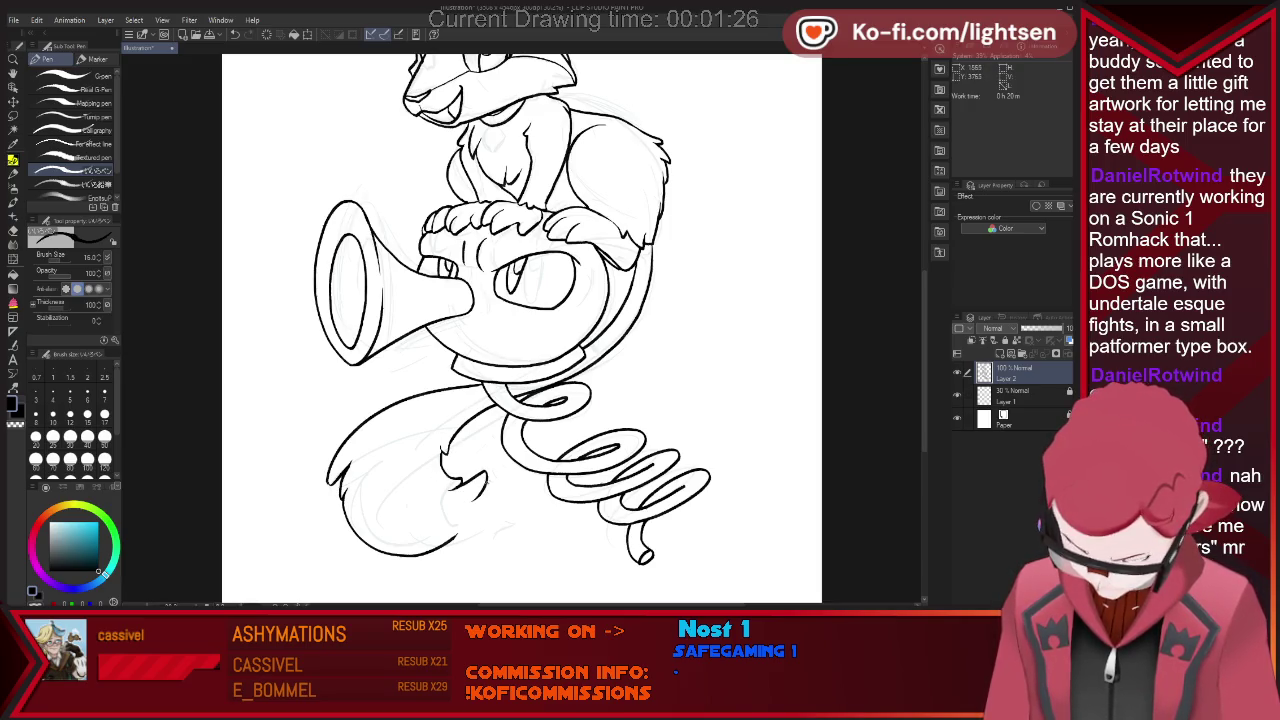
{"action": "key", "text": "ctrl+z"}
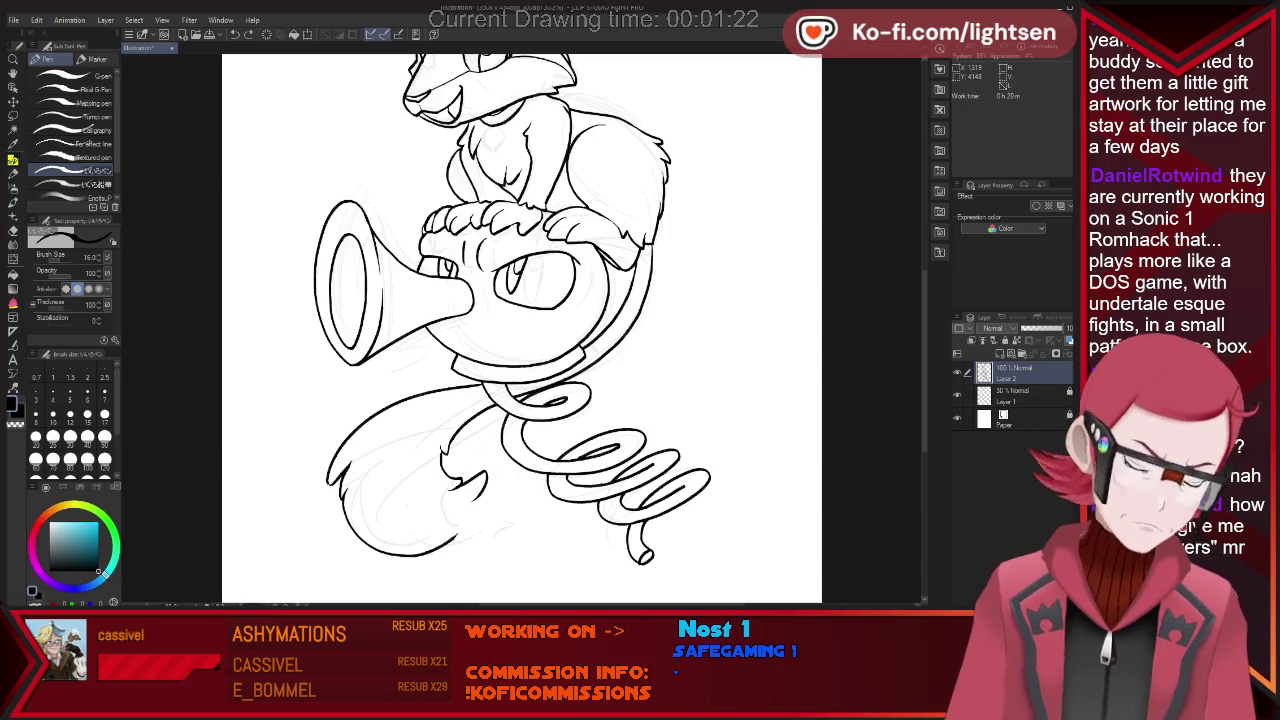
{"action": "key", "text": "e"}
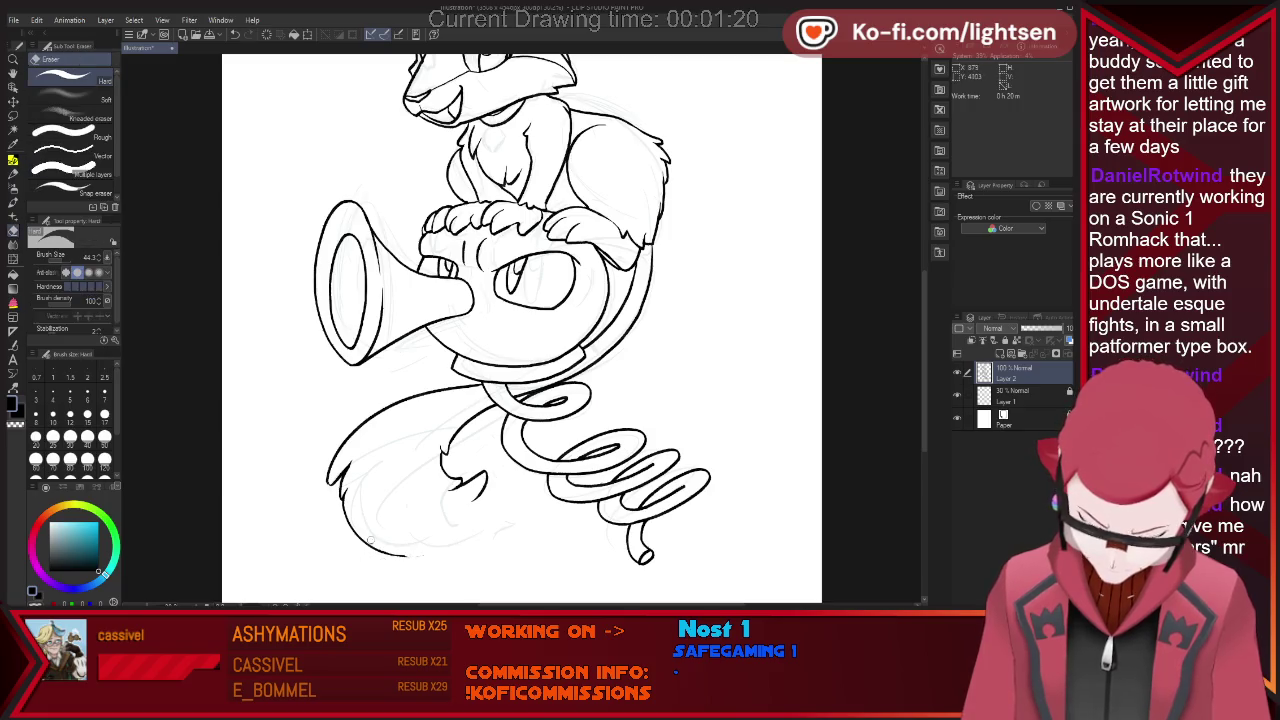
{"action": "left_click_drag", "start_coordinate": [368, 542], "coordinate": [428, 548]}
{"action": "key", "text": "p"}
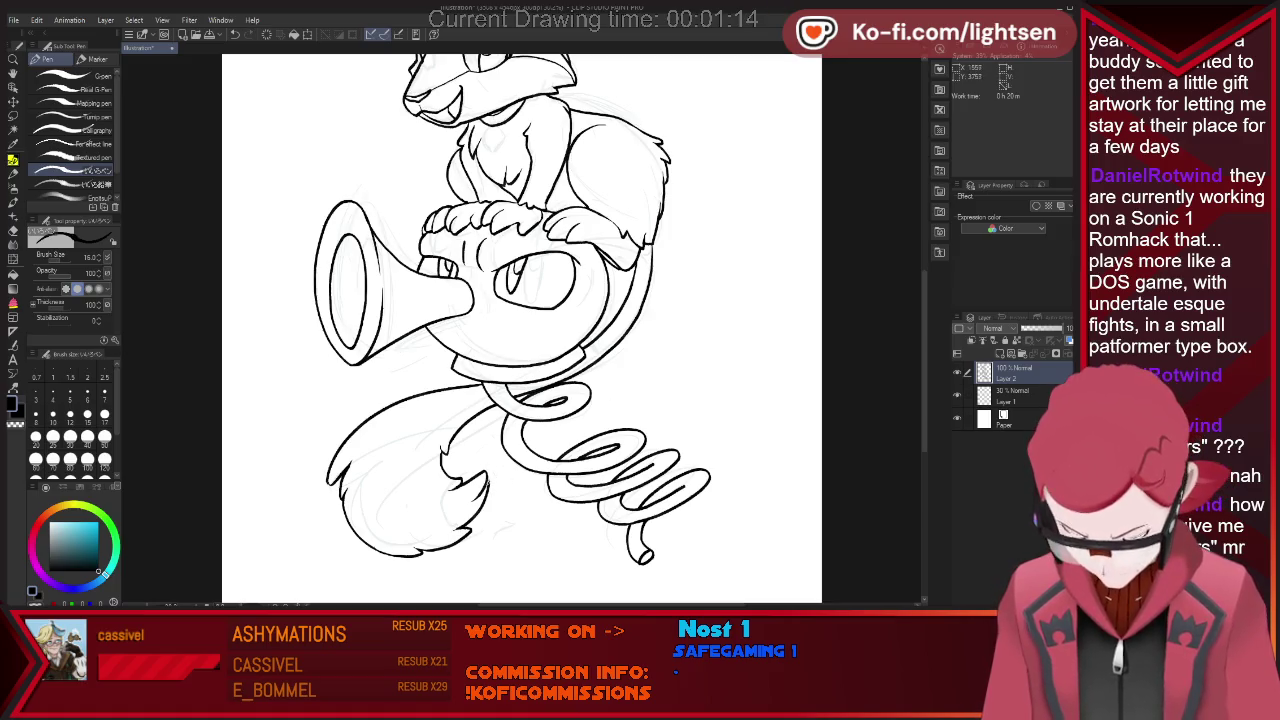
{"action": "key", "text": "e"}
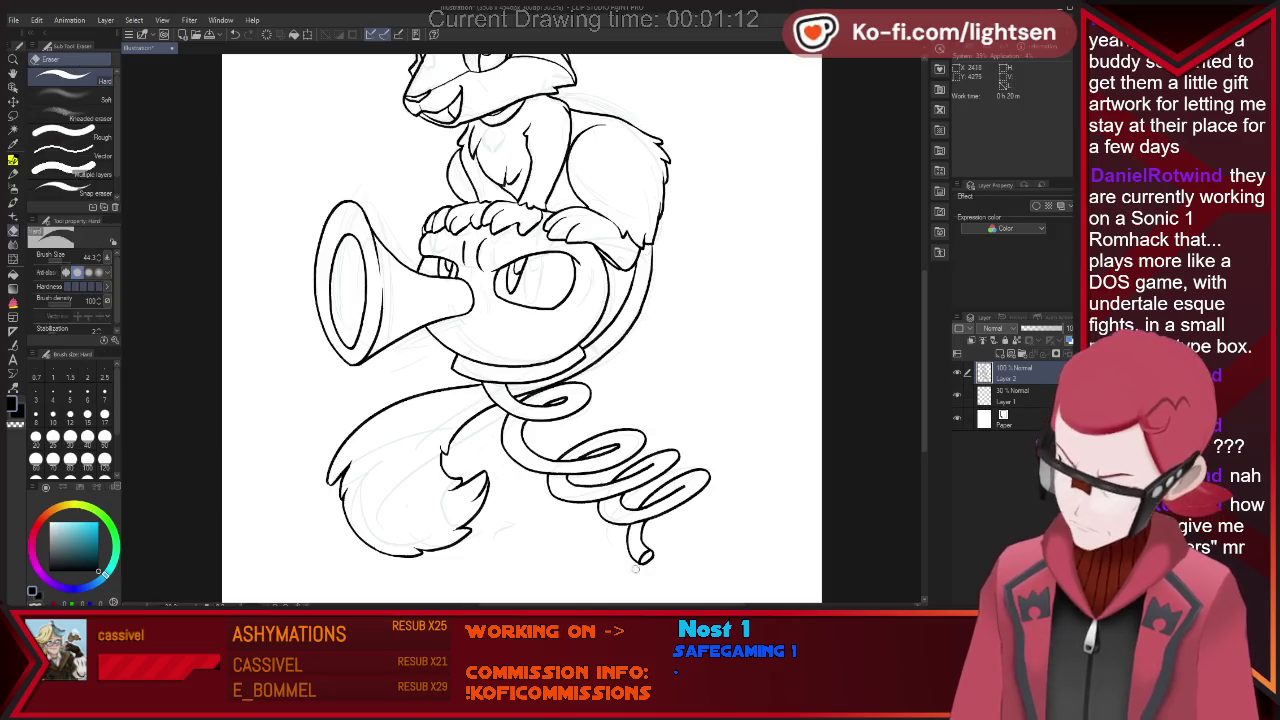
{"action": "scroll", "coordinate": [634, 568], "scroll_direction": "up", "scroll_amount": 1}
{"action": "scroll", "coordinate": [634, 568], "scroll_direction": "up", "scroll_amount": 5}
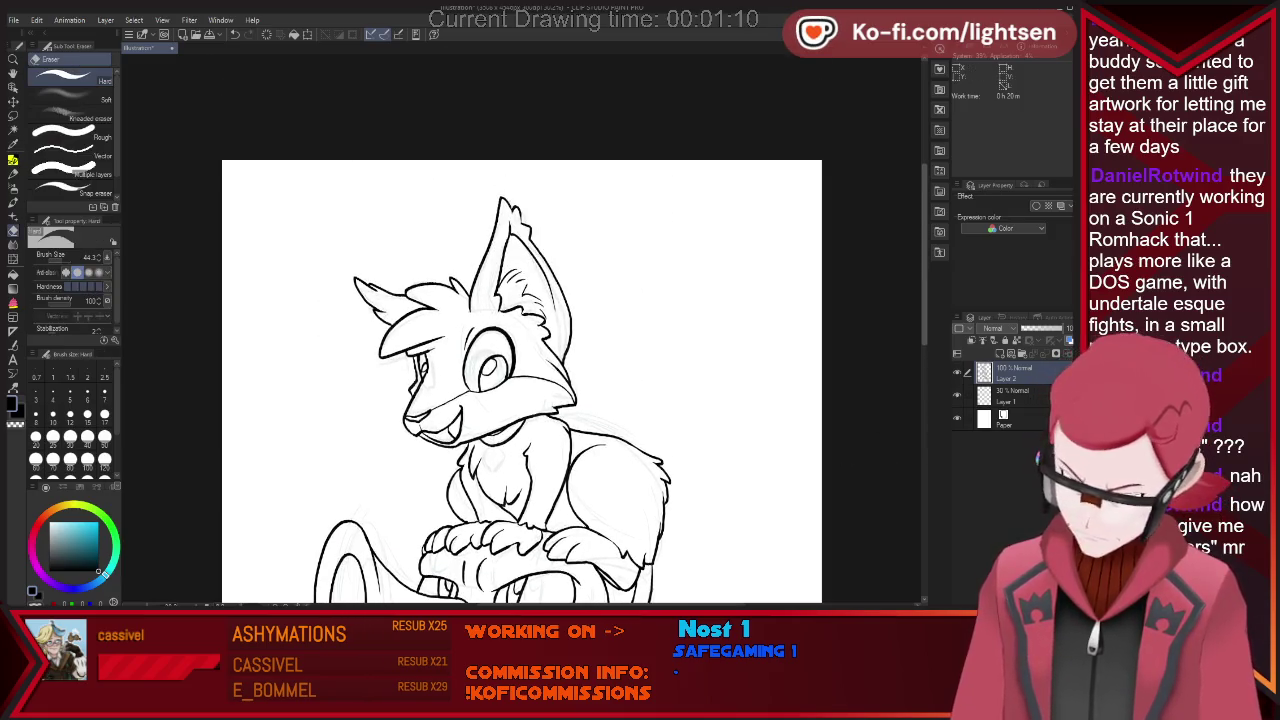
{"action": "key", "text": "p"}
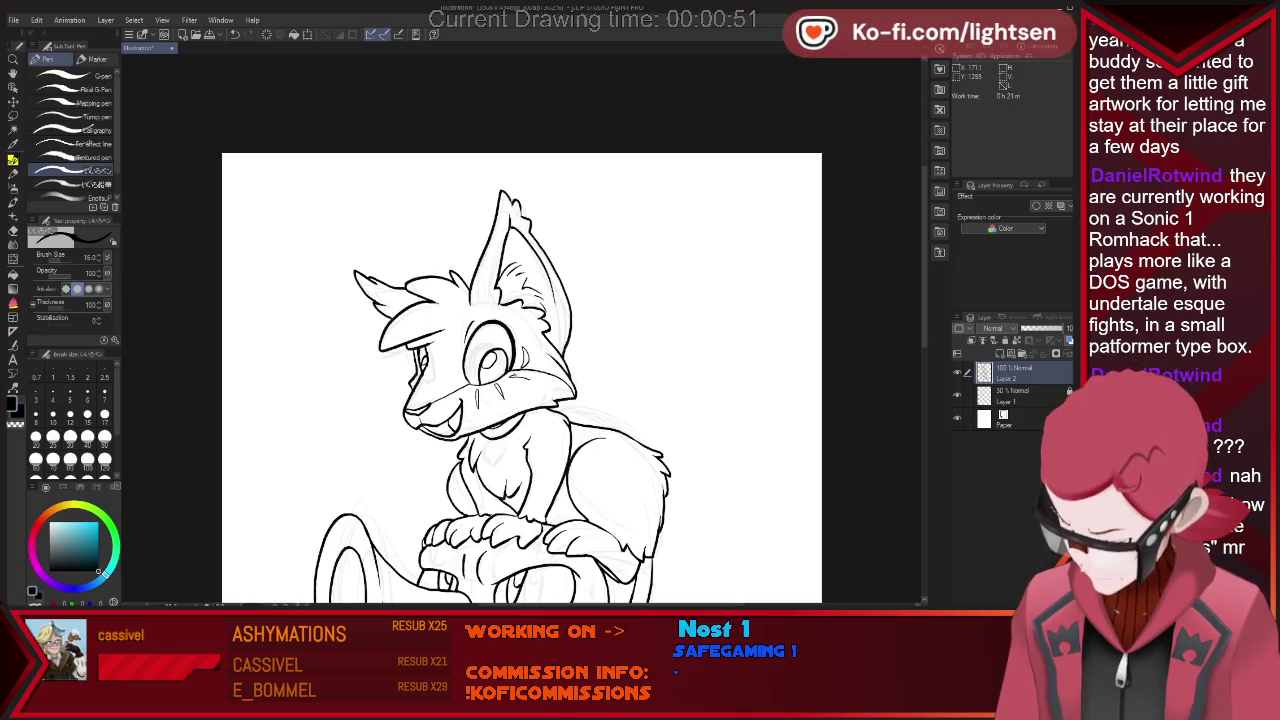
Switch to the eraser and back to the pen while detailing the shoulder marking.
{"action": "key", "text": "e"}
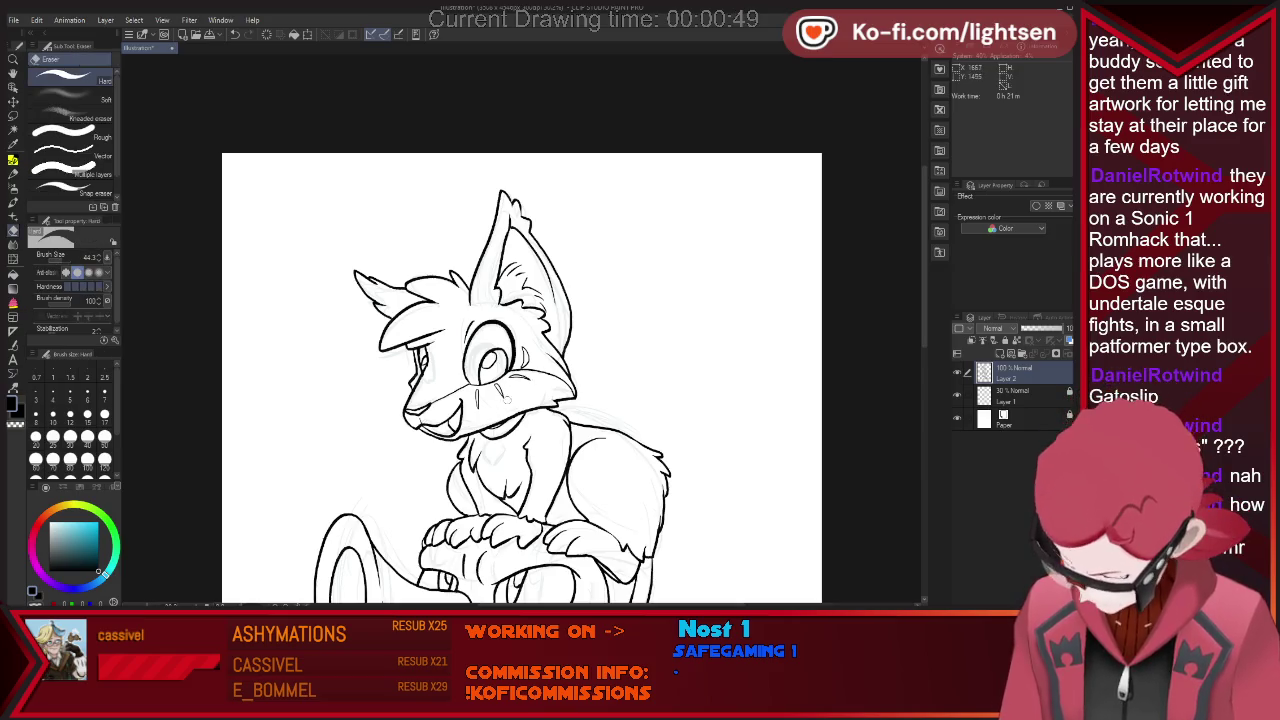
{"action": "key", "text": "p"}
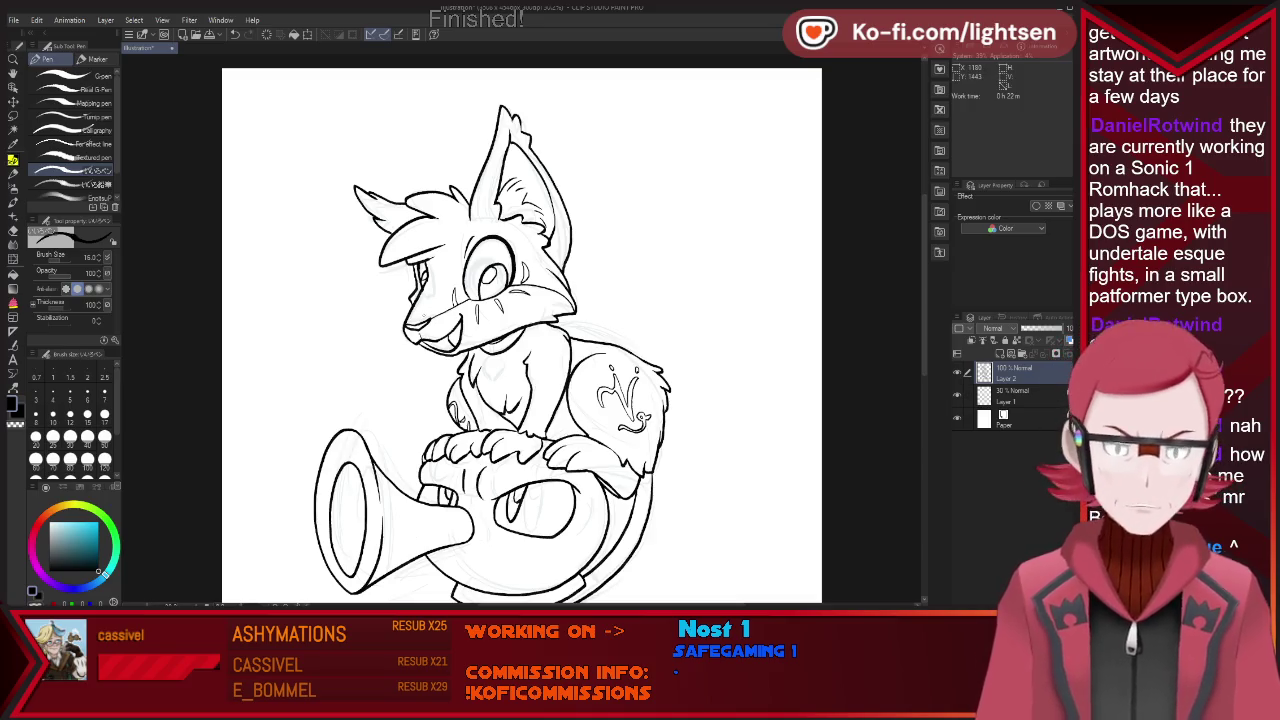
Draw a cheek whisker and faint chest fur strokes, then zoom out to show the spiral tail.
{"action": "left_click_drag", "start_coordinate": [398, 317], "coordinate": [306, 325]}
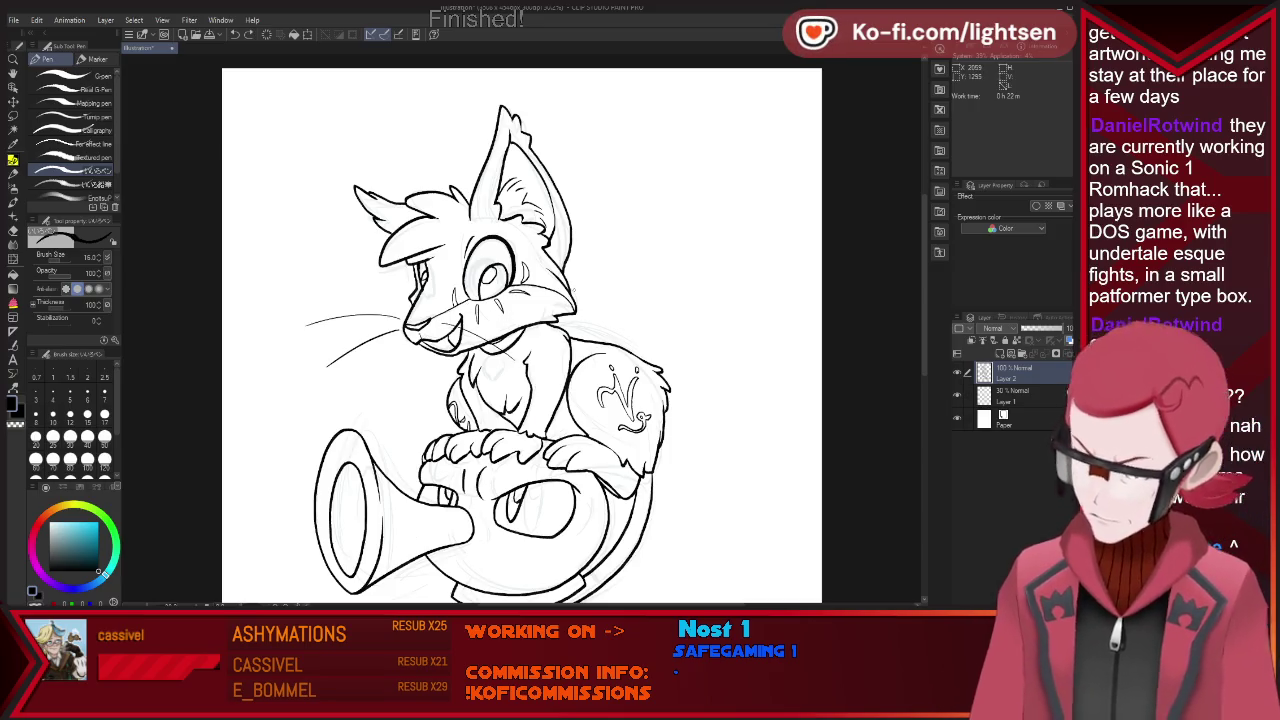
{"action": "left_click_drag", "start_coordinate": [472, 362], "coordinate": [512, 410]}
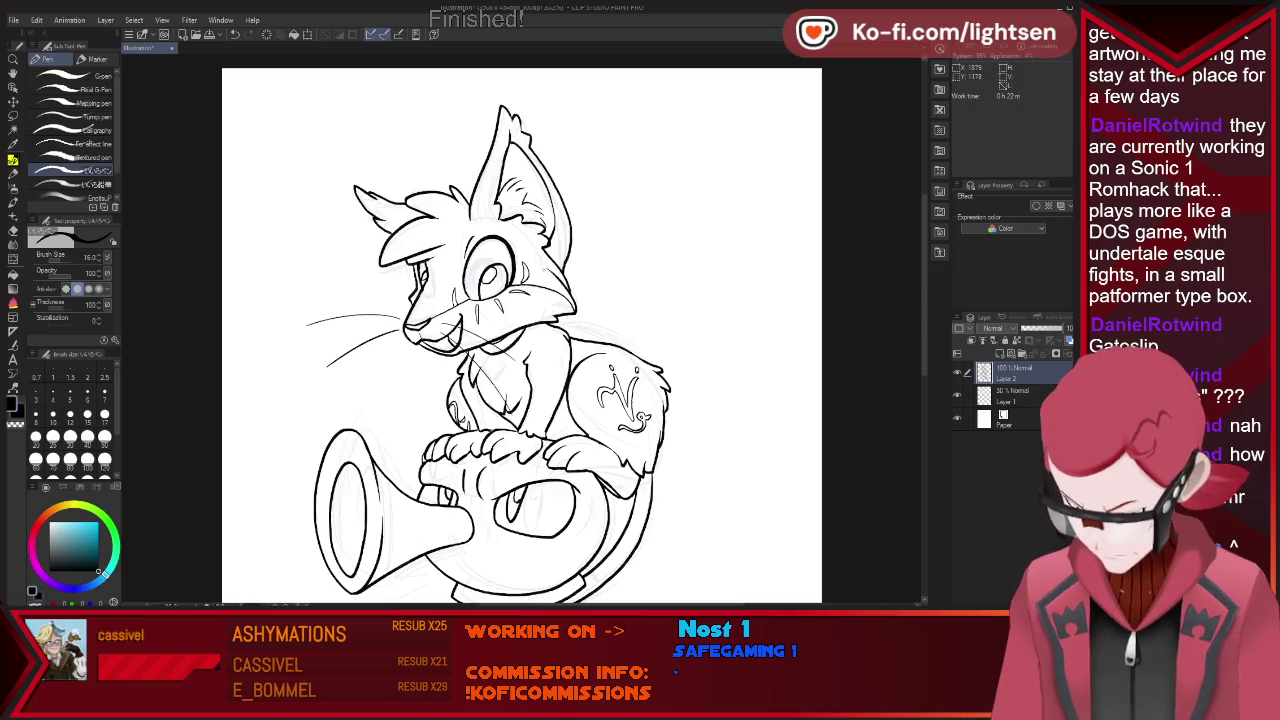
{"action": "key", "text": "ctrl+minus"}
{"action": "key", "text": "ctrl+plus"}
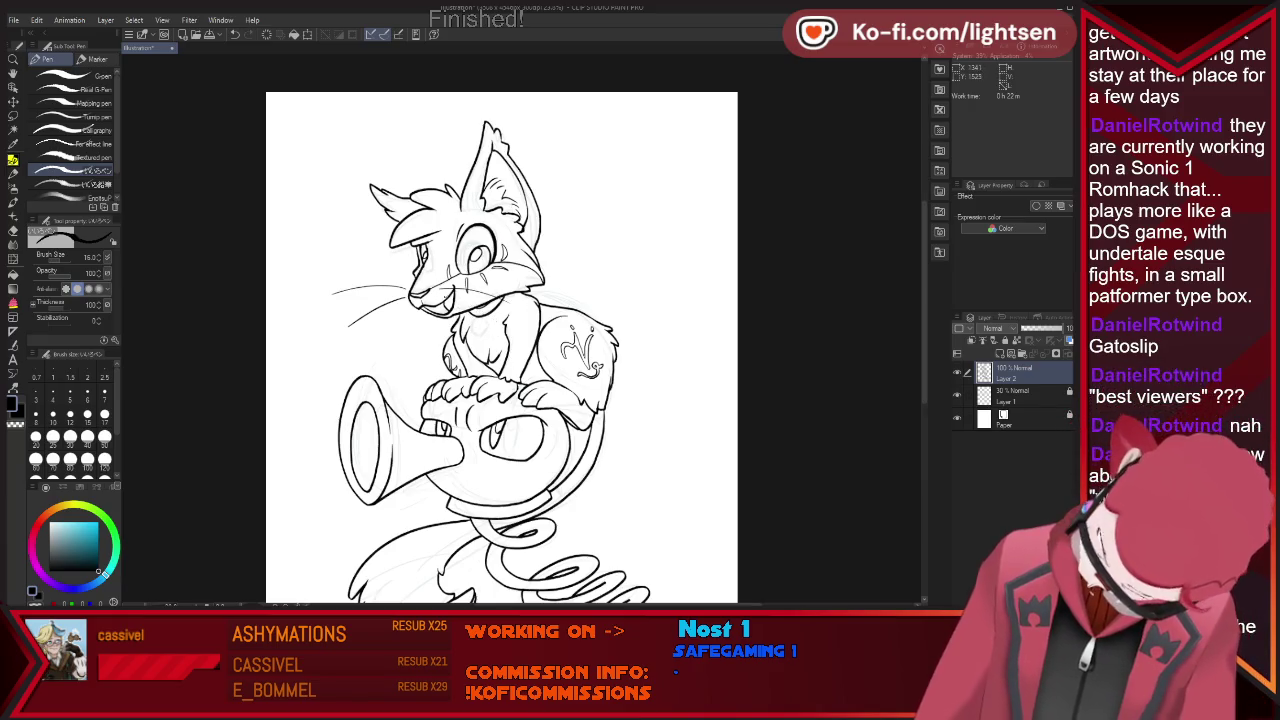
{"action": "key", "text": "ctrl+minus"}
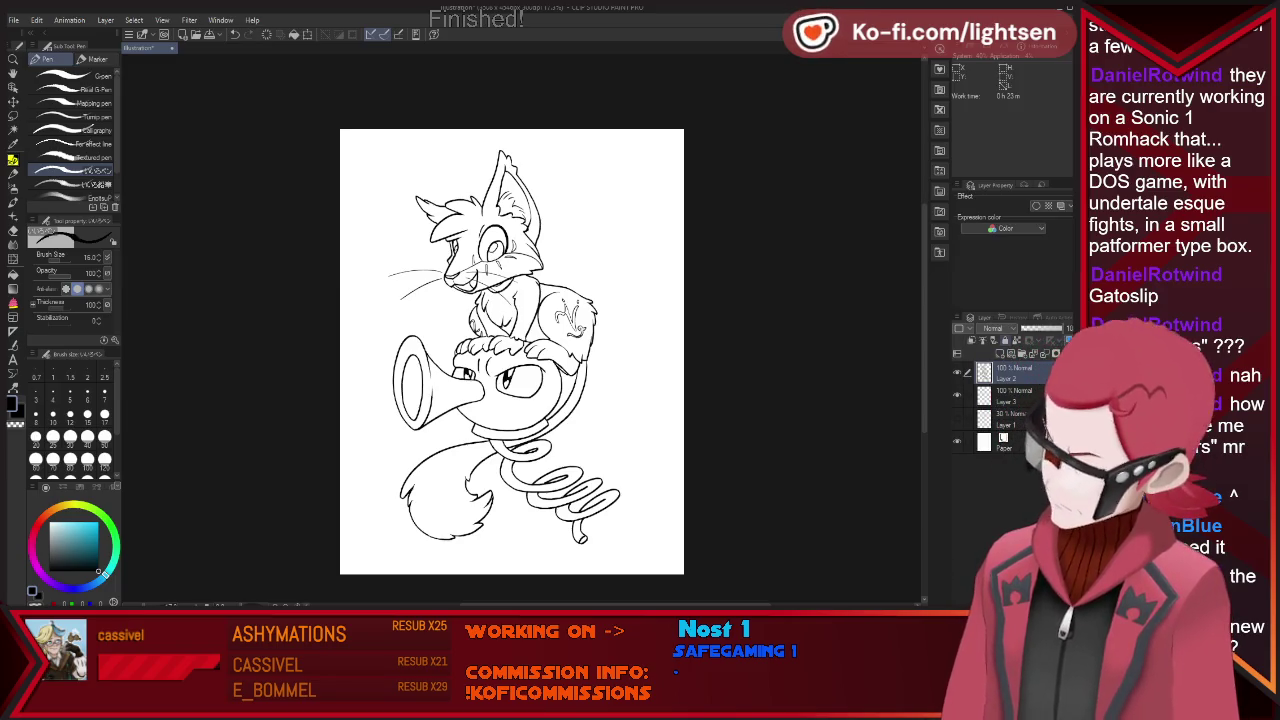
Lock the 30% sketch Layer 1 and delete the extra full-opacity layer, leaving one ink layer.
{"action": "key", "text": "e"}
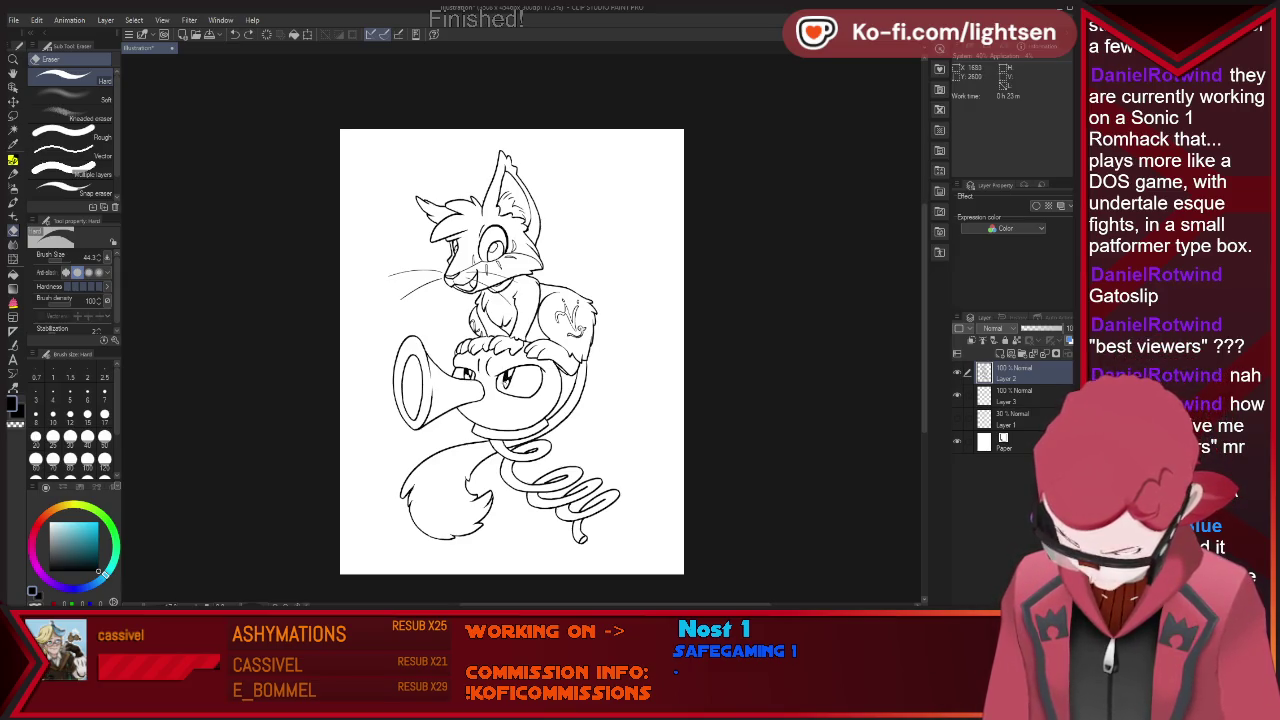
{"action": "left_click", "coordinate": [1069, 413]}
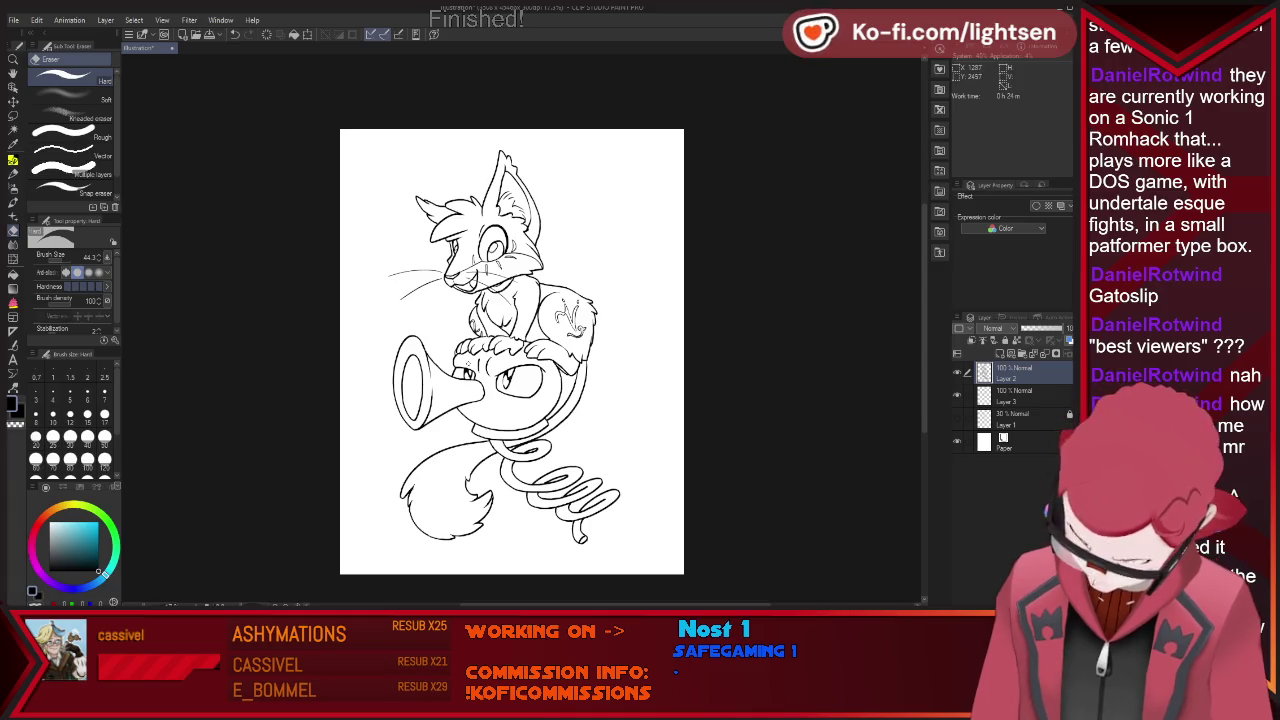
{"action": "key", "text": "p"}
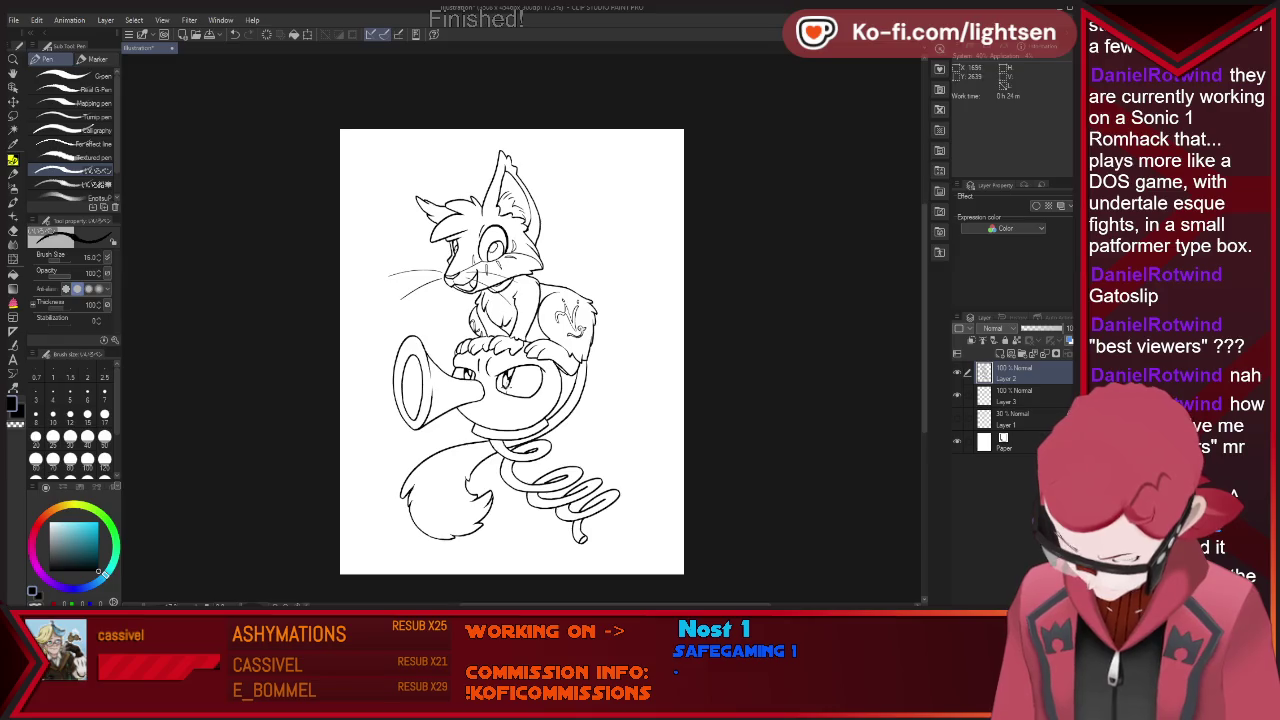
{"action": "key", "text": "e"}
{"action": "key", "text": "p"}
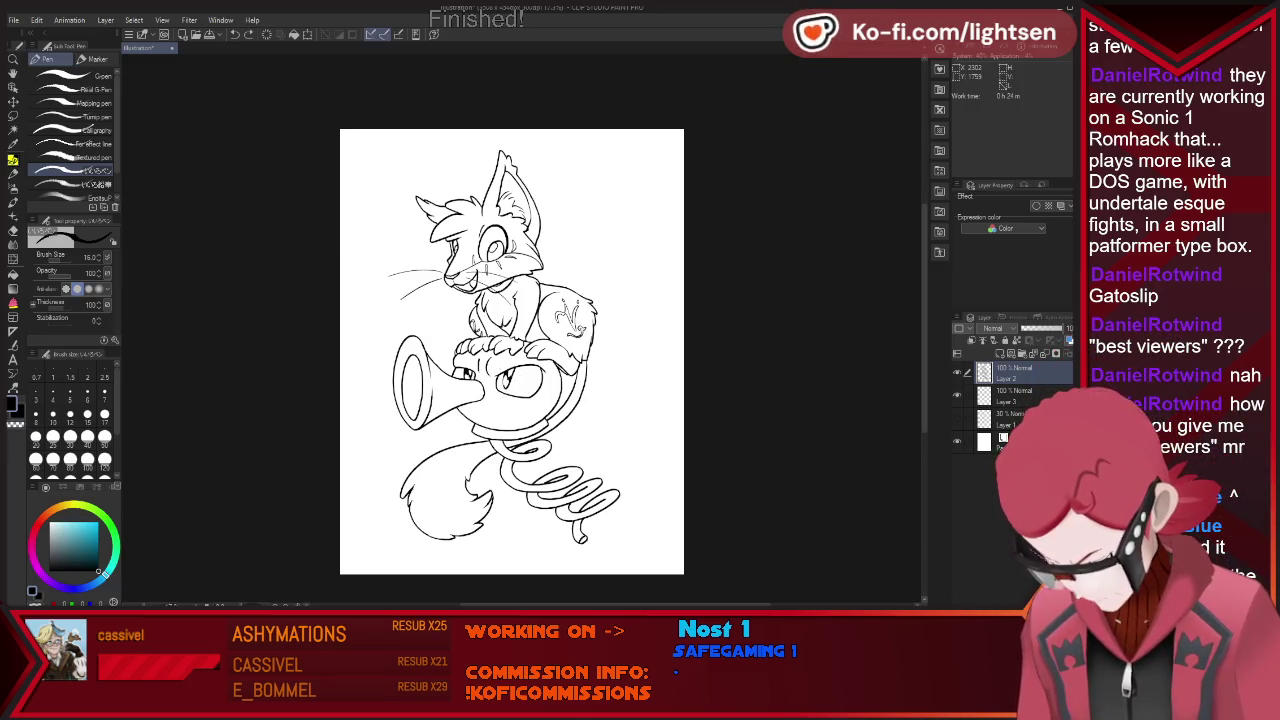
{"action": "key", "text": "Delete"}
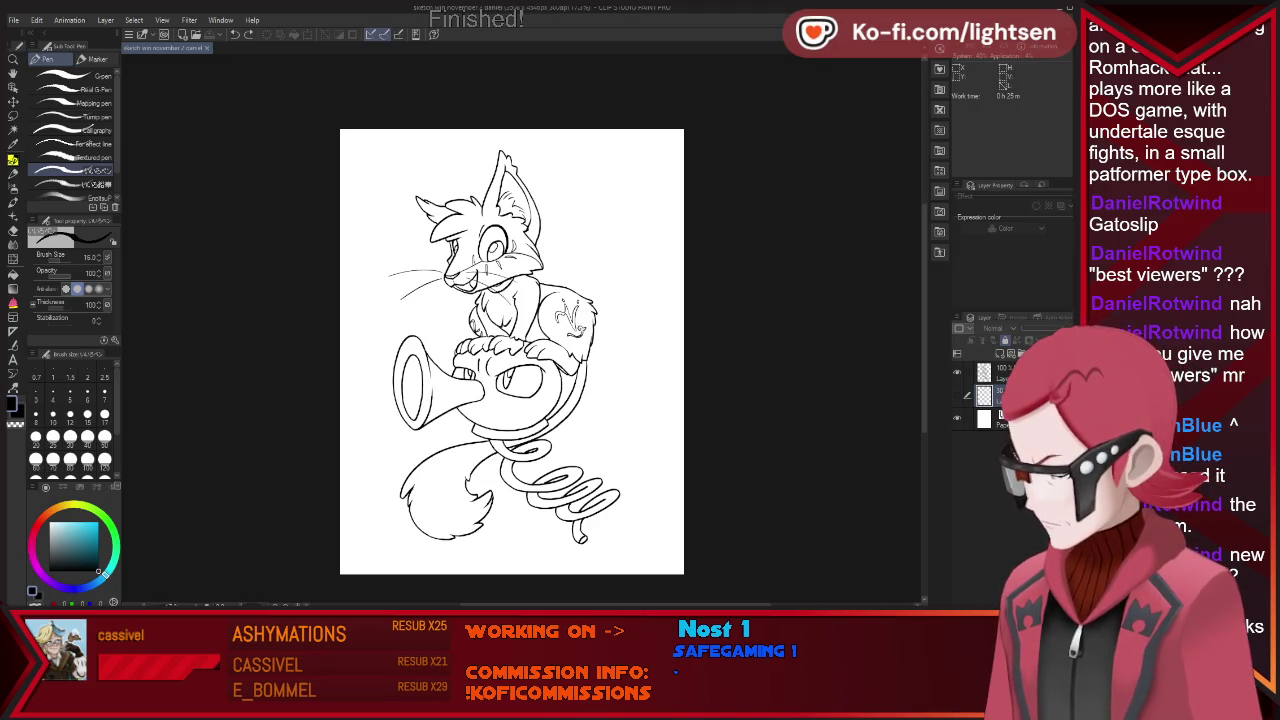
Hide the Paper layer to check the lineart on transparency, then close the drawing.
{"action": "left_click", "coordinate": [957, 418]}
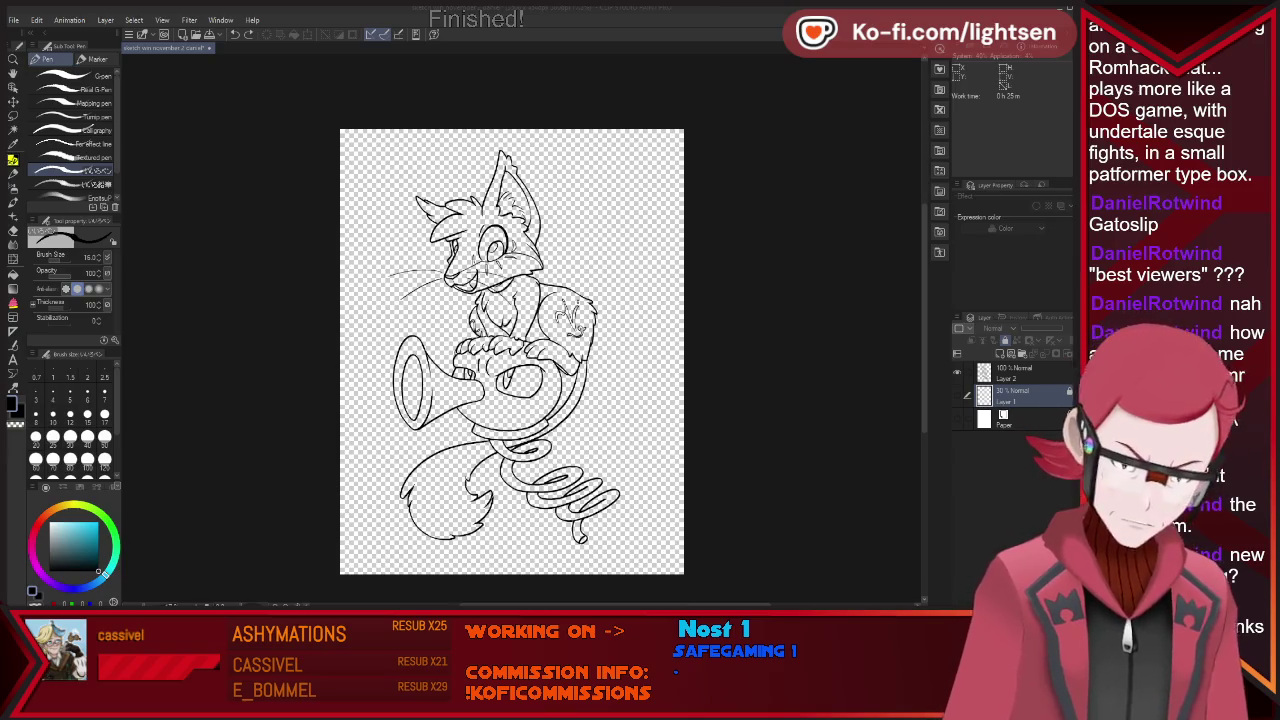
{"action": "key", "text": "alt+Tab"}
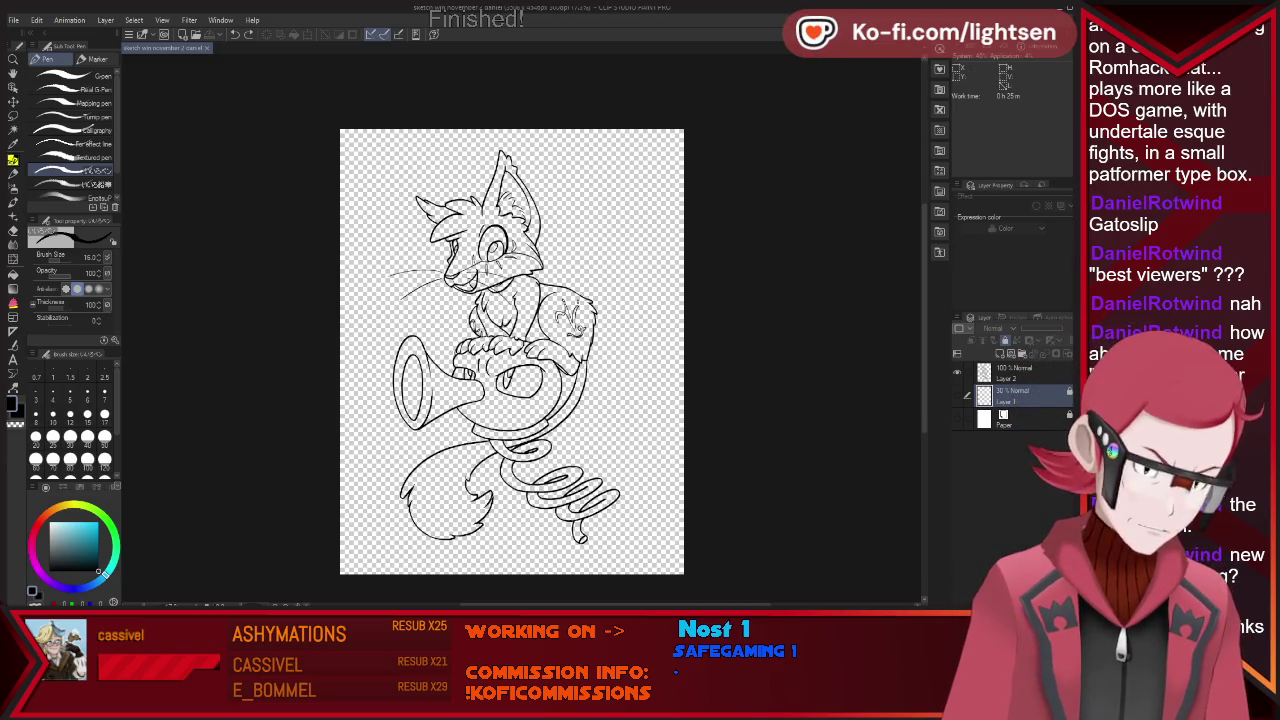
{"action": "key", "text": "ctrl+w"}
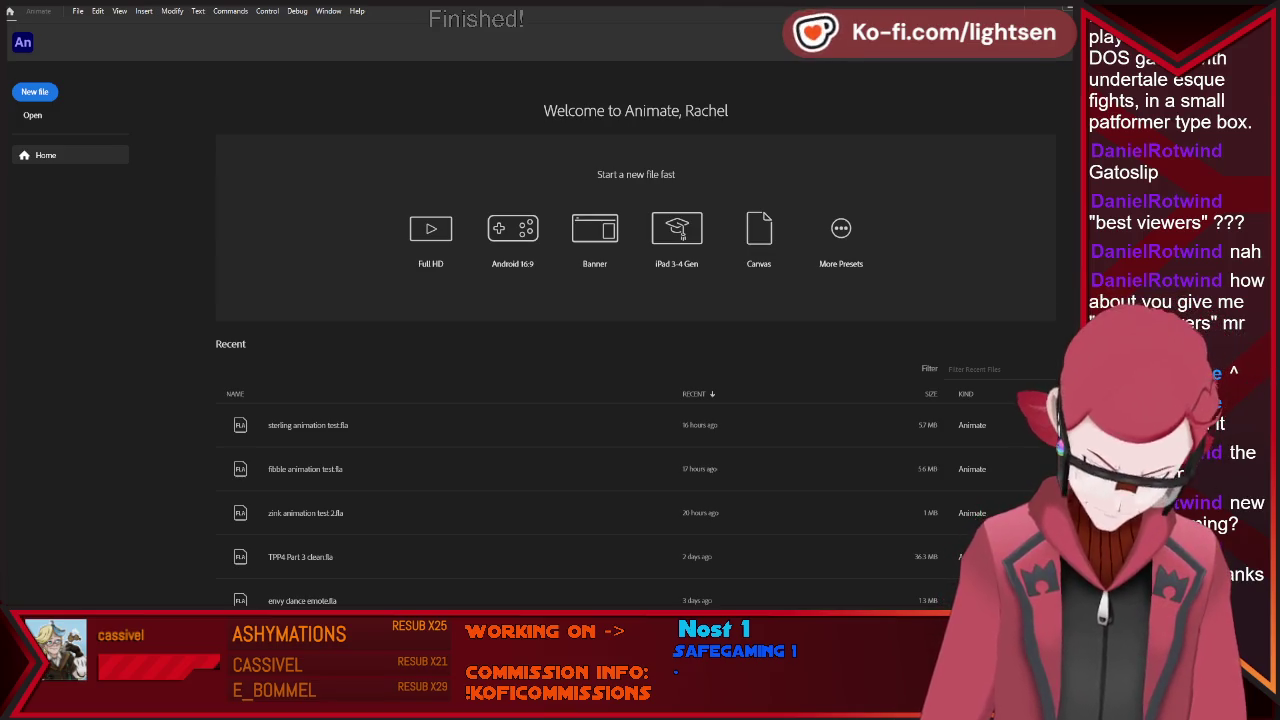
Scroll the Animate Home screen's Recent list to find envy dance emote.fla.
{"action": "scroll", "coordinate": [682, 232], "scroll_direction": "down", "scroll_amount": 3}
{"action": "scroll", "coordinate": [681, 232], "scroll_direction": "up", "scroll_amount": 3}
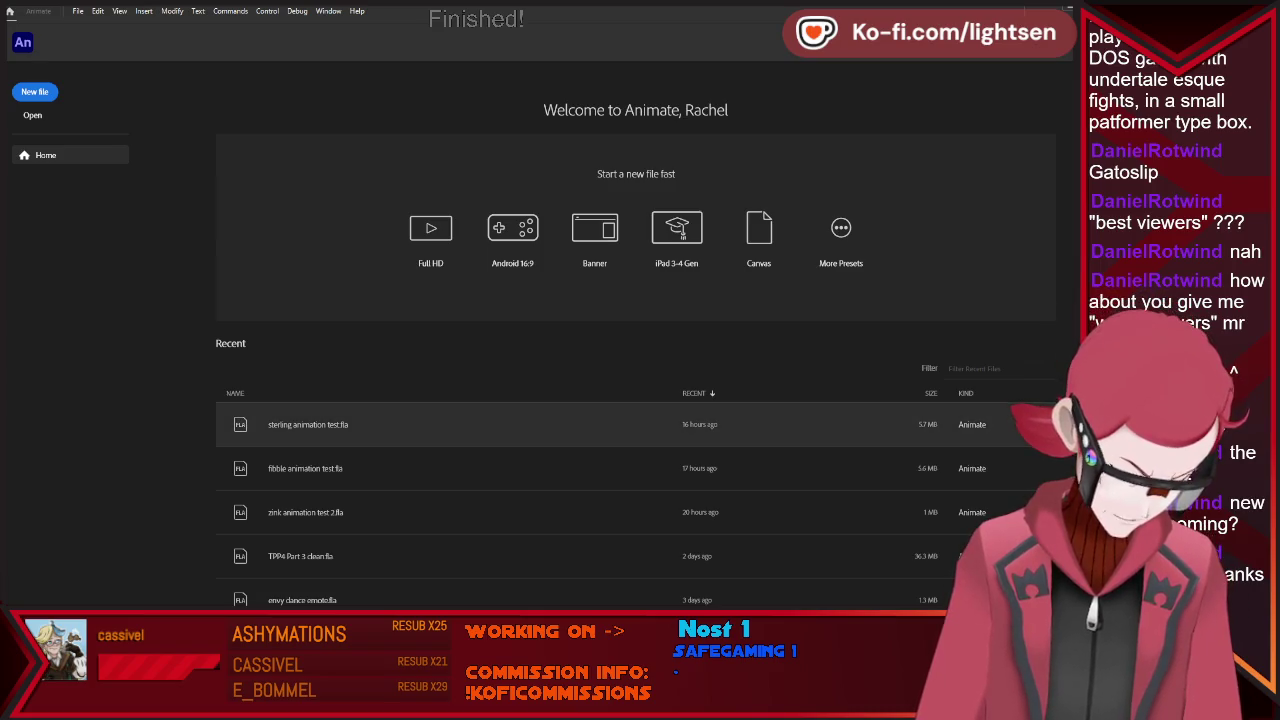
{"action": "scroll", "coordinate": [300, 590], "scroll_direction": "down", "scroll_amount": 3}
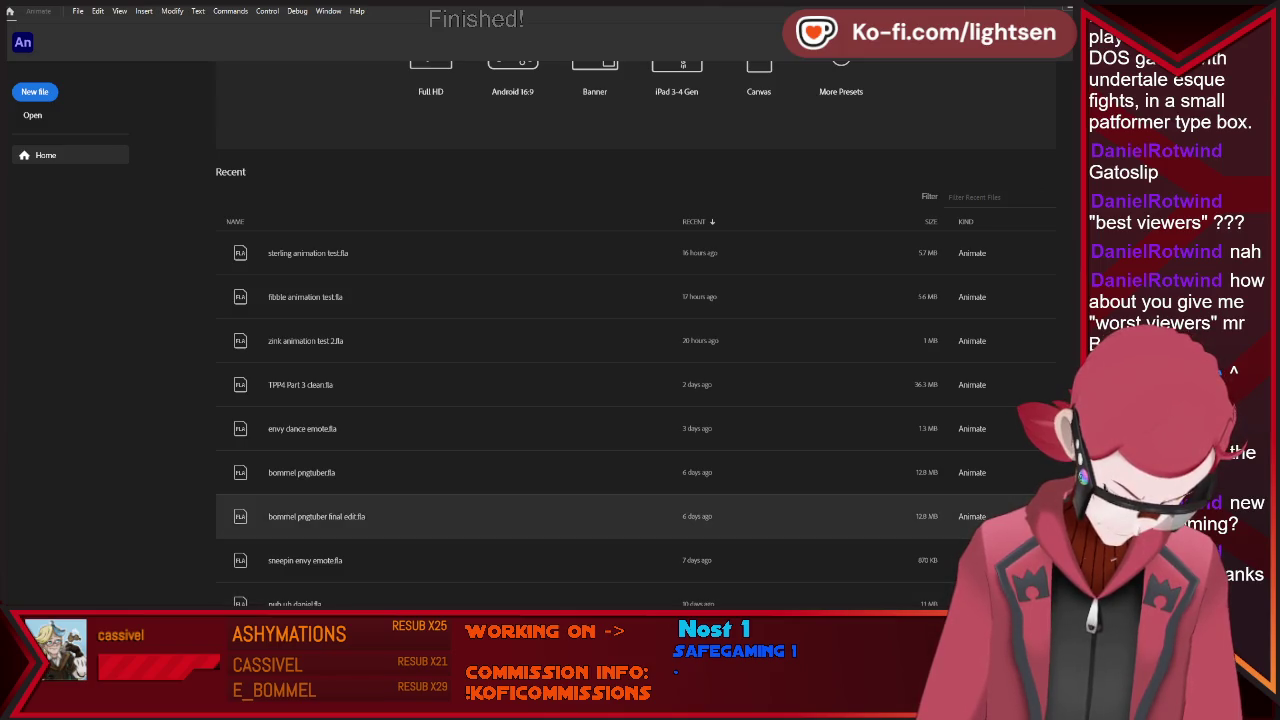
{"action": "scroll", "coordinate": [300, 518], "scroll_direction": "down", "scroll_amount": 3}
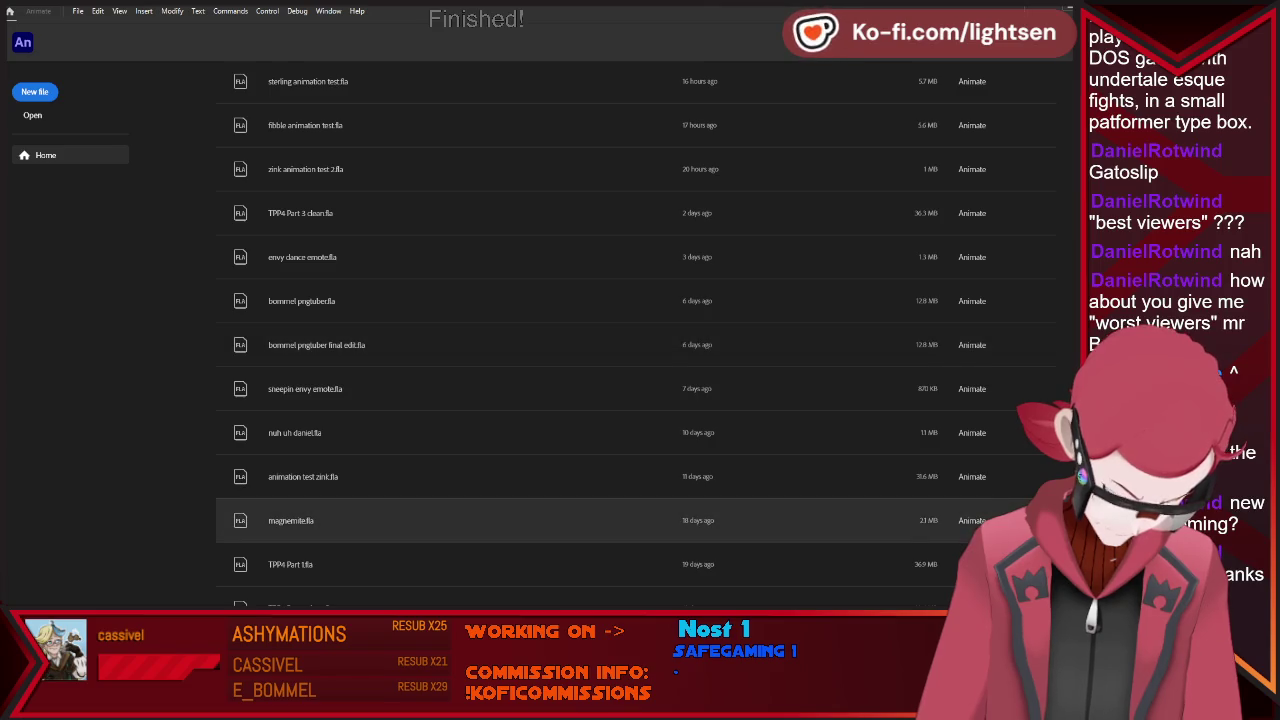
{"action": "scroll", "coordinate": [300, 518], "scroll_direction": "up", "scroll_amount": 6}
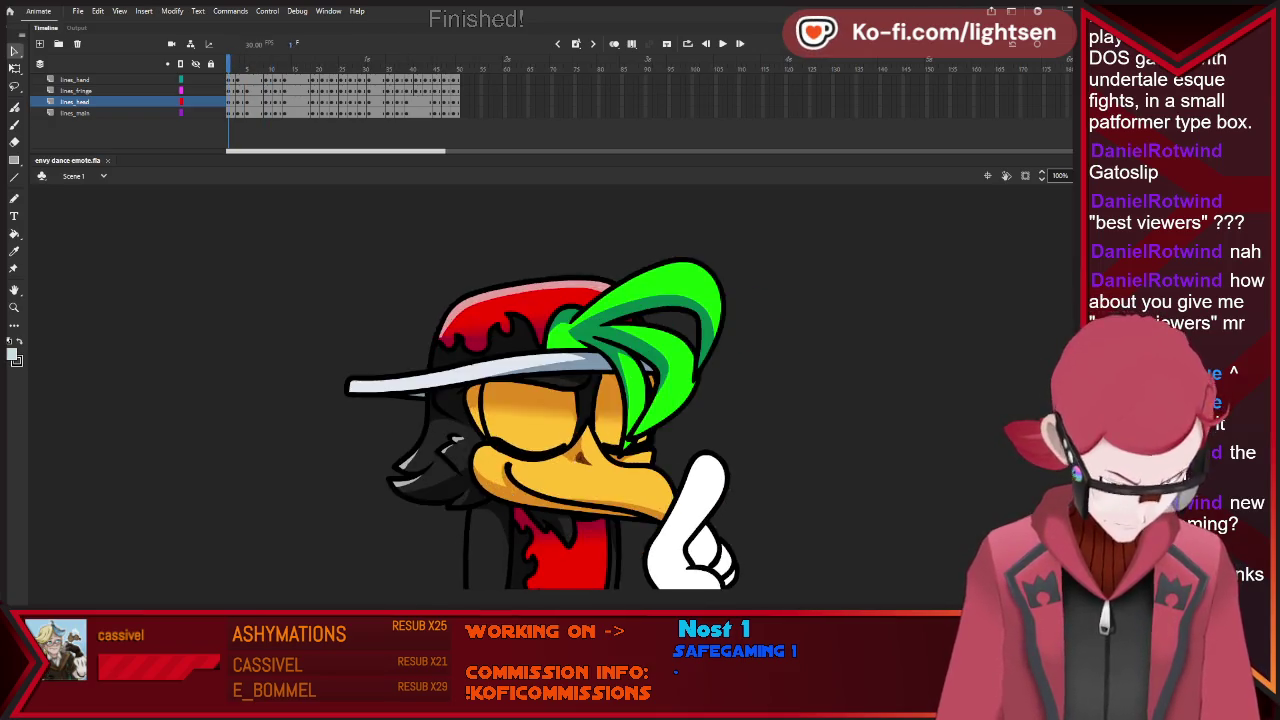
Play and stop the dance emote, pick the Eyedropper, and return to the envy dance emote tab.
{"action": "key", "text": "Return"}
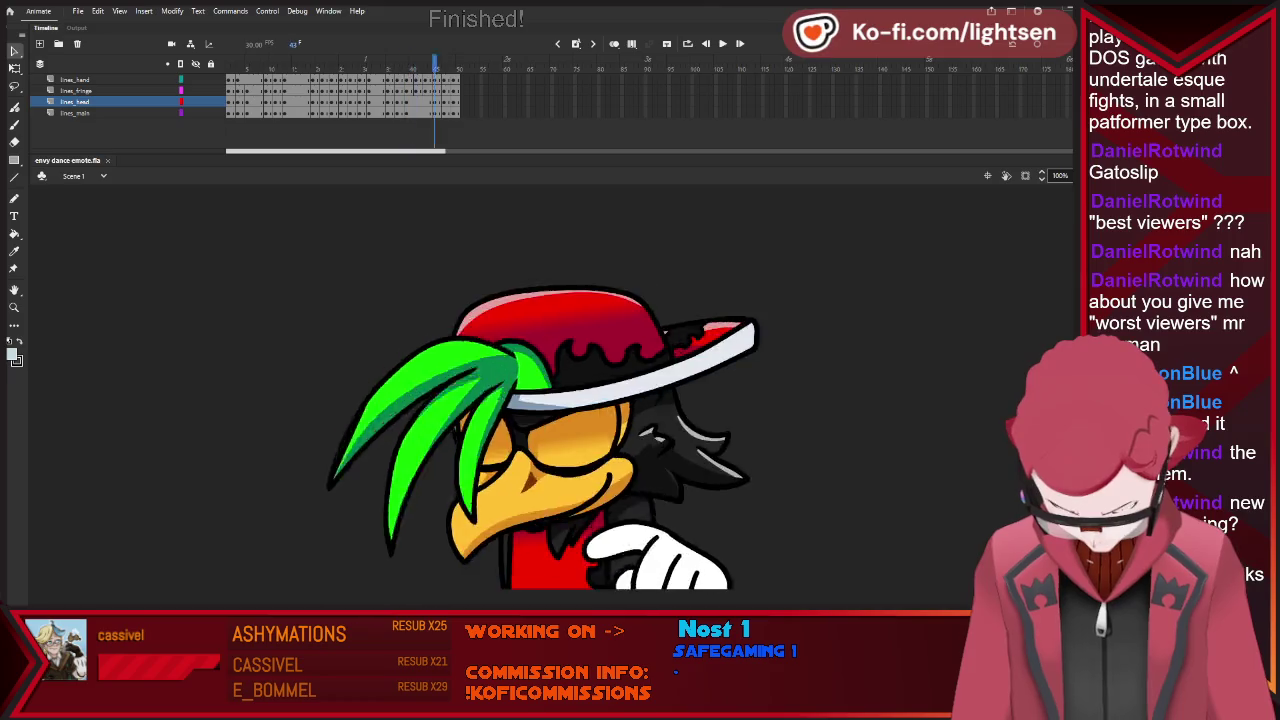
{"action": "key", "text": "Return"}
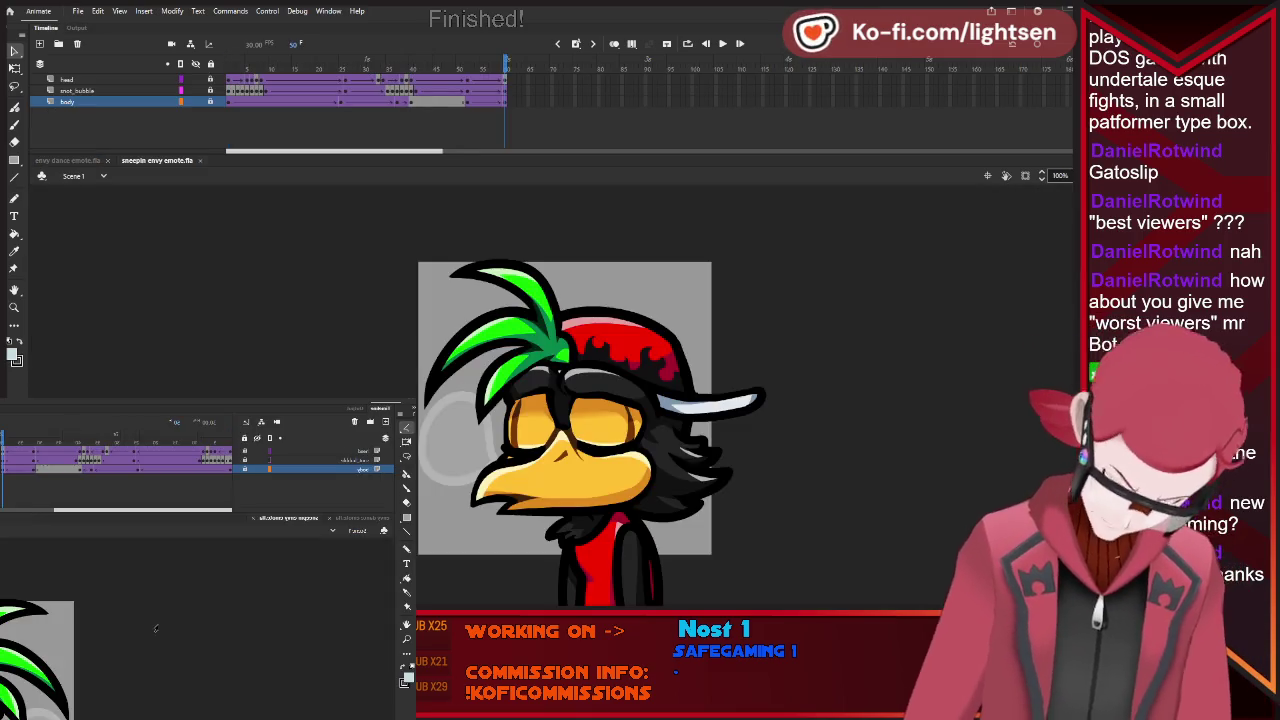
{"action": "key", "text": "i"}
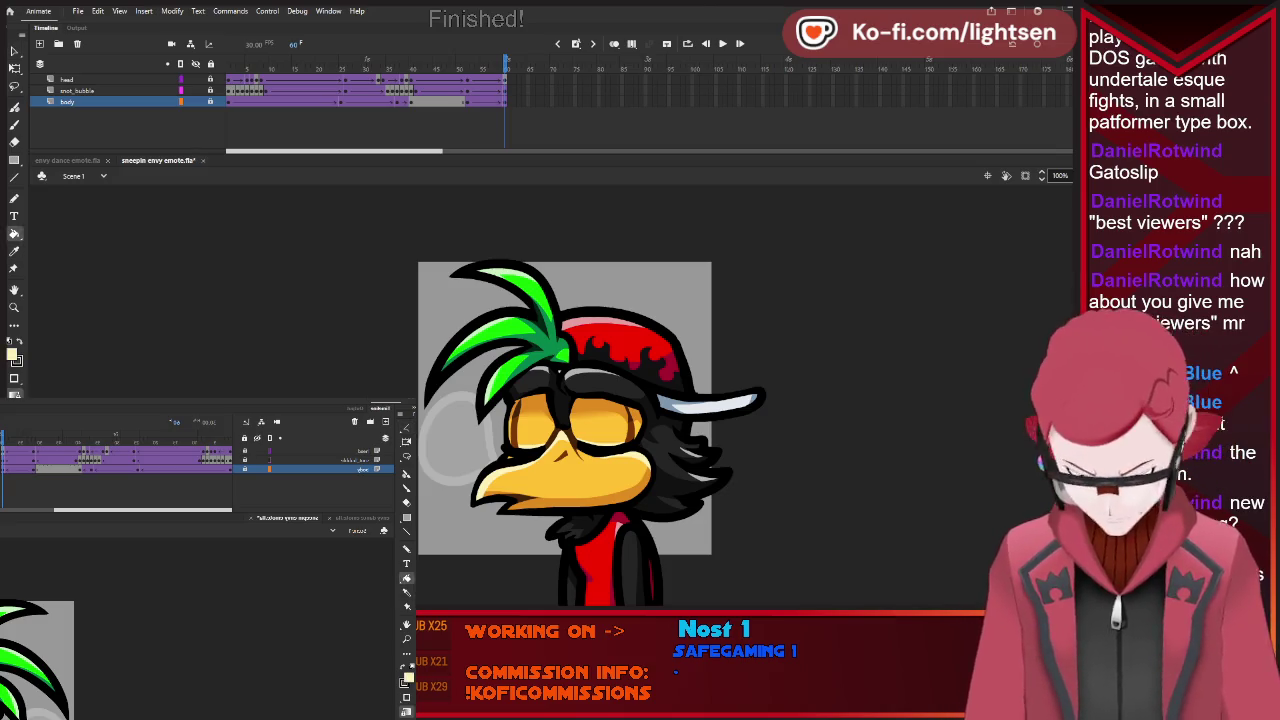
{"action": "key", "text": "ctrl+Tab"}
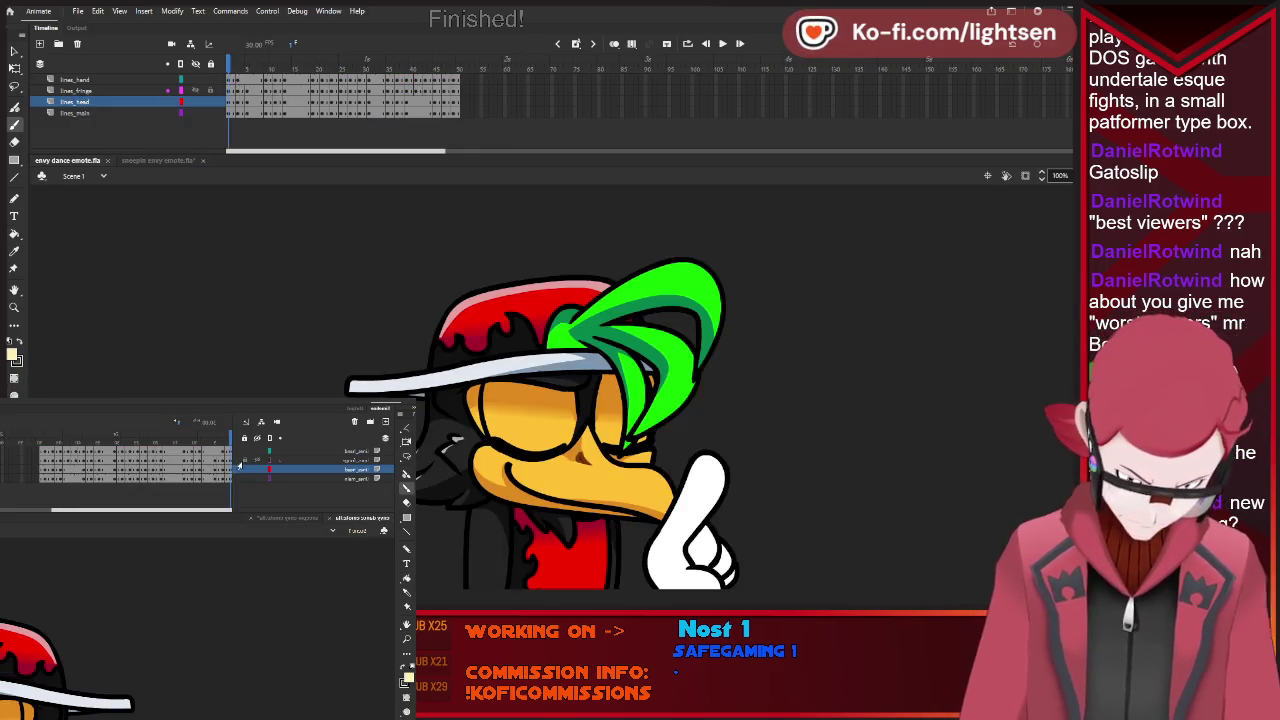
Delete the white pointing hand beside the beak and step forward to the hanging-feathers frame.
{"action": "mouse_move", "coordinate": [300, 469]}
{"action": "key", "text": "ctrl+a"}
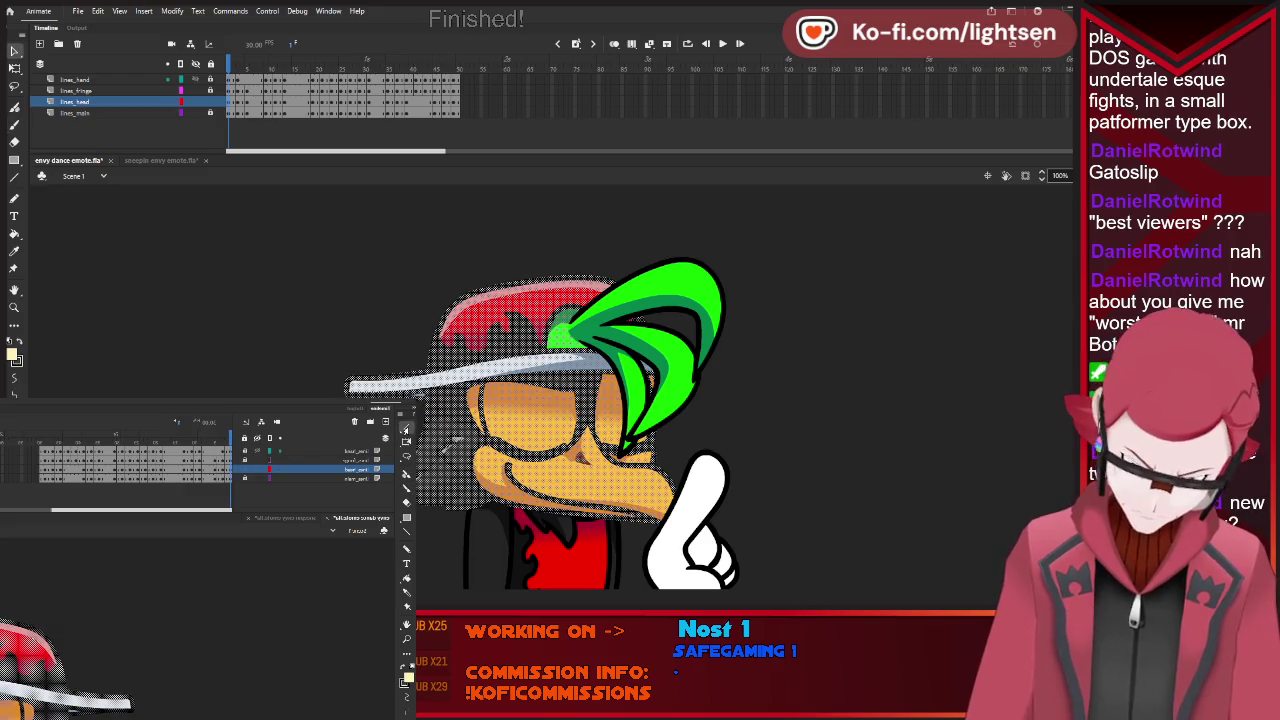
{"action": "key", "text": "ctrl+shift+a"}
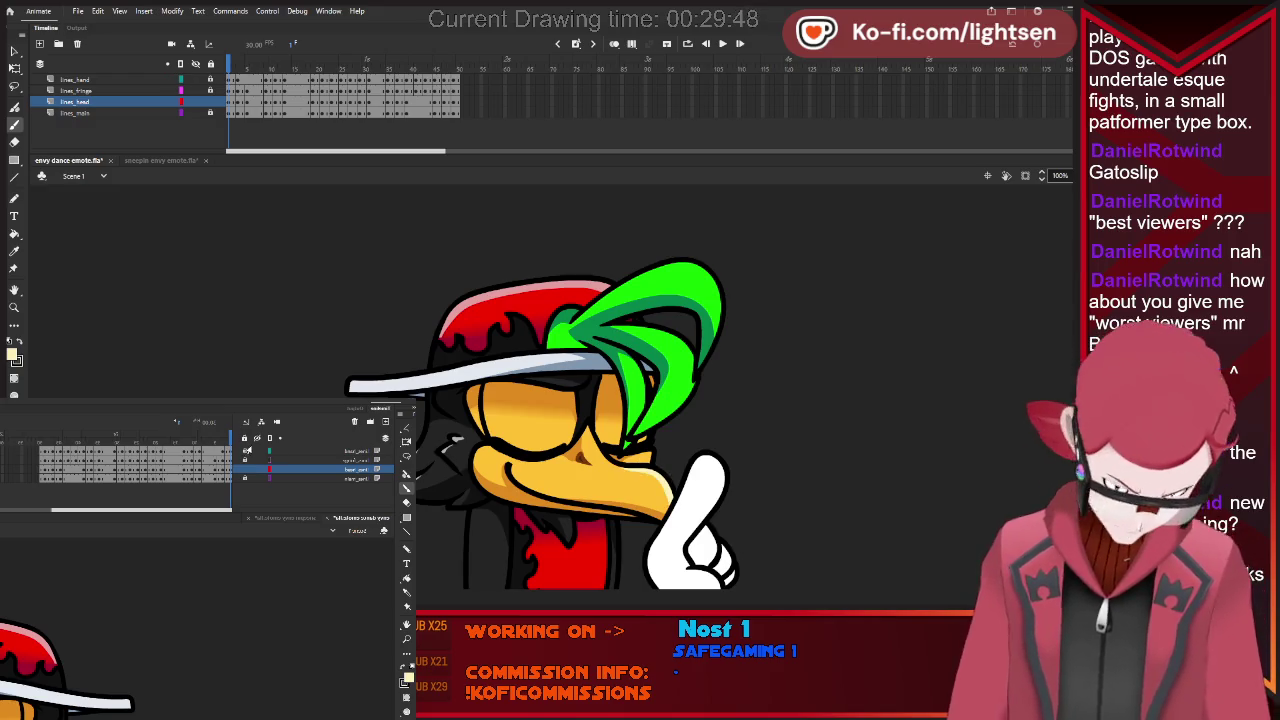
{"action": "key", "text": "ctrl+z"}
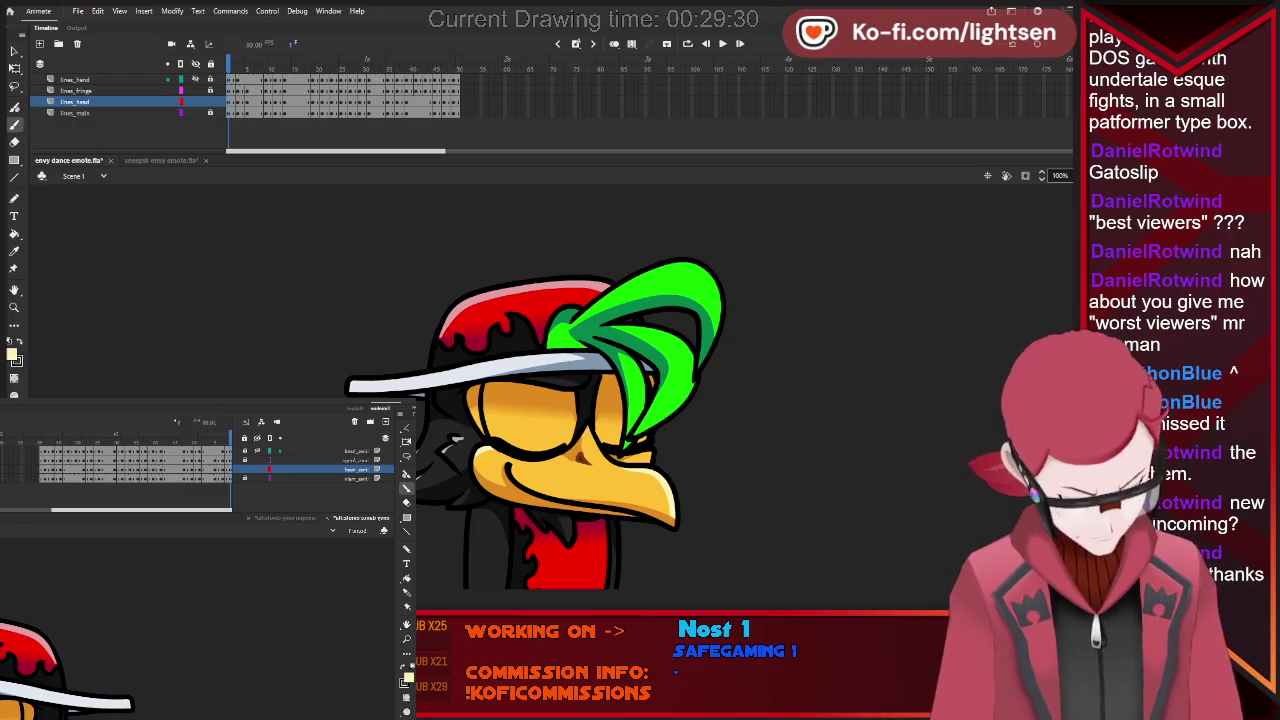
{"action": "key", "text": "period"}
{"action": "key", "text": "period"}
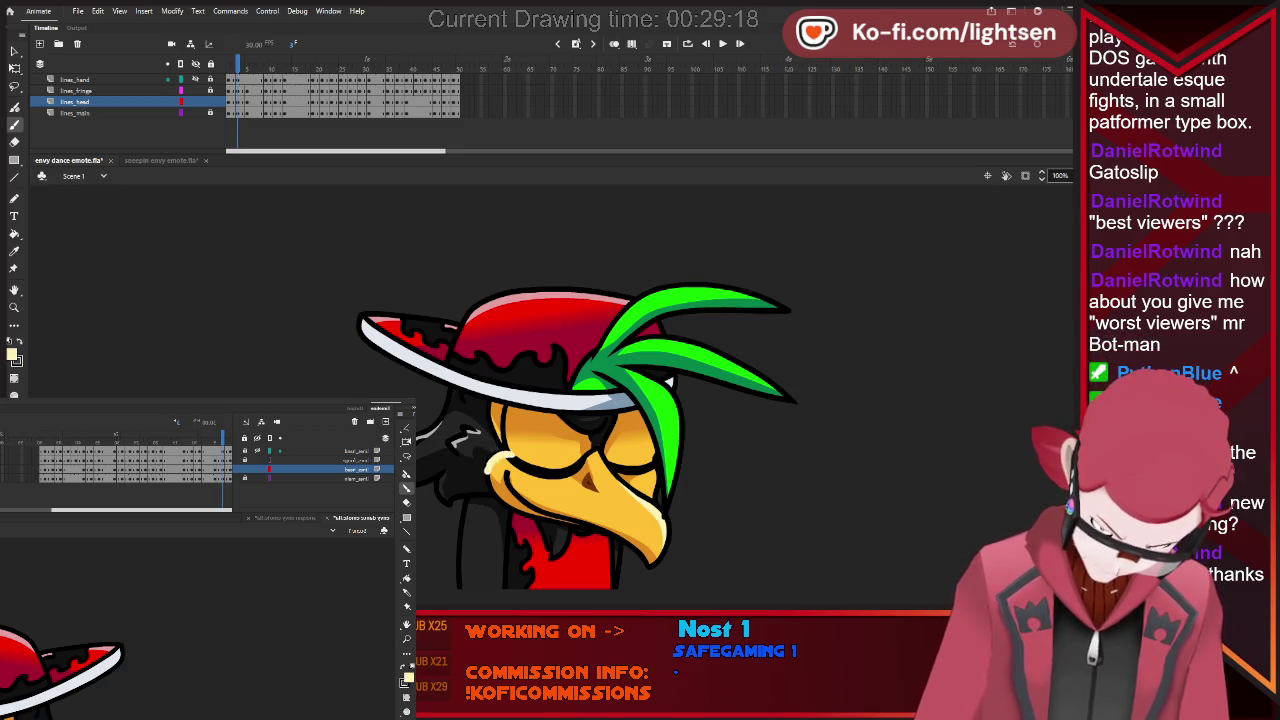
{"action": "key", "text": "period"}
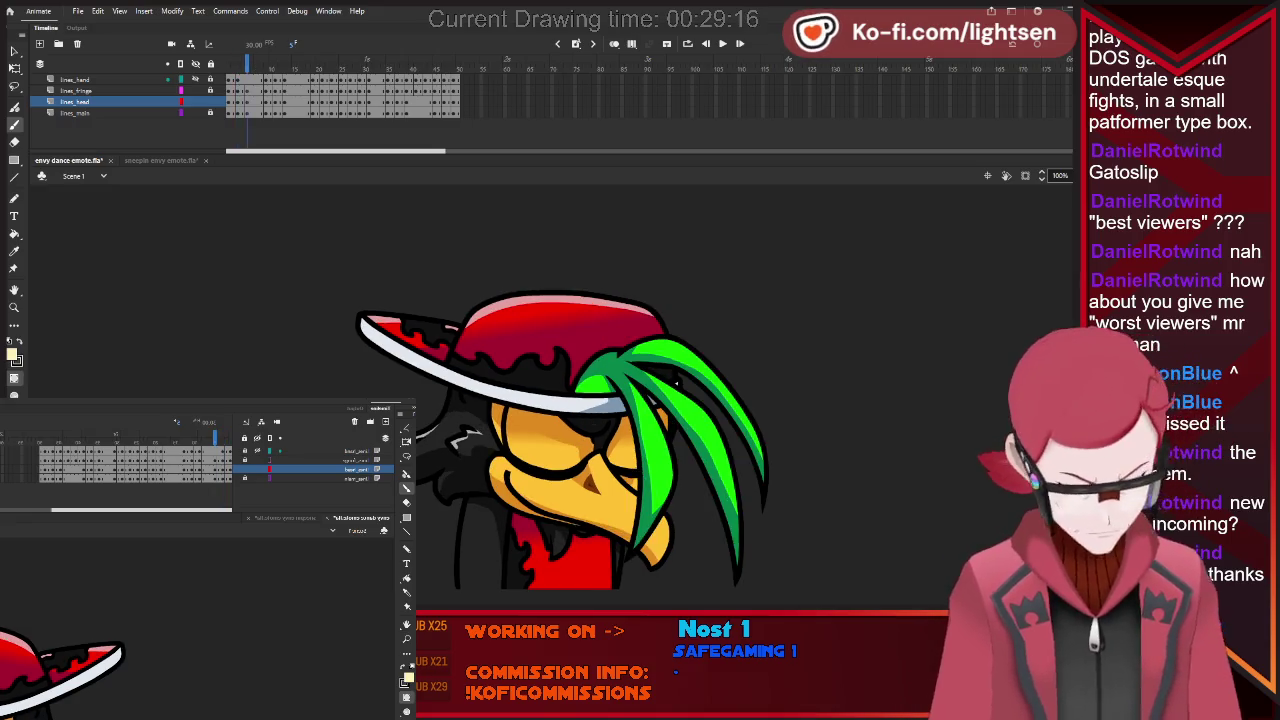
Flip between the two feather poses and undo the pale stroke on the beak.
{"action": "key", "text": "comma"}
{"action": "key", "text": "period"}
{"action": "key", "text": "comma"}
{"action": "key", "text": "period"}
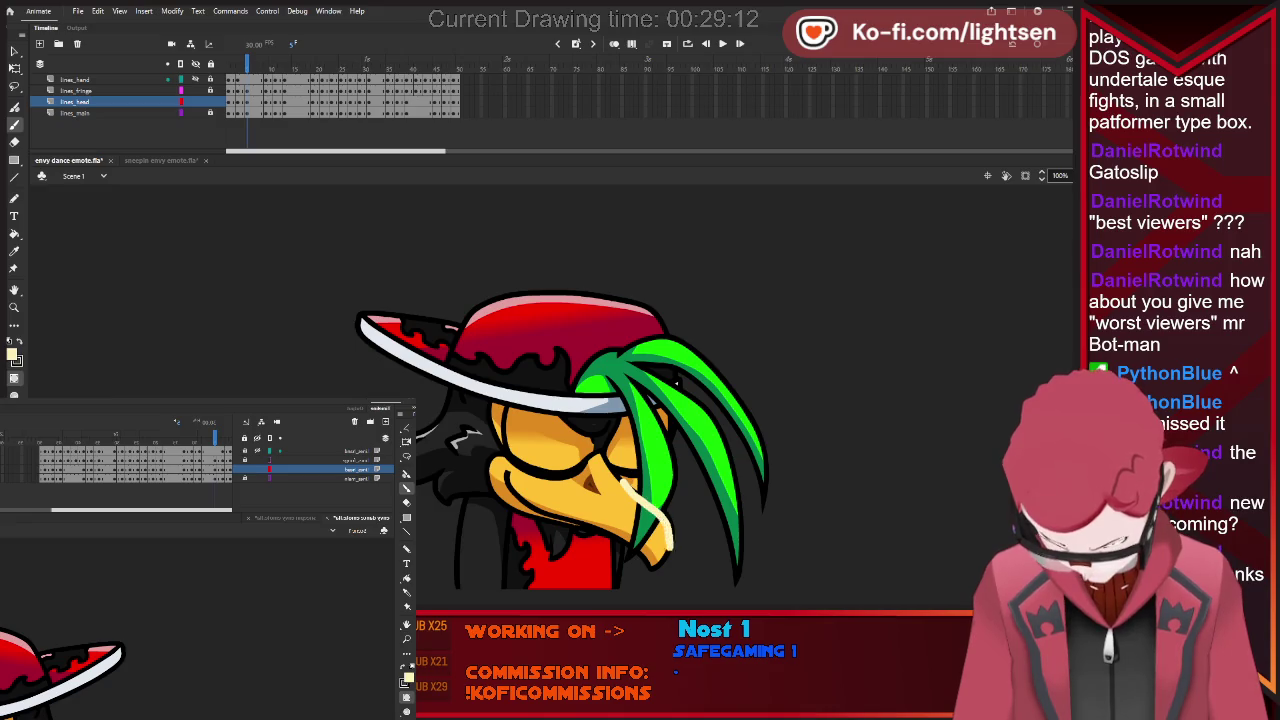
{"action": "key", "text": "ctrl+z"}
{"action": "key", "text": "comma"}
{"action": "key", "text": "period"}
{"action": "key", "text": "comma"}
{"action": "key", "text": "period"}
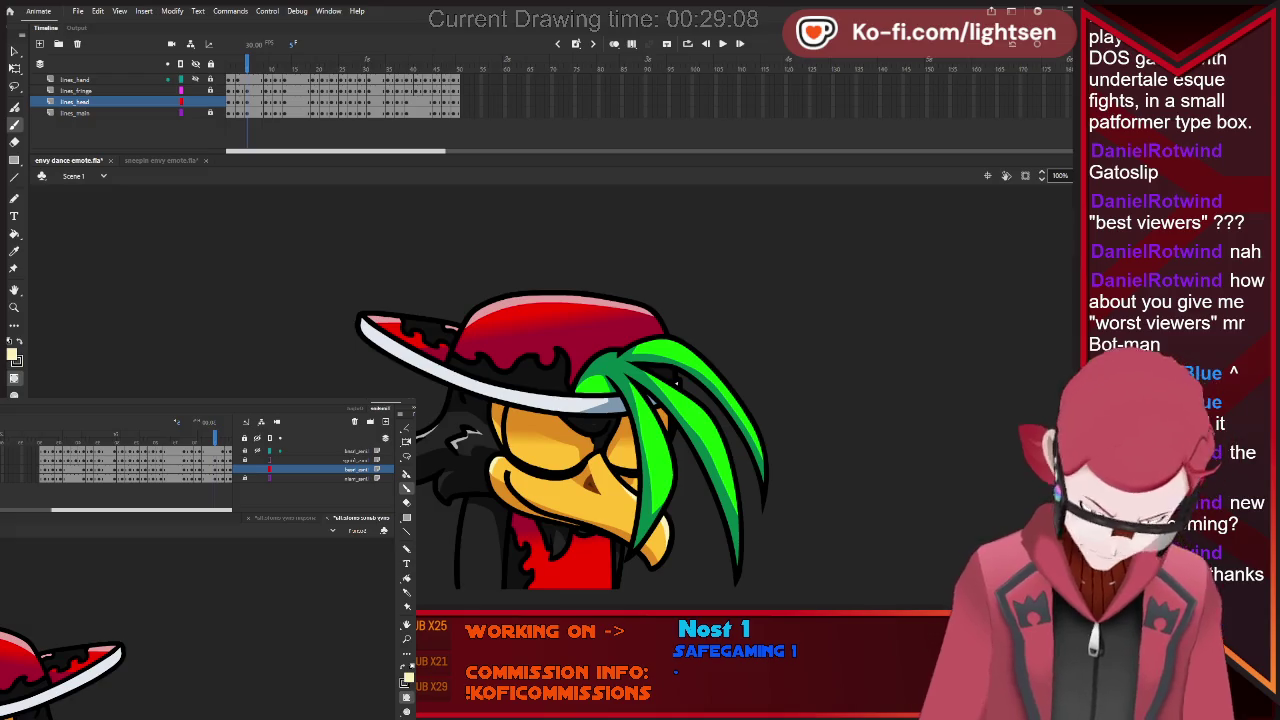
Step forward through the head drawings, undoing the white lower-beak highlight along the way.
{"action": "key", "text": "period"}
{"action": "key", "text": "period"}
{"action": "key", "text": "period"}
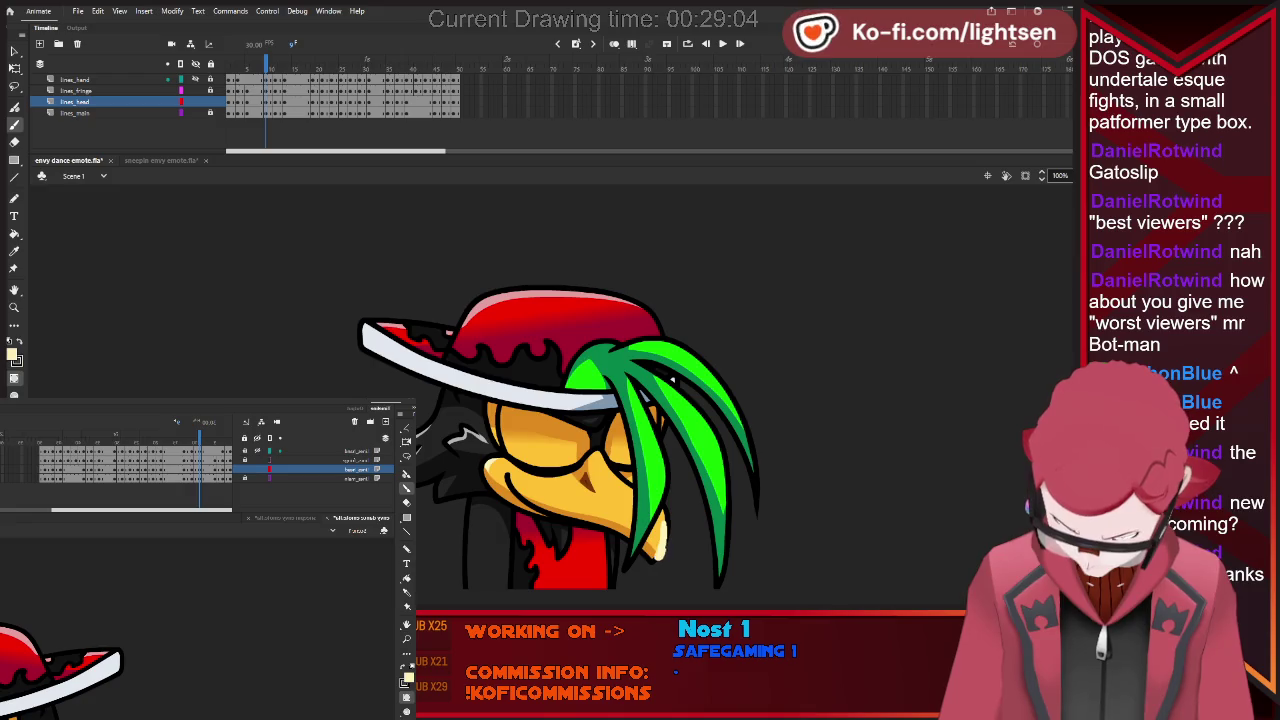
{"action": "key", "text": "period"}
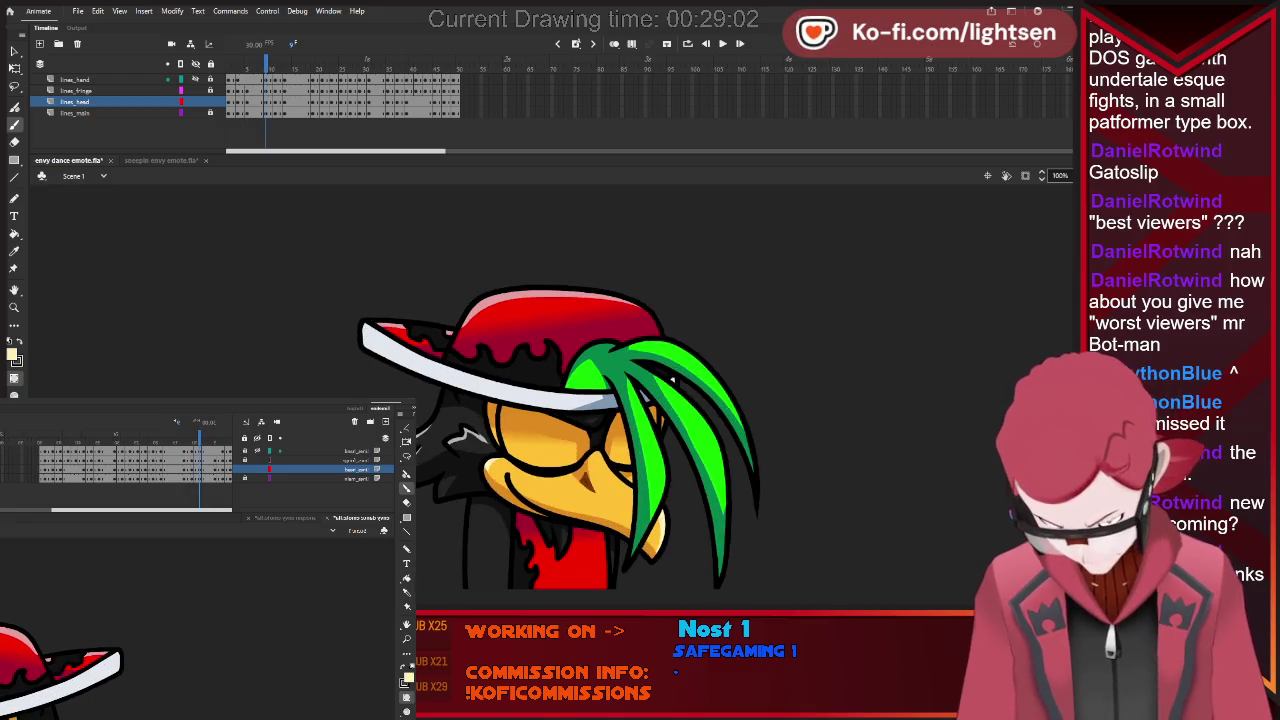
{"action": "key", "text": "period"}
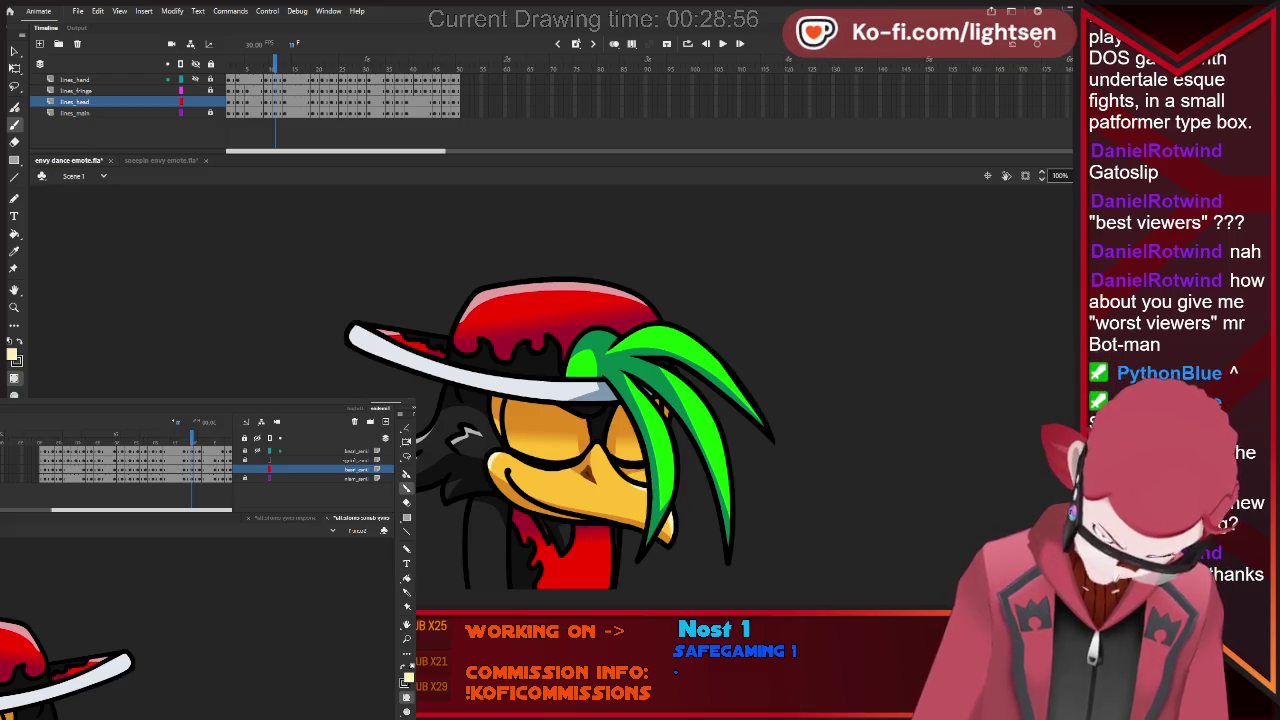
{"action": "key", "text": "period"}
{"action": "key", "text": "period"}
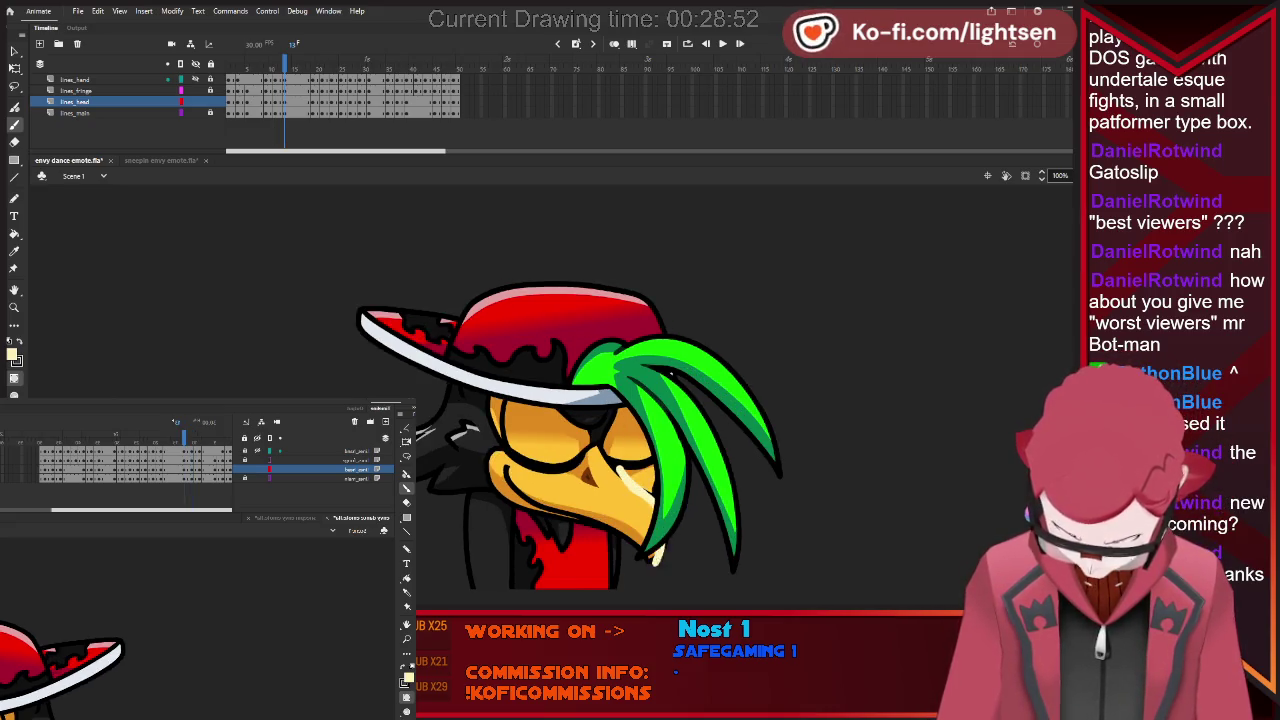
{"action": "key", "text": "period"}
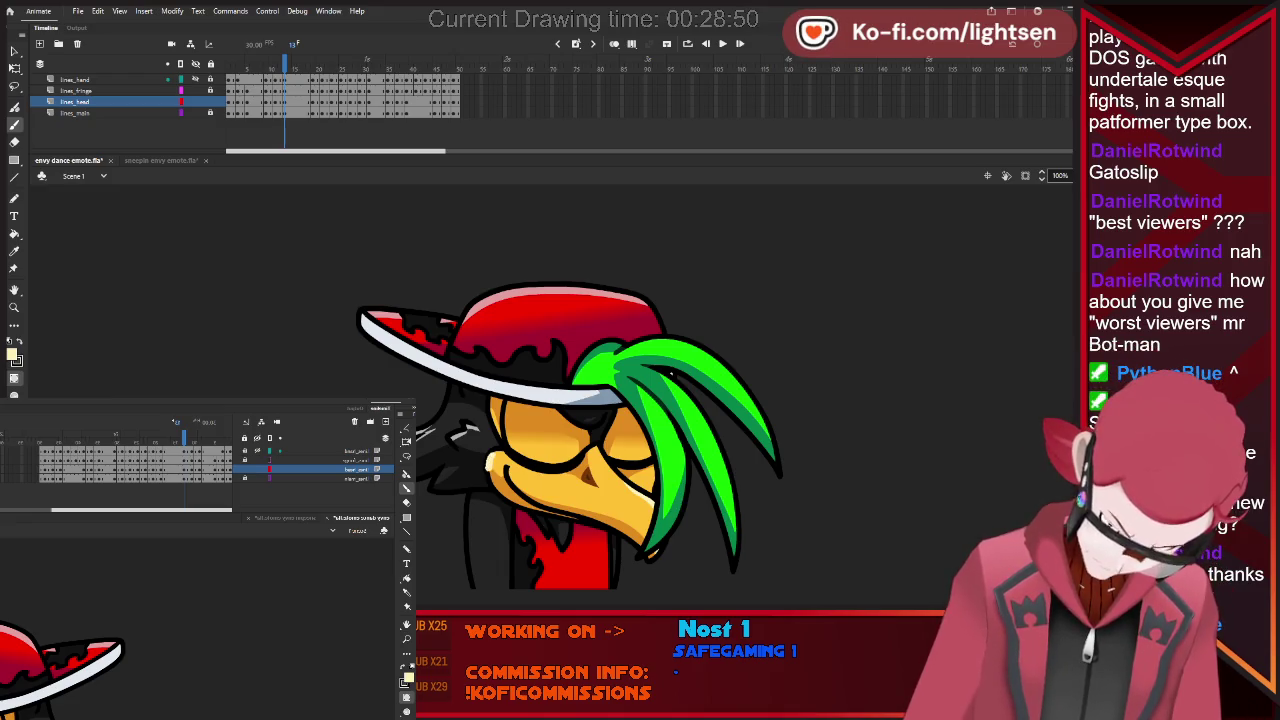
{"action": "key", "text": "period"}
{"action": "key", "text": "period"}
{"action": "key", "text": "period"}
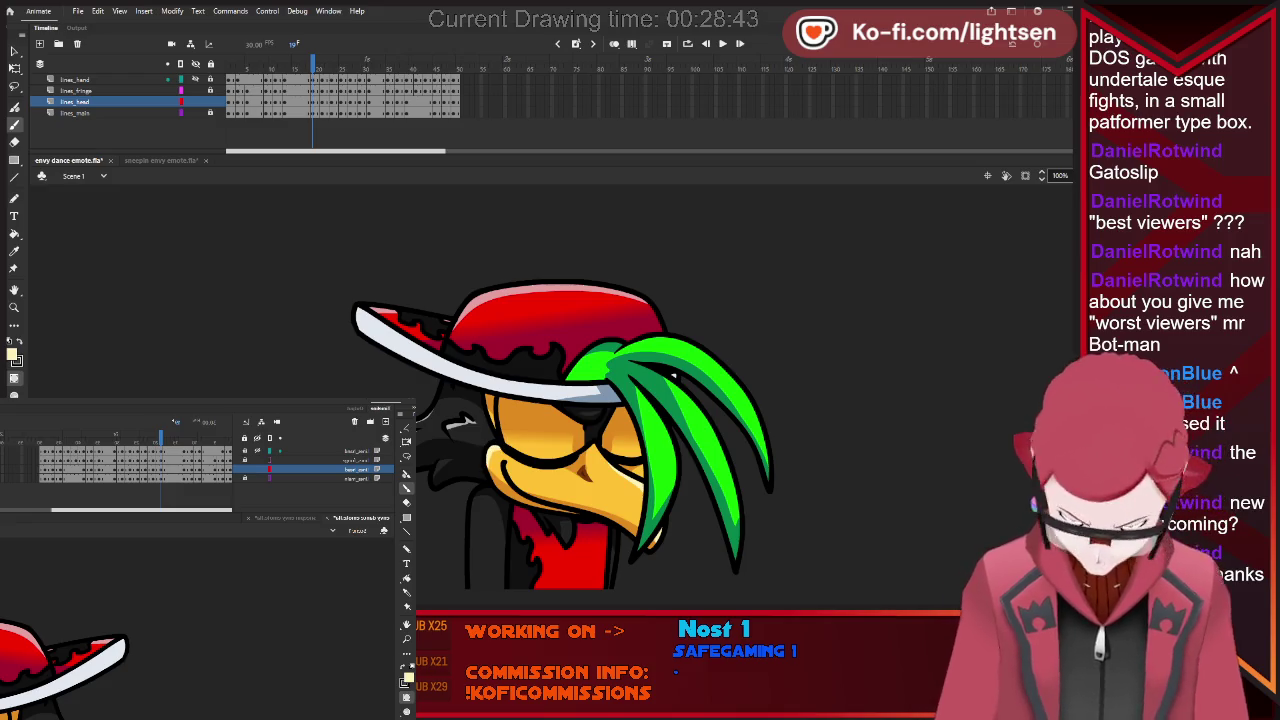
{"action": "key", "text": "period"}
{"action": "key", "text": "period"}
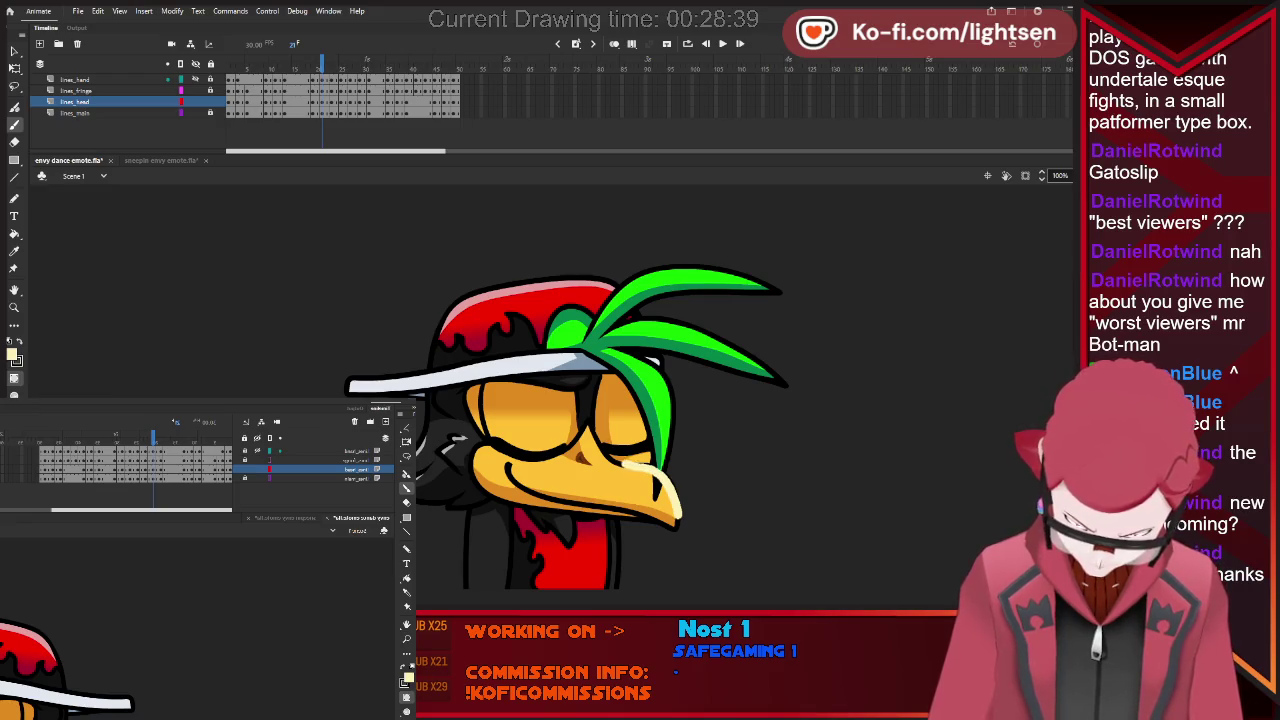
{"action": "key", "text": "ctrl+z"}
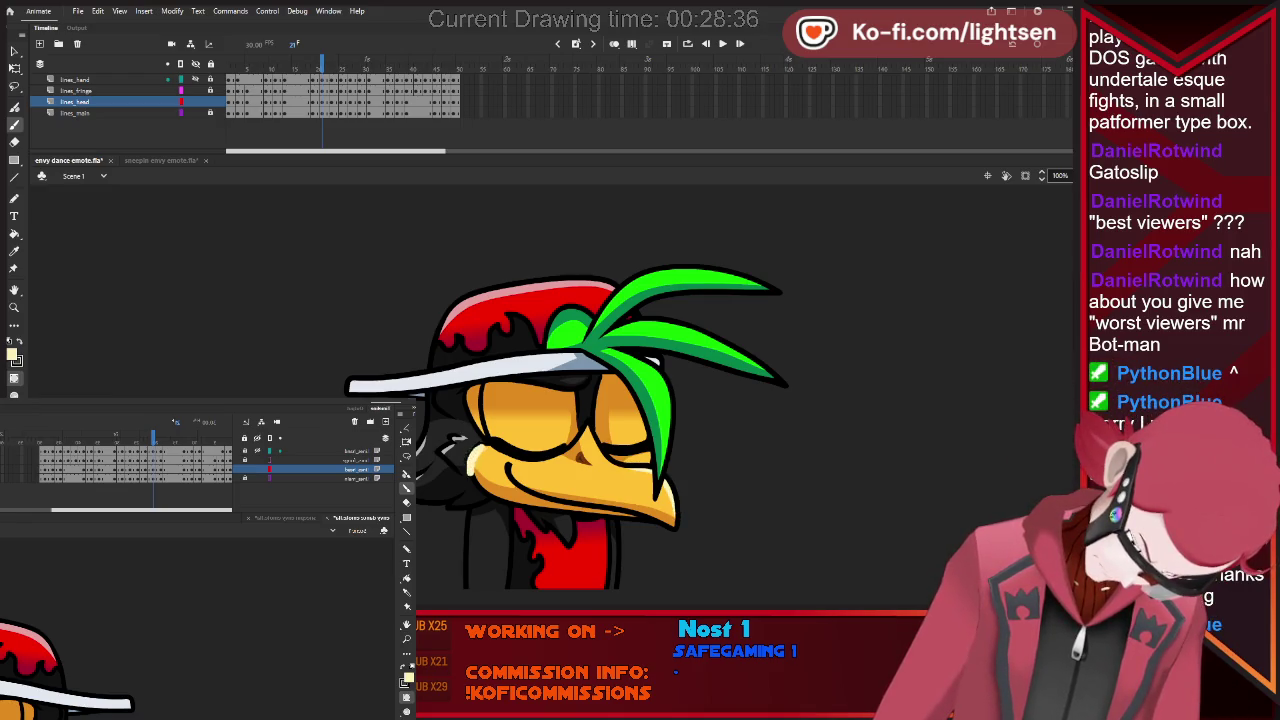
{"action": "key", "text": "period"}
{"action": "key", "text": "period"}
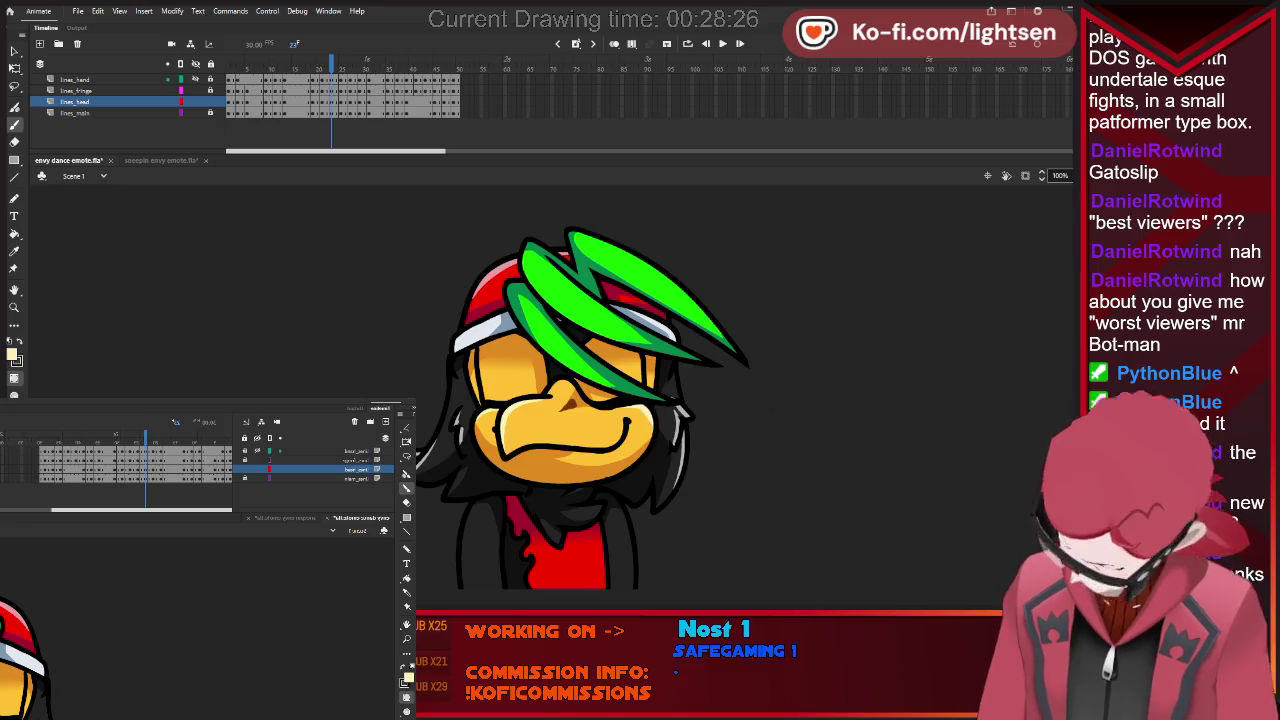
{"action": "key", "text": "period"}
{"action": "key", "text": "comma"}
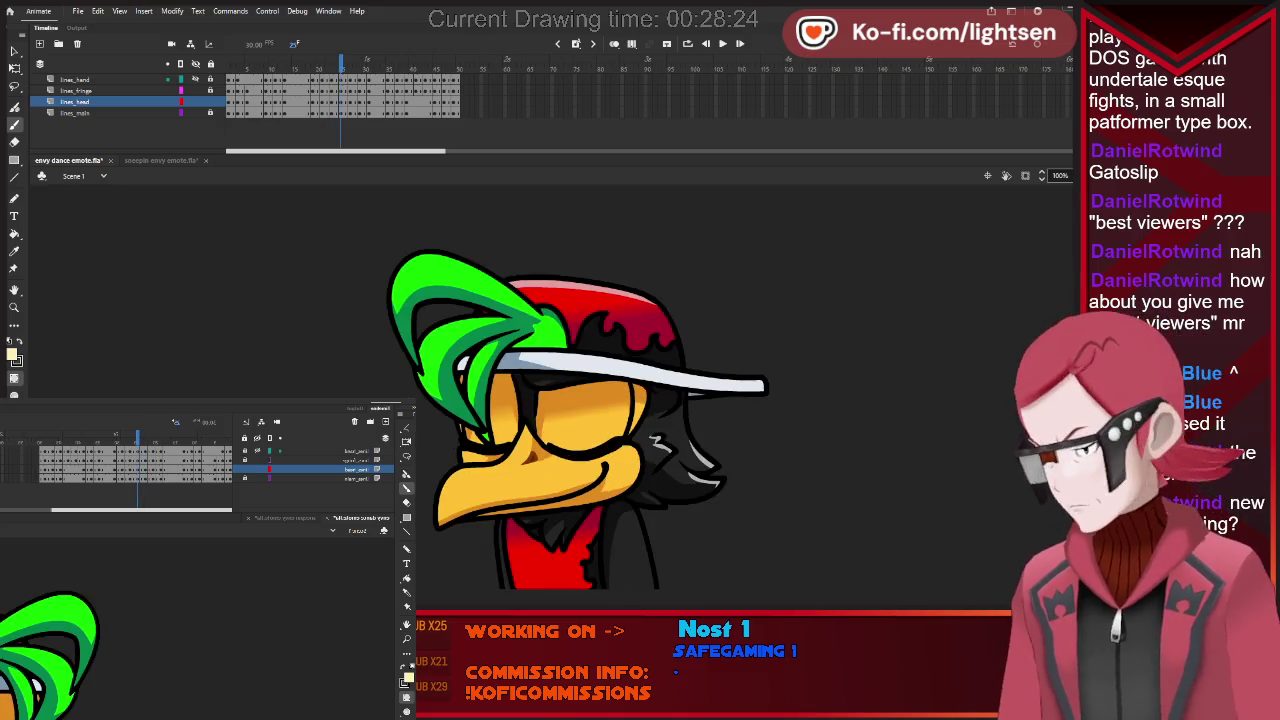
{"action": "key", "text": "period"}
{"action": "key", "text": "period"}
Draw a light highlight along the beak's lower-left edge, then step through the following poses.
{"action": "left_click_drag", "start_coordinate": [440, 490], "coordinate": [430, 524]}
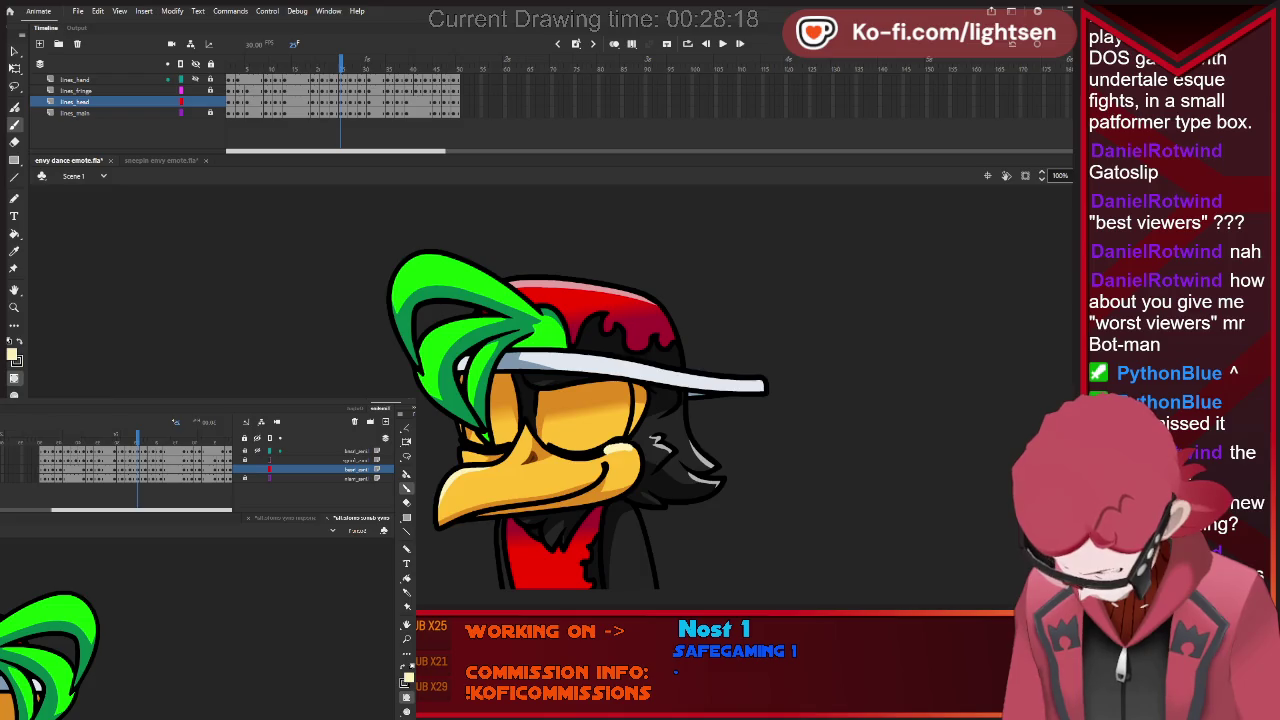
{"action": "key", "text": "period"}
{"action": "key", "text": "period"}
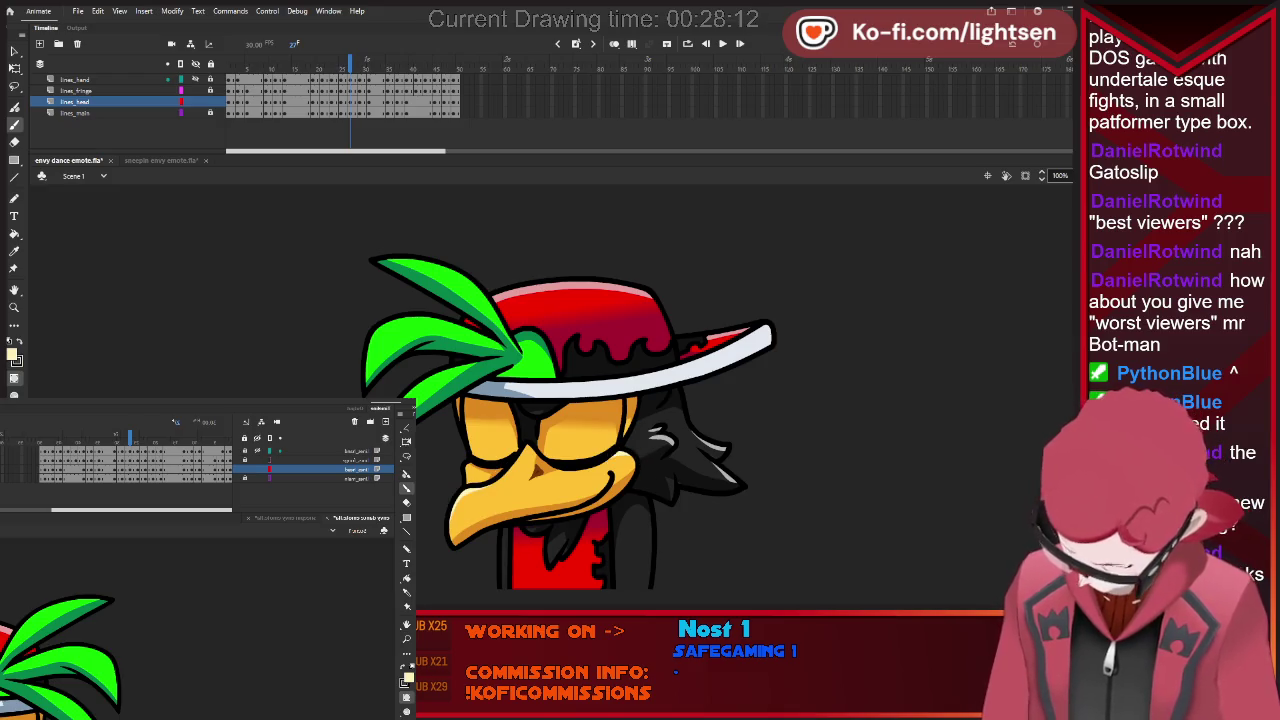
{"action": "key", "text": "period"}
{"action": "key", "text": "period"}
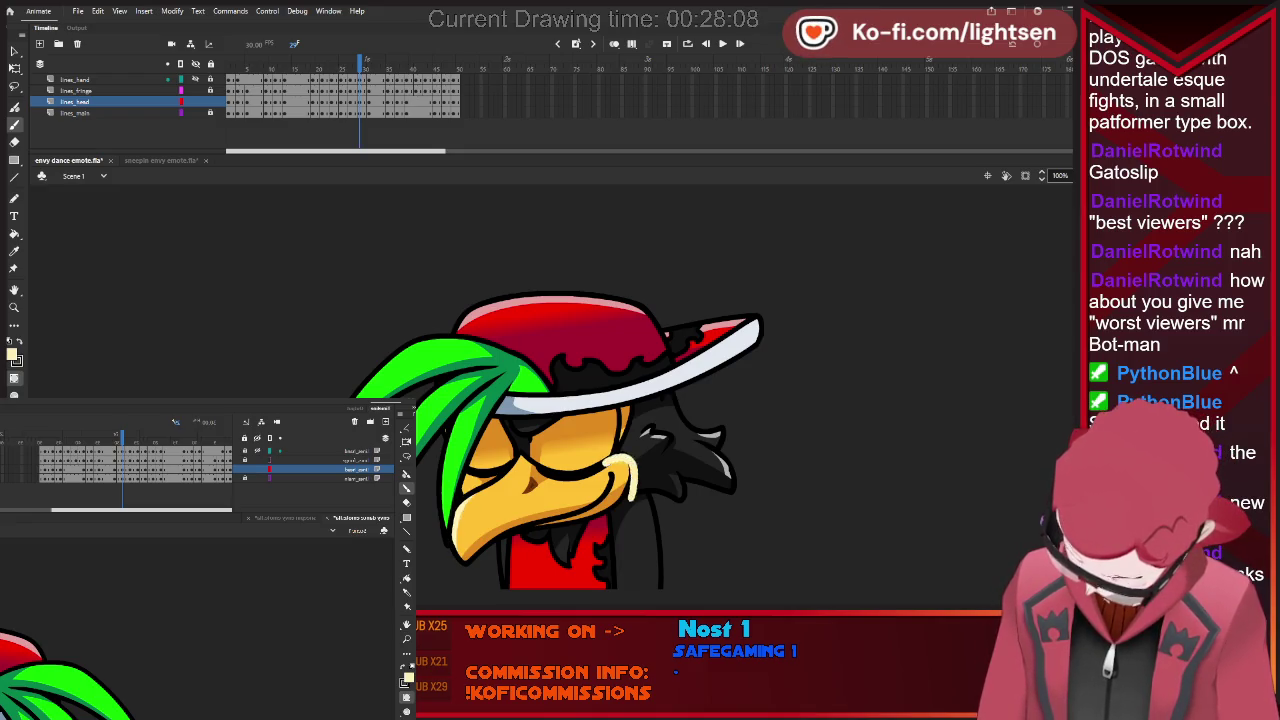
{"action": "key", "text": "period"}
{"action": "key", "text": "period"}
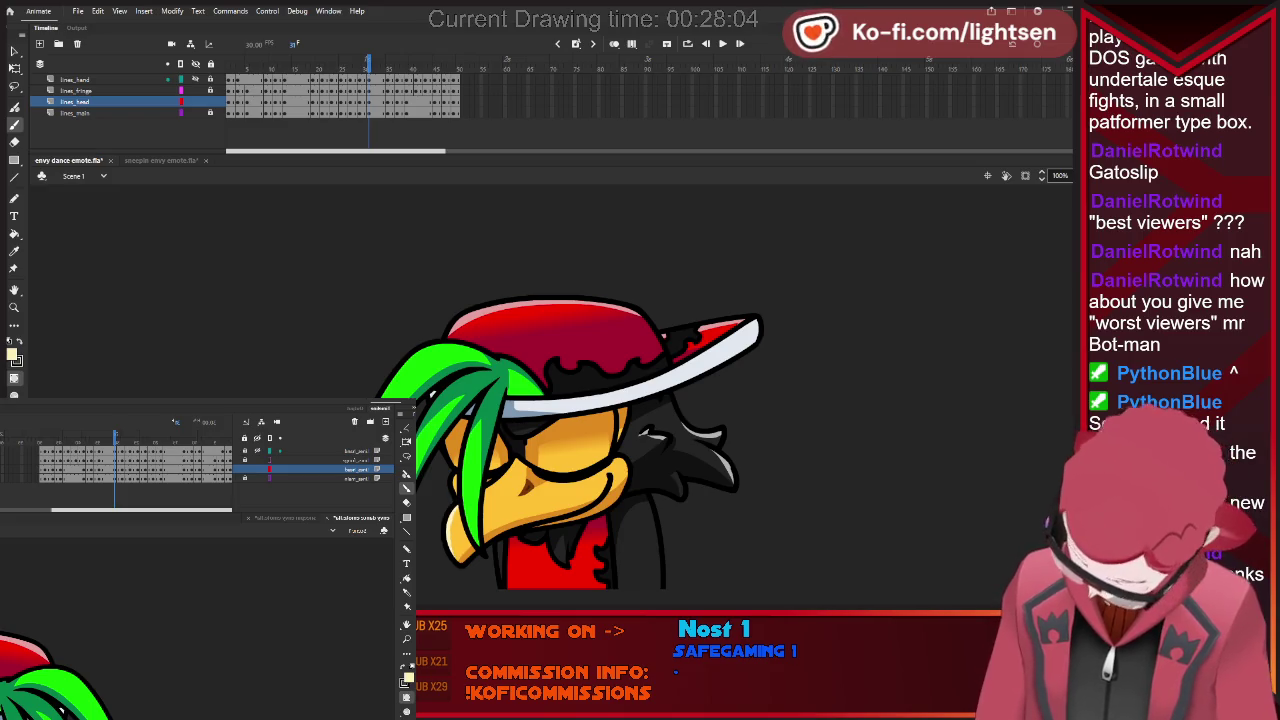
{"action": "key", "text": "period"}
{"action": "key", "text": "period"}
{"action": "key", "text": "period"}
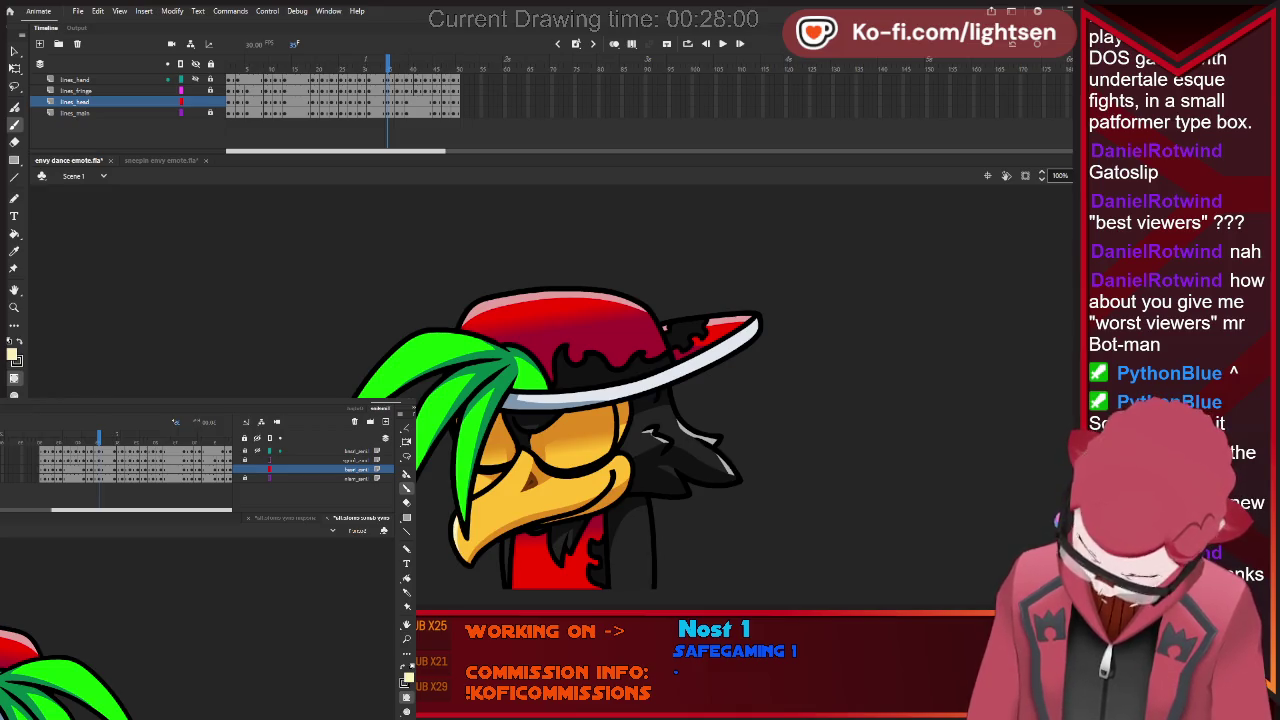
{"action": "key", "text": "period"}
{"action": "key", "text": "period"}
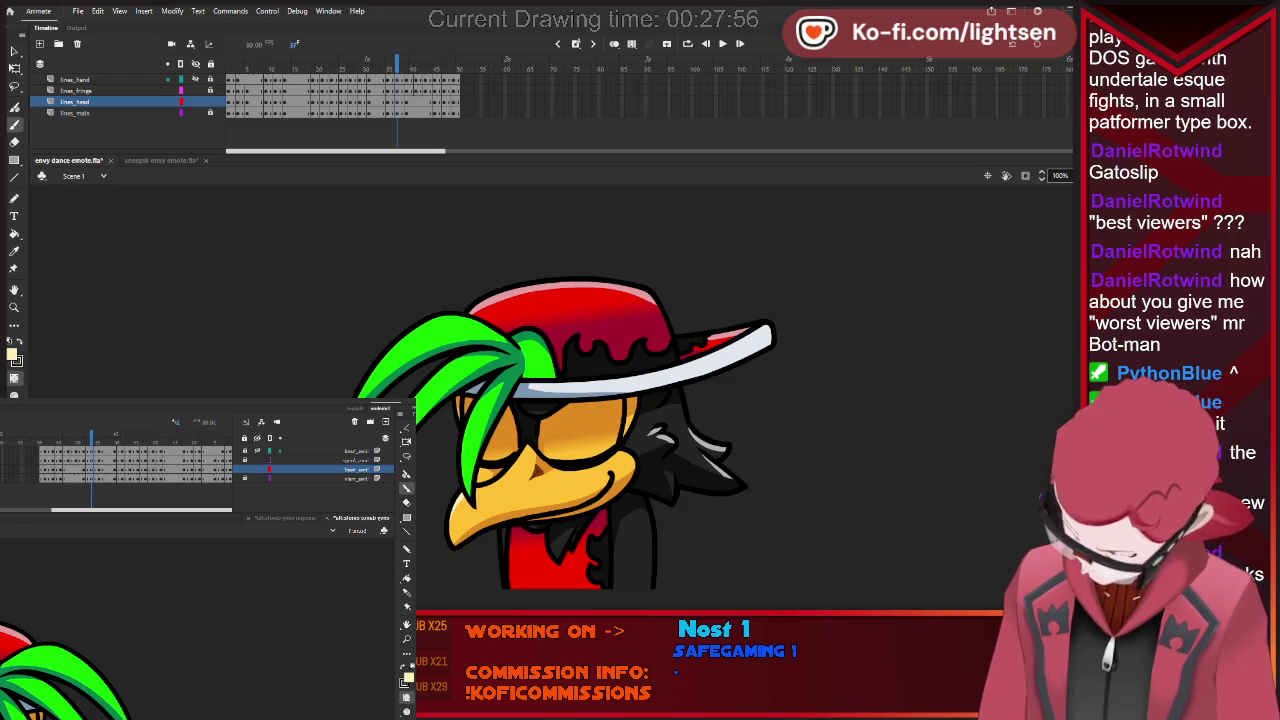
{"action": "key", "text": "period"}
{"action": "key", "text": "period"}
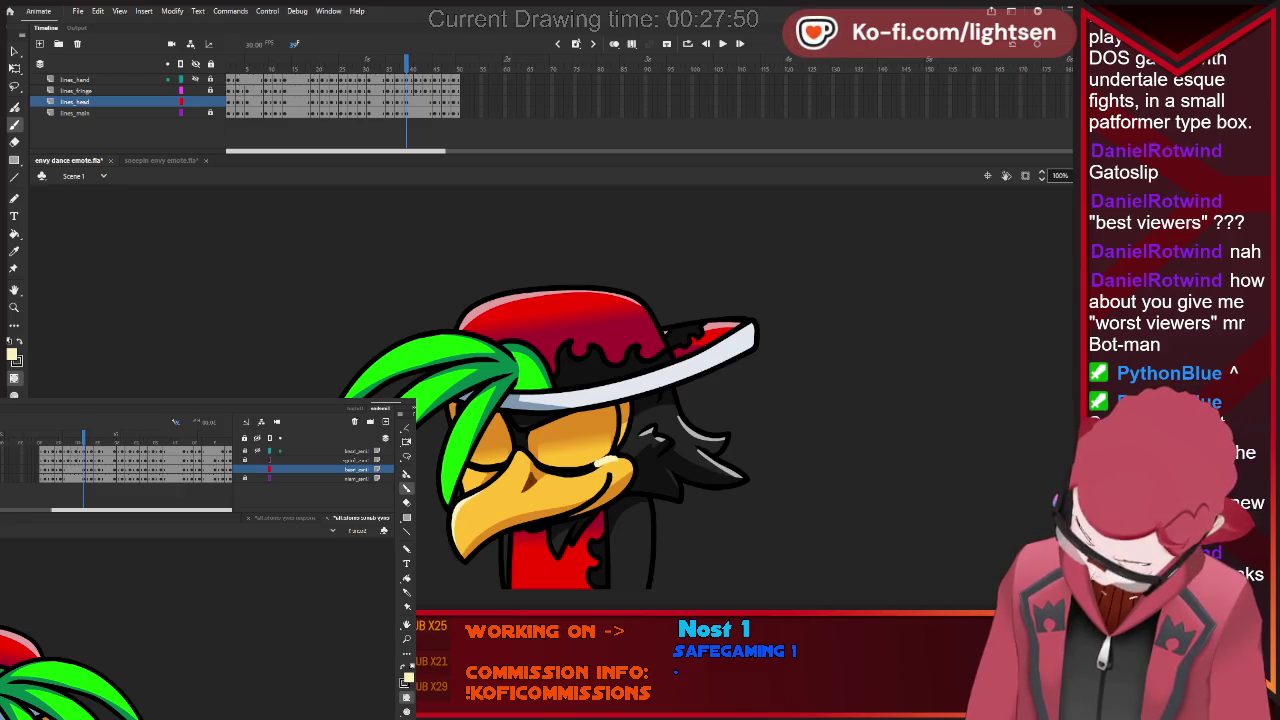
{"action": "key", "text": "period"}
{"action": "key", "text": "period"}
{"action": "key", "text": "period"}
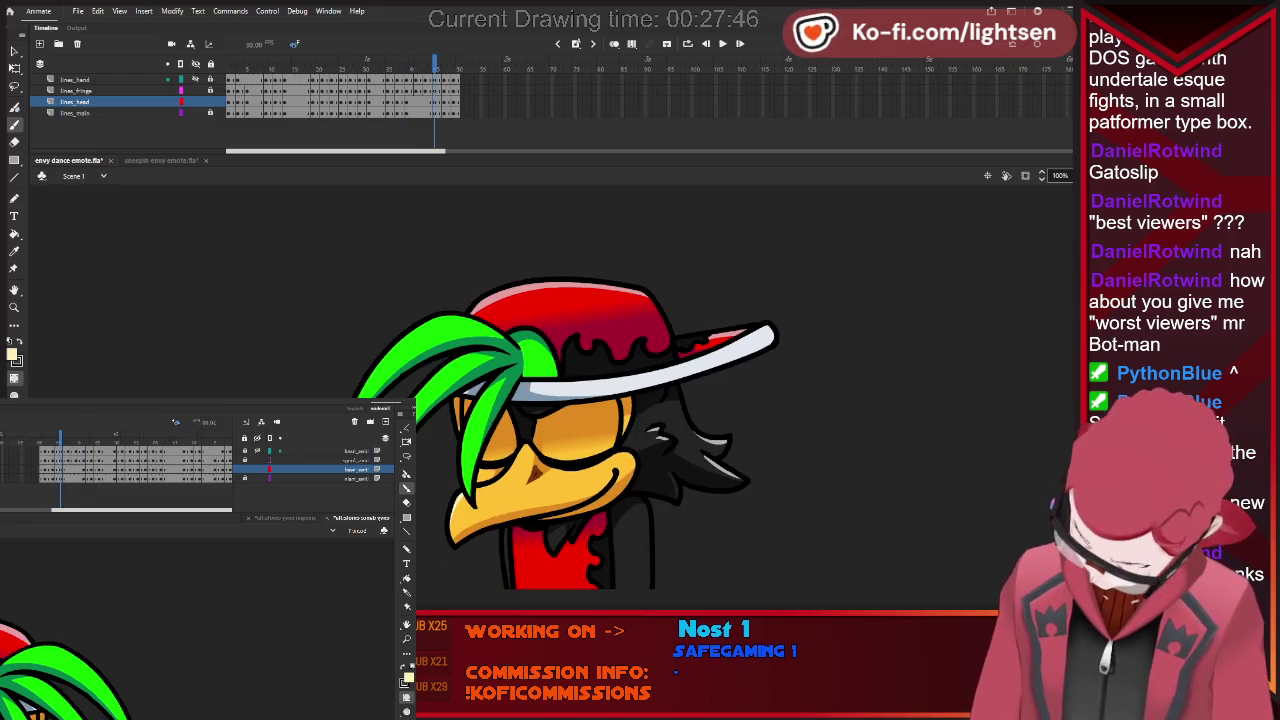
{"action": "key", "text": "period"}
{"action": "key", "text": "period"}
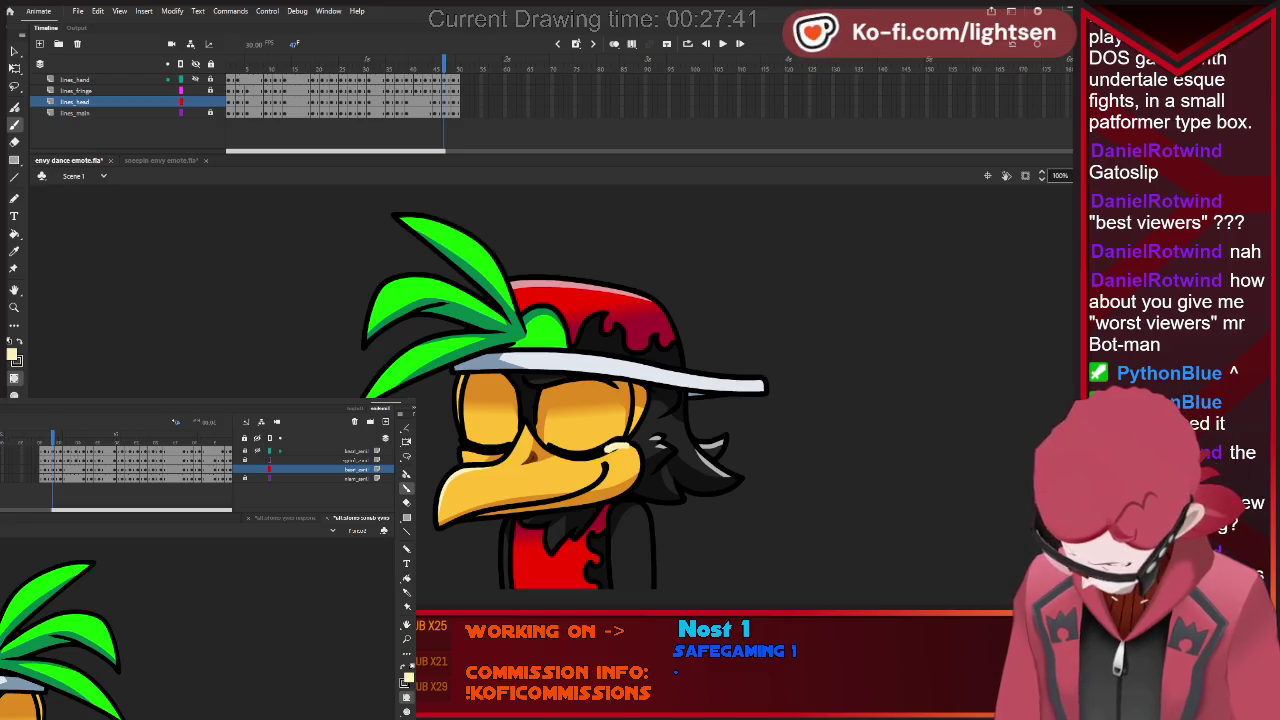
{"action": "key", "text": "period"}
{"action": "key", "text": "period"}
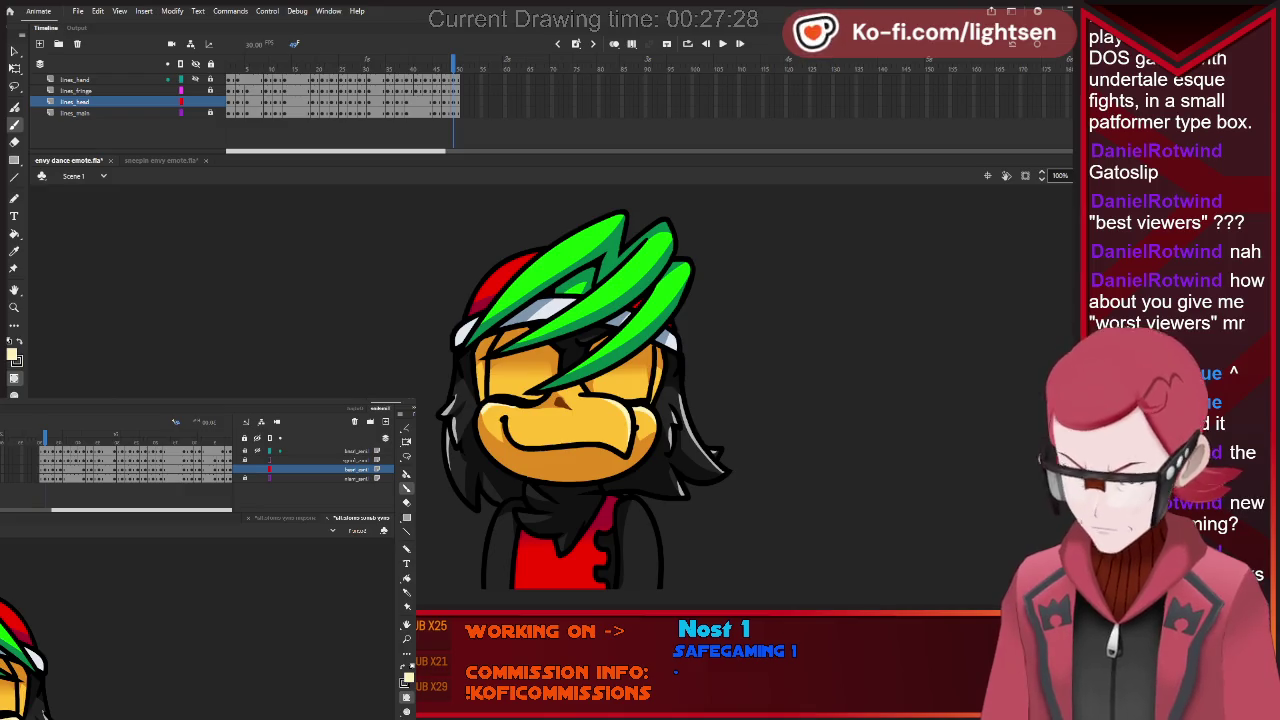
Play the whole animation, return to frame 1, and select the lines_fringe layer with outline view.
{"action": "key", "text": "Return"}
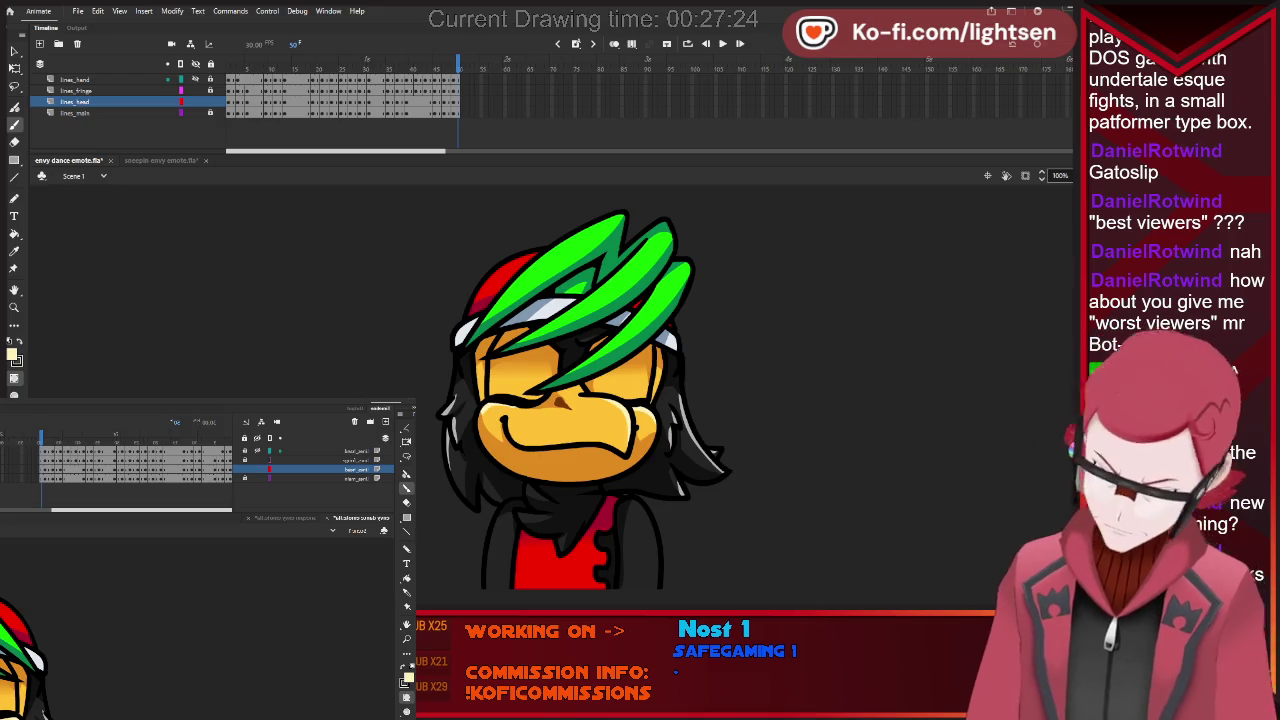
{"action": "key", "text": "shift+comma"}
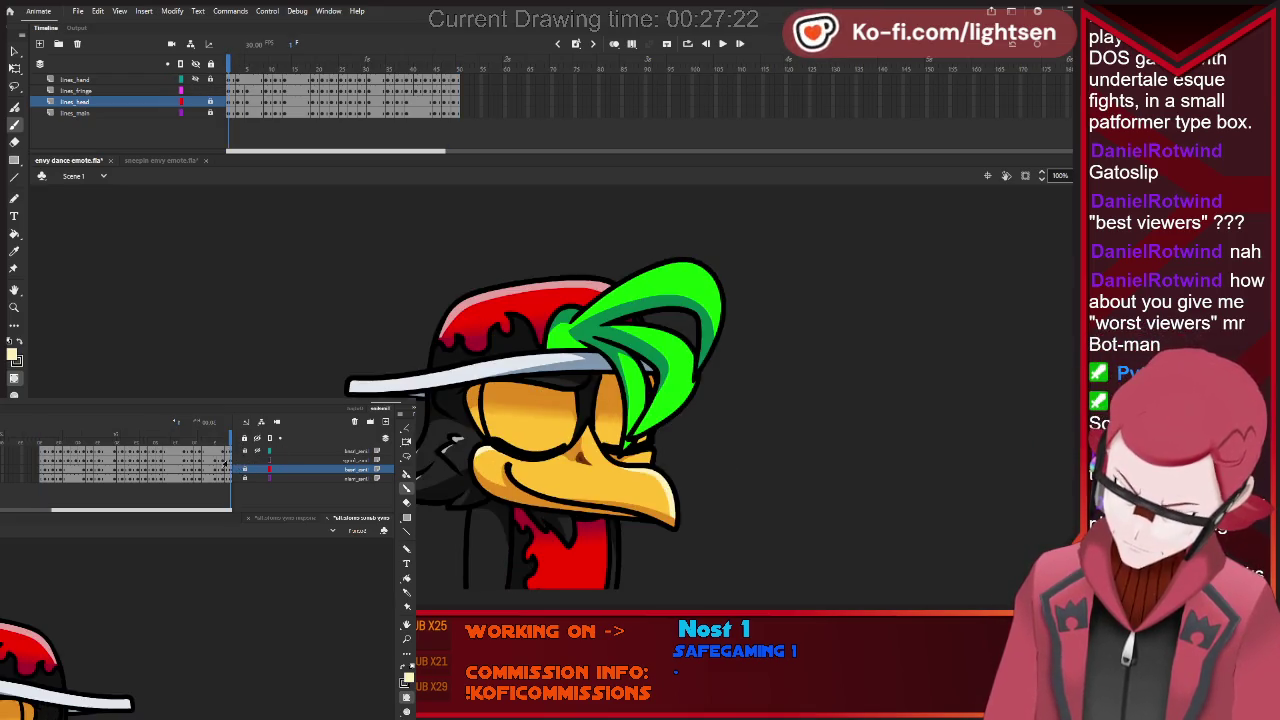
{"action": "left_click", "coordinate": [75, 90]}
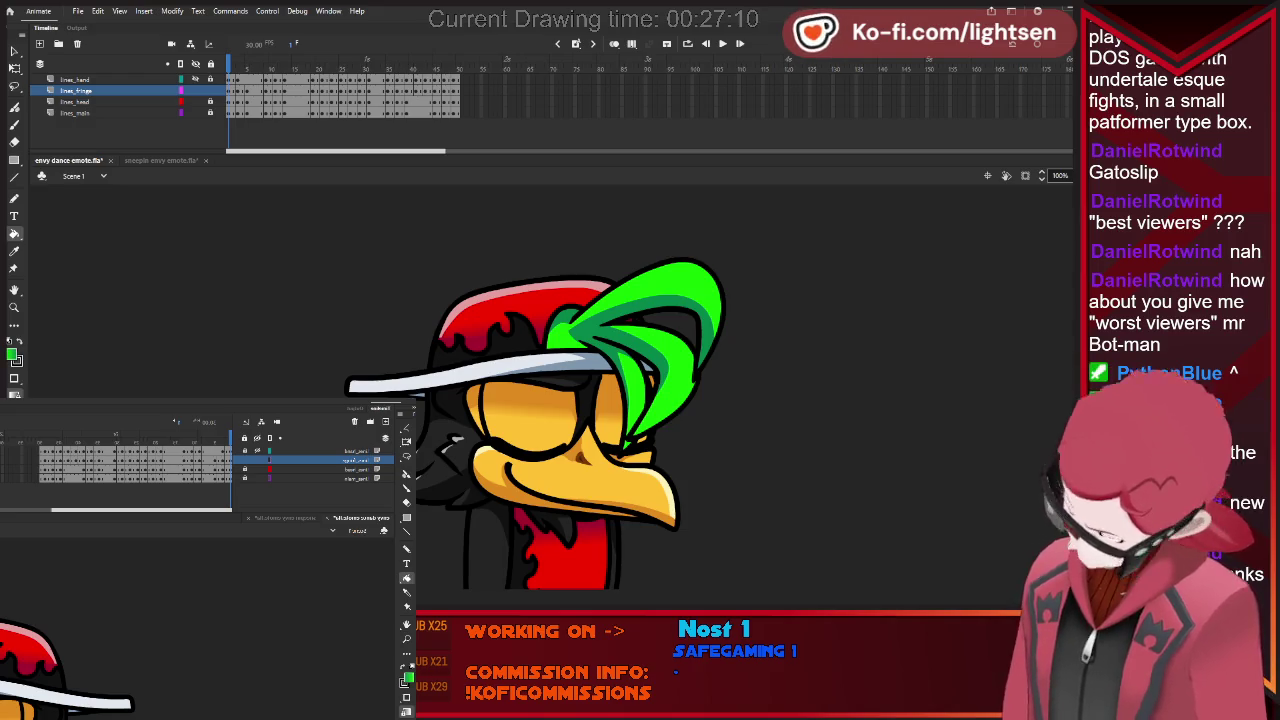
{"action": "left_click", "coordinate": [266, 471]}
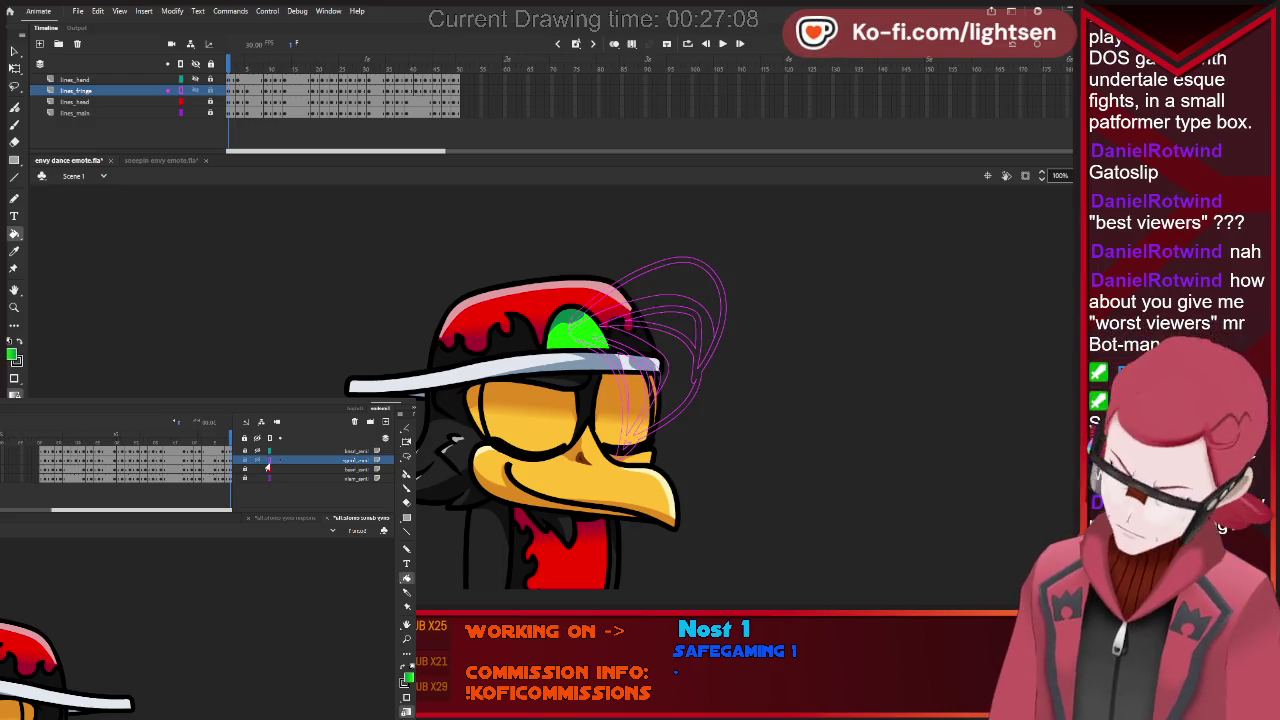
Show the other head layers as outlines and step through the green fringe poses.
{"action": "left_click", "coordinate": [266, 471]}
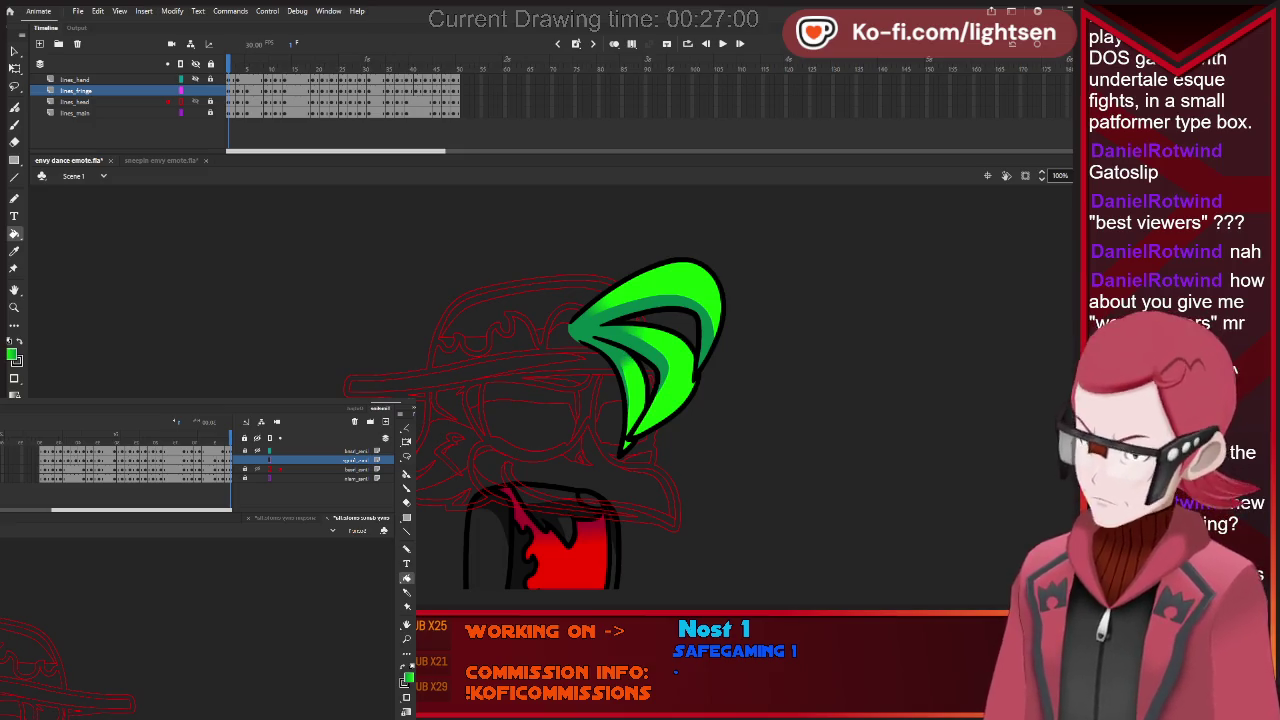
{"action": "key", "text": "period"}
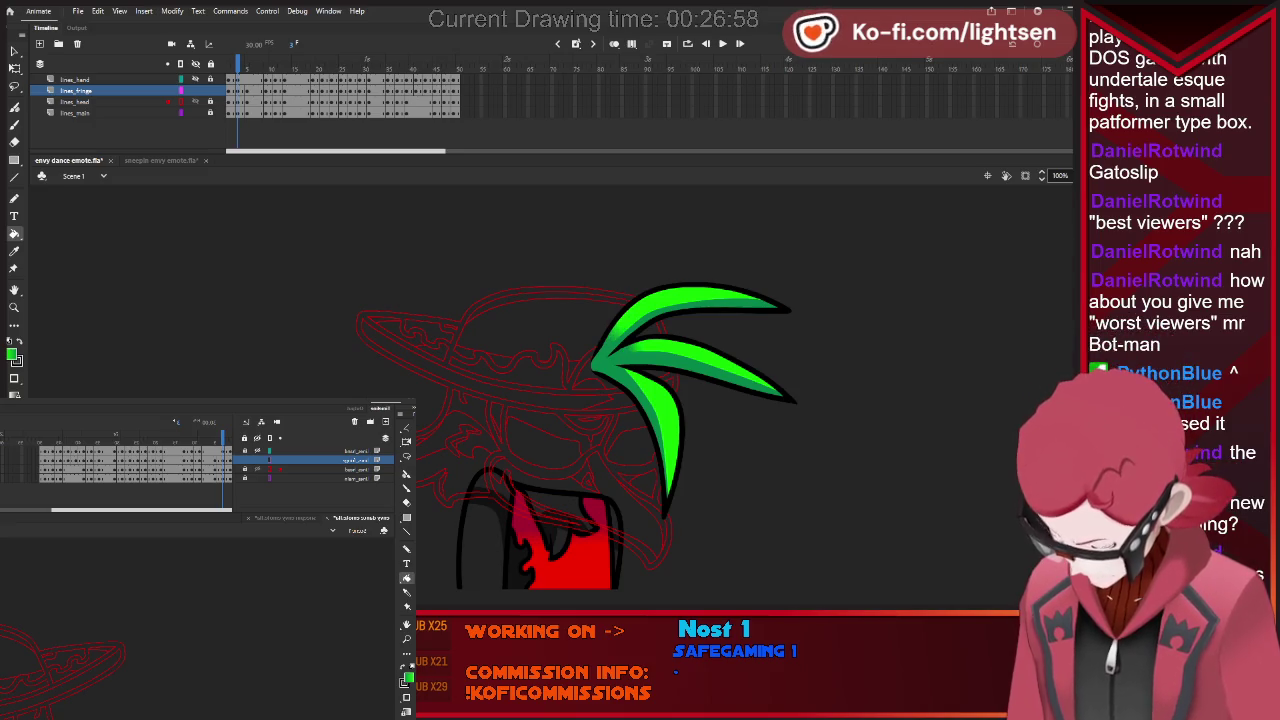
{"action": "key", "text": "period"}
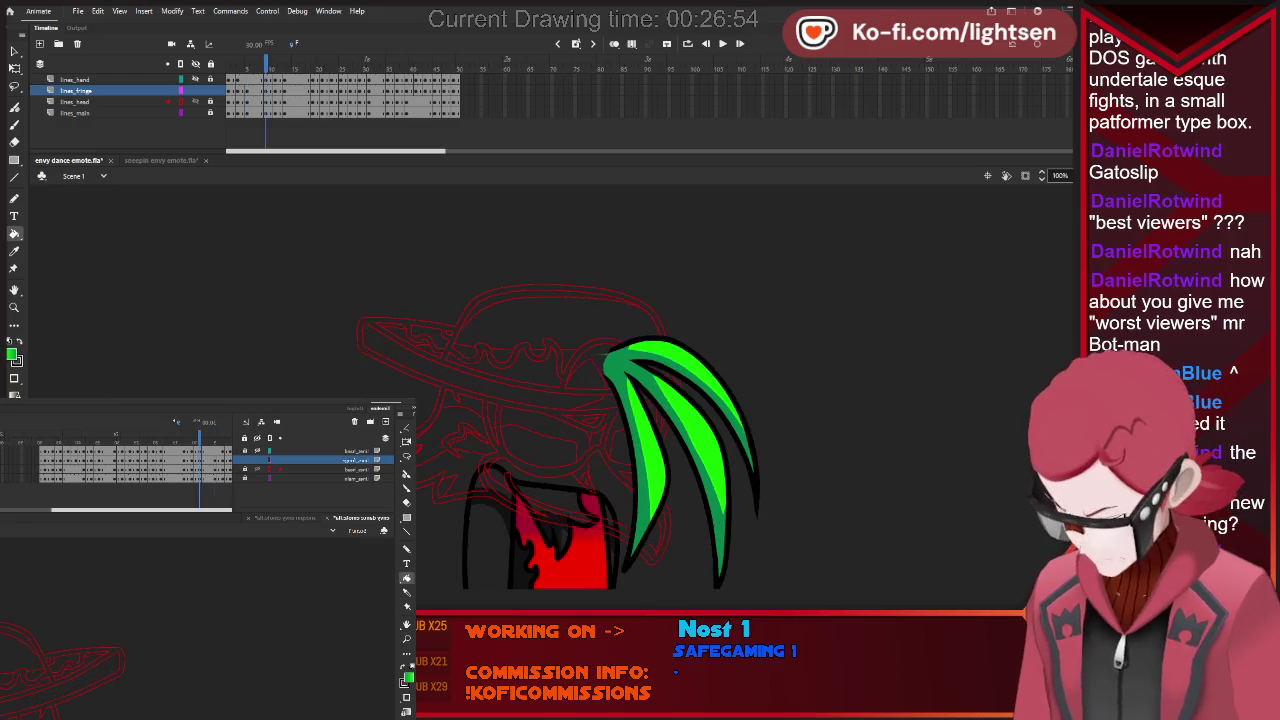
{"action": "key", "text": "period"}
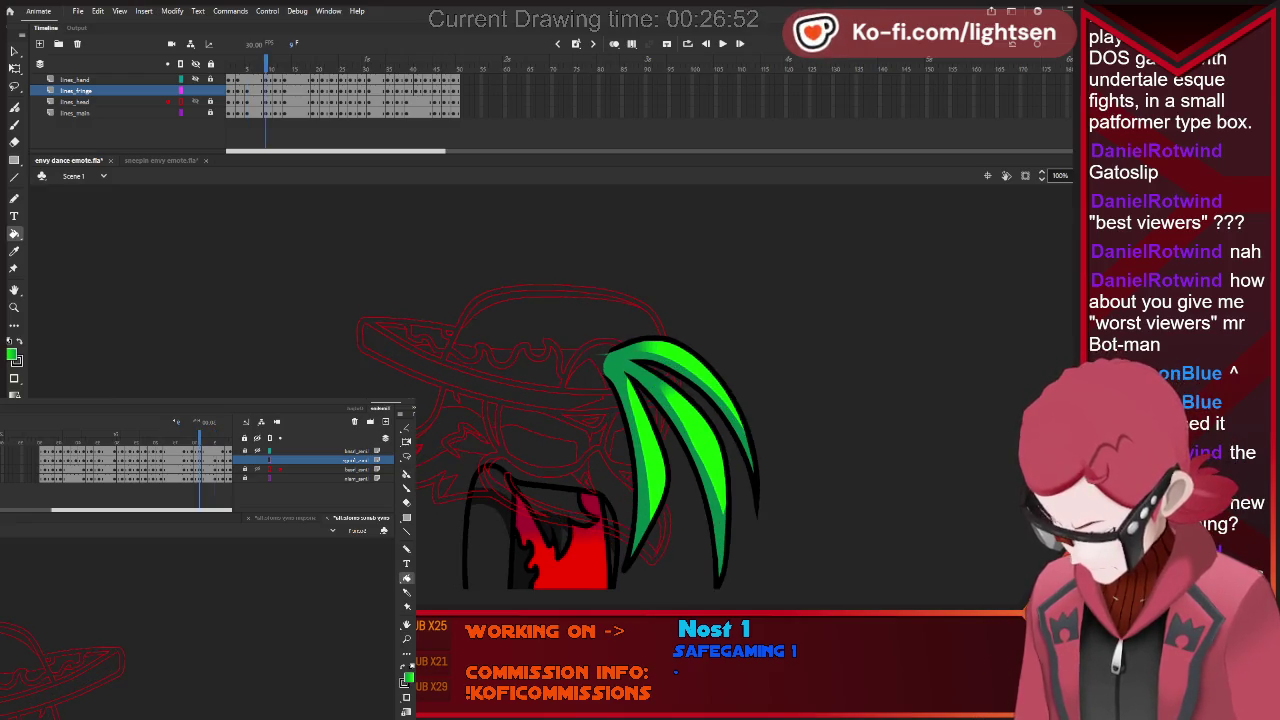
{"action": "key", "text": "period"}
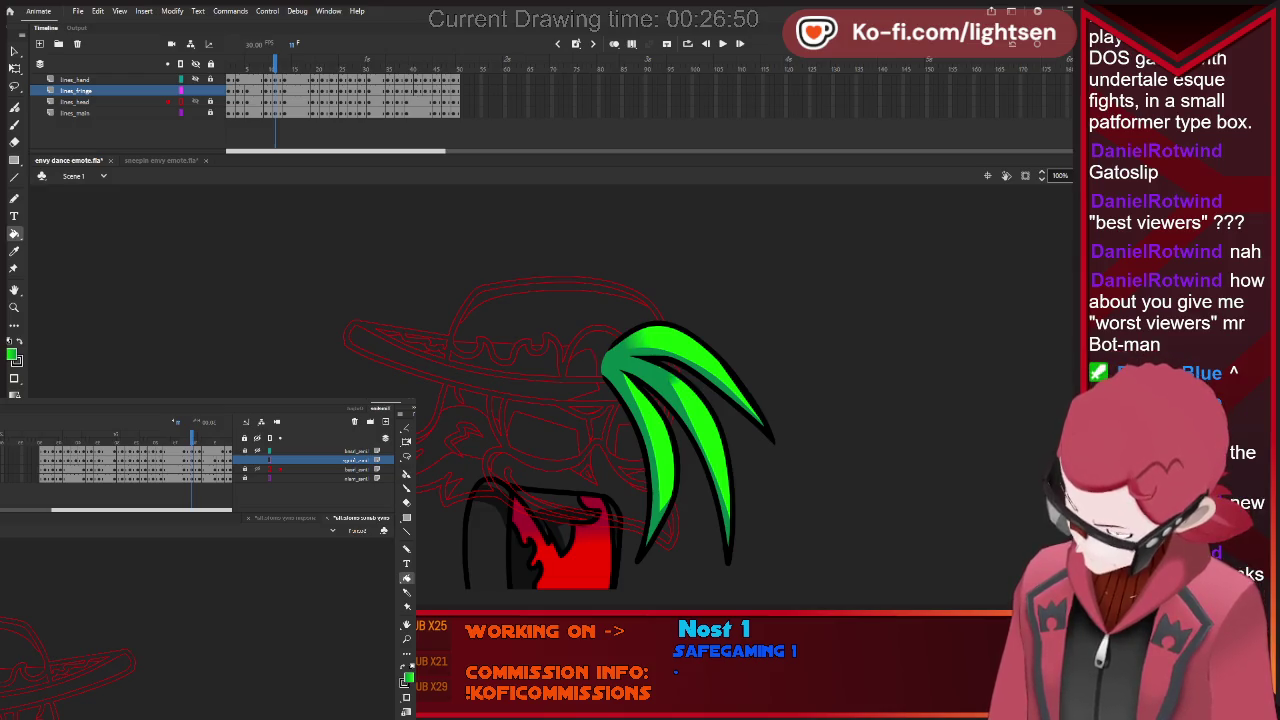
{"action": "key", "text": "period"}
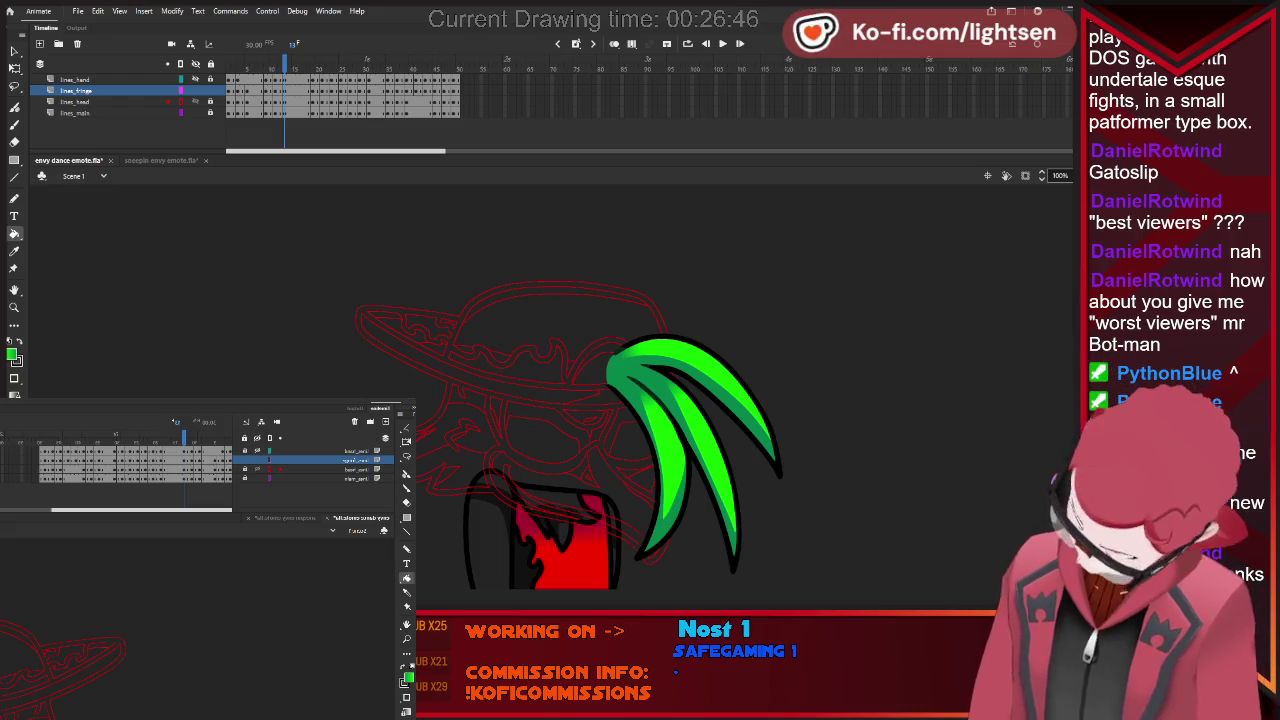
{"action": "key", "text": "period"}
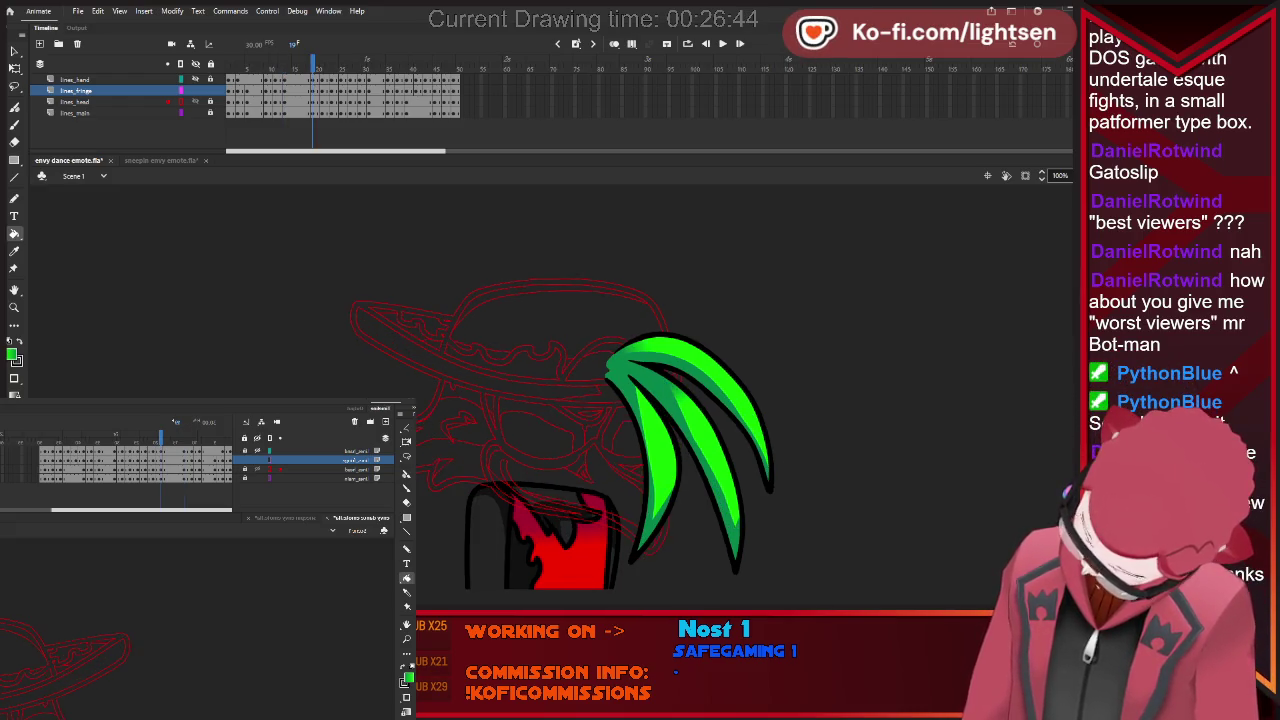
Advance two more fringe poses and draw a straight dividing line across the green fringe.
{"action": "key", "text": "period"}
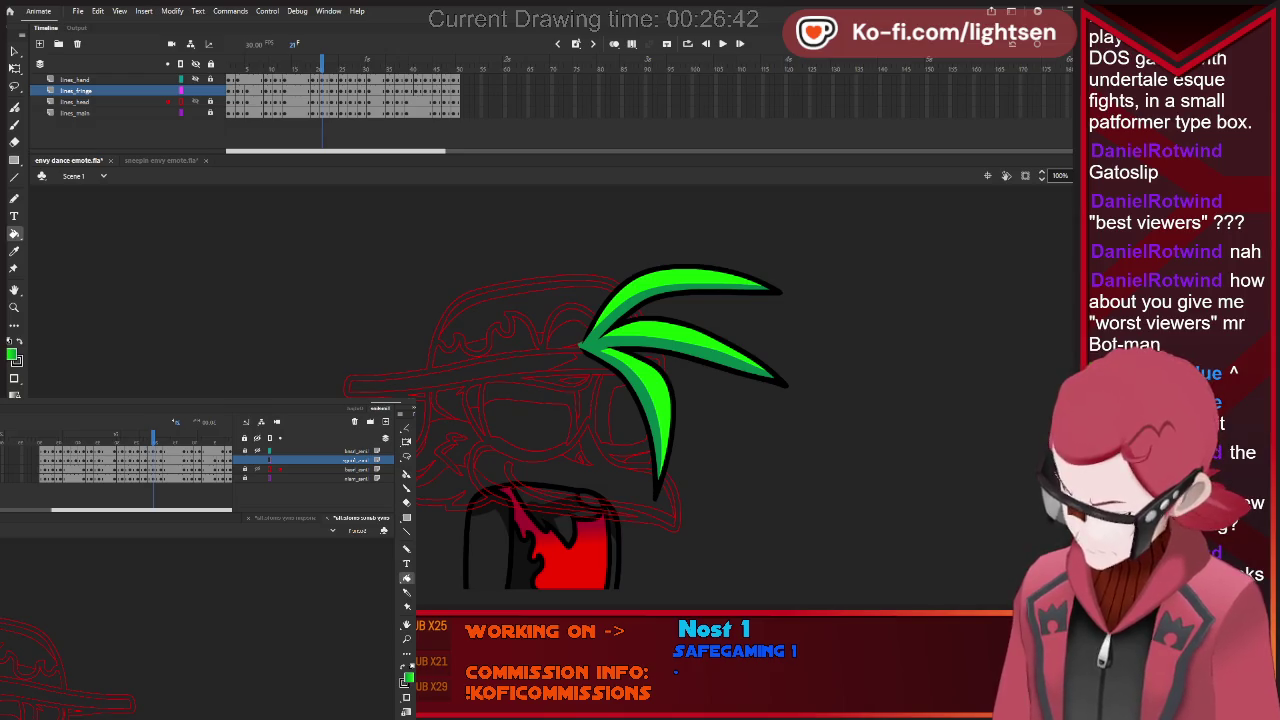
{"action": "key", "text": "period"}
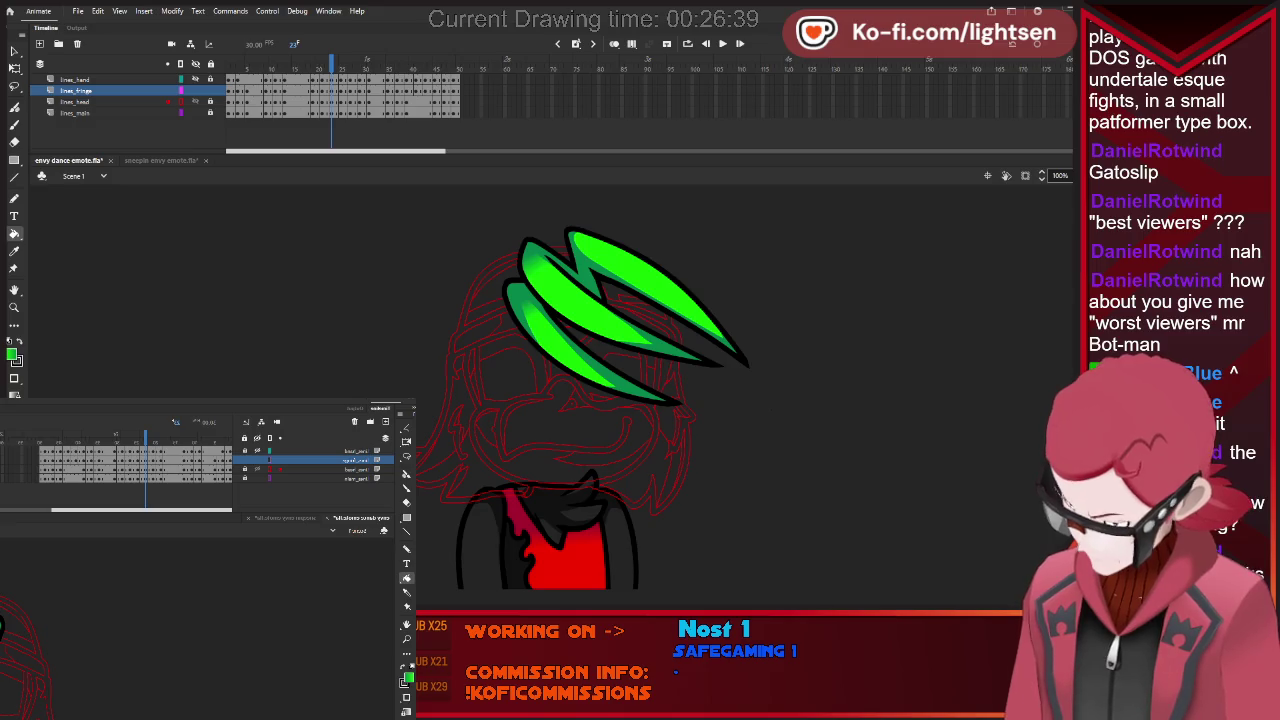
{"action": "key", "text": "n"}
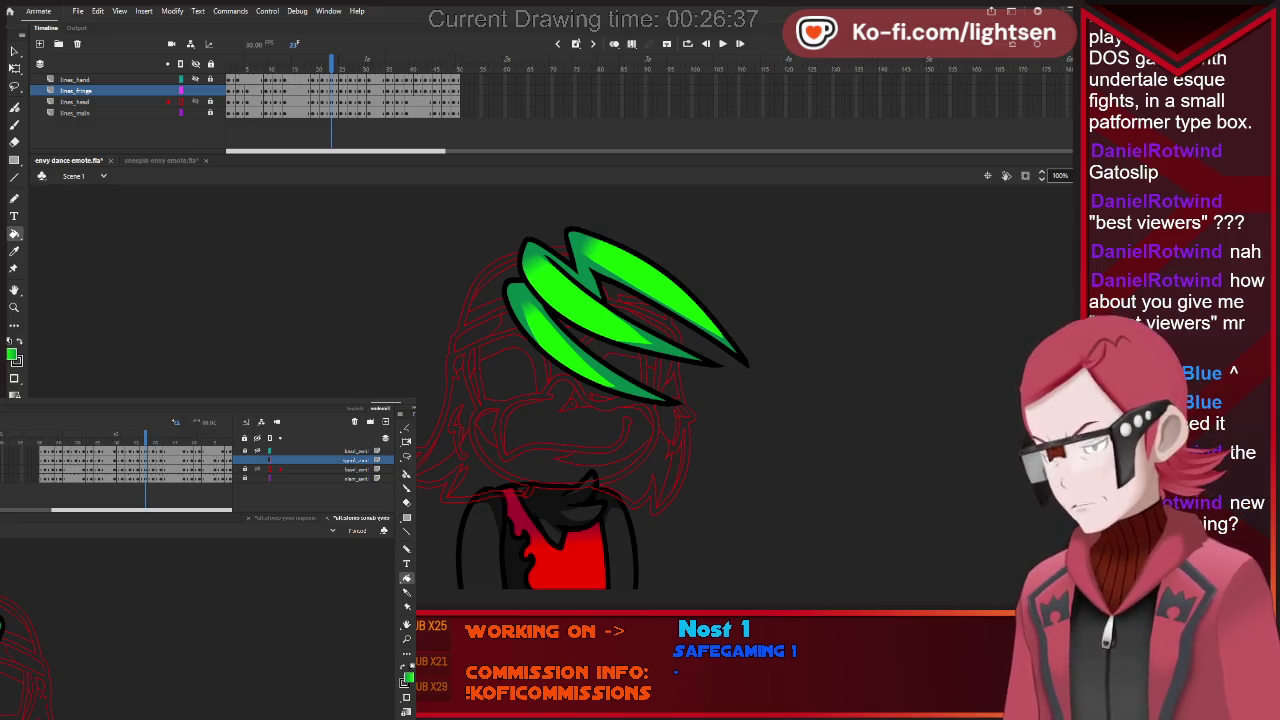
{"action": "left_click_drag", "start_coordinate": [678, 214], "coordinate": [548, 386]}
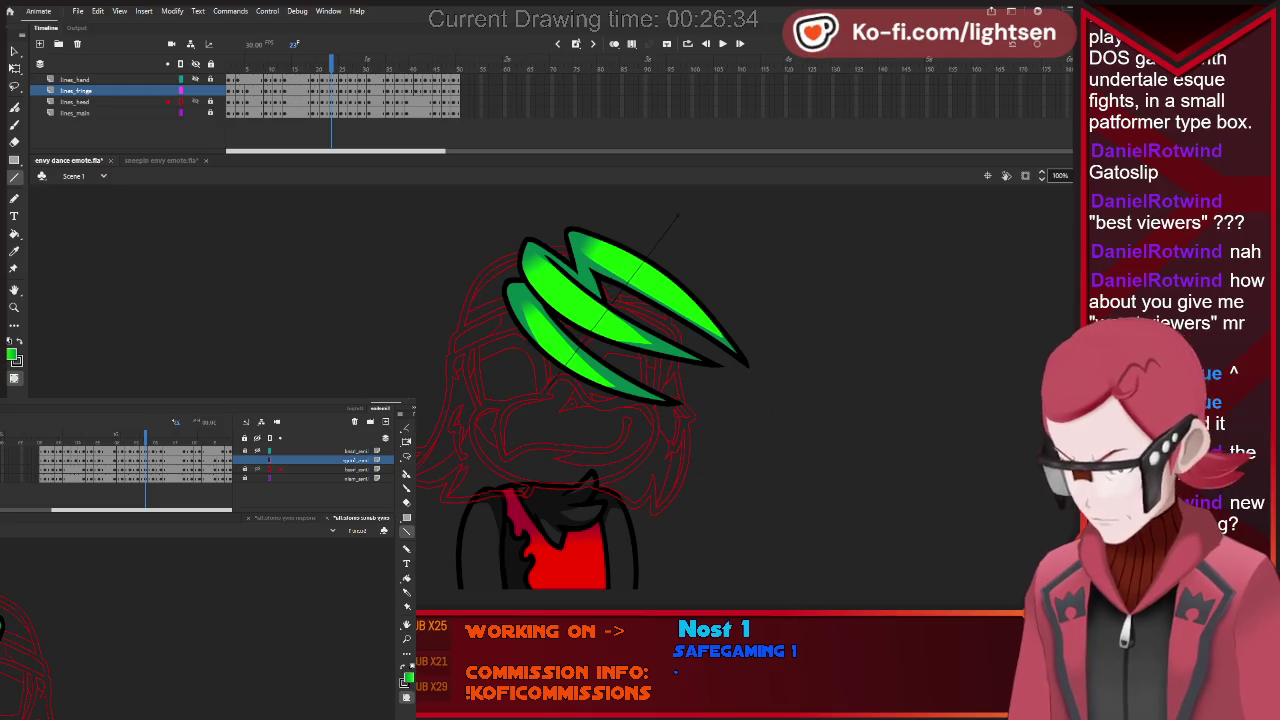
Fill one side of the divided fringe with darker green shading.
{"action": "key", "text": "k"}
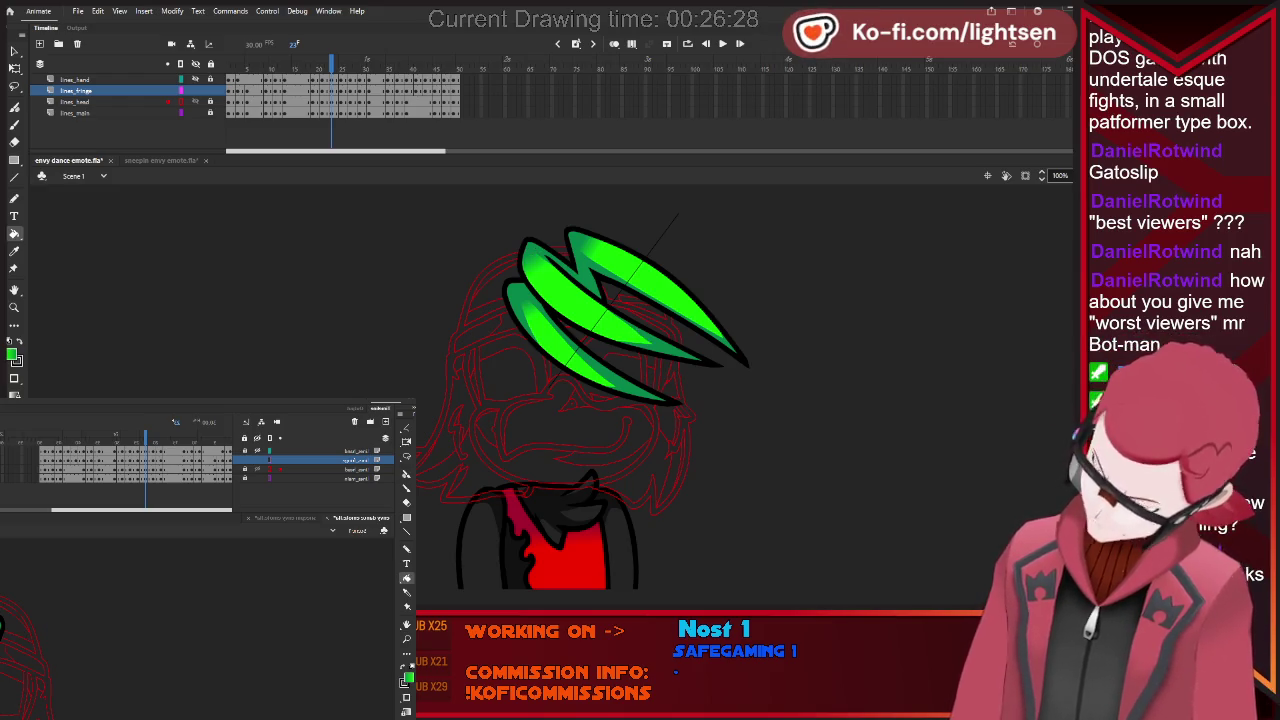
{"action": "key", "text": "v"}
{"action": "key", "text": "ctrl+a"}
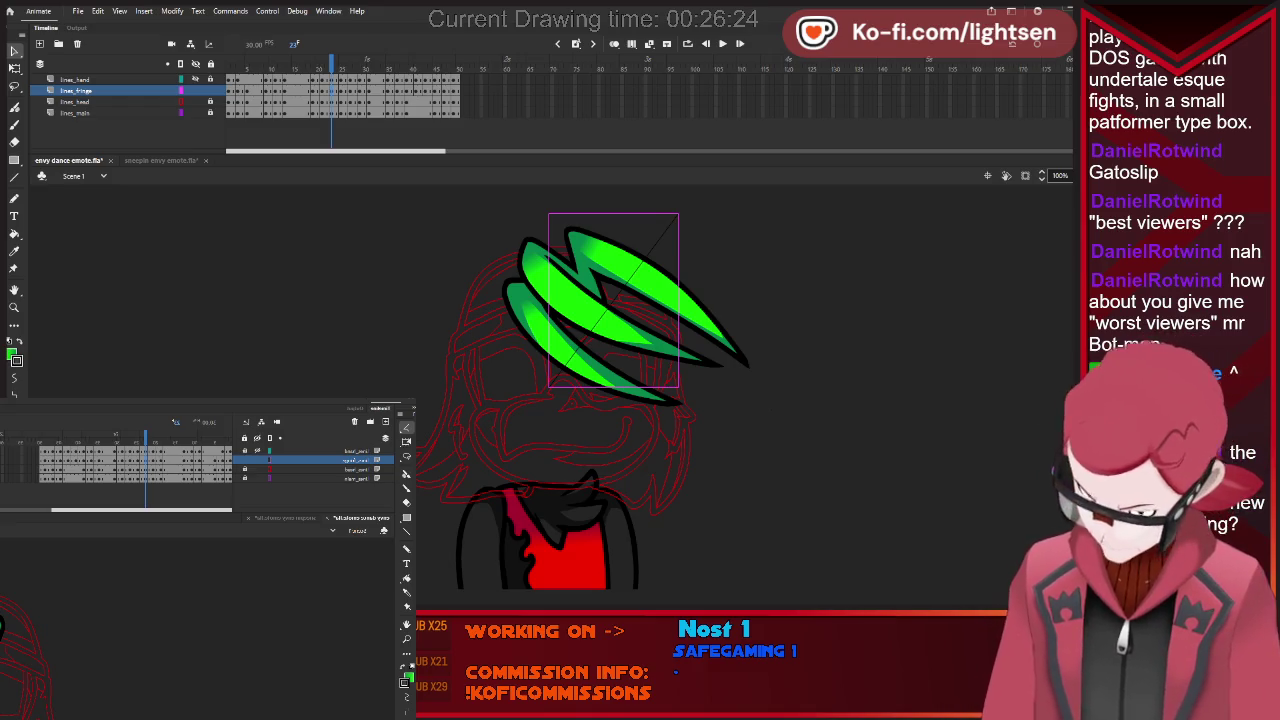
{"action": "key", "text": "ctrl+b"}
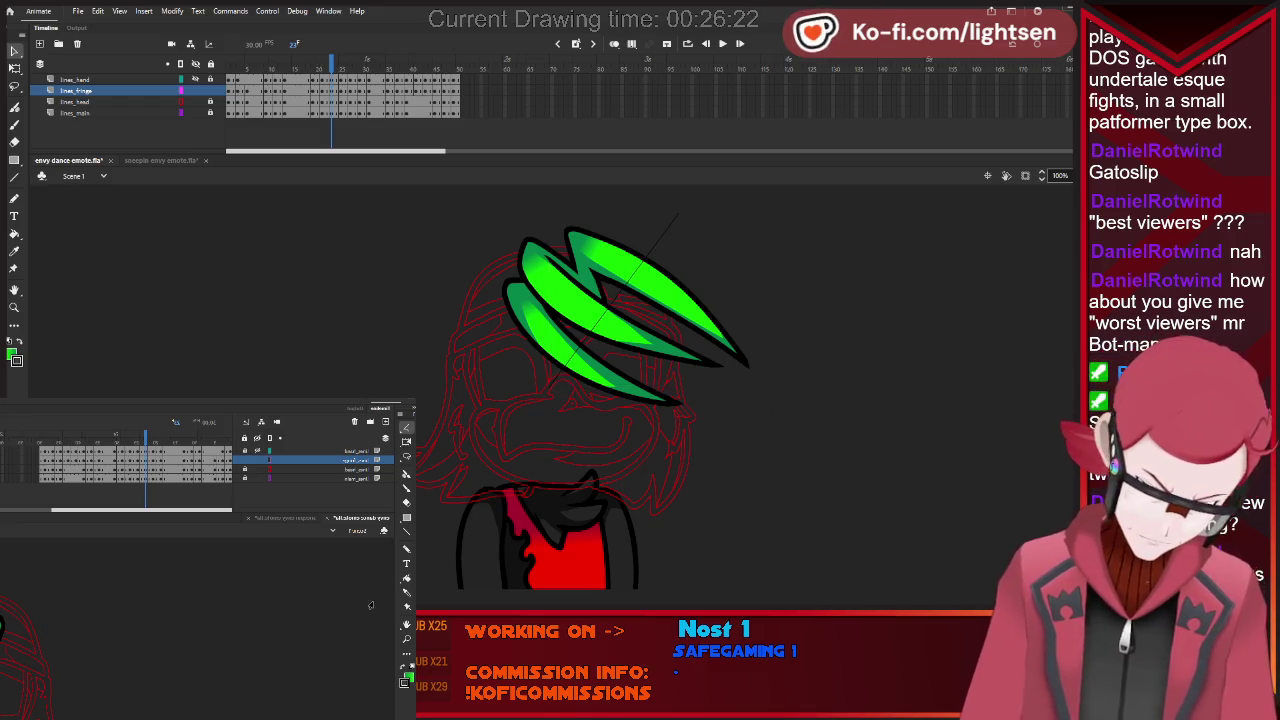
{"action": "left_click", "coordinate": [403, 530]}
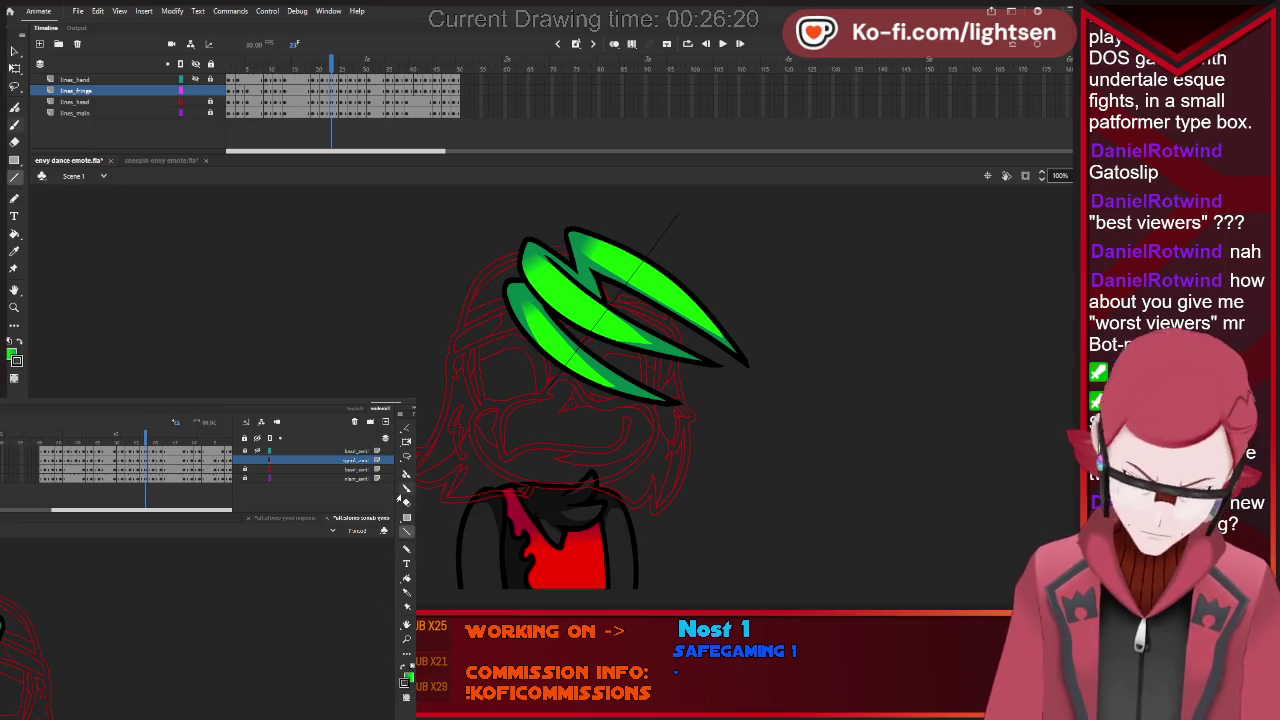
{"action": "left_click", "coordinate": [406, 580]}
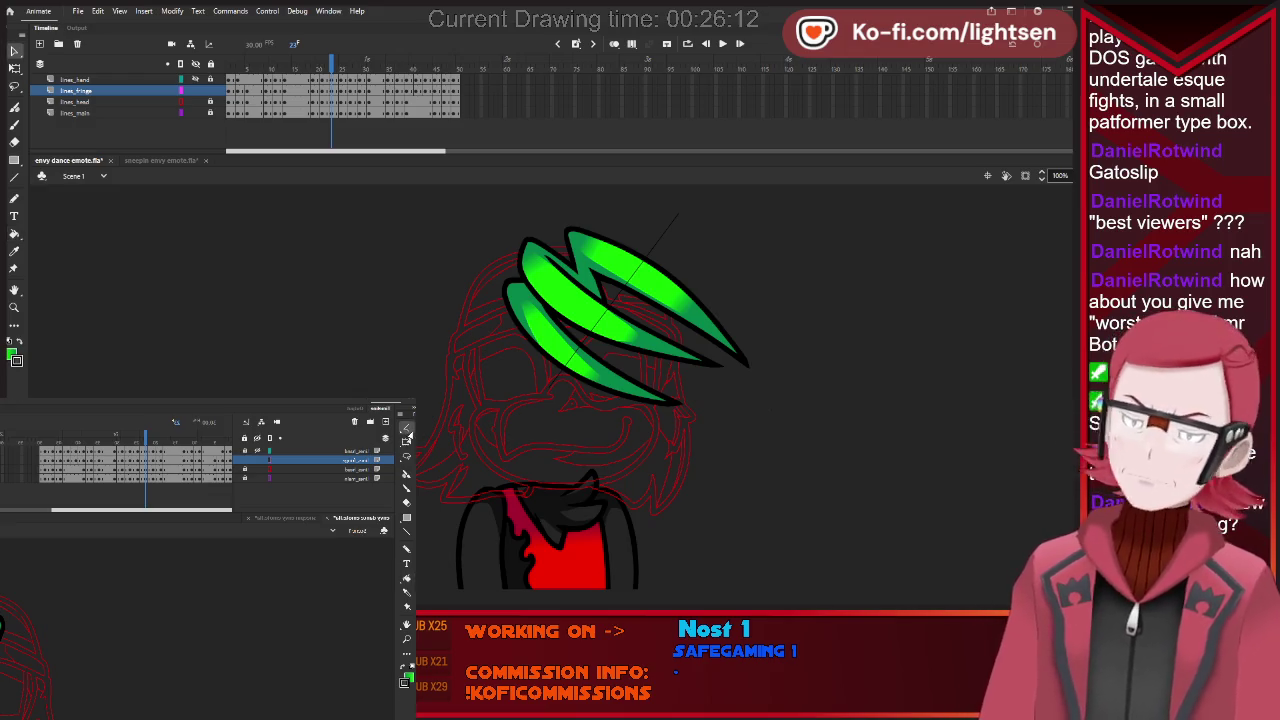
Delete the temporary dividing line and advance to the next fringe drawing.
{"action": "key", "text": "v"}
{"action": "left_click", "coordinate": [676, 216]}
{"action": "key", "text": "Delete"}
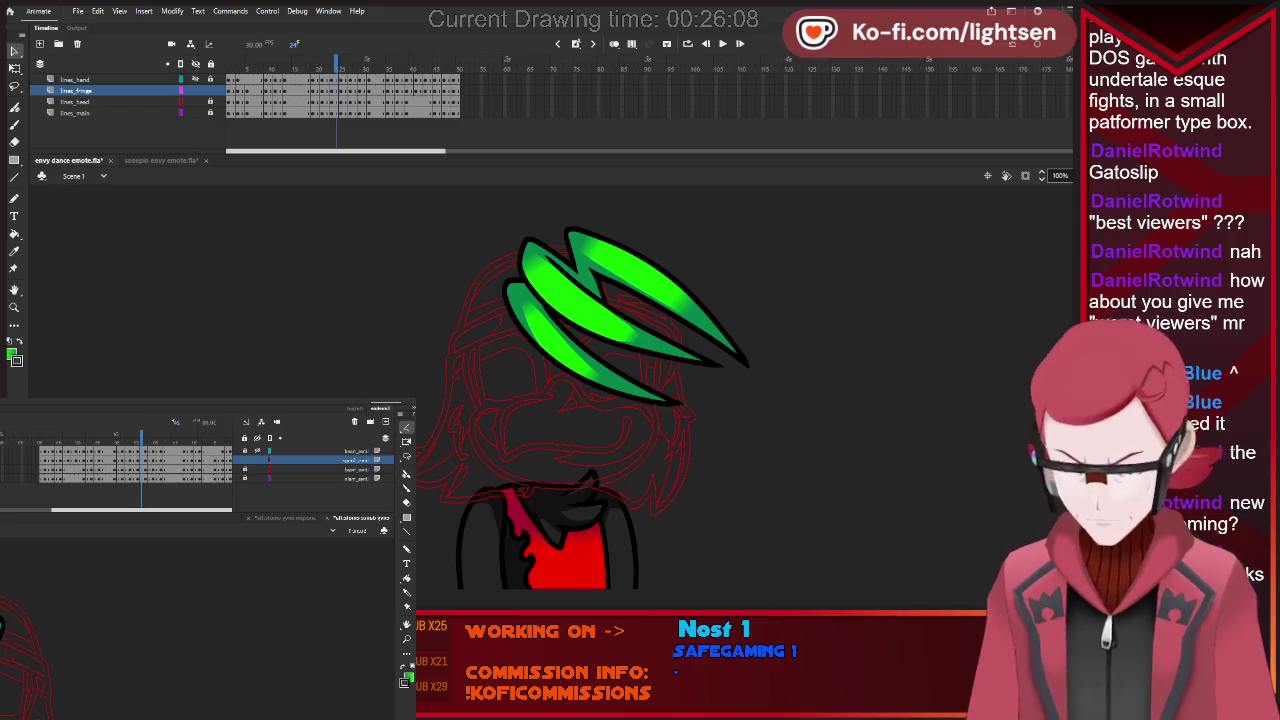
{"action": "key", "text": "period"}
{"action": "key", "text": "period"}
{"action": "key", "text": "k"}
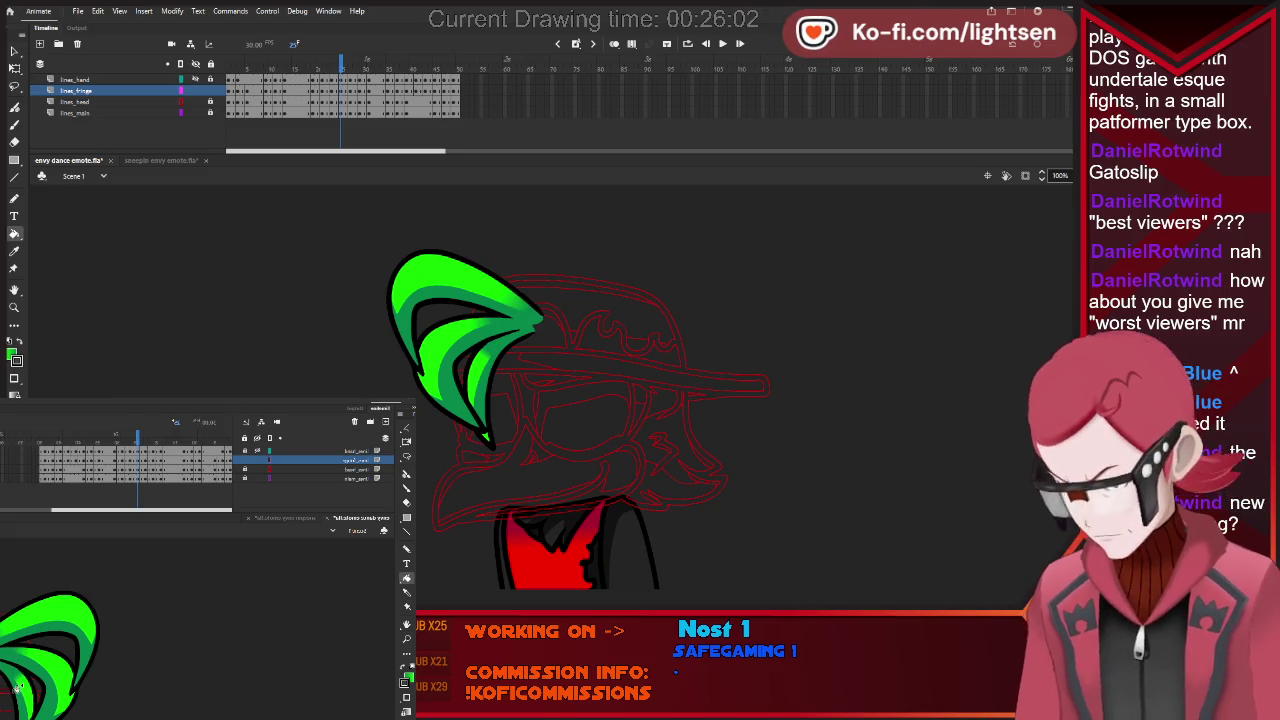
Advance through eight fringe drawings to review their green shading.
{"action": "key", "text": "period"}
{"action": "key", "text": "period"}
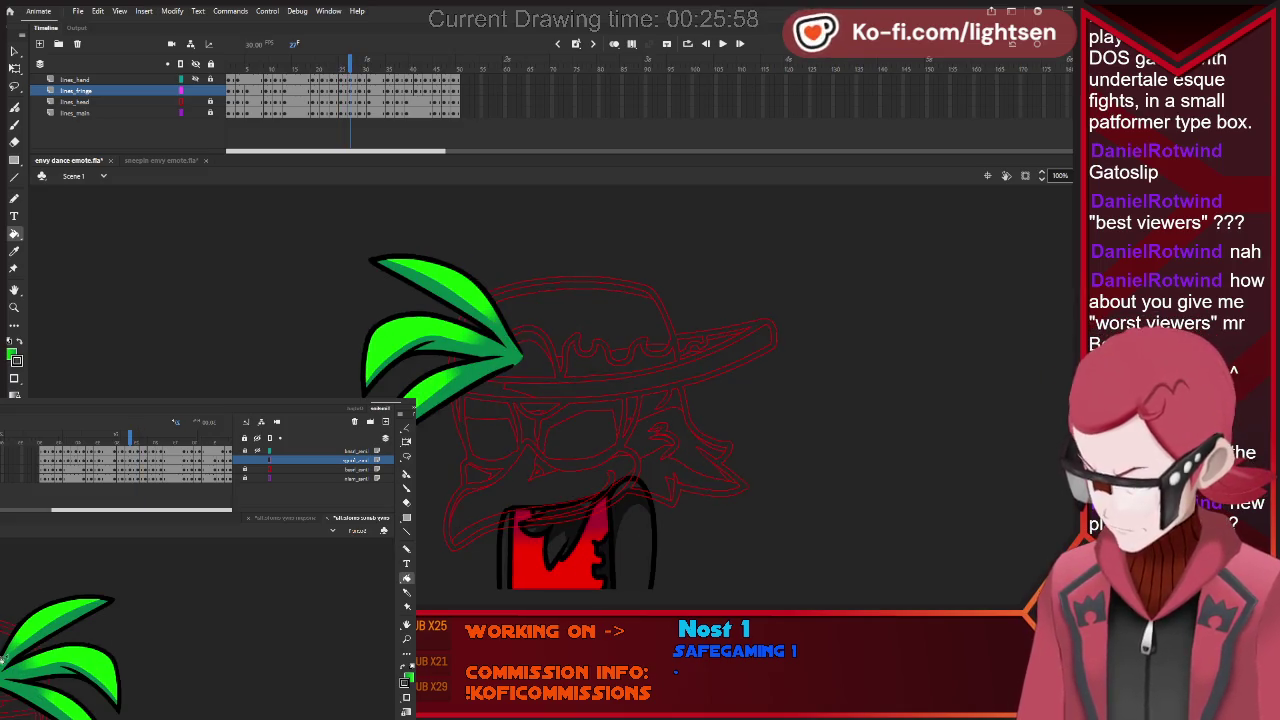
{"action": "key", "text": "period"}
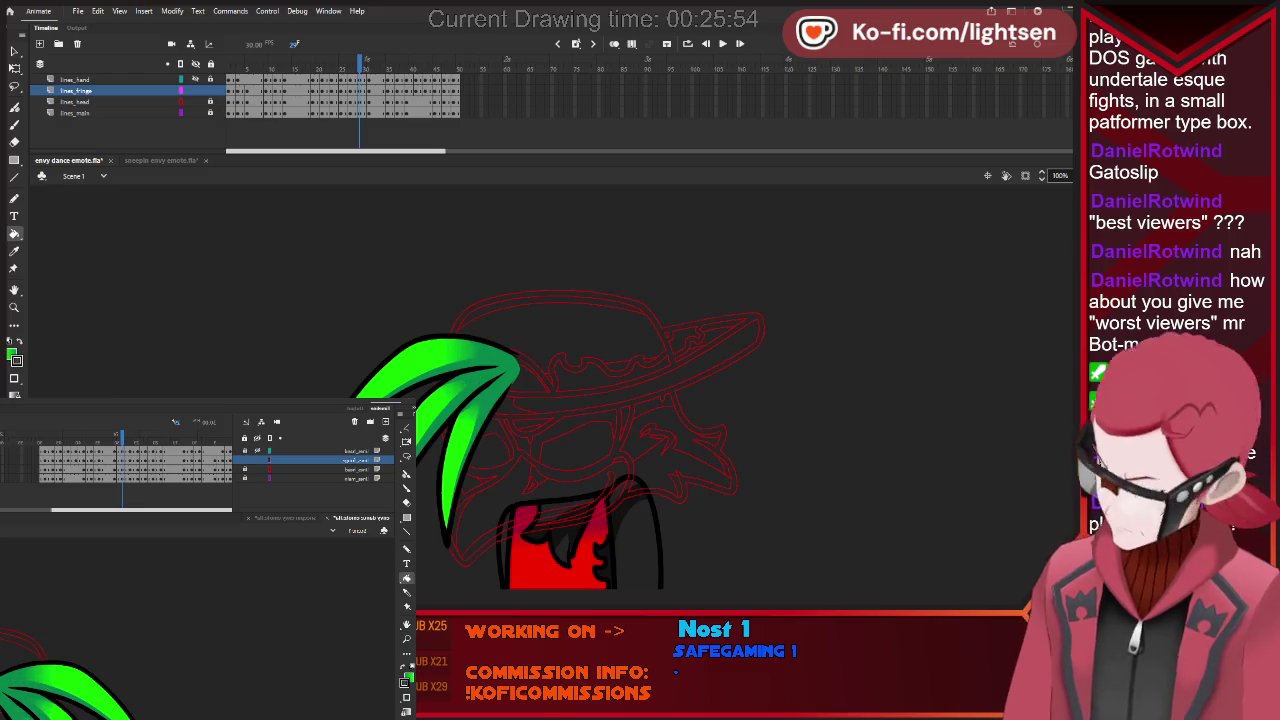
{"action": "key", "text": "period"}
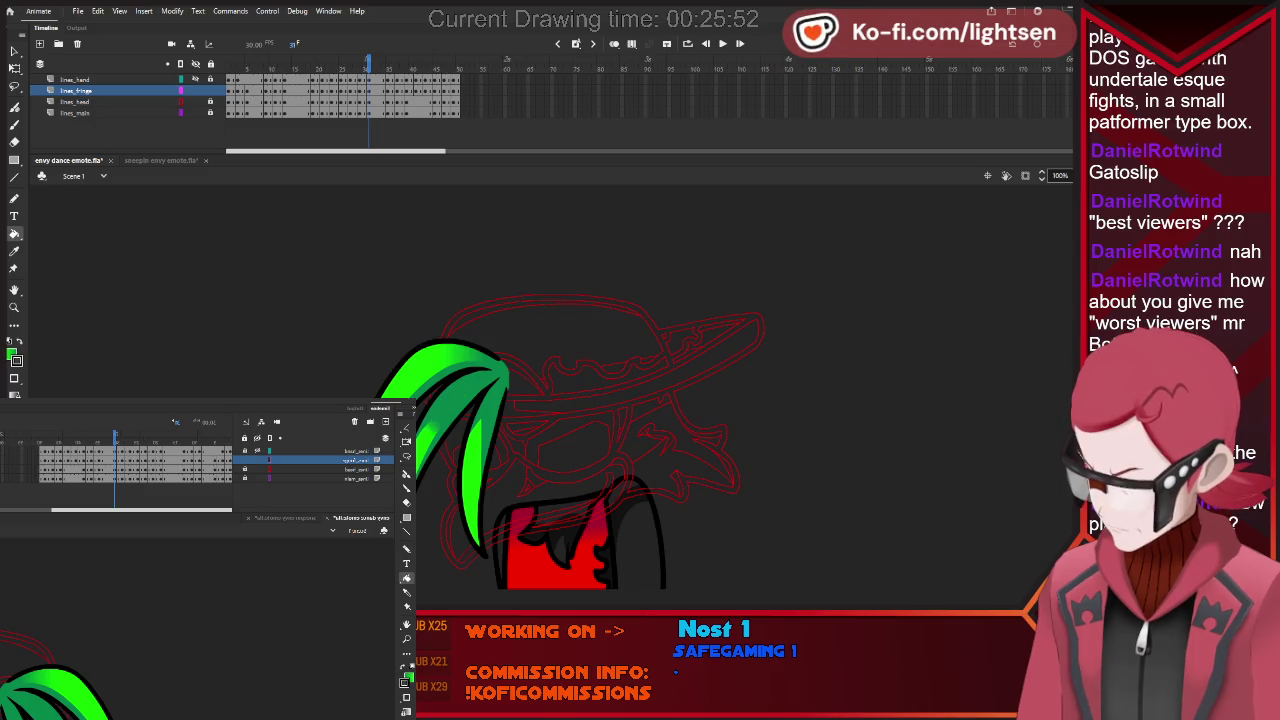
{"action": "key", "text": "period"}
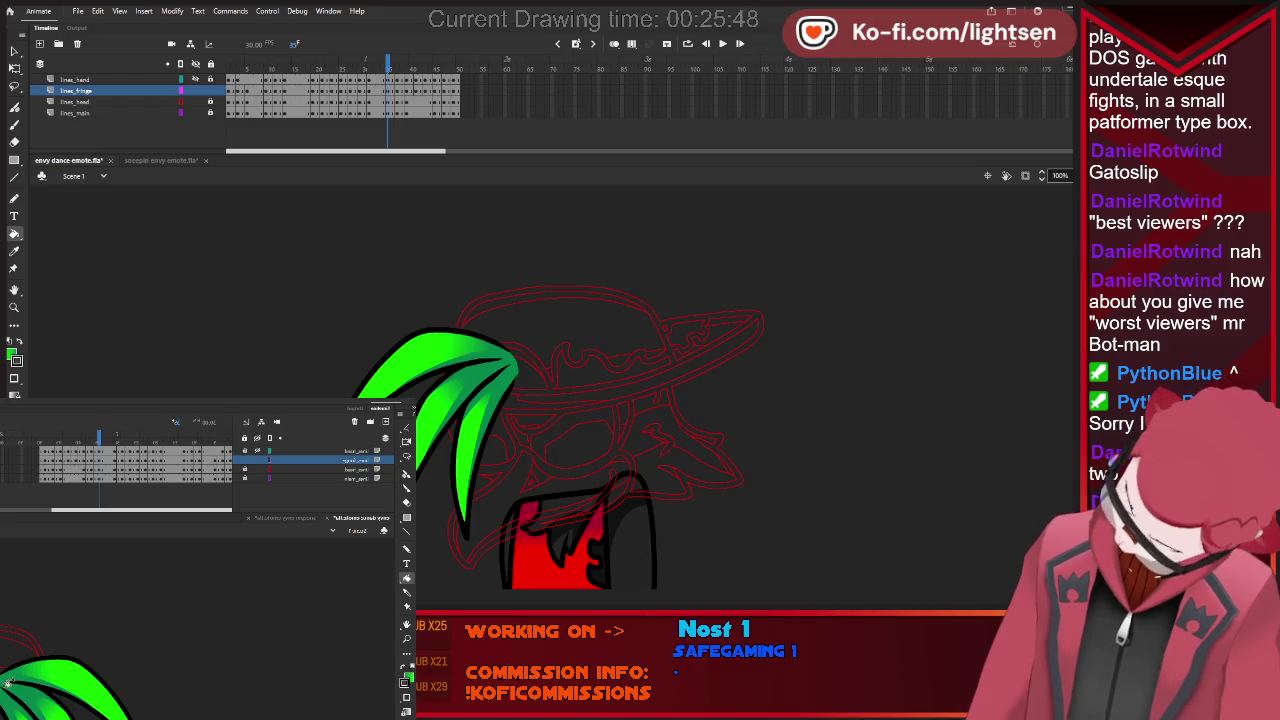
{"action": "key", "text": "period"}
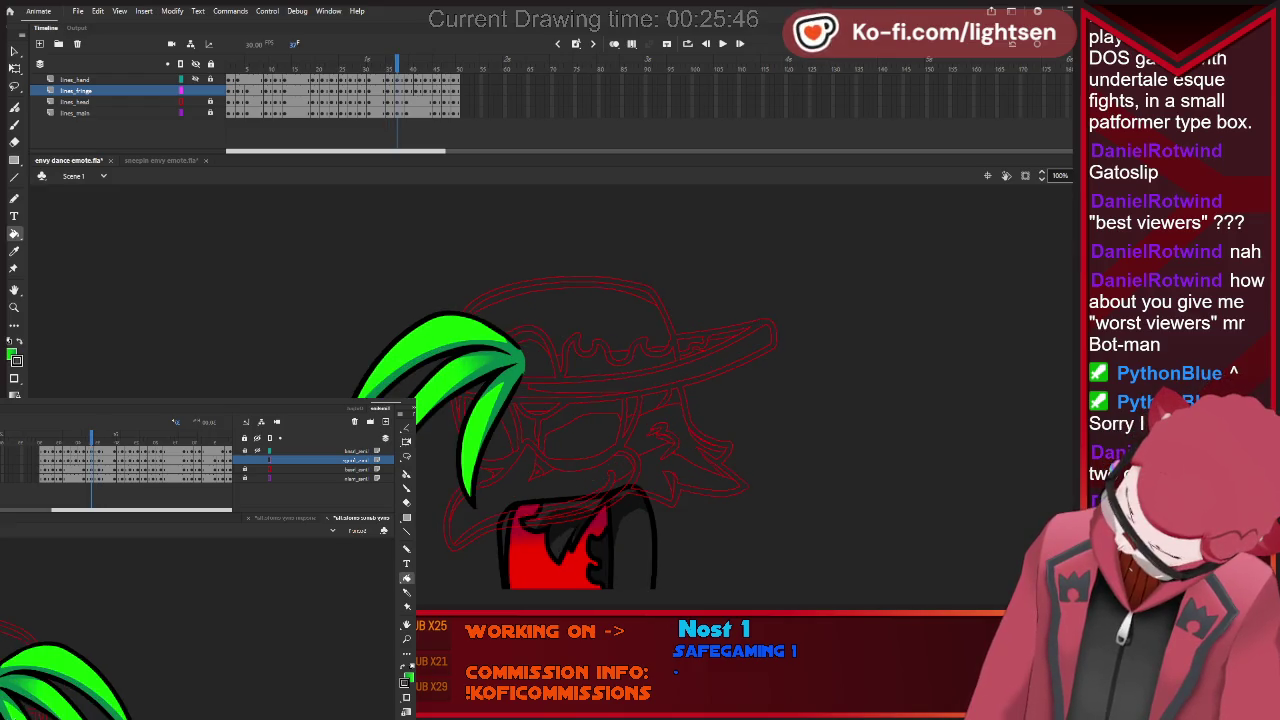
{"action": "key", "text": "period"}
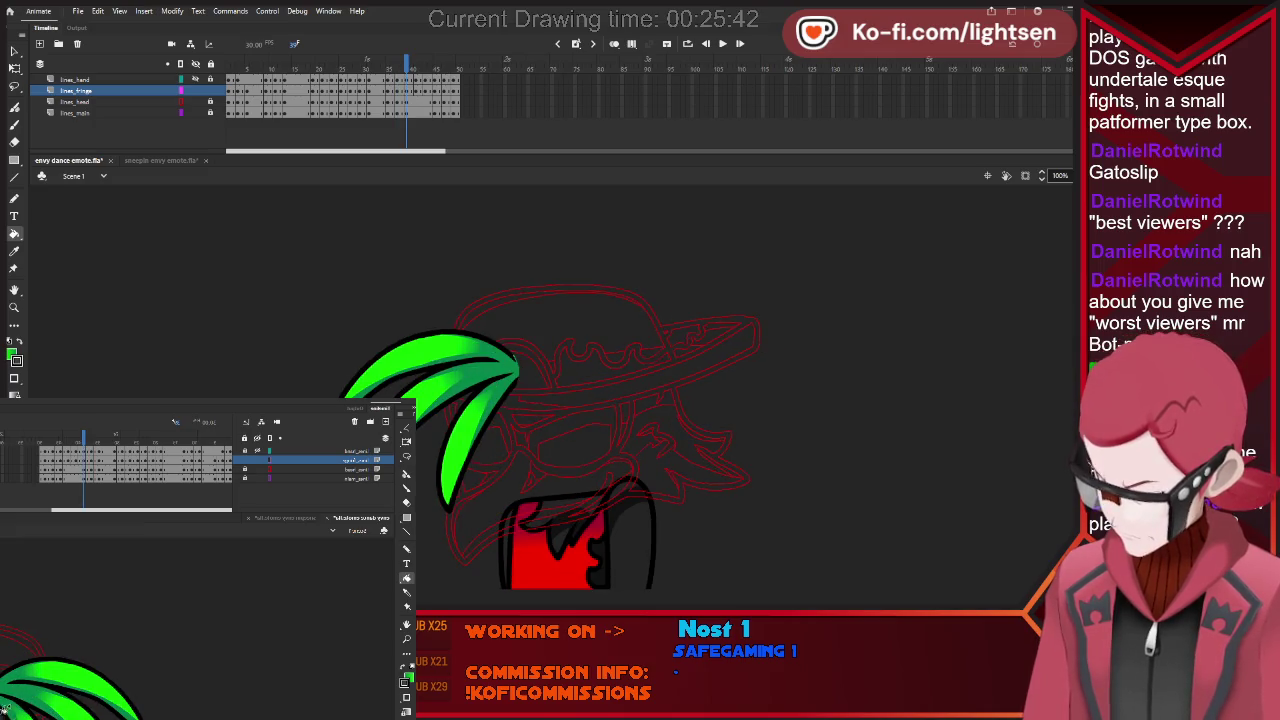
{"action": "key", "text": "period"}
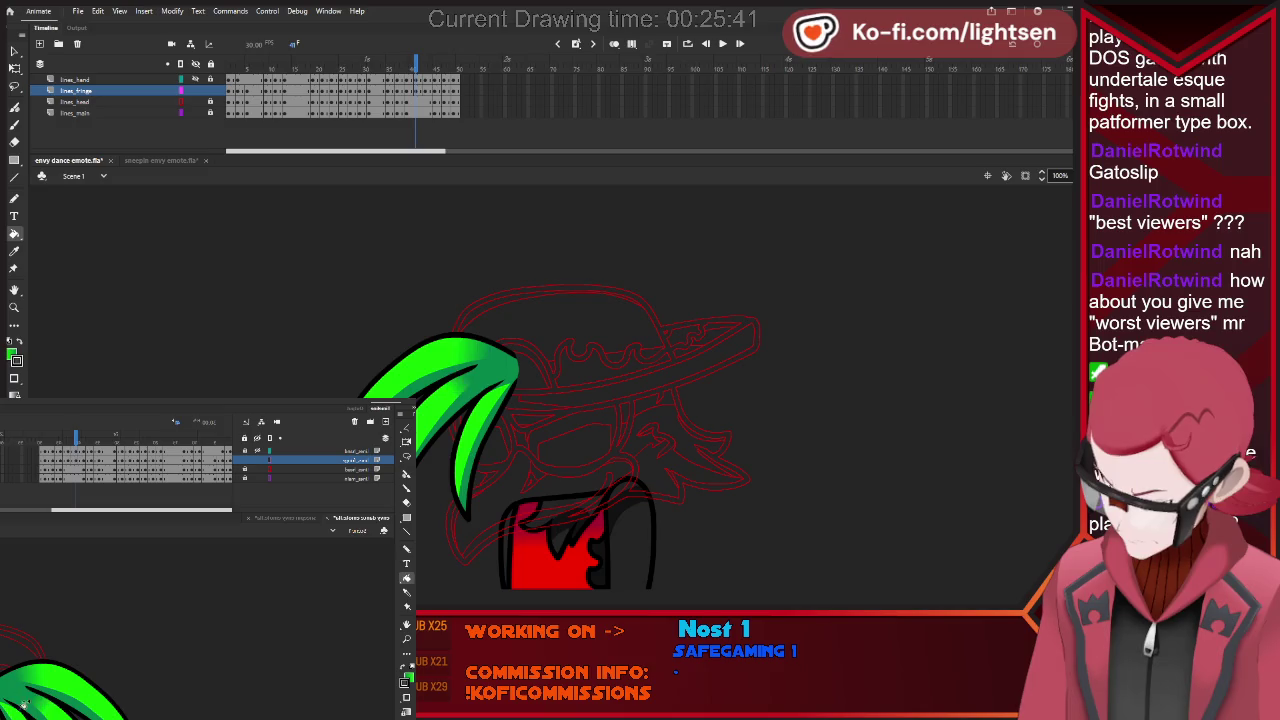
{"action": "key", "text": "period"}
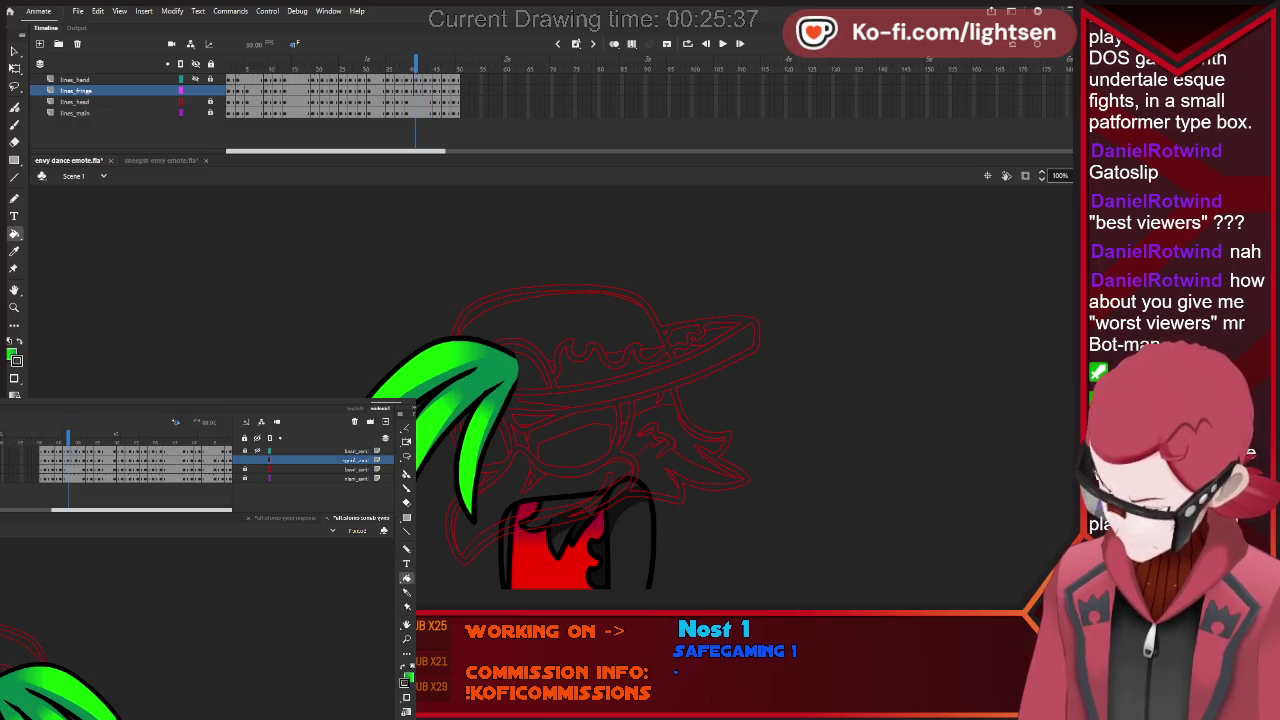
Flip back and forth between neighbouring fringe drawings to compare them.
{"action": "key", "text": "period"}
{"action": "key", "text": "comma"}
{"action": "key", "text": "period"}
{"action": "key", "text": "comma"}
{"action": "key", "text": "period"}
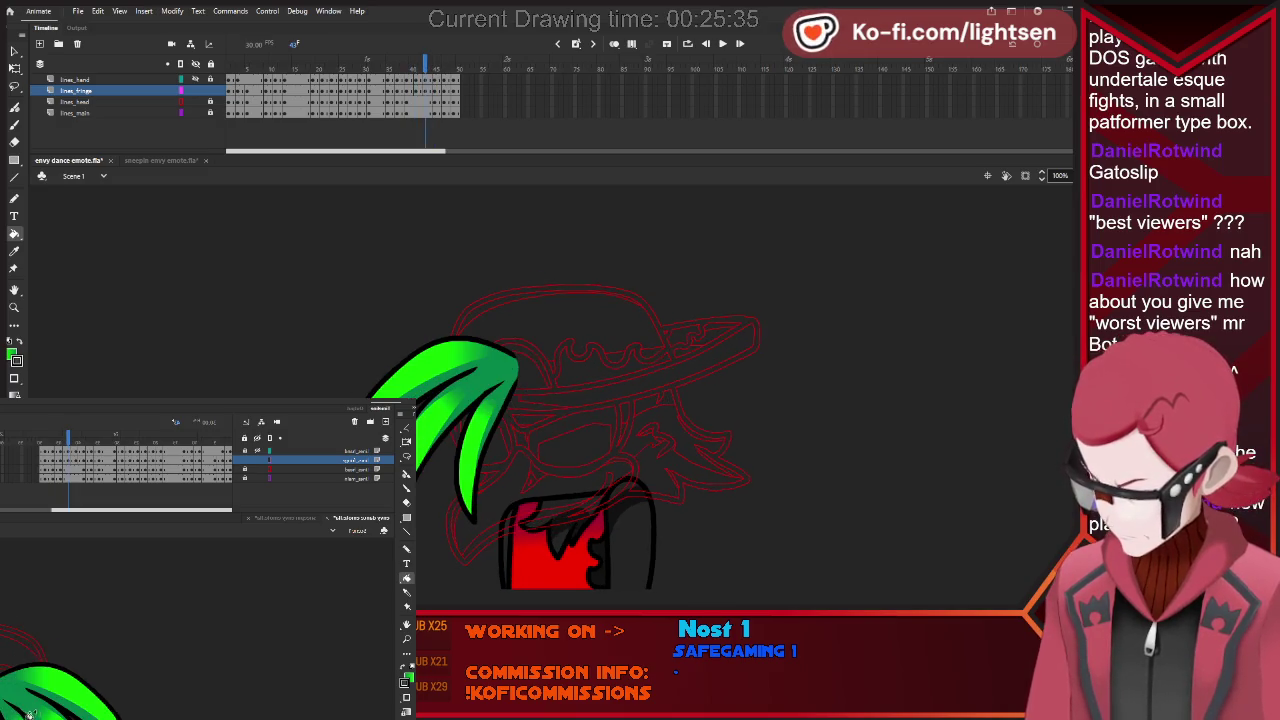
{"action": "key", "text": "period"}
{"action": "key", "text": "comma"}
{"action": "key", "text": "period"}
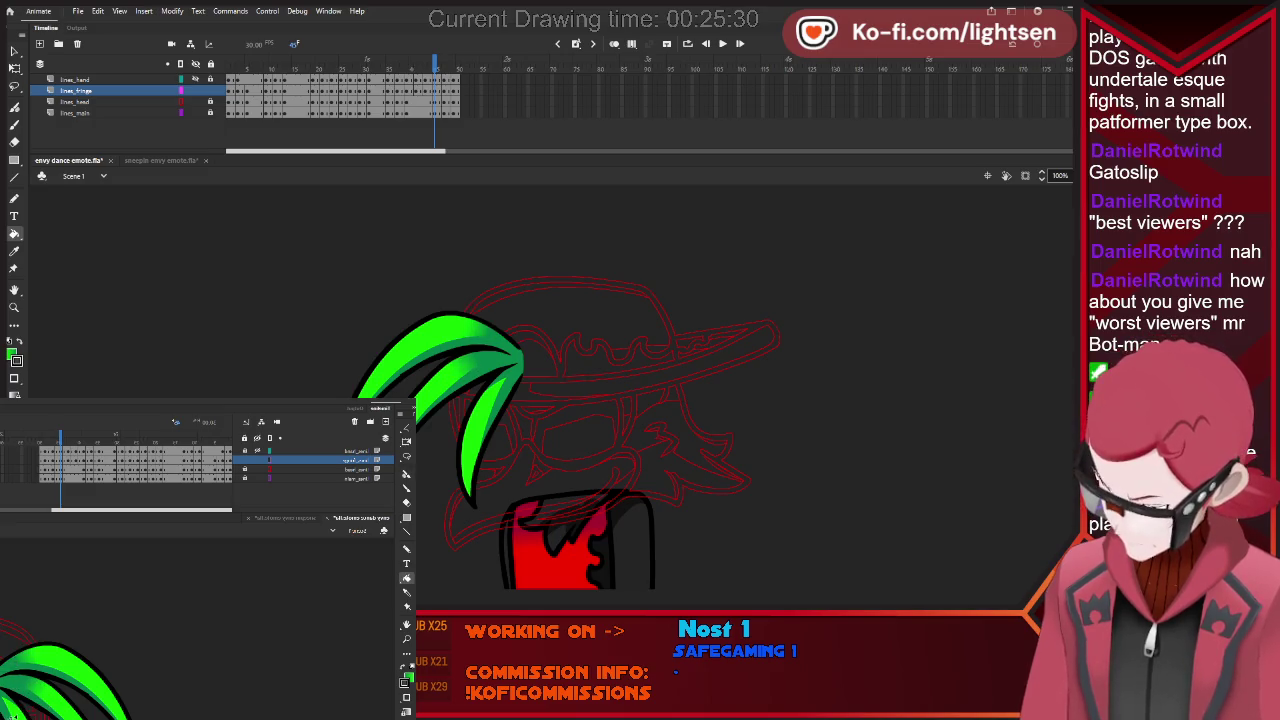
Finish the review, jump back to the first frame, glance at sleepin envy emote, and return.
{"action": "key", "text": "period"}
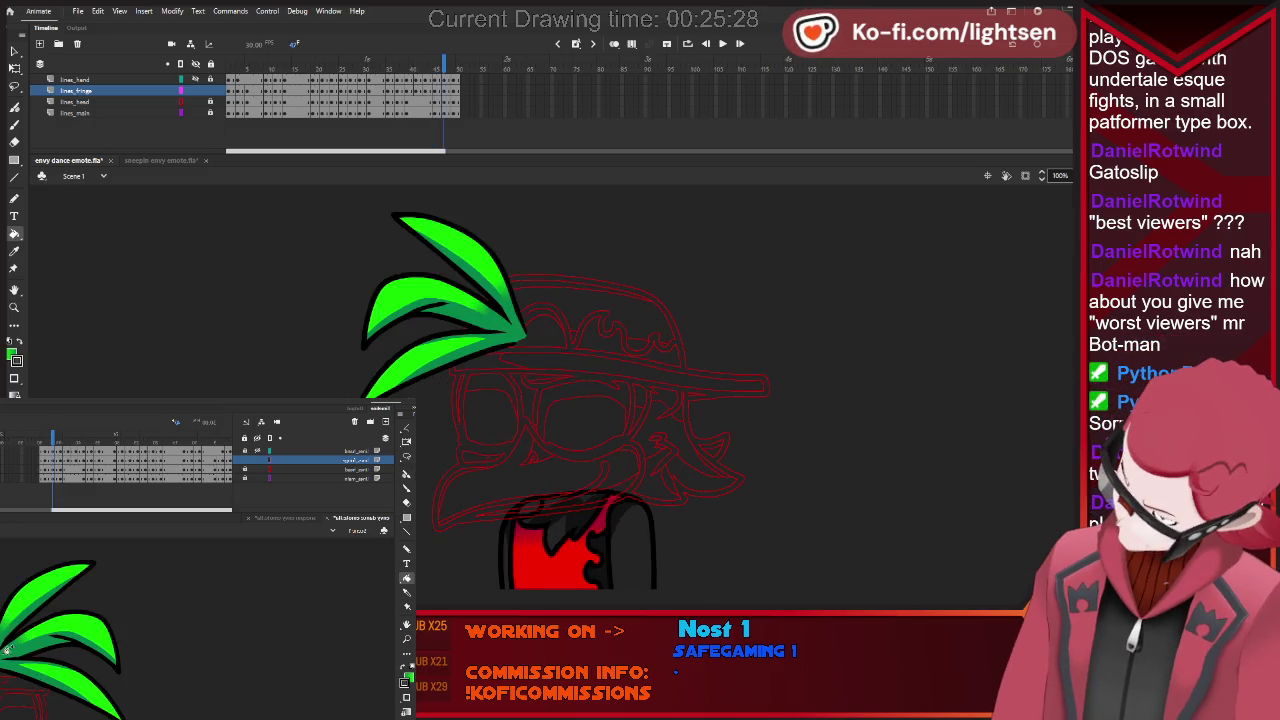
{"action": "key", "text": "period"}
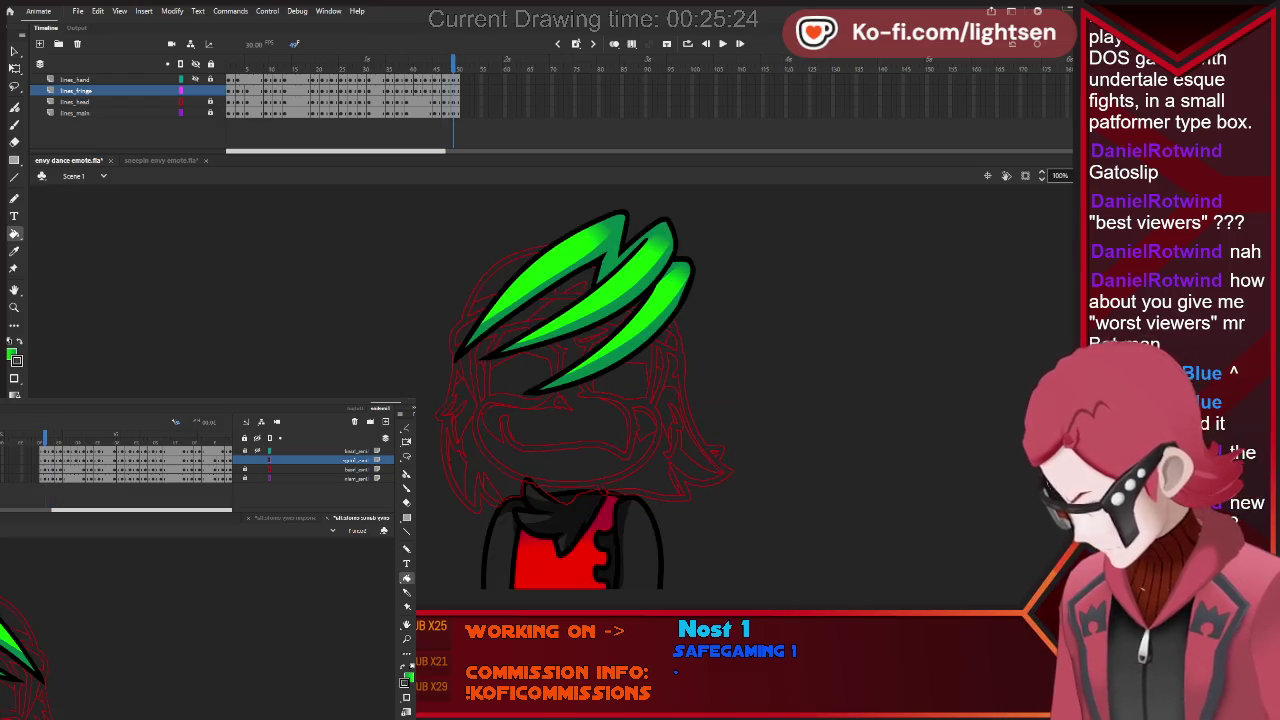
{"action": "key", "text": "comma"}
{"action": "key", "text": "period"}
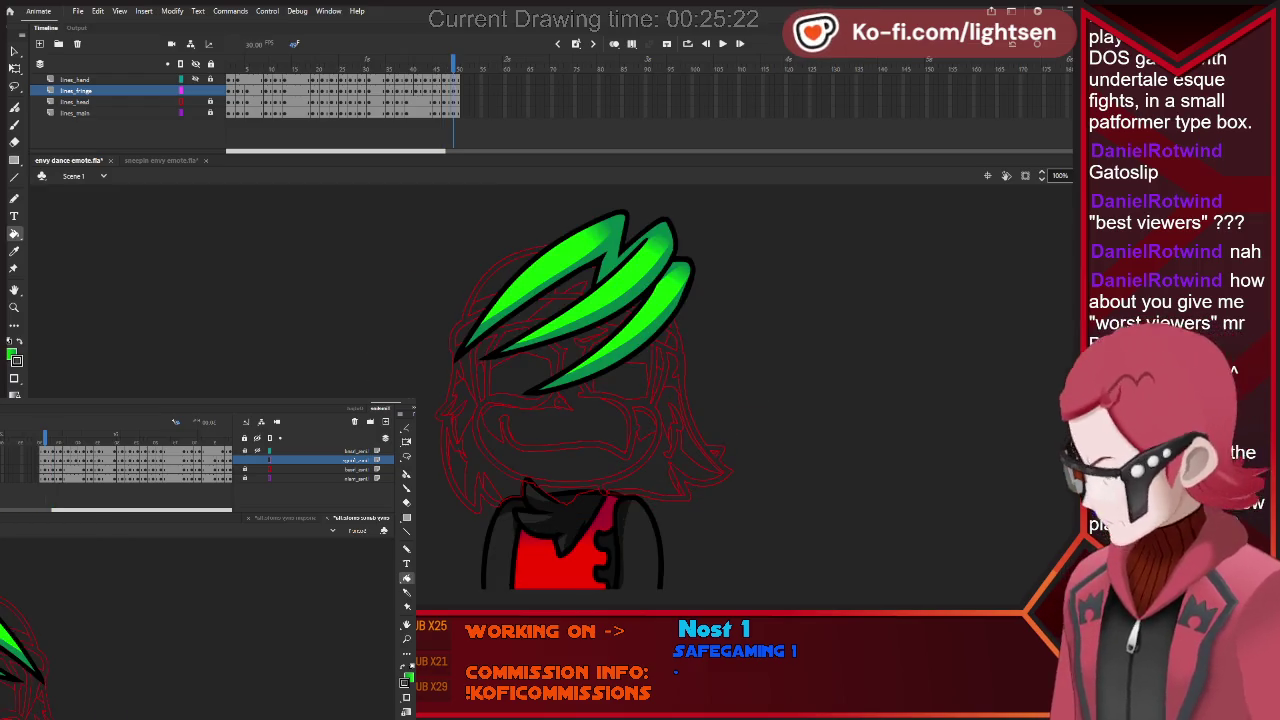
{"action": "key", "text": "shift+comma"}
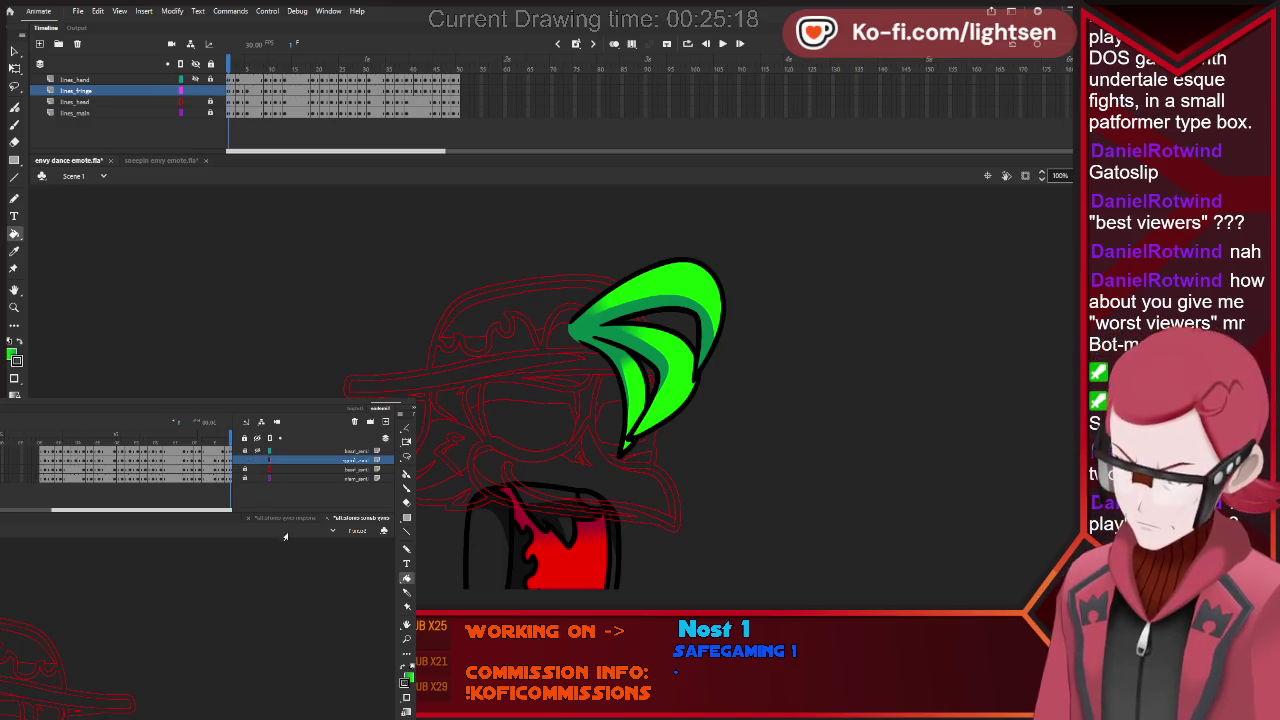
{"action": "key", "text": "ctrl+Tab"}
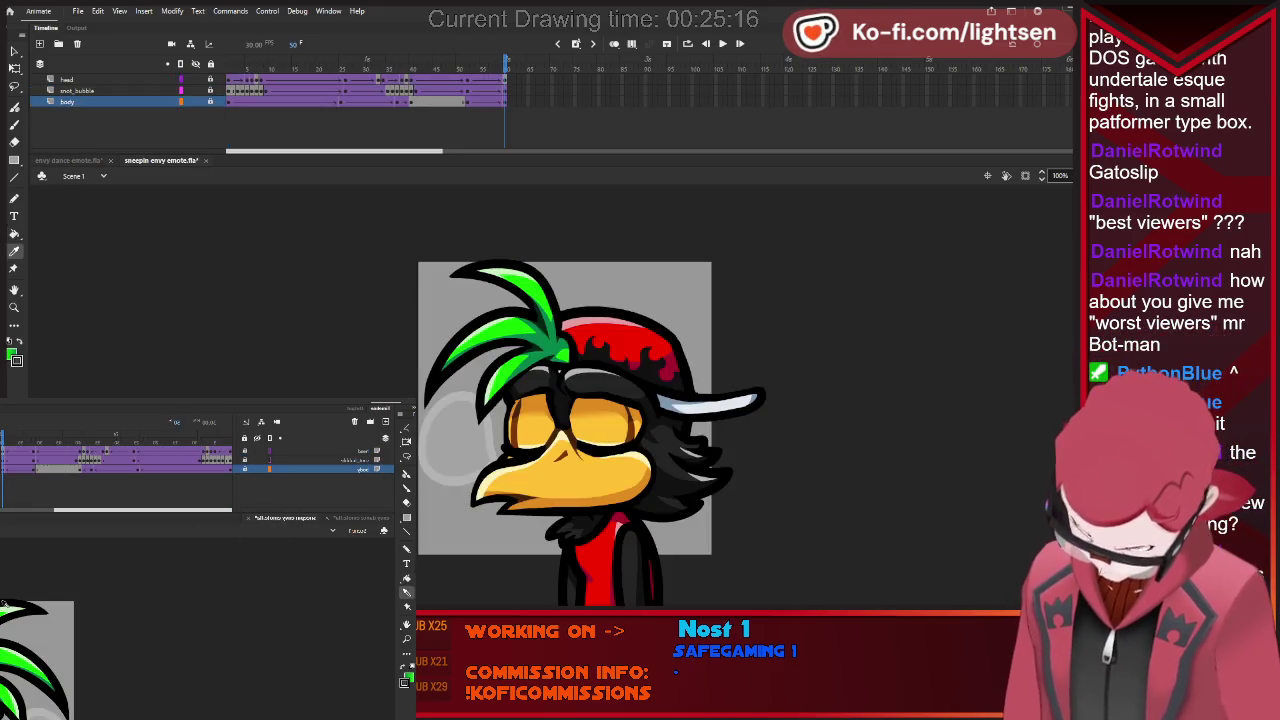
{"action": "left_click", "coordinate": [358, 519]}
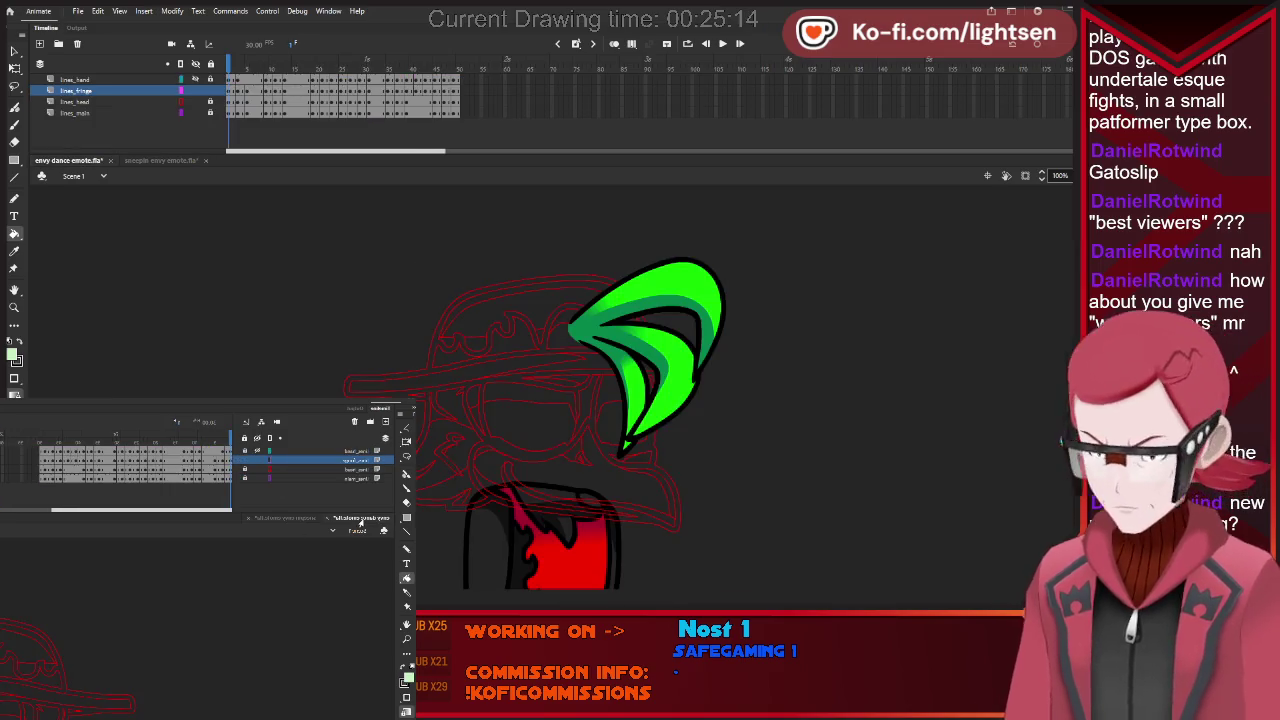
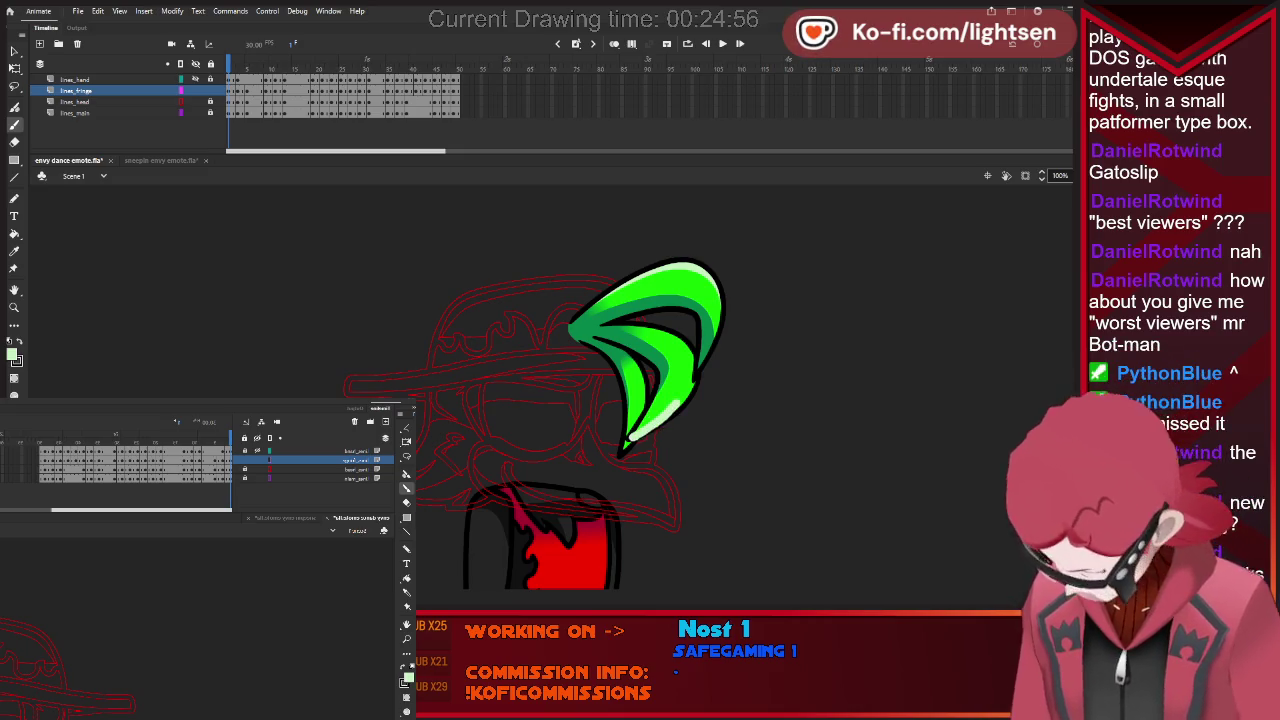
Paint a light highlight on the green fringe and compare it with the neighbouring frame.
{"action": "left_click_drag", "start_coordinate": [698, 360], "coordinate": [688, 386]}
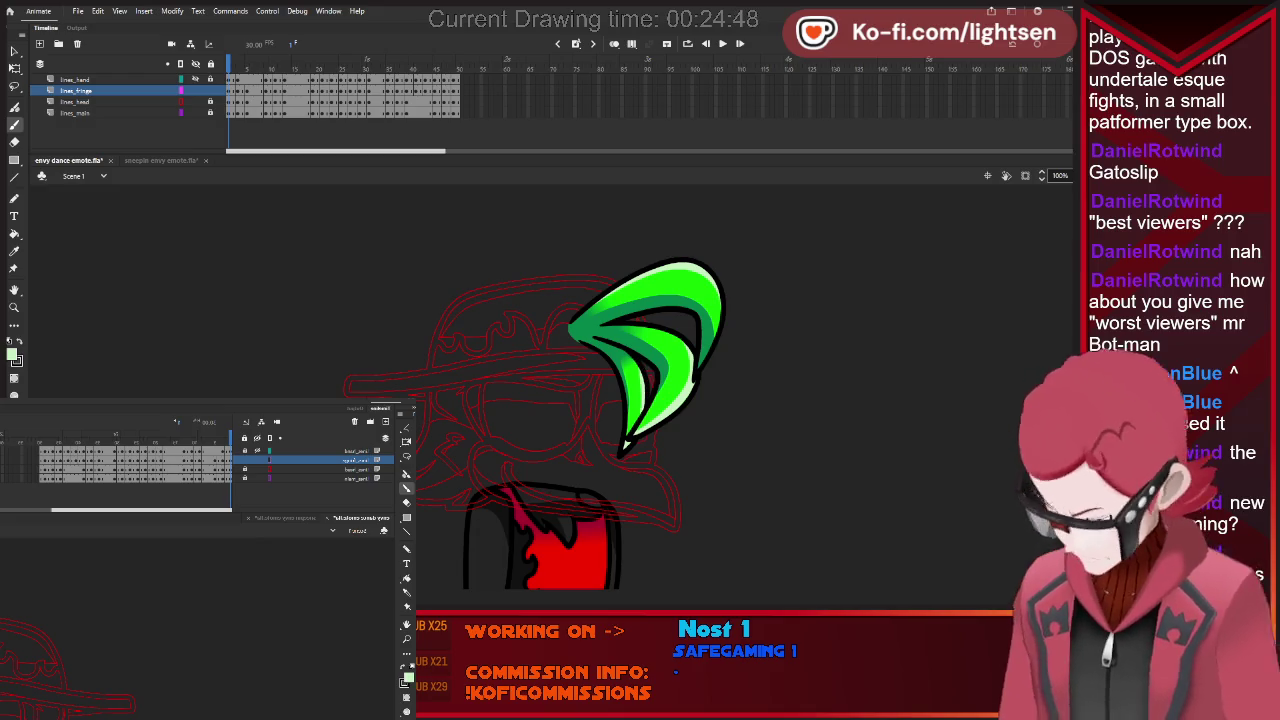
{"action": "key", "text": "period"}
{"action": "key", "text": "comma"}
{"action": "key", "text": "period"}
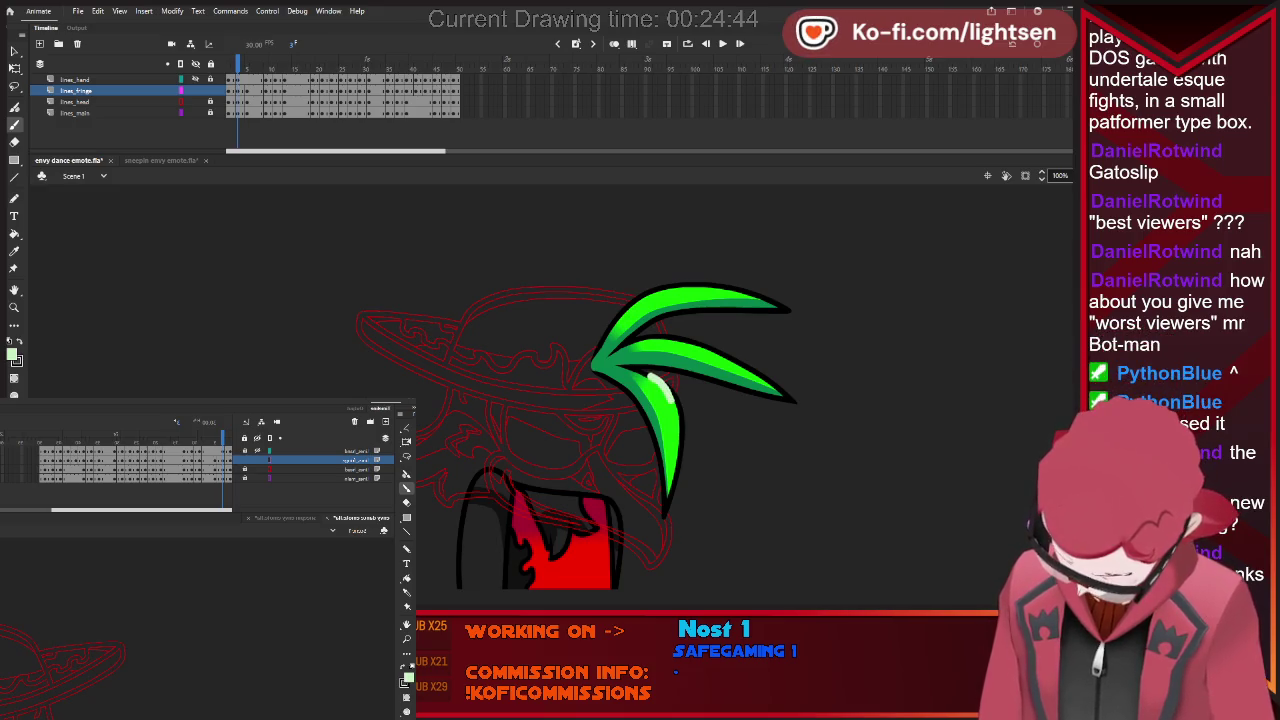
Try highlights down the middle and upper leaves, undo both, and move to the next pose.
{"action": "left_click_drag", "start_coordinate": [666, 398], "coordinate": [682, 485]}
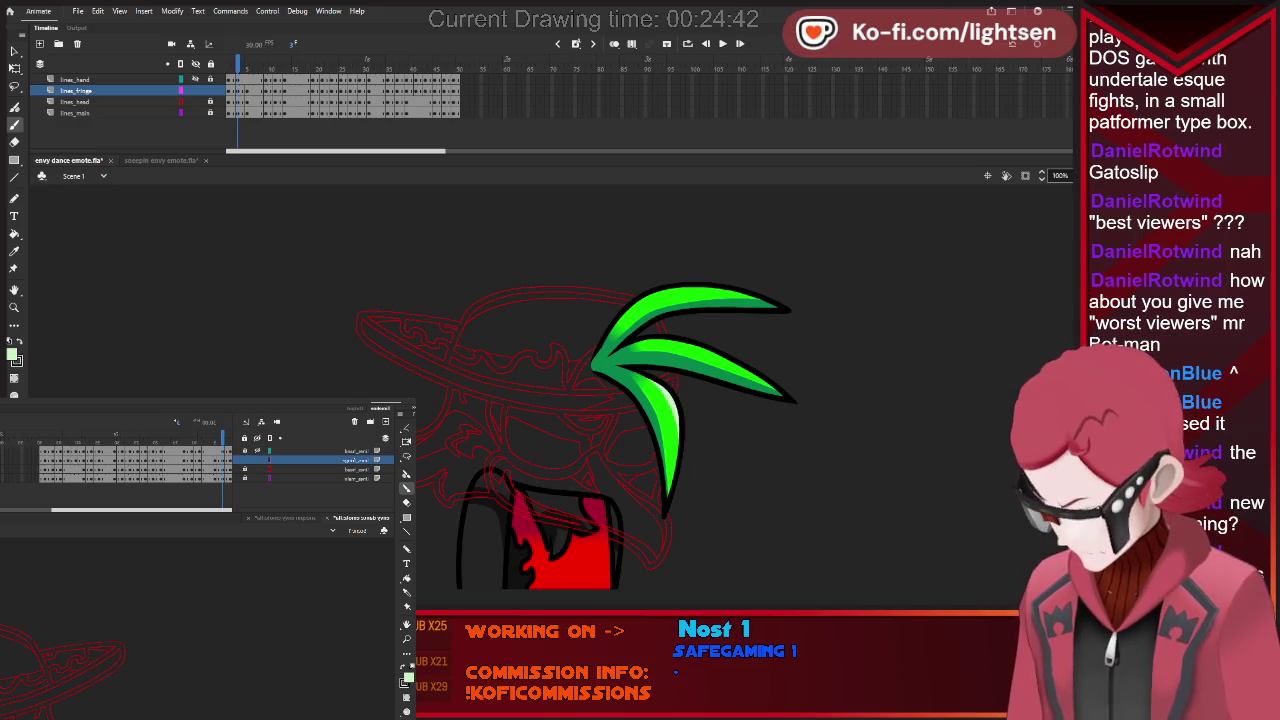
{"action": "left_click_drag", "start_coordinate": [608, 316], "coordinate": [655, 293]}
{"action": "key", "text": "ctrl+z"}
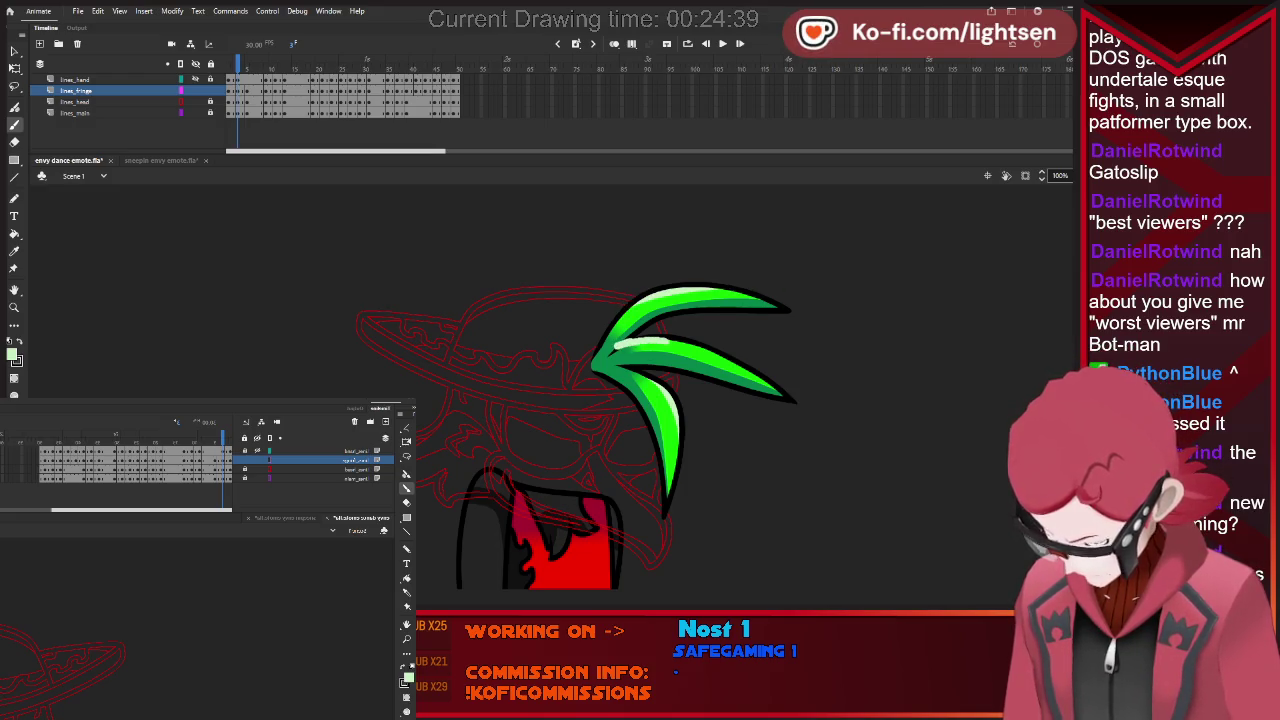
{"action": "key", "text": "ctrl+z"}
{"action": "key", "text": "period"}
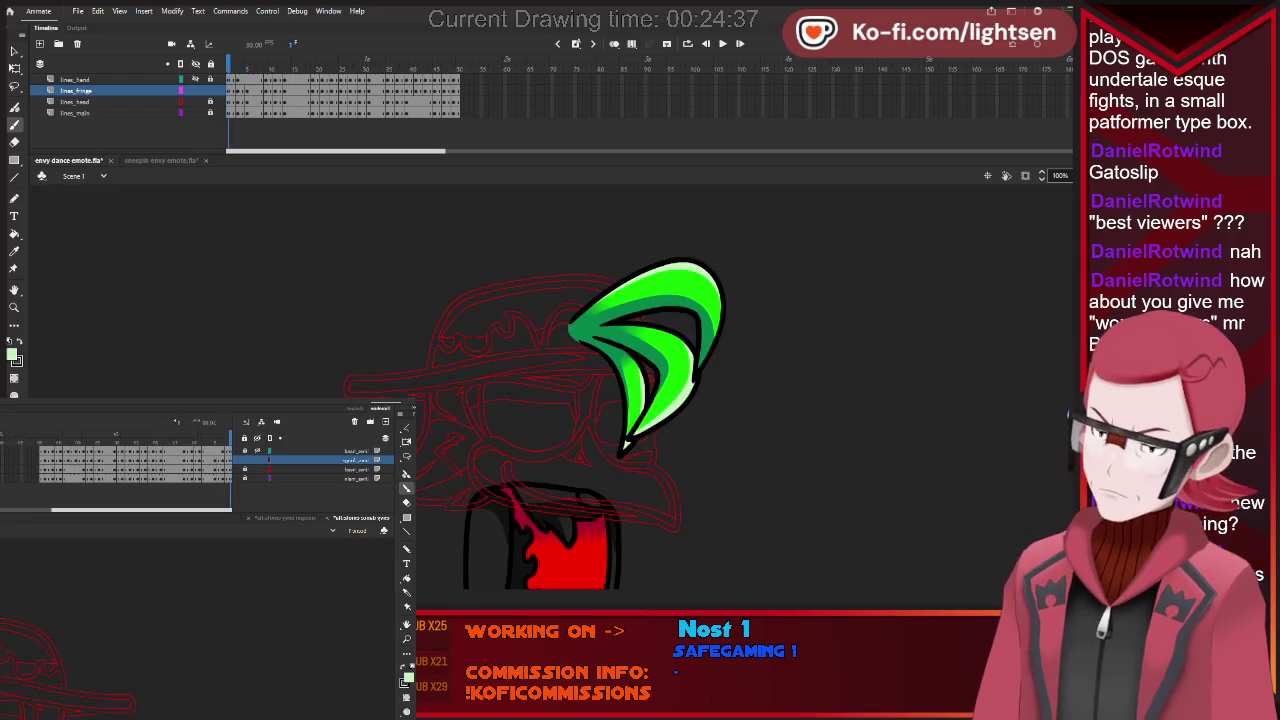
{"action": "key", "text": "comma"}
{"action": "key", "text": "period"}
{"action": "key", "text": "period"}
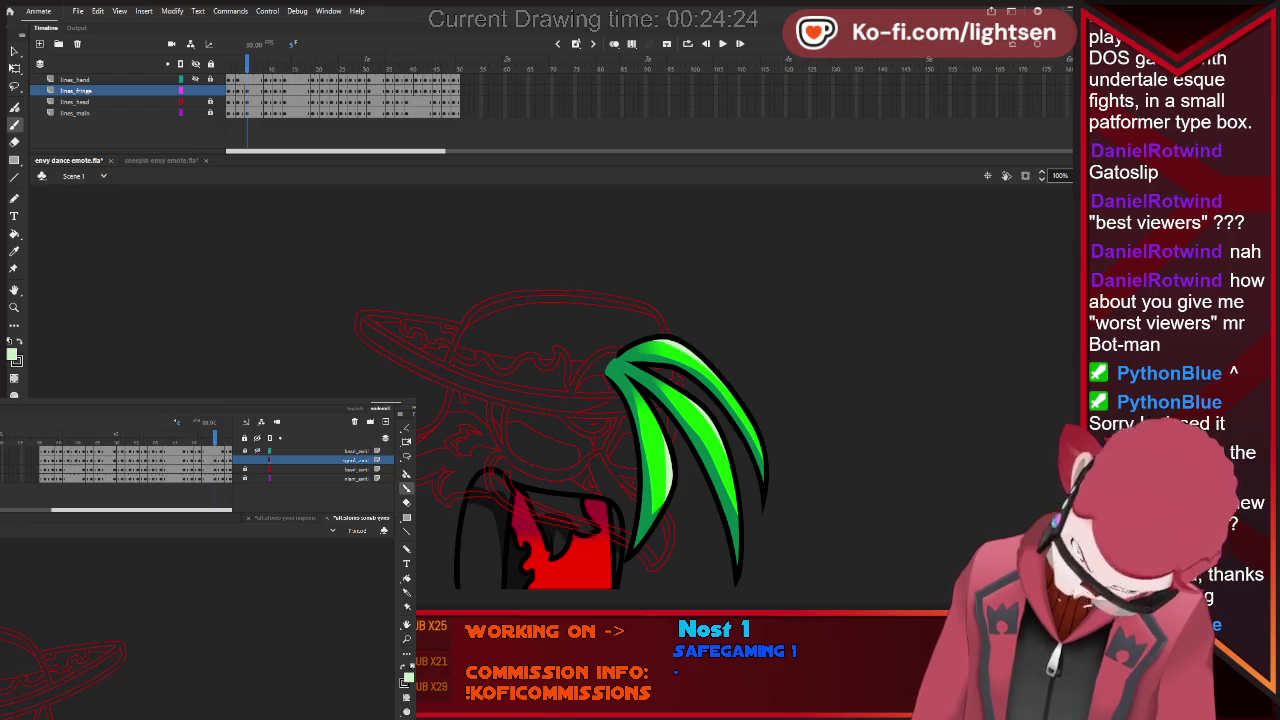
Flip between neighbouring fringe frames to compare poses, then advance to the next pose.
{"action": "key", "text": "period"}
{"action": "key", "text": "comma"}
{"action": "key", "text": "period"}
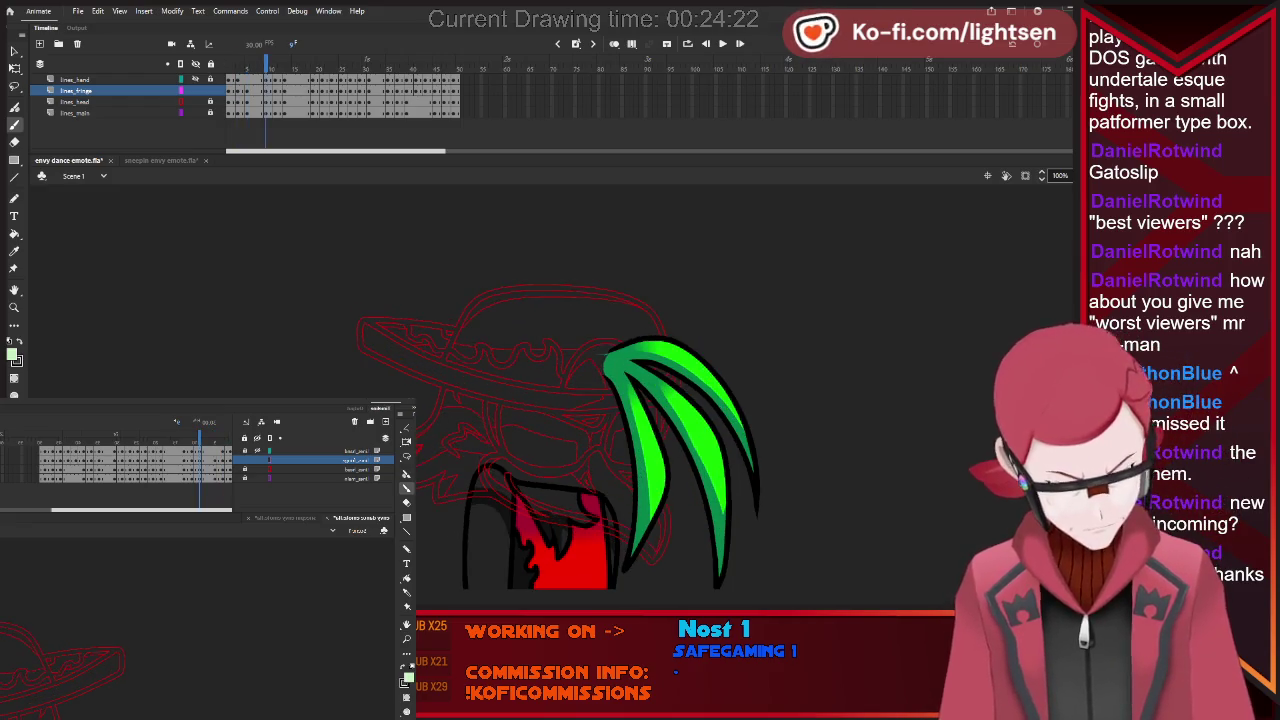
{"action": "key", "text": "period"}
{"action": "key", "text": "period"}
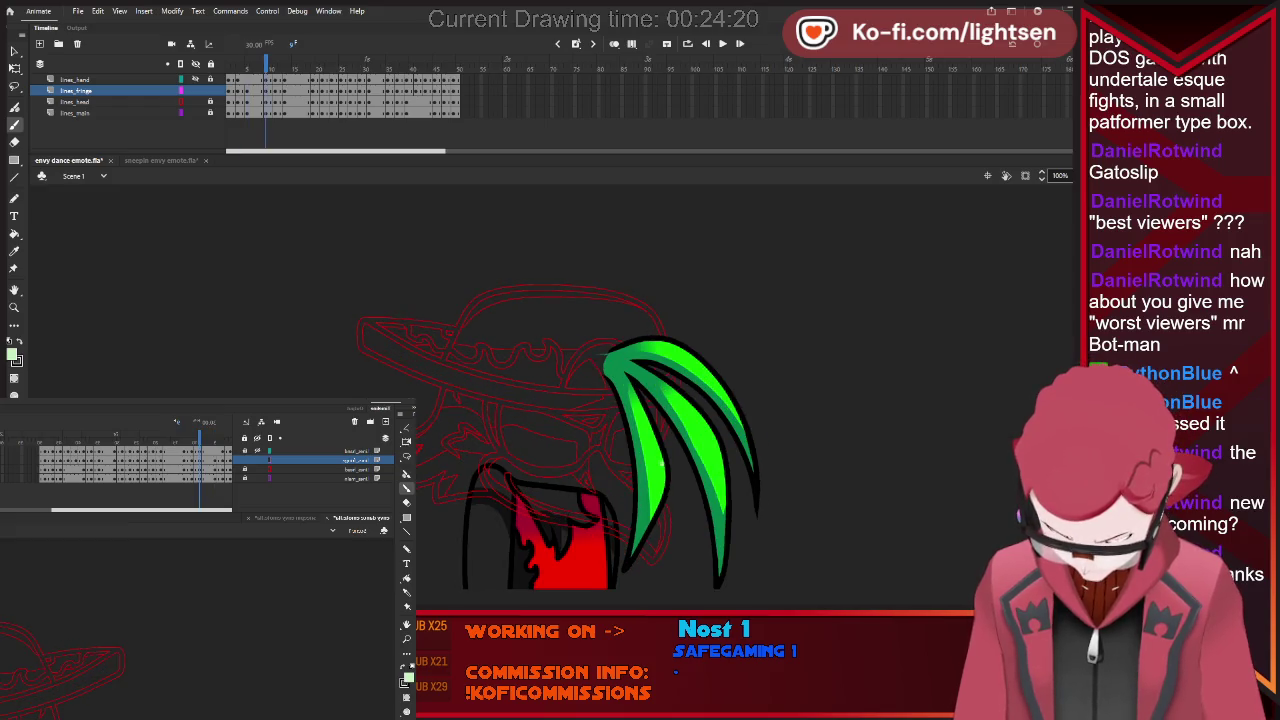
{"action": "key", "text": "comma"}
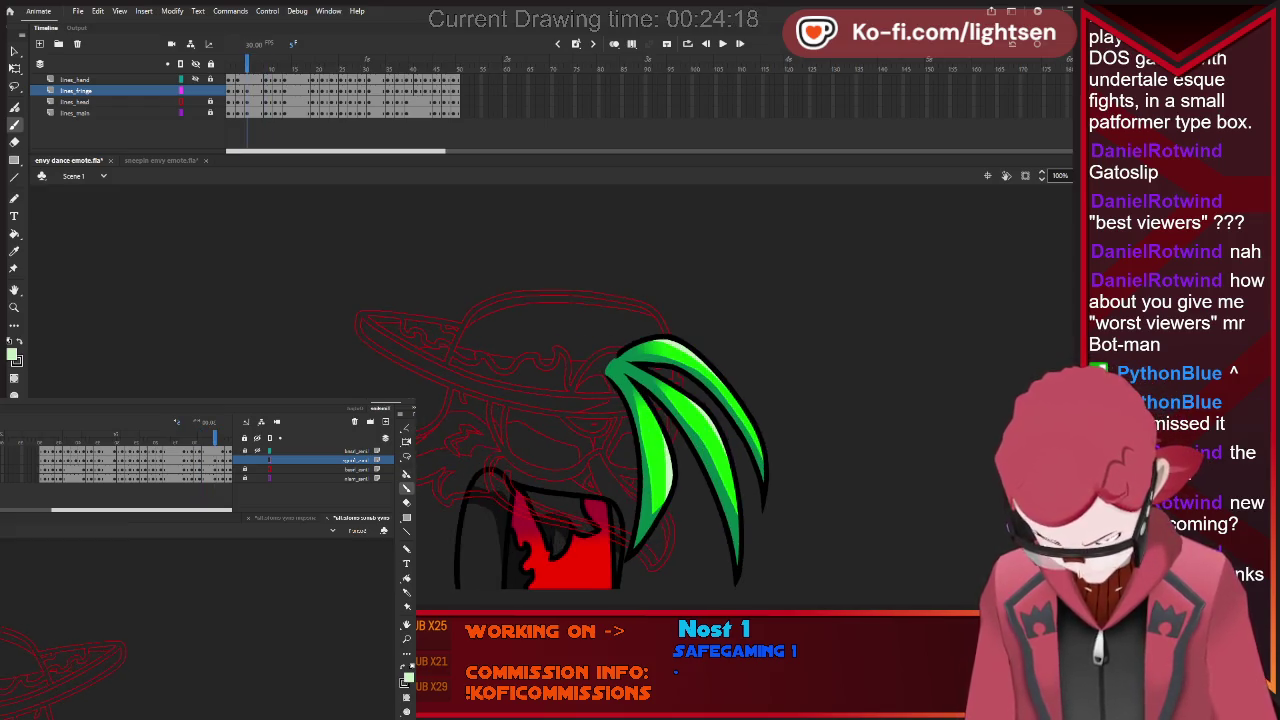
{"action": "key", "text": "period"}
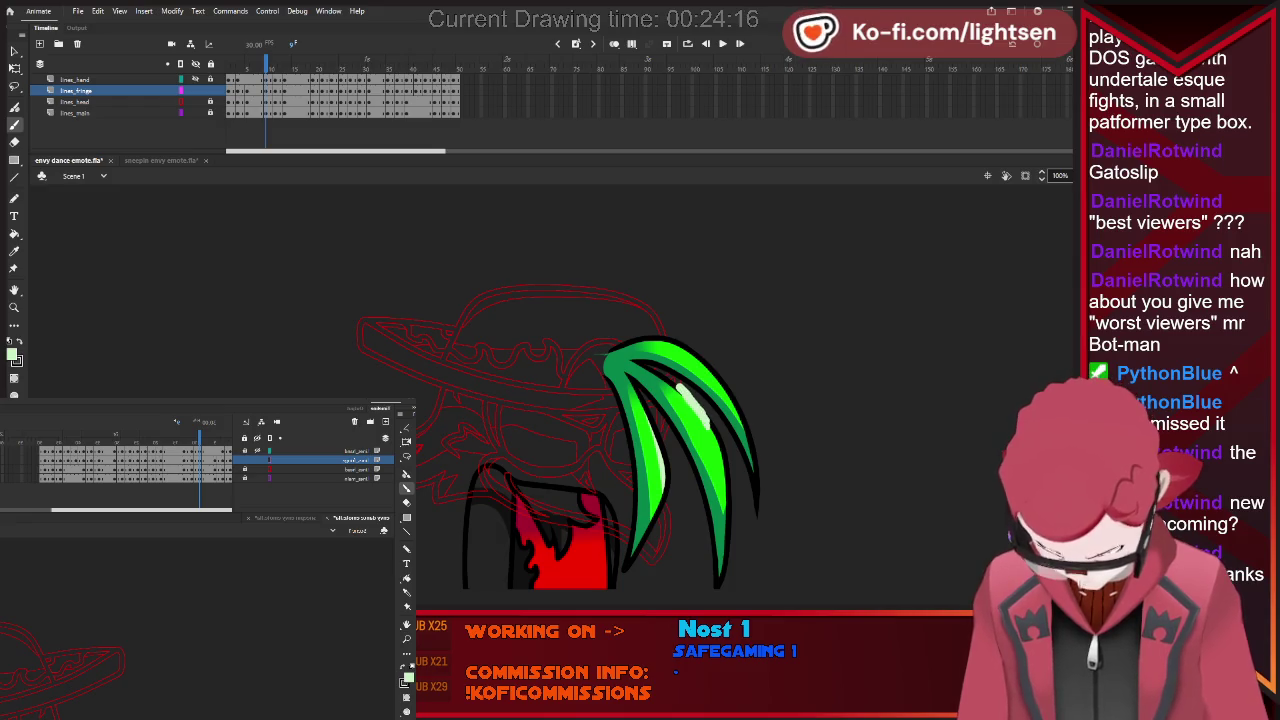
{"action": "key", "text": "comma"}
{"action": "key", "text": "period"}
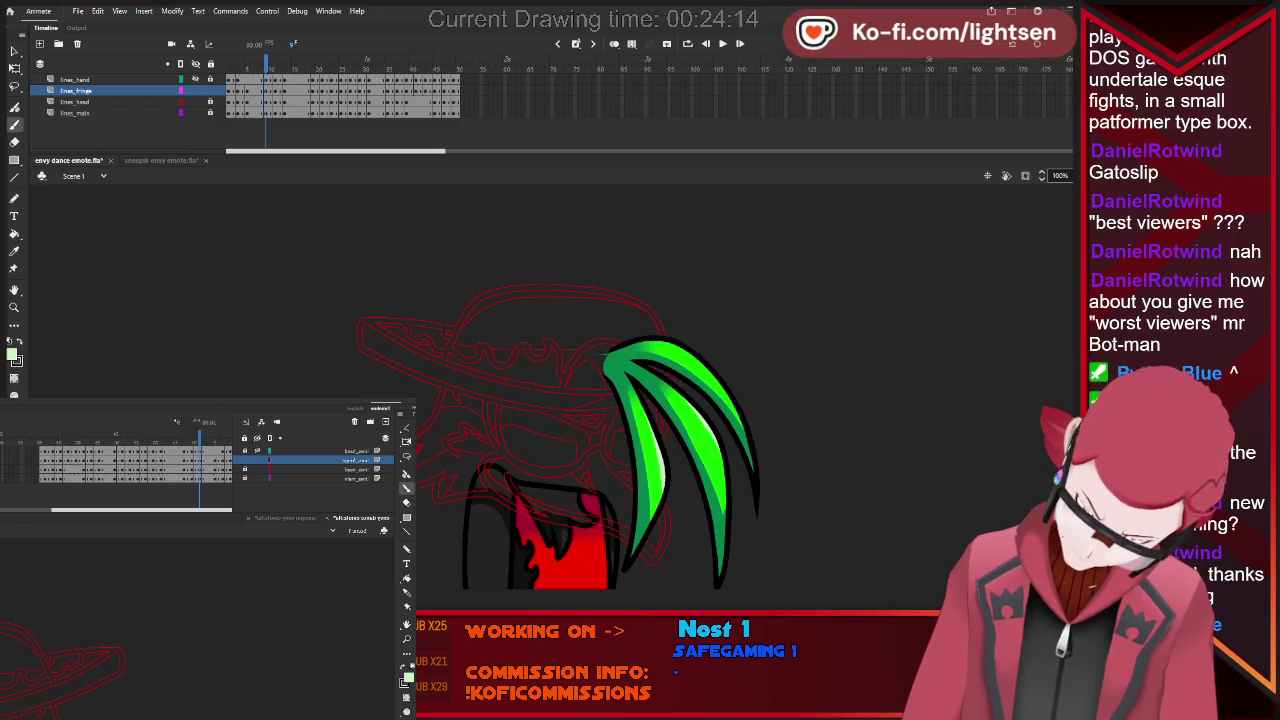
{"action": "key", "text": "comma"}
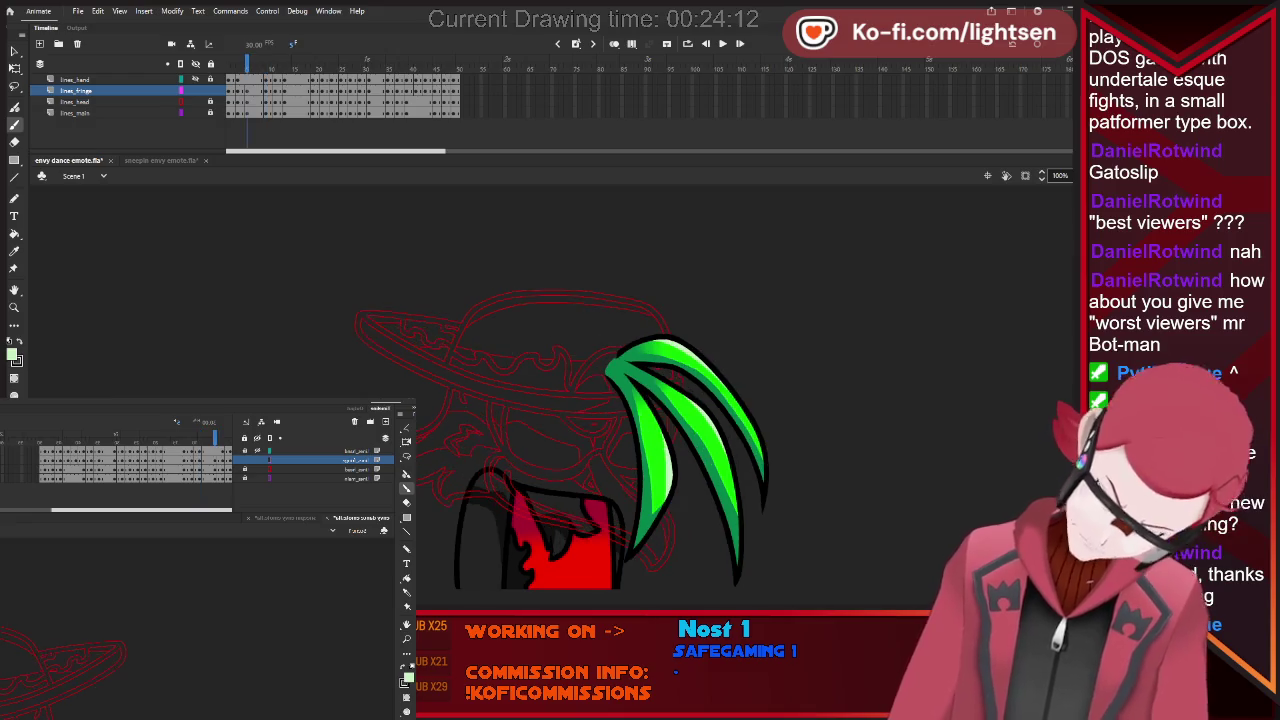
{"action": "key", "text": "period"}
{"action": "key", "text": "period"}
{"action": "key", "text": "period"}
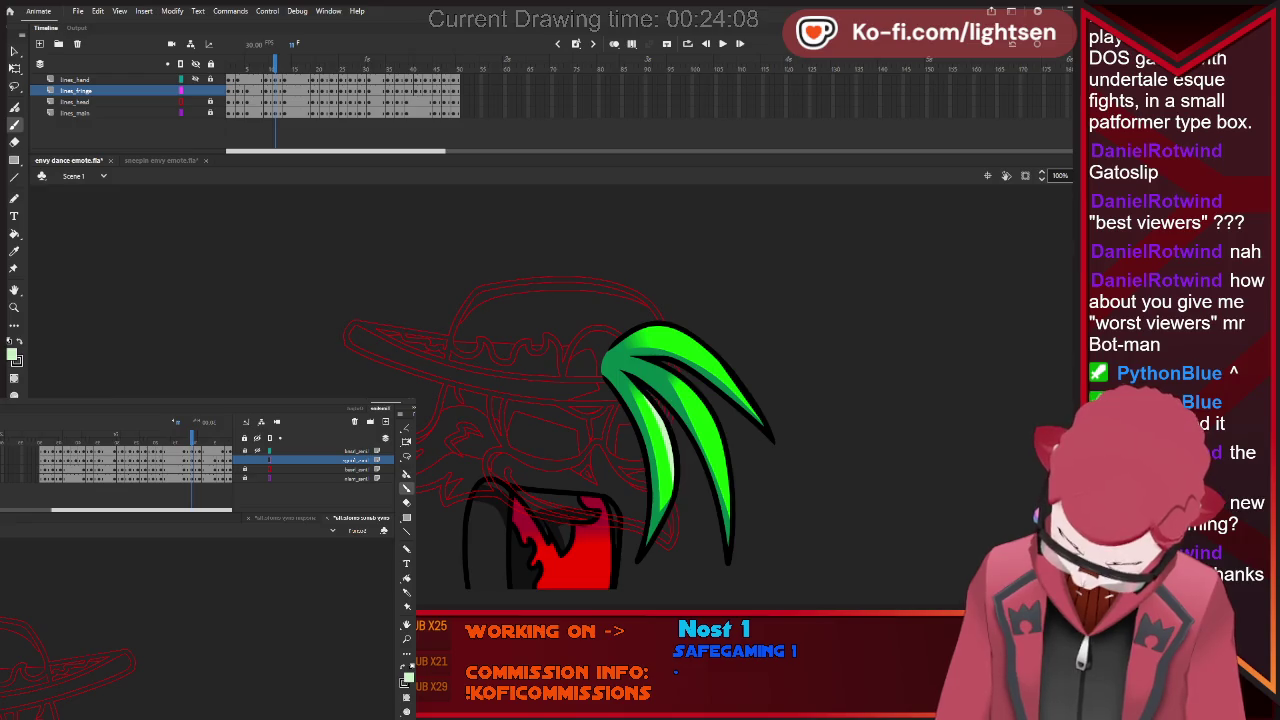
{"action": "key", "text": "comma"}
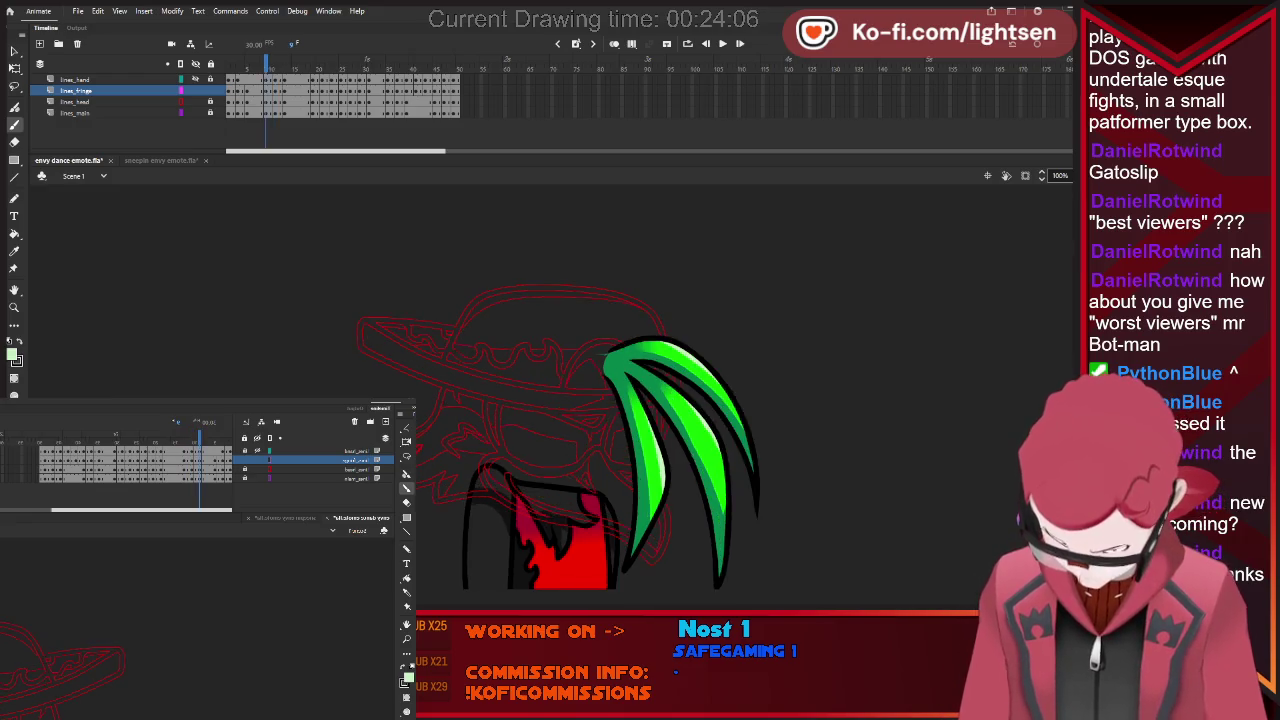
{"action": "key", "text": "period"}
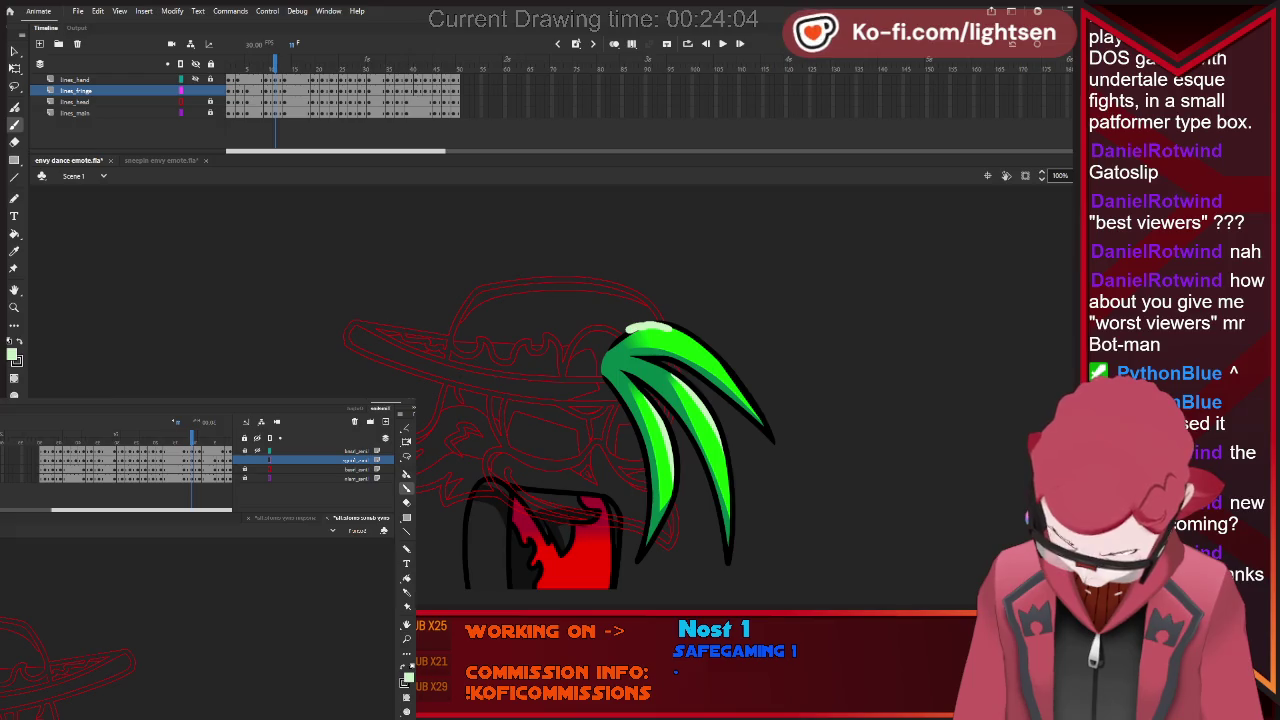
{"action": "key", "text": "period"}
{"action": "key", "text": "period"}
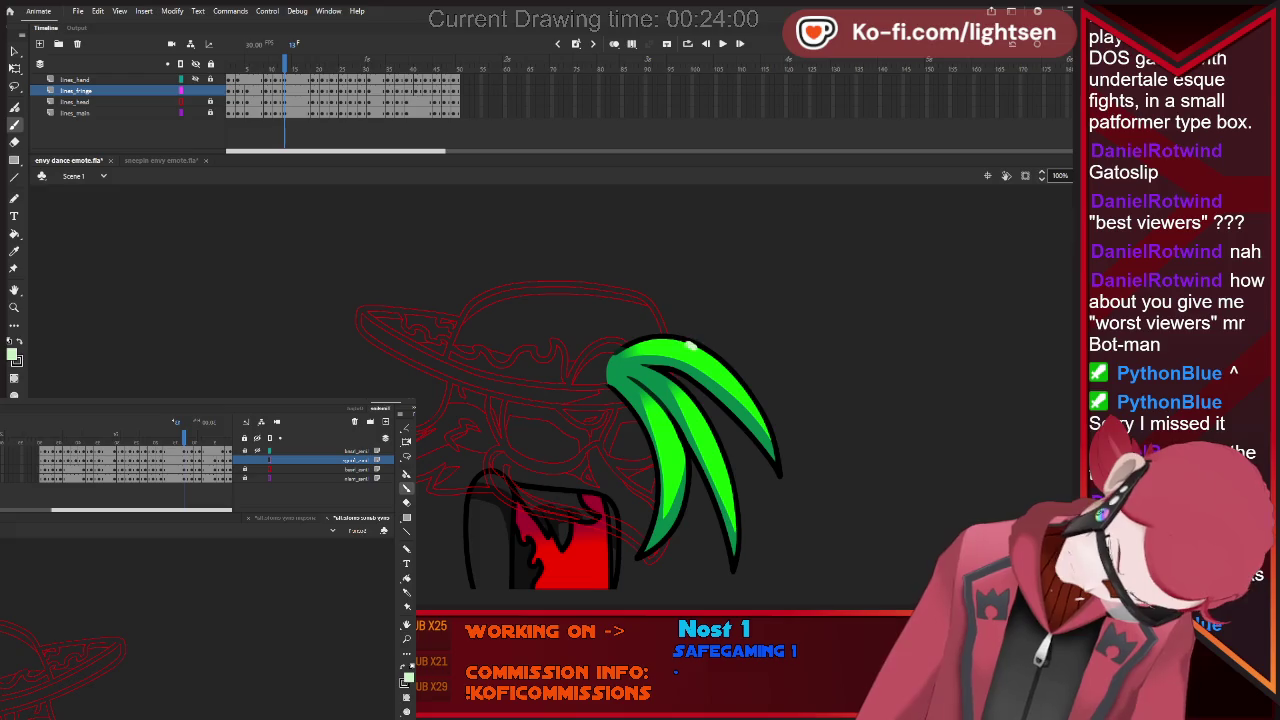
Remove the top-edge and lower-strand highlights, then move to a later fringe frame with the Brush.
{"action": "left_click_drag", "start_coordinate": [690, 345], "coordinate": [646, 335]}
{"action": "key", "text": "ctrl+z"}
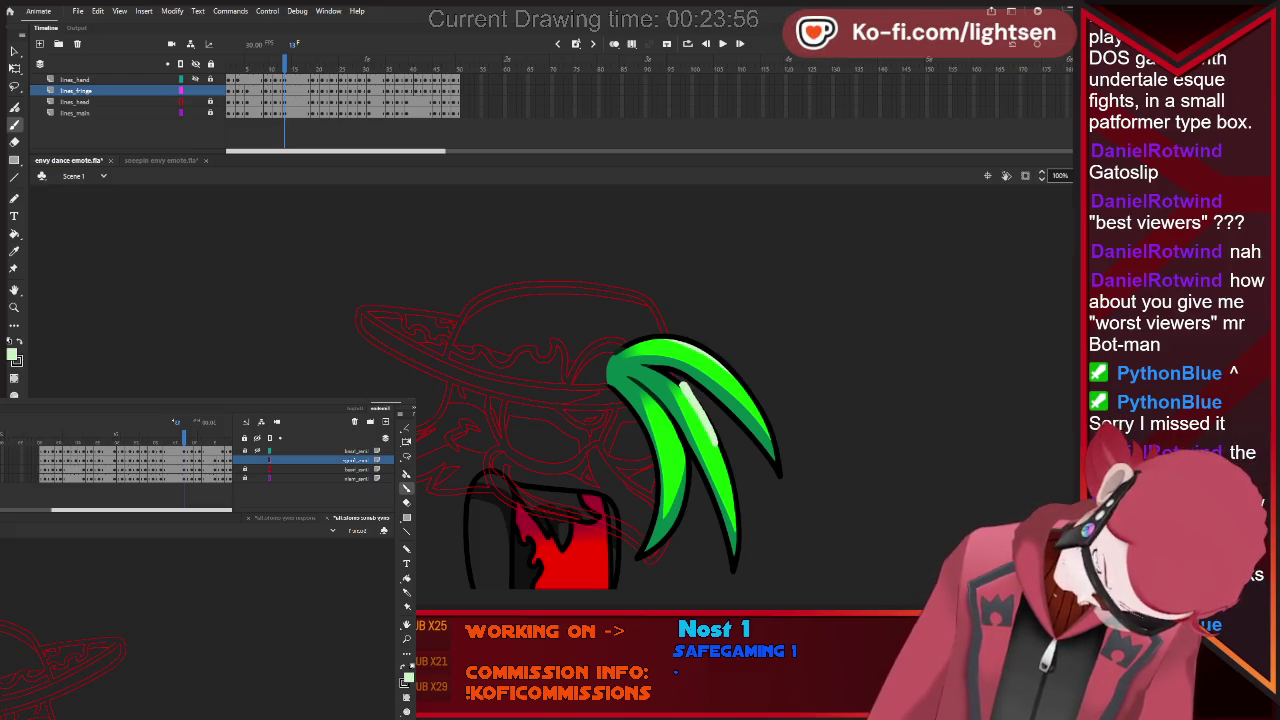
{"action": "key", "text": "ctrl+z"}
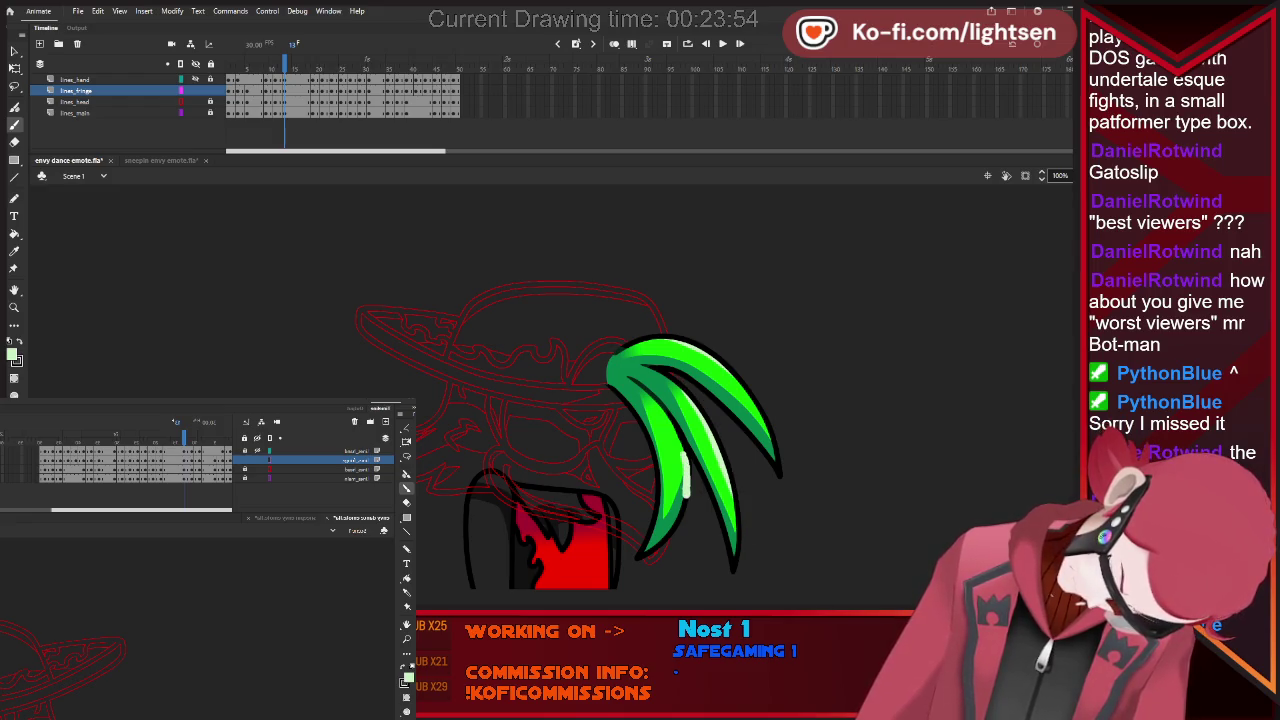
{"action": "key", "text": "period"}
{"action": "key", "text": "period"}
{"action": "key", "text": "period"}
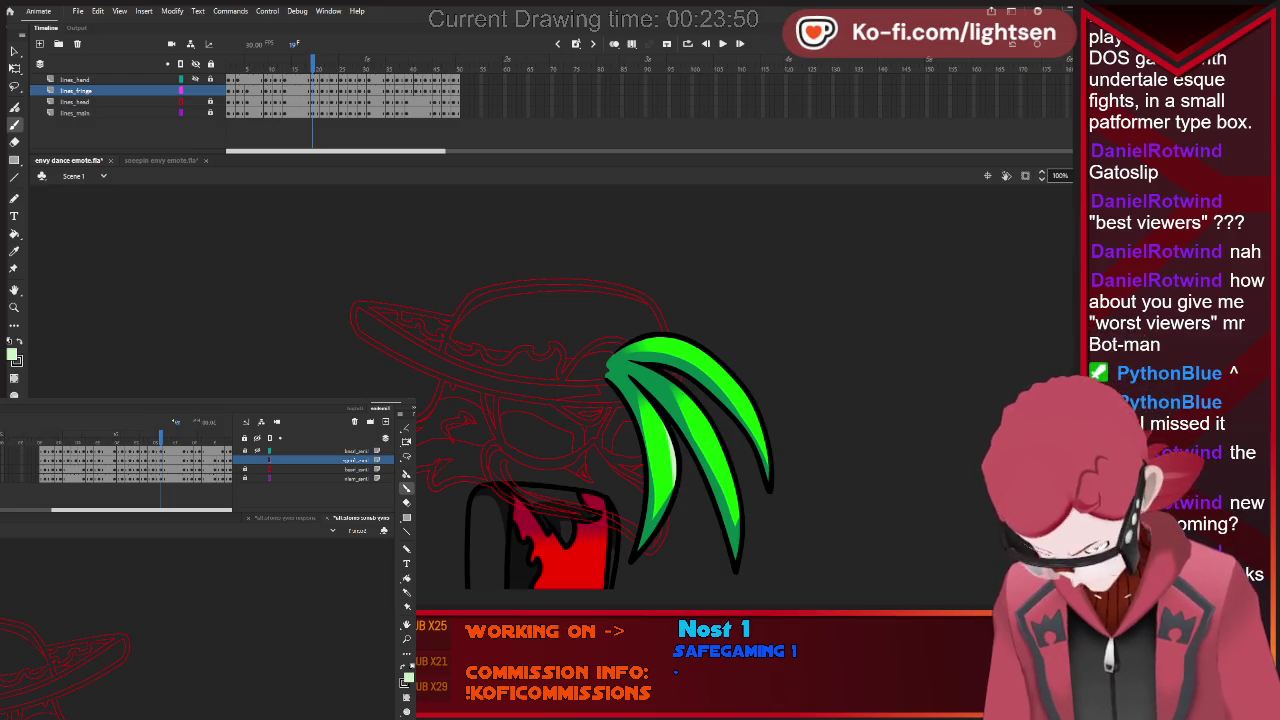
{"action": "key", "text": "comma"}
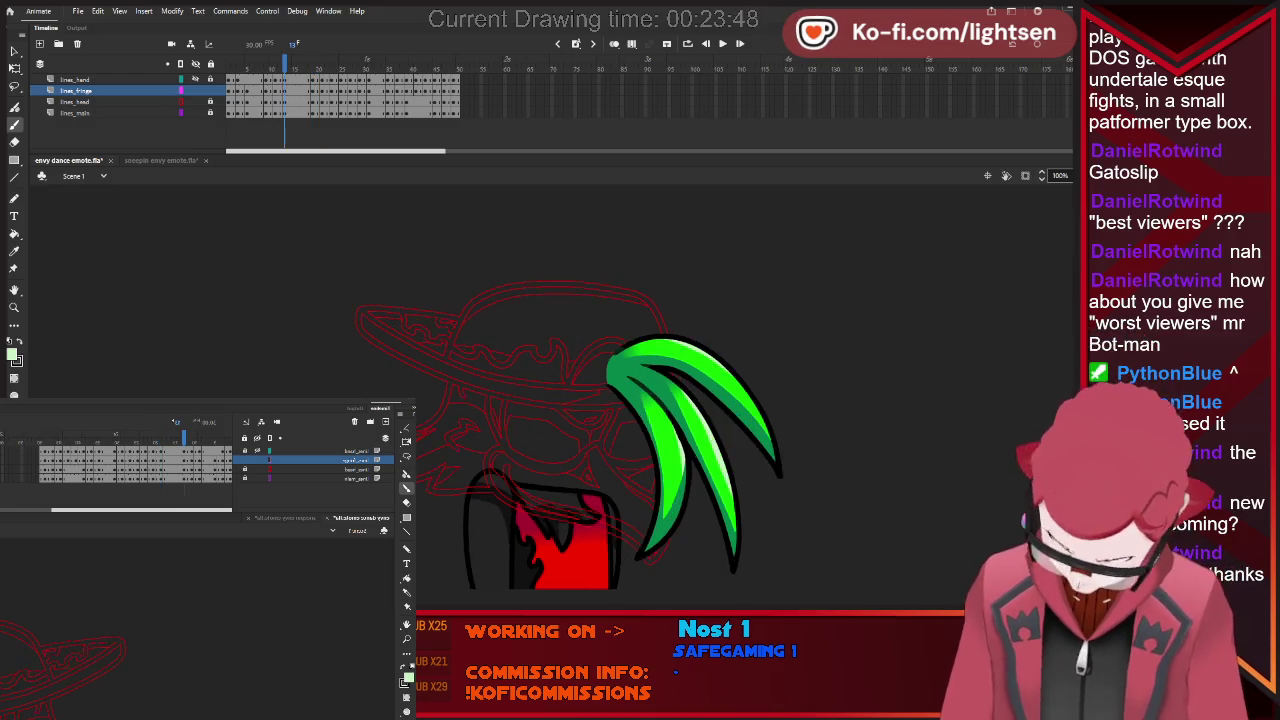
{"action": "key", "text": "period"}
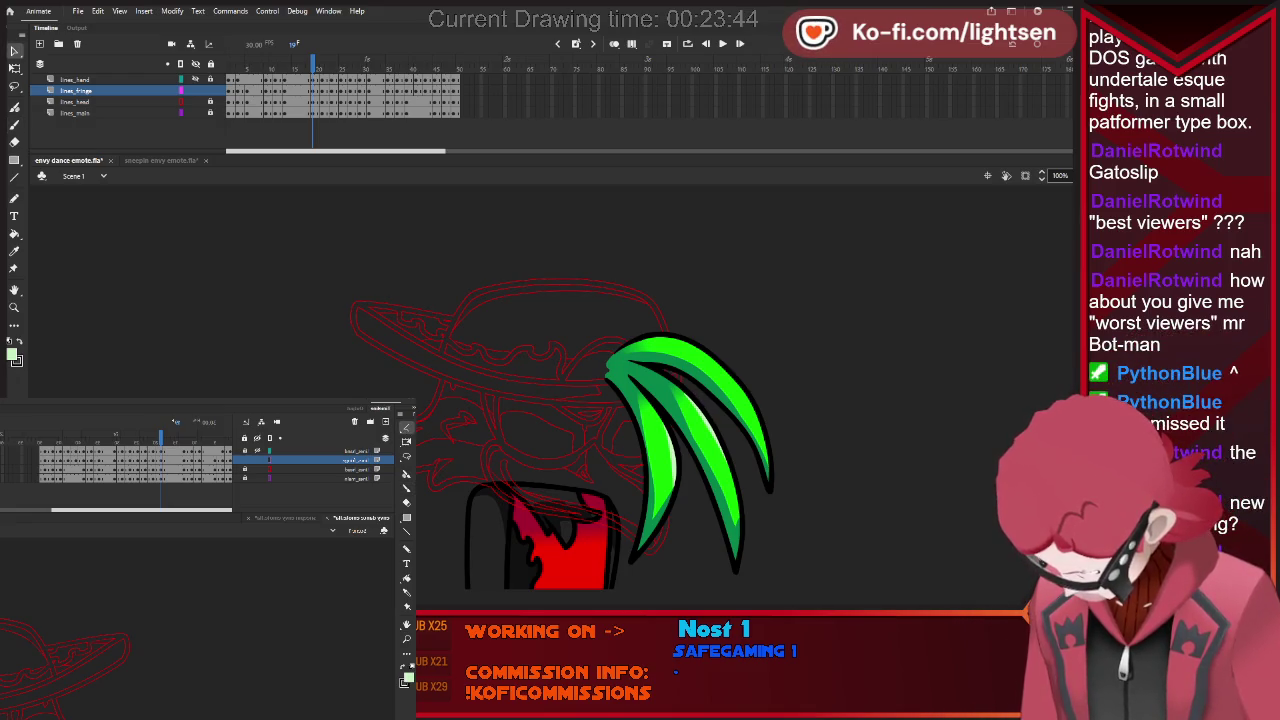
{"action": "key", "text": "b"}
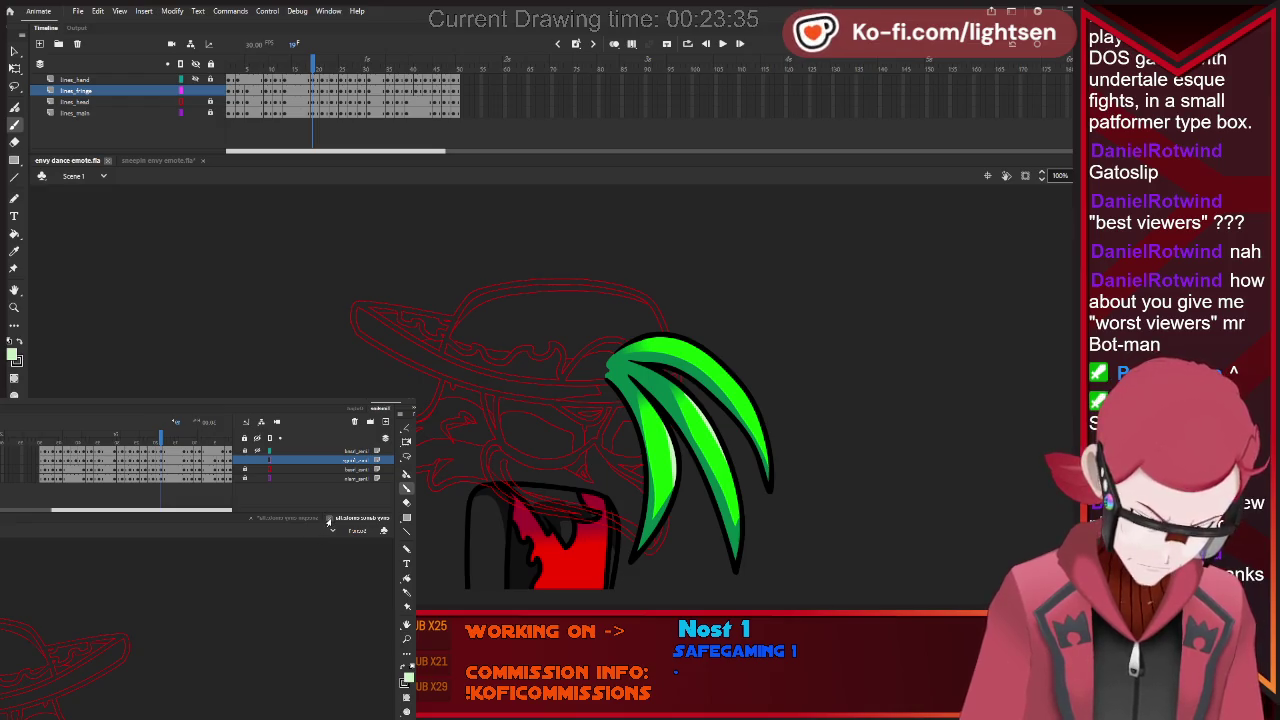
Close the envy dance and sneepin envy emote documents, then reopen only the envy dance emote.
{"action": "key", "text": "ctrl+w"}
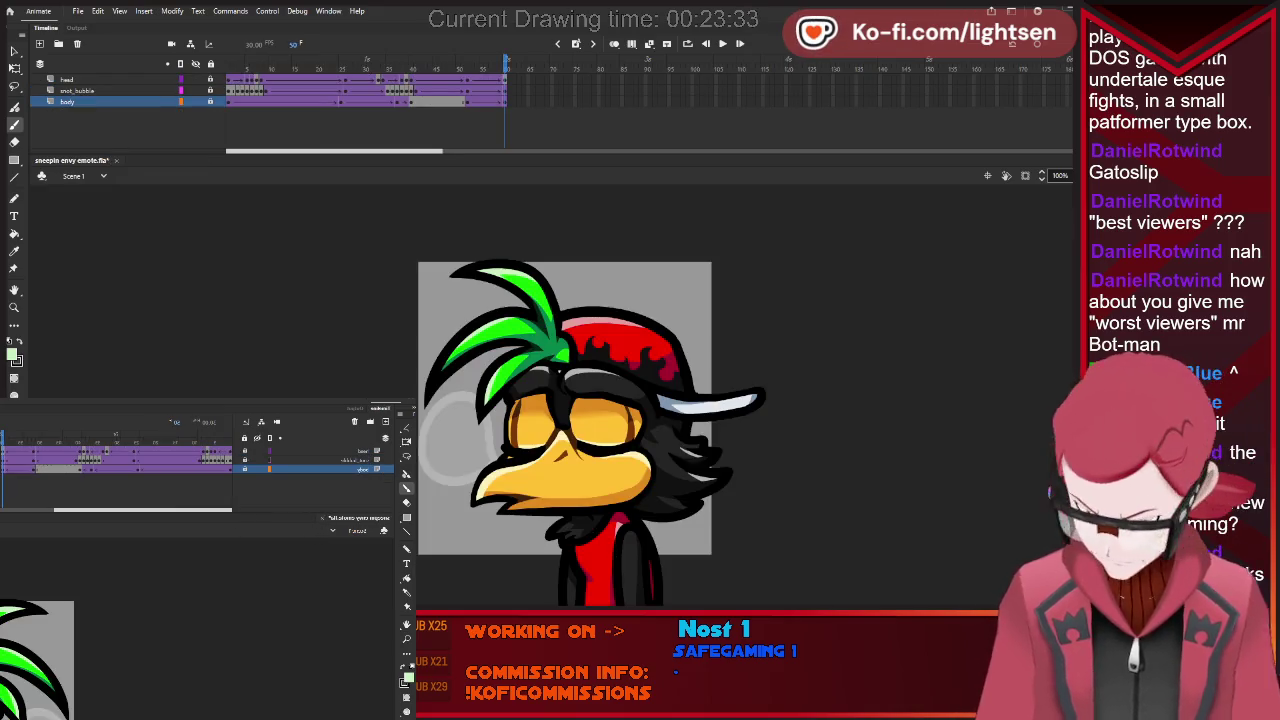
{"action": "key", "text": "ctrl+w"}
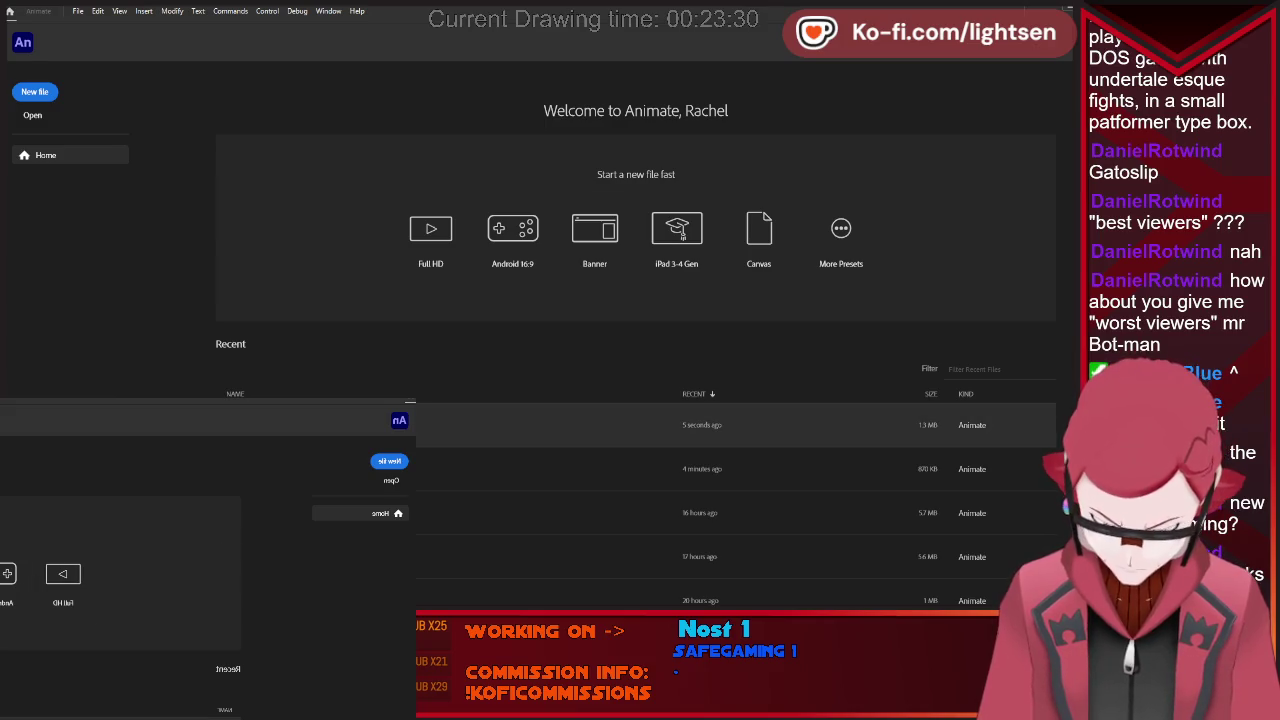
{"action": "left_click", "coordinate": [550, 425]}
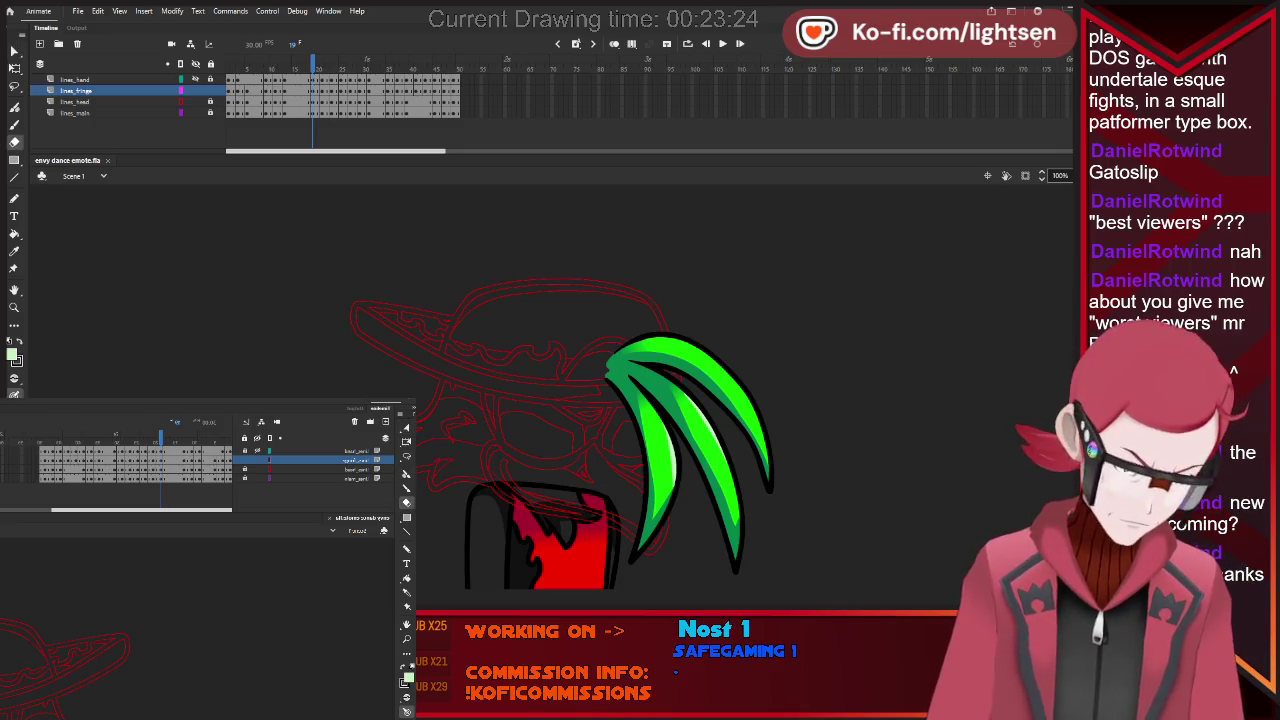
{"action": "key", "text": "e"}
{"action": "key", "text": "b"}
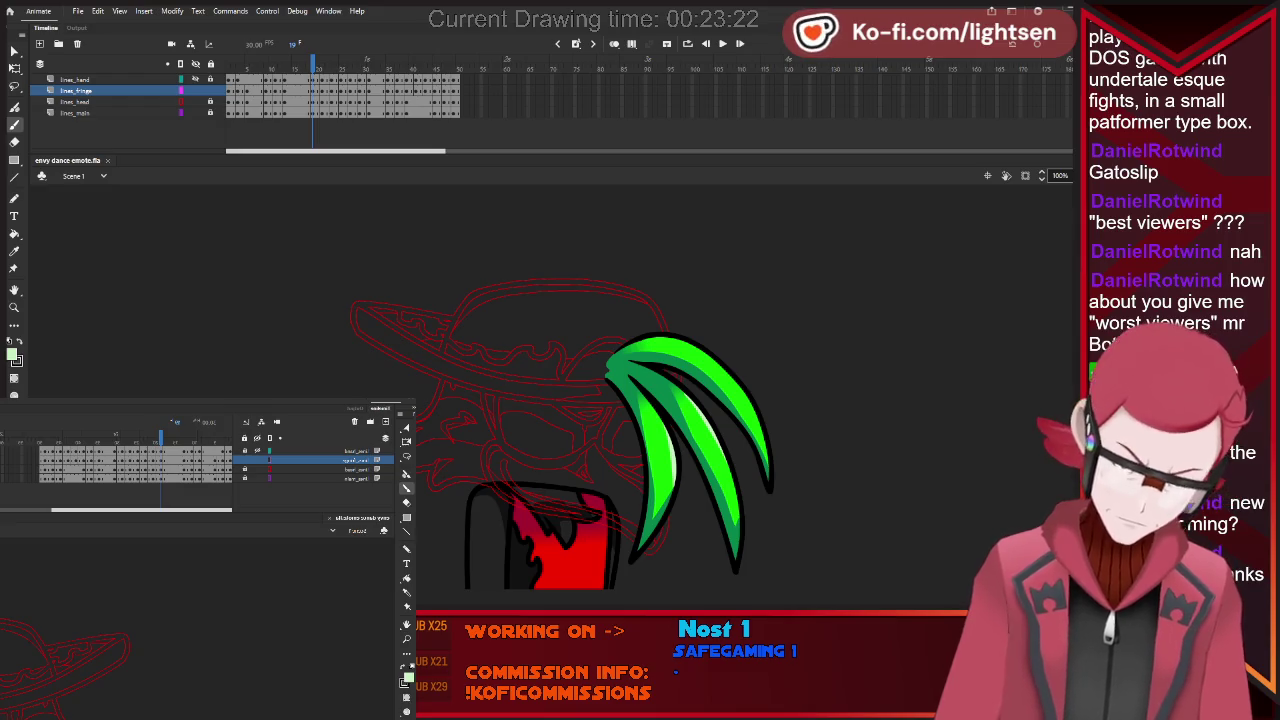
{"action": "key", "text": "period"}
{"action": "key", "text": "period"}
{"action": "key", "text": "period"}
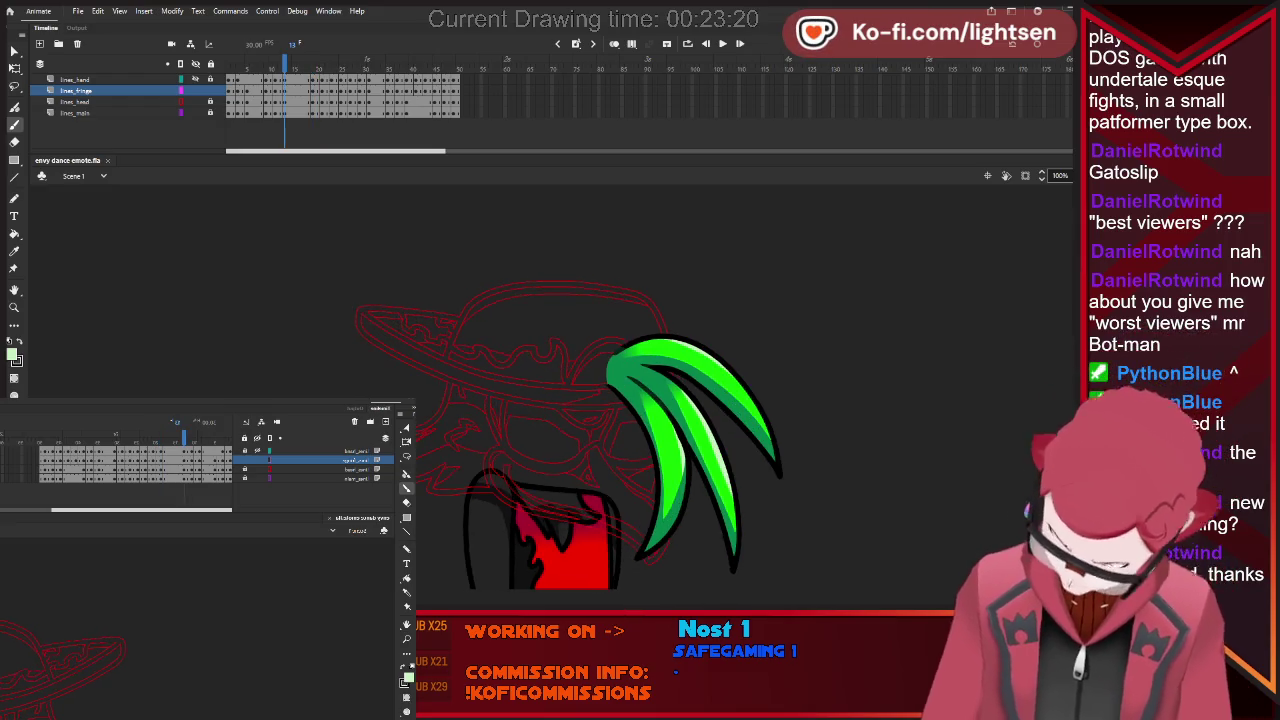
{"action": "key", "text": "period"}
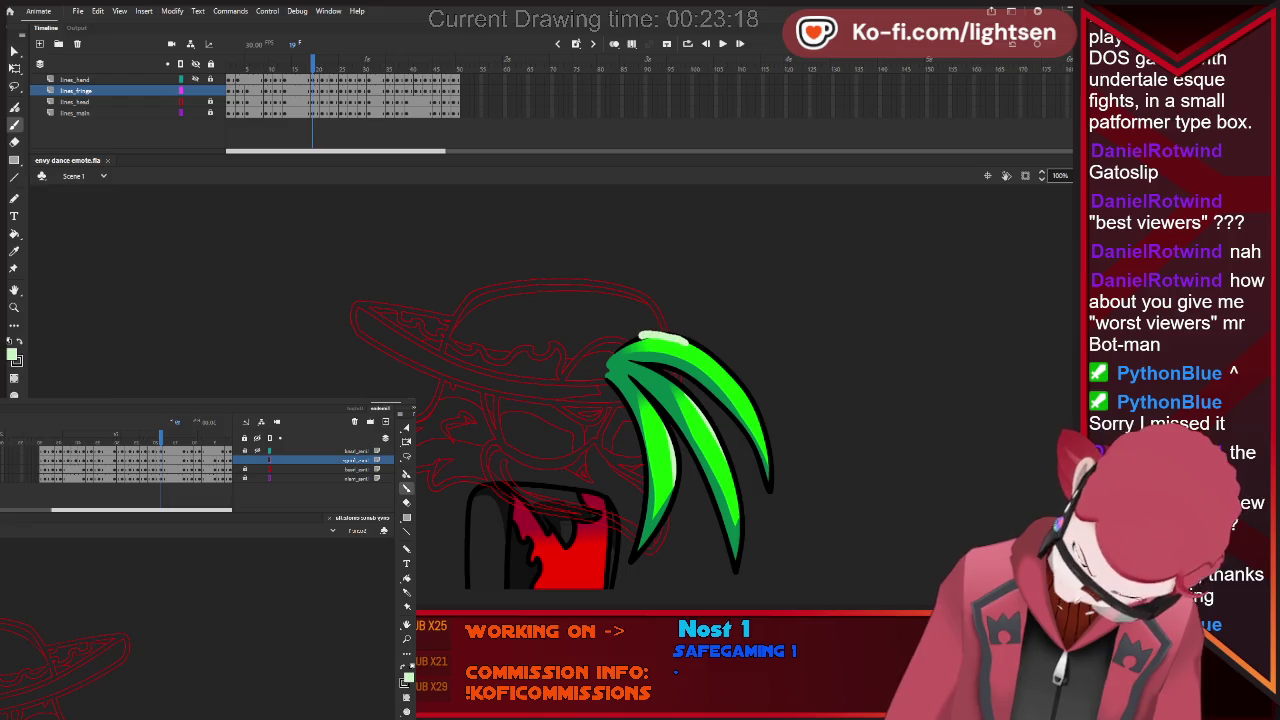
{"action": "left_click_drag", "start_coordinate": [688, 340], "coordinate": [700, 345]}
{"action": "key", "text": "period"}
{"action": "key", "text": "period"}
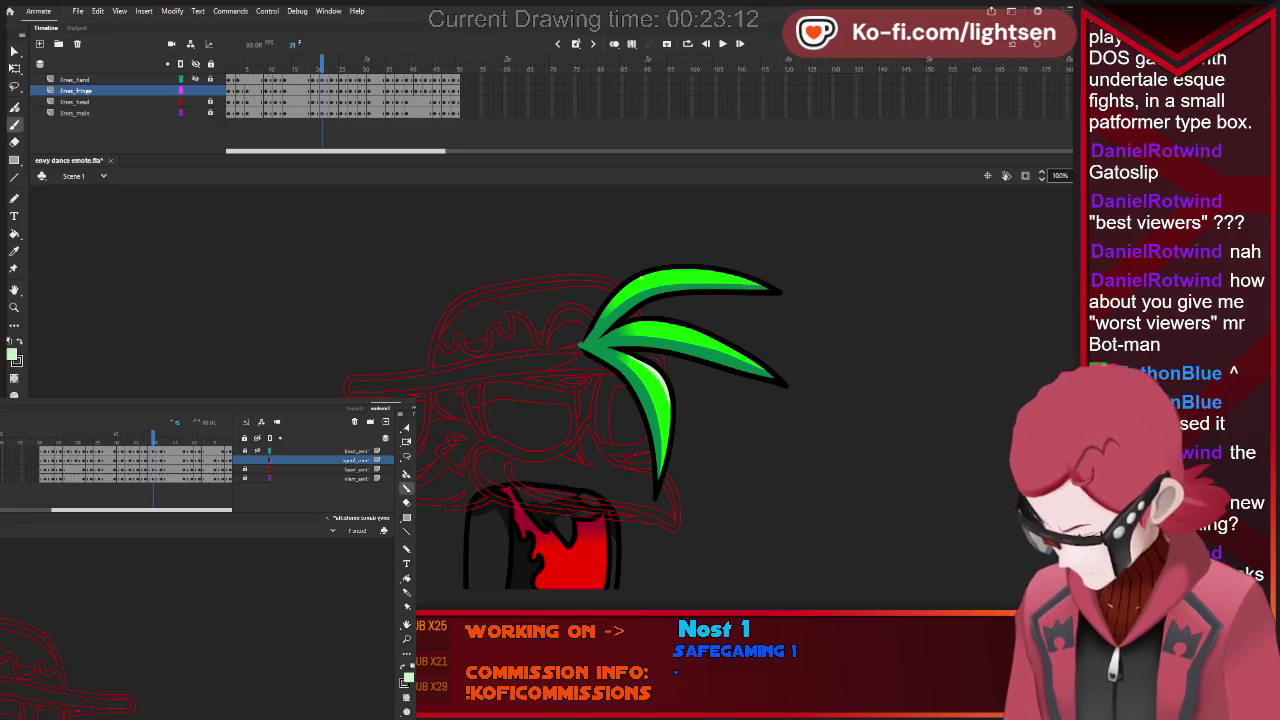
{"action": "left_click_drag", "start_coordinate": [641, 273], "coordinate": [674, 268]}
{"action": "key", "text": "ctrl+z"}
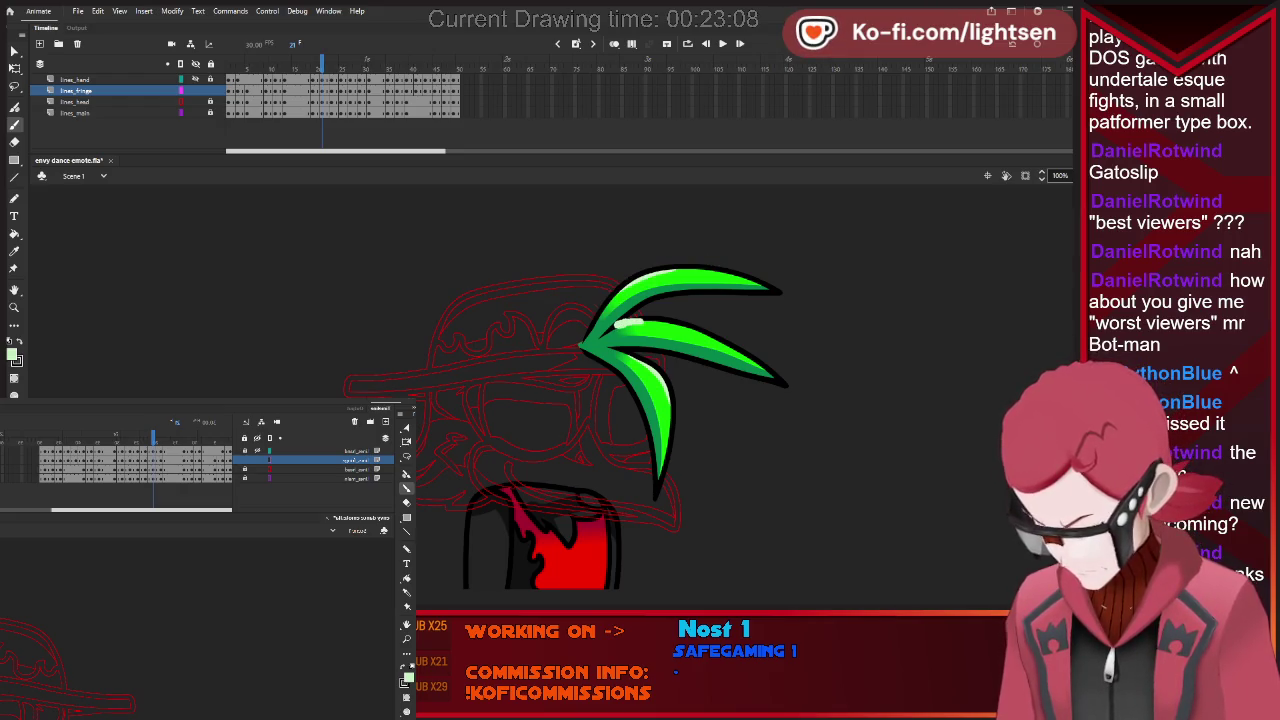
{"action": "key", "text": "ctrl+z"}
{"action": "key", "text": "period"}
{"action": "key", "text": "period"}
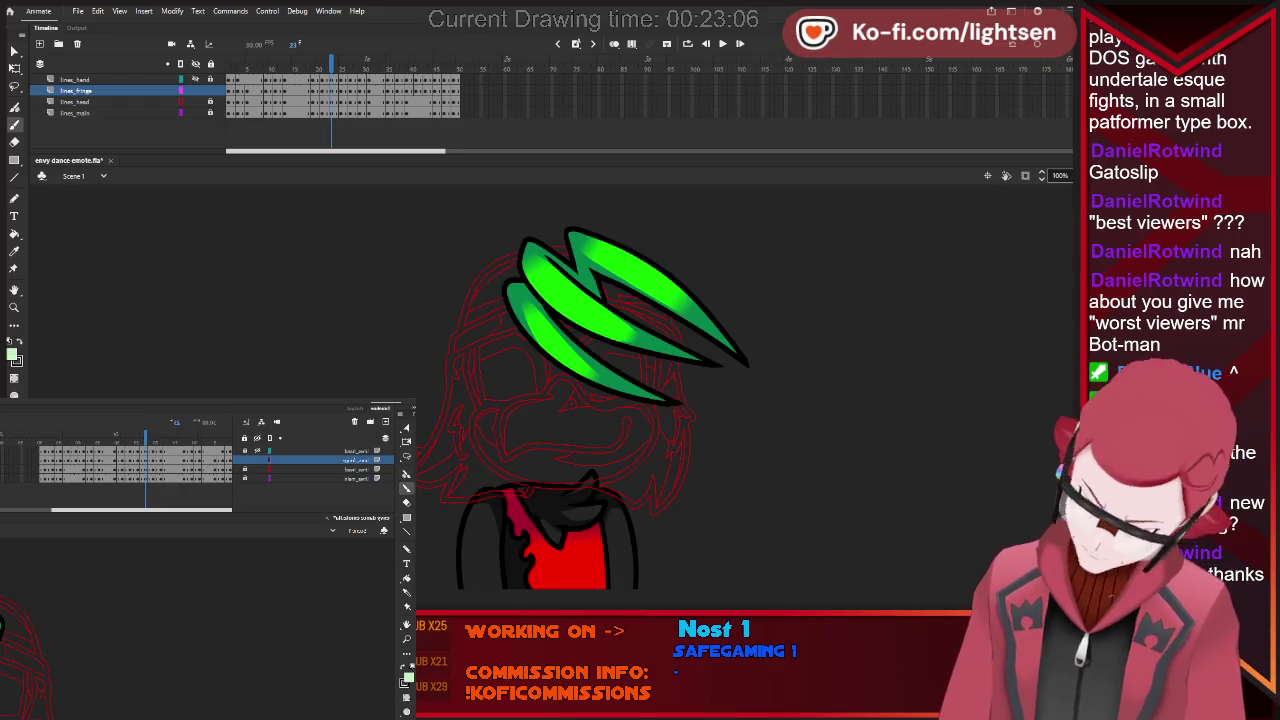
{"action": "left_click_drag", "start_coordinate": [565, 355], "coordinate": [525, 308]}
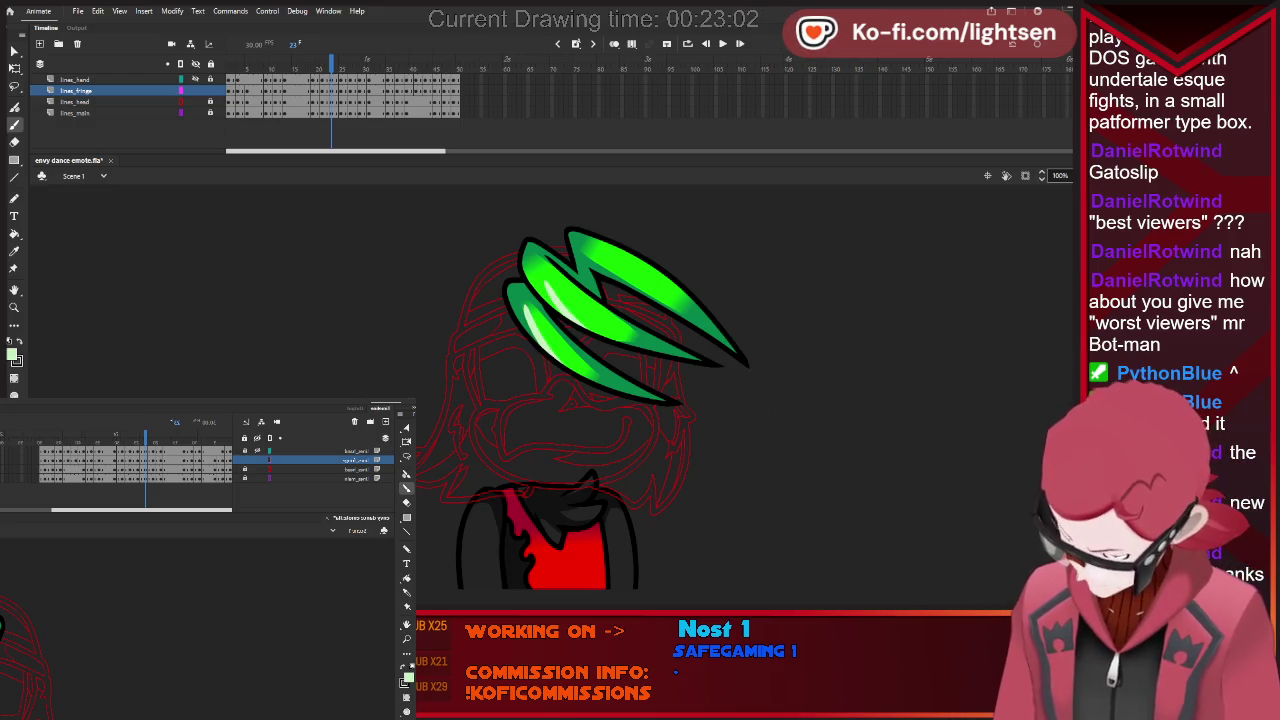
{"action": "key", "text": "ctrl+z"}
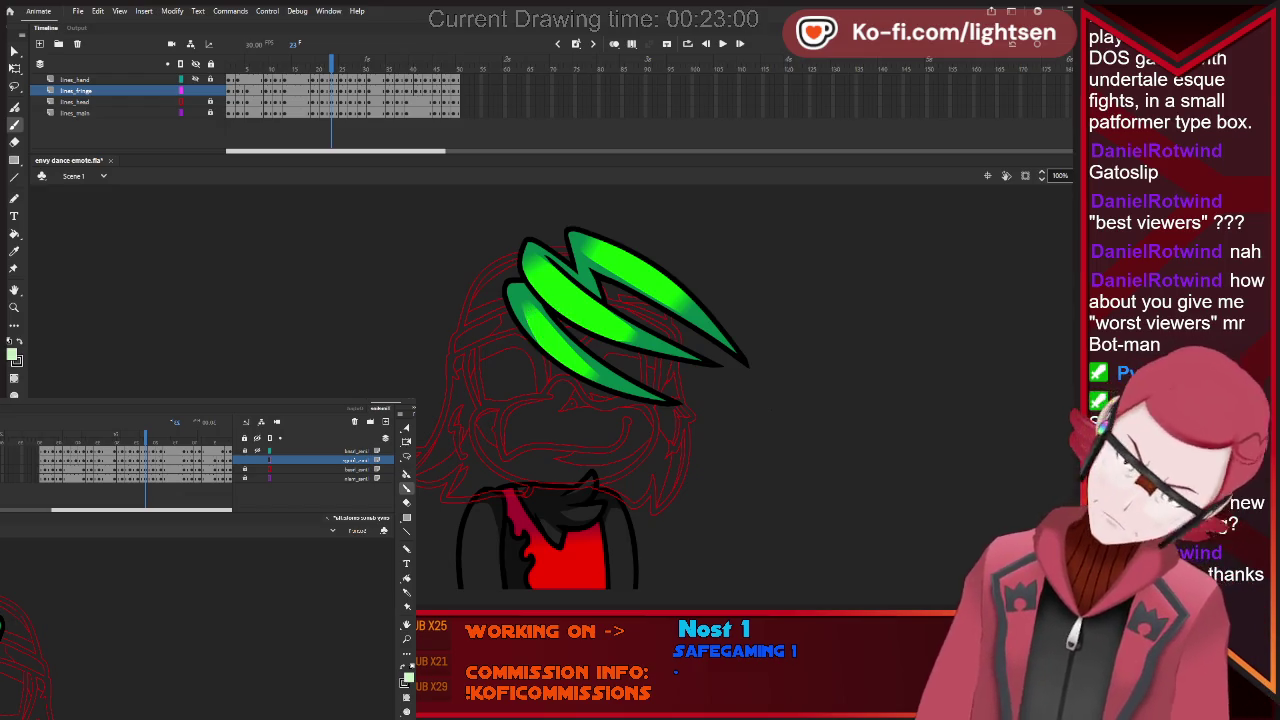
{"action": "left_click_drag", "start_coordinate": [545, 318], "coordinate": [520, 292]}
{"action": "left_click_drag", "start_coordinate": [565, 345], "coordinate": [520, 300]}
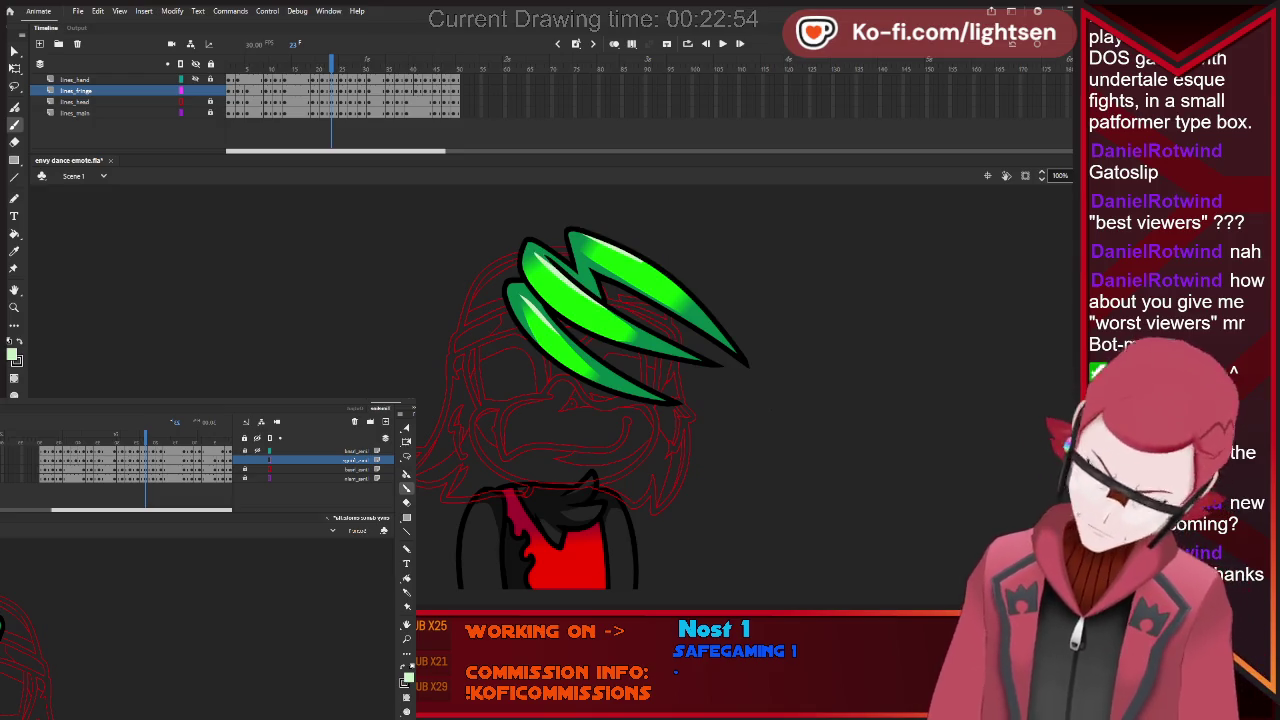
{"action": "key", "text": "comma"}
{"action": "key", "text": "comma"}
{"action": "key", "text": "period"}
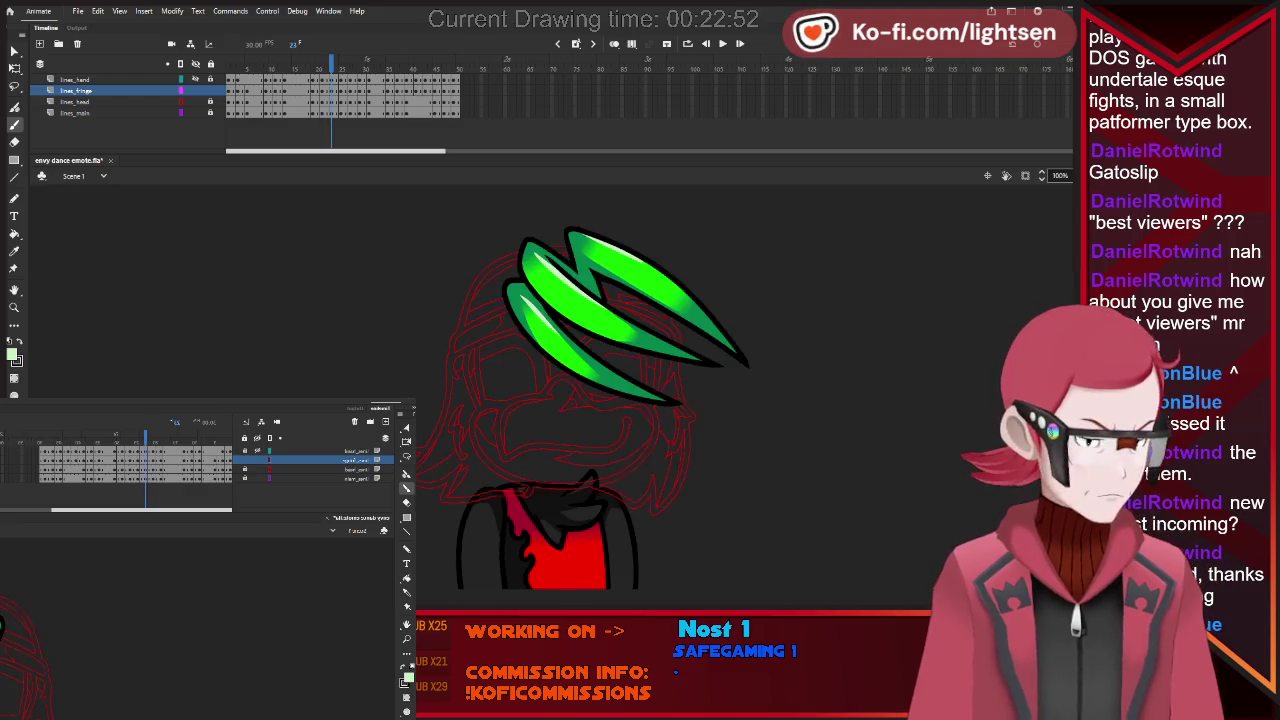
{"action": "key", "text": "period"}
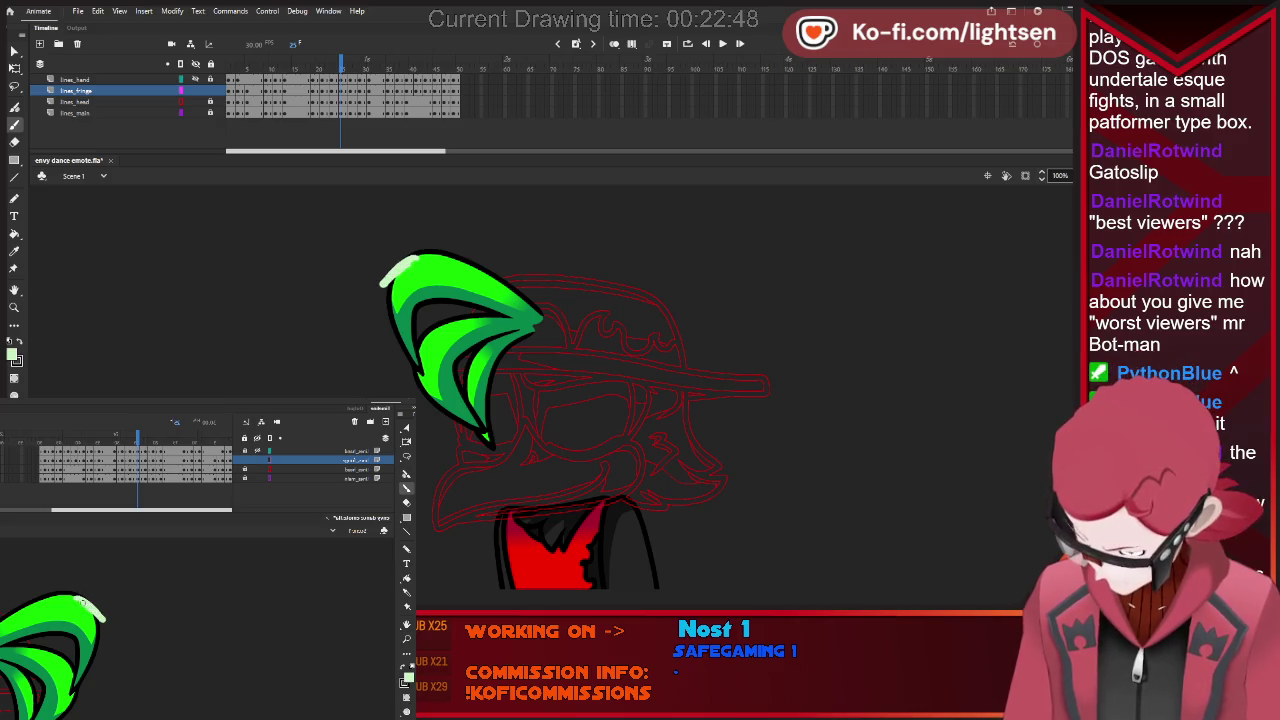
{"action": "key", "text": "ctrl+z"}
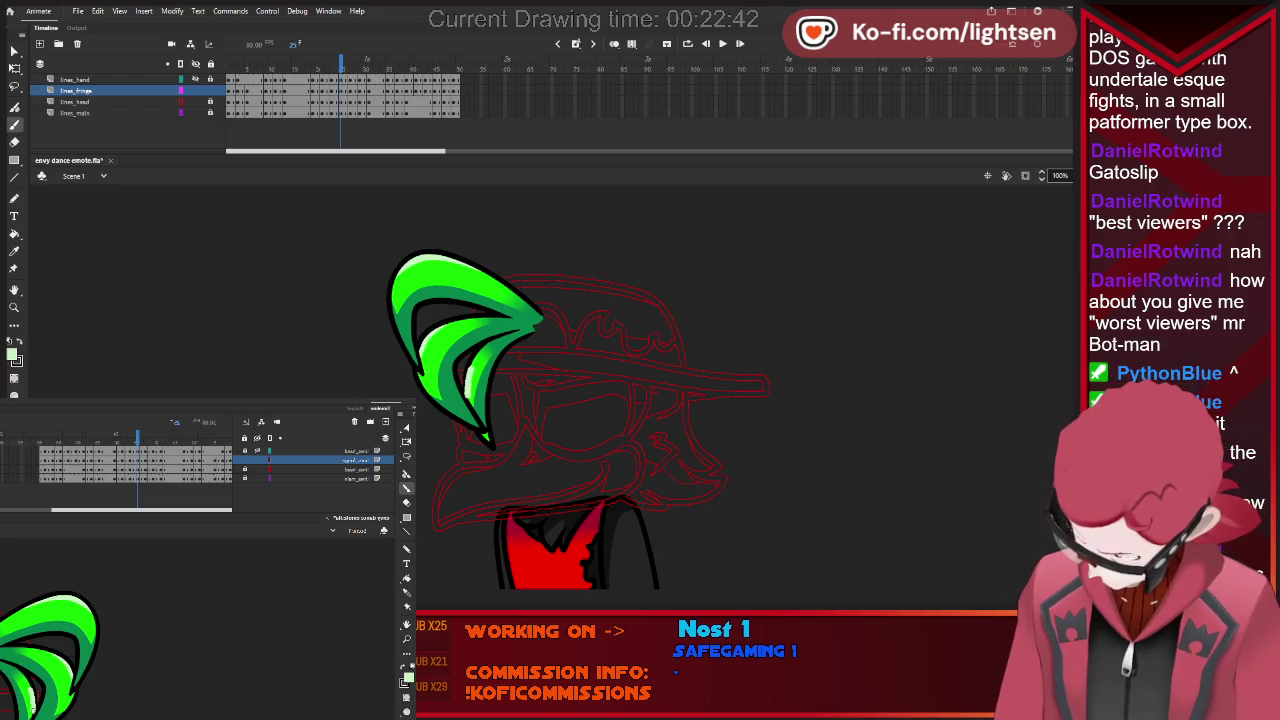
{"action": "key", "text": "period"}
{"action": "key", "text": "period"}
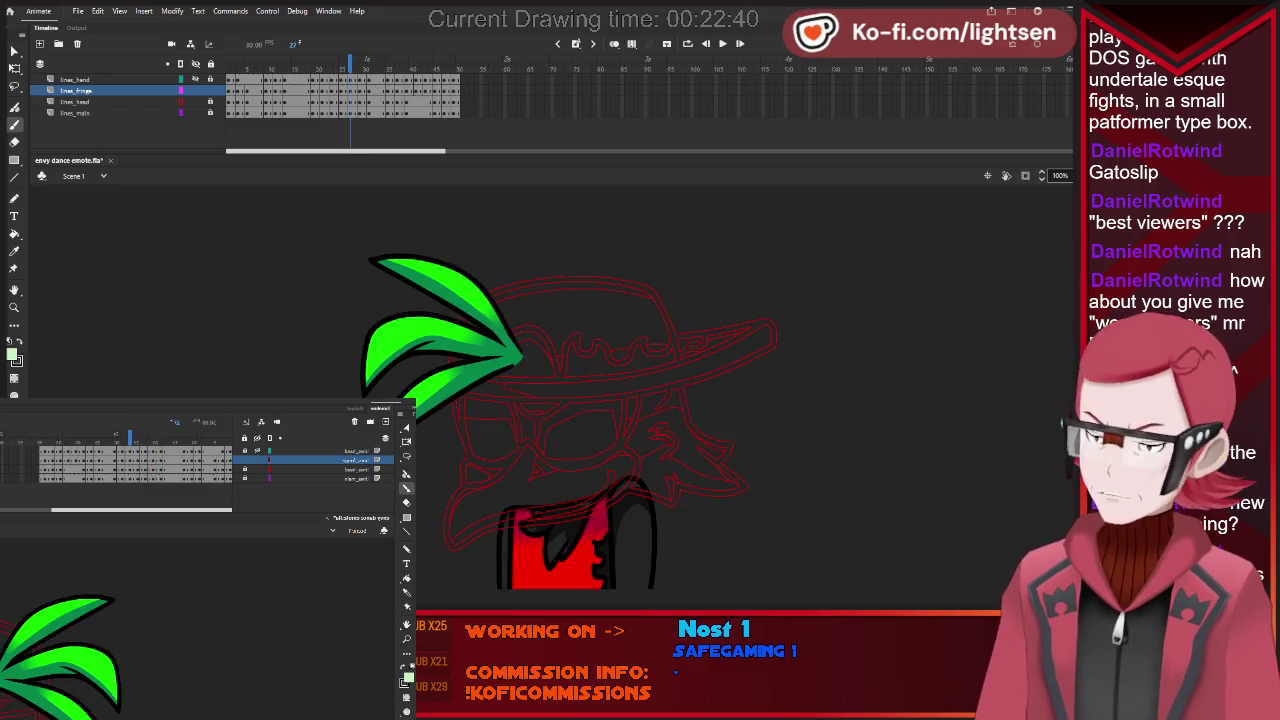
{"action": "left_click_drag", "start_coordinate": [372, 336], "coordinate": [383, 327]}
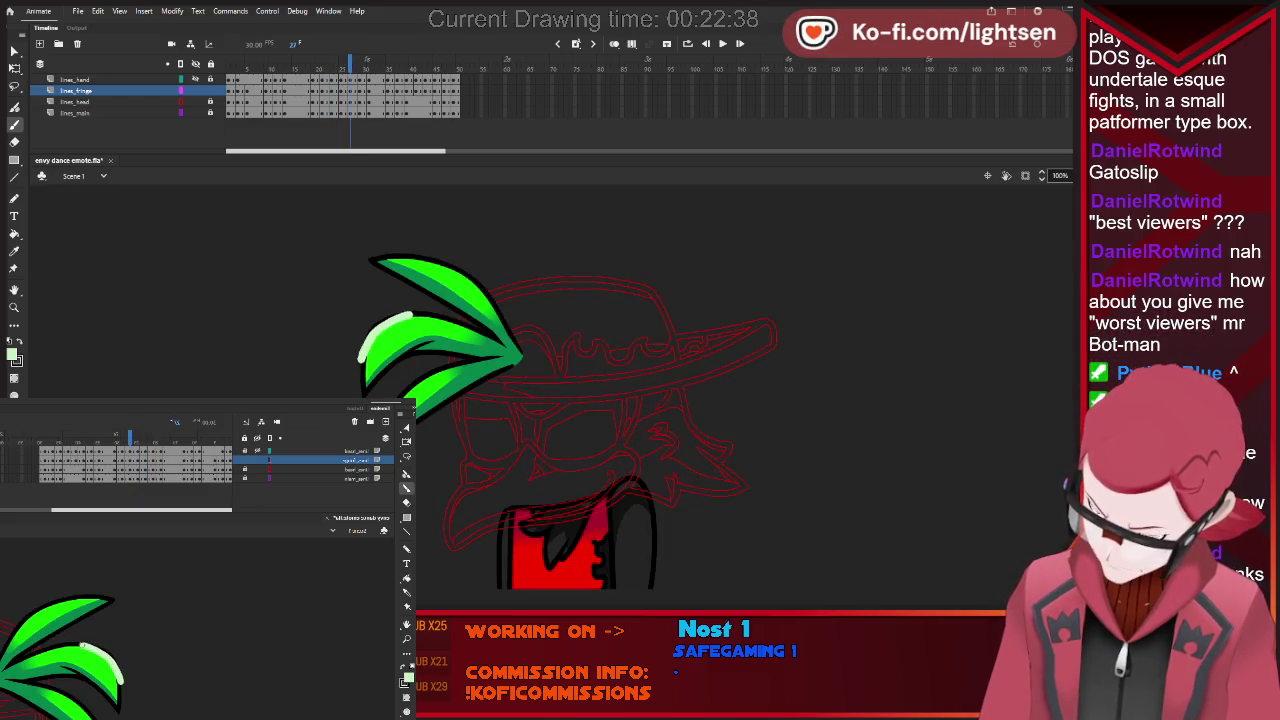
{"action": "key", "text": "ctrl+z"}
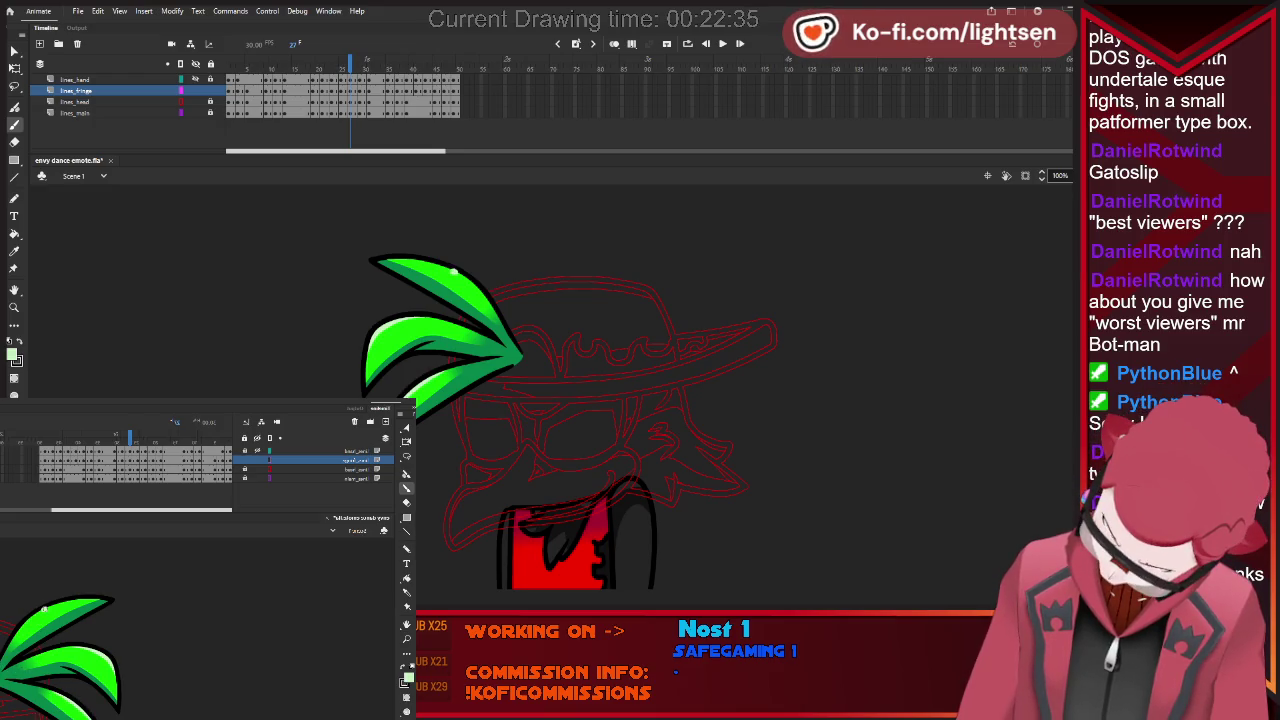
{"action": "left_click_drag", "start_coordinate": [454, 271], "coordinate": [382, 258]}
{"action": "key", "text": "period"}
{"action": "key", "text": "period"}
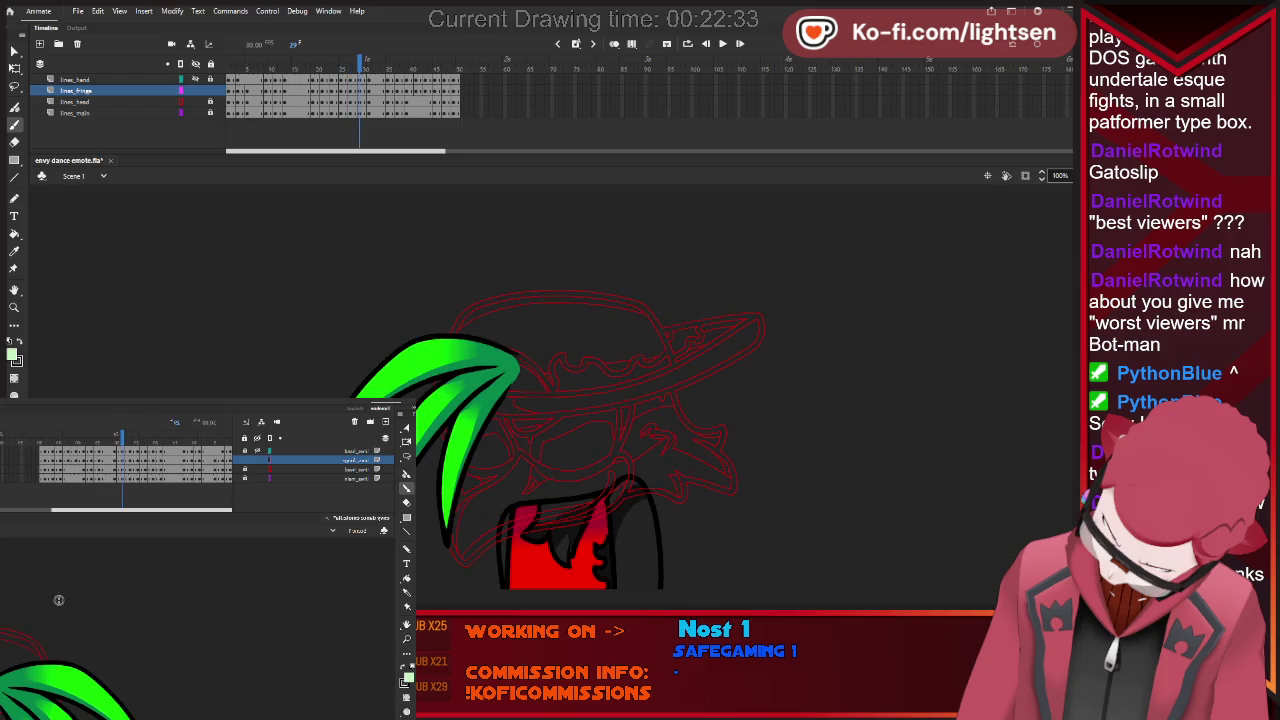
{"action": "mouse_move", "coordinate": [445, 333]}
{"action": "left_mouse_down"}
{"action": "mouse_move", "coordinate": [364, 382]}
{"action": "mouse_move", "coordinate": [418, 414]}
{"action": "left_mouse_up"}
{"action": "key", "text": "ctrl+z"}
{"action": "key", "text": "ctrl+z"}
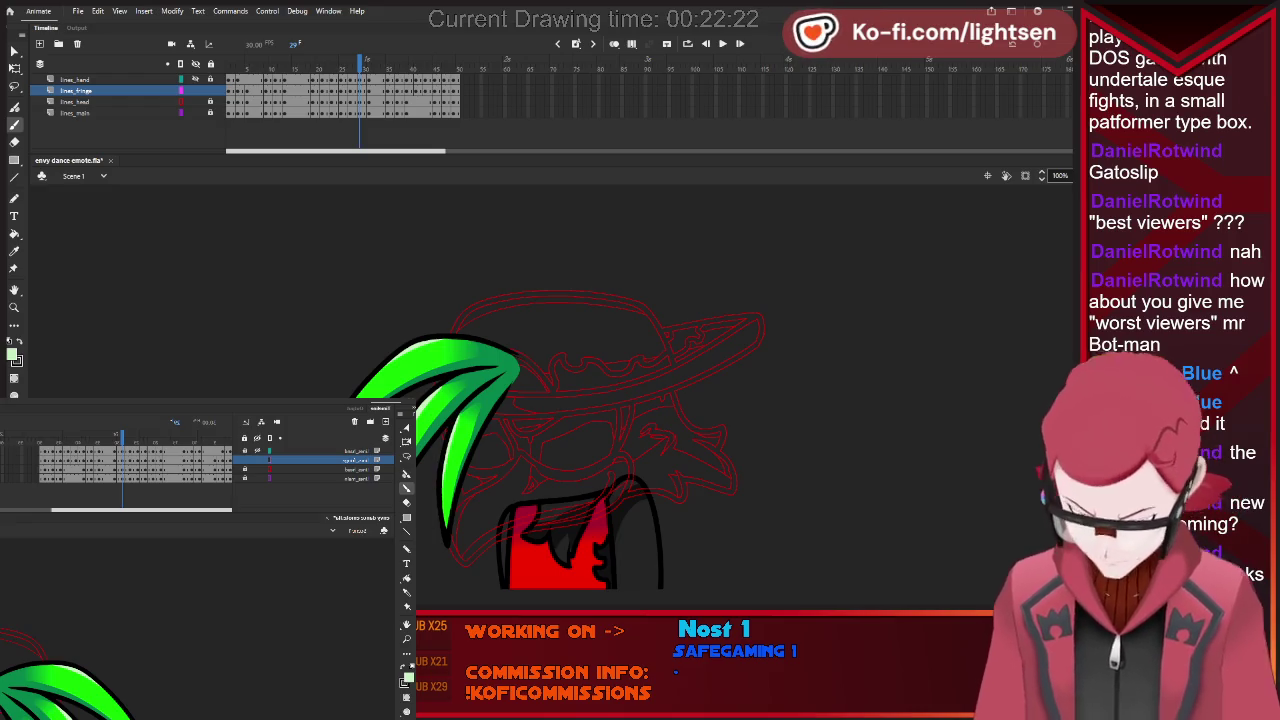
{"action": "key", "text": "comma"}
{"action": "key", "text": "comma"}
{"action": "key", "text": "period"}
{"action": "key", "text": "period"}
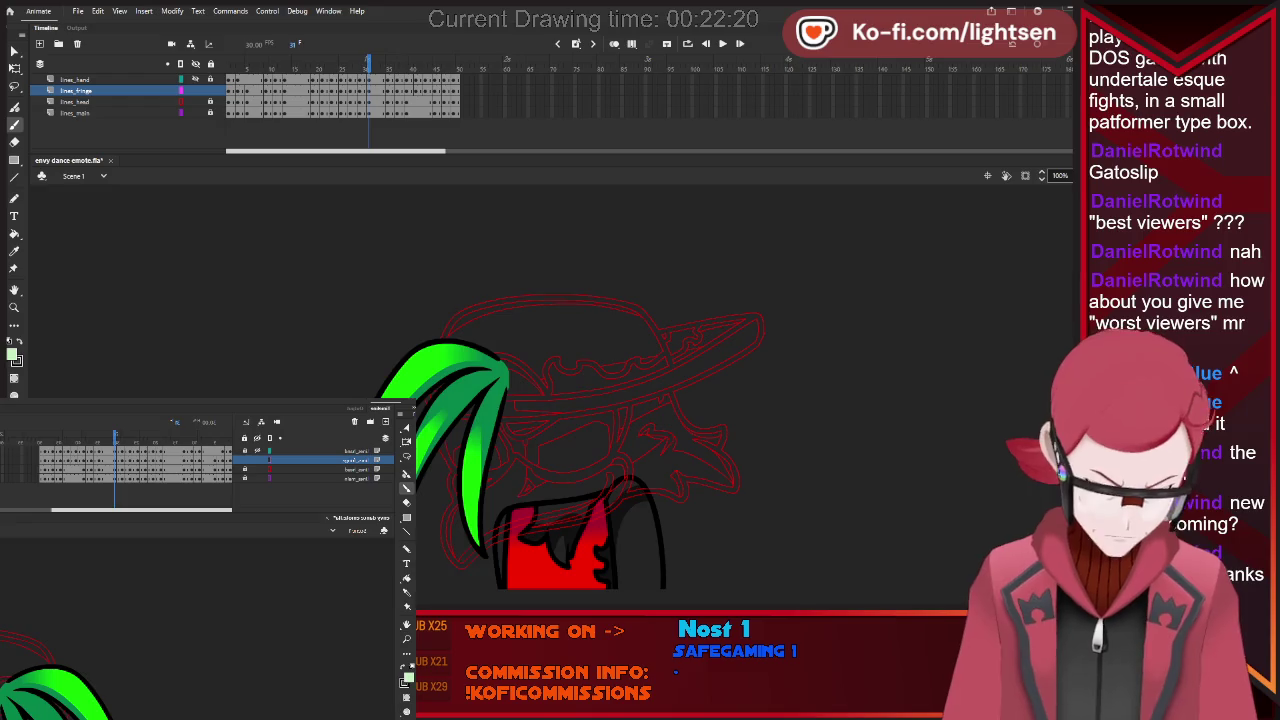
{"action": "key", "text": "period"}
{"action": "key", "text": "period"}
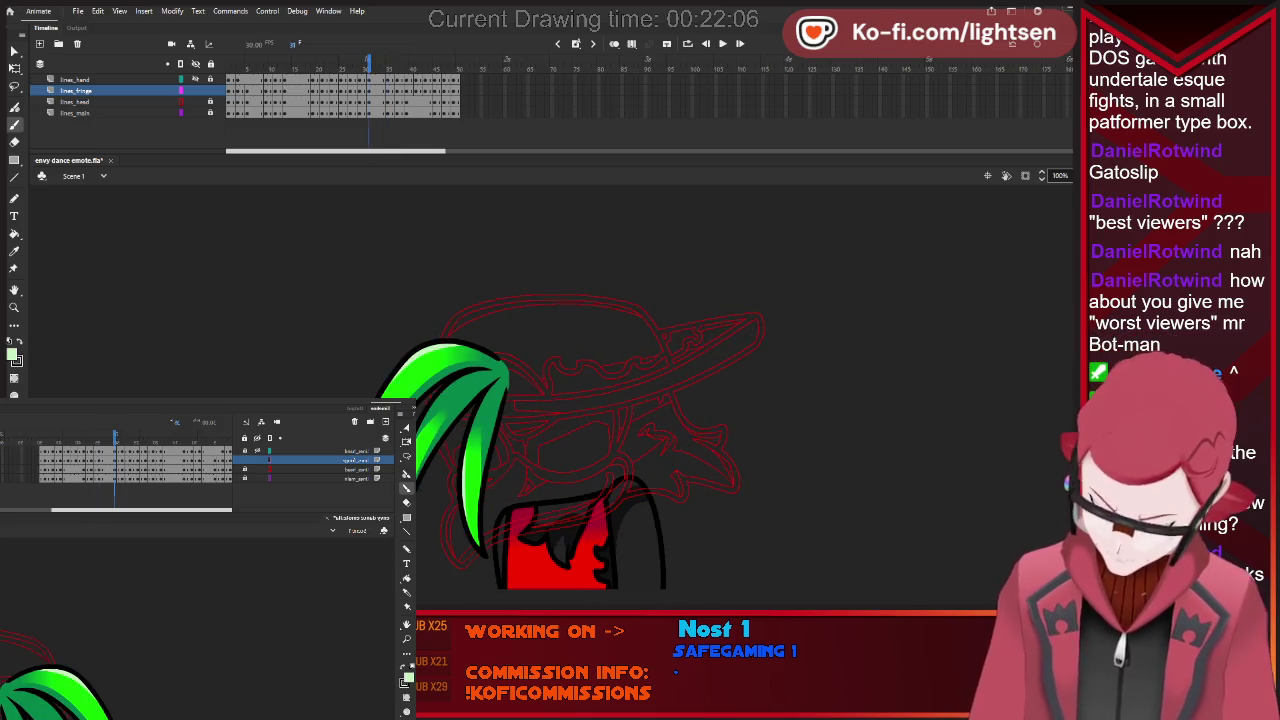
{"action": "key", "text": "period"}
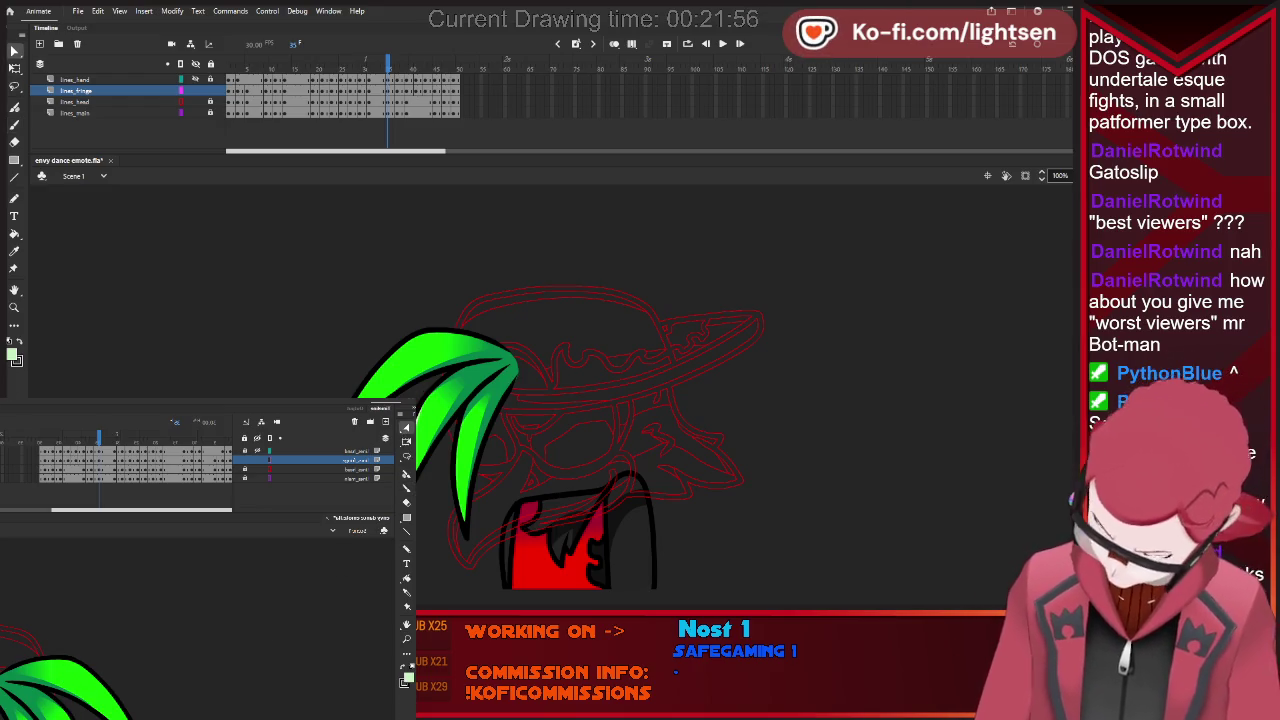
{"action": "key", "text": "a"}
{"action": "key", "text": "ctrl+a"}
{"action": "left_click", "coordinate": [383, 447]}
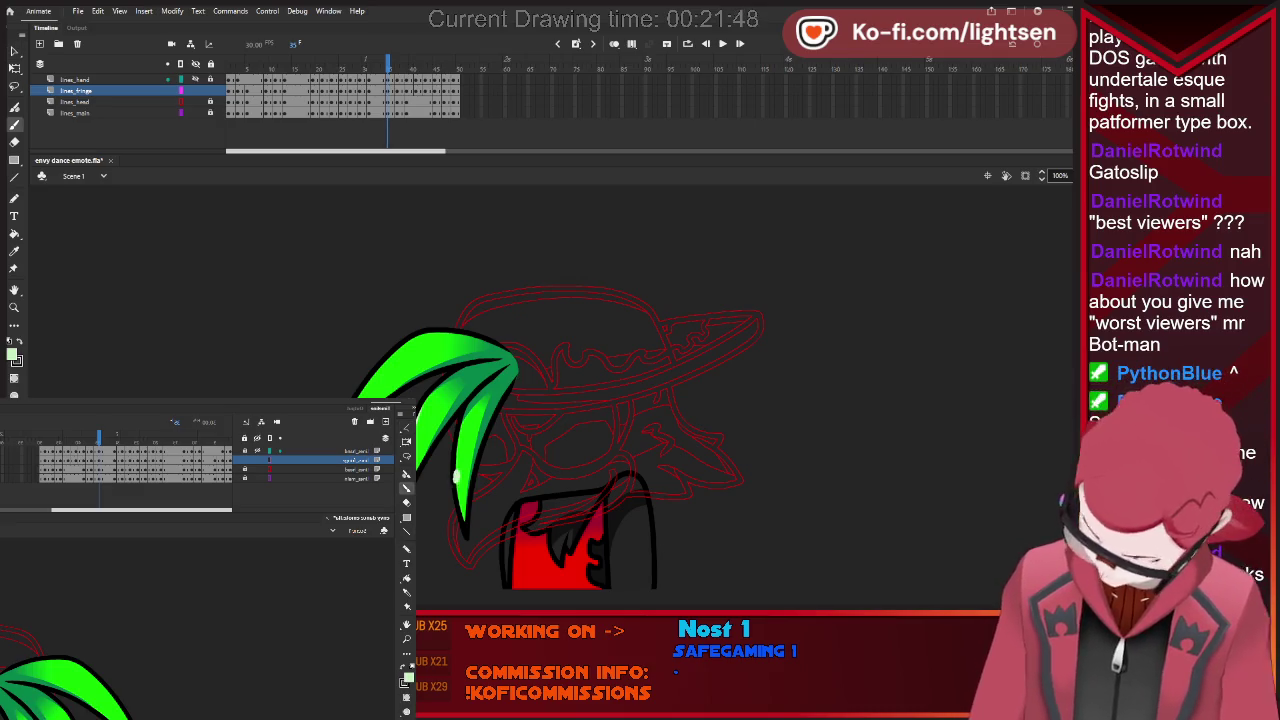
{"action": "key", "text": "b"}
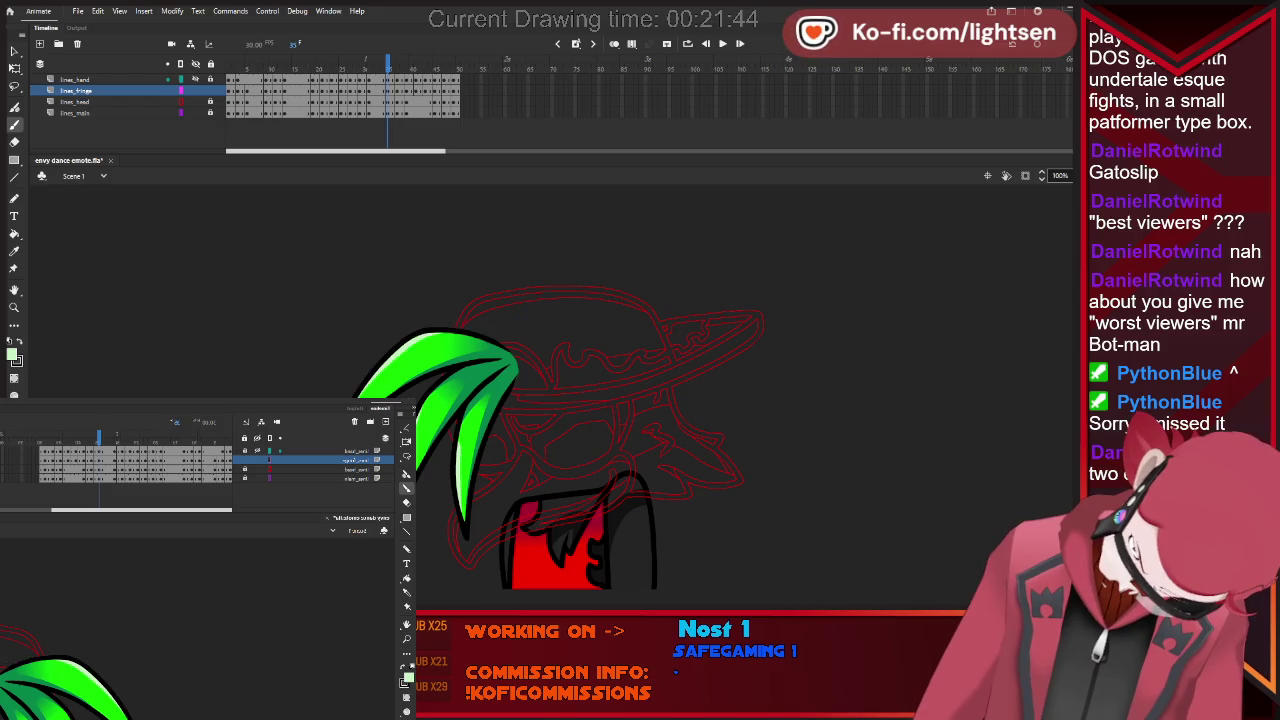
{"action": "key", "text": "period"}
{"action": "key", "text": "period"}
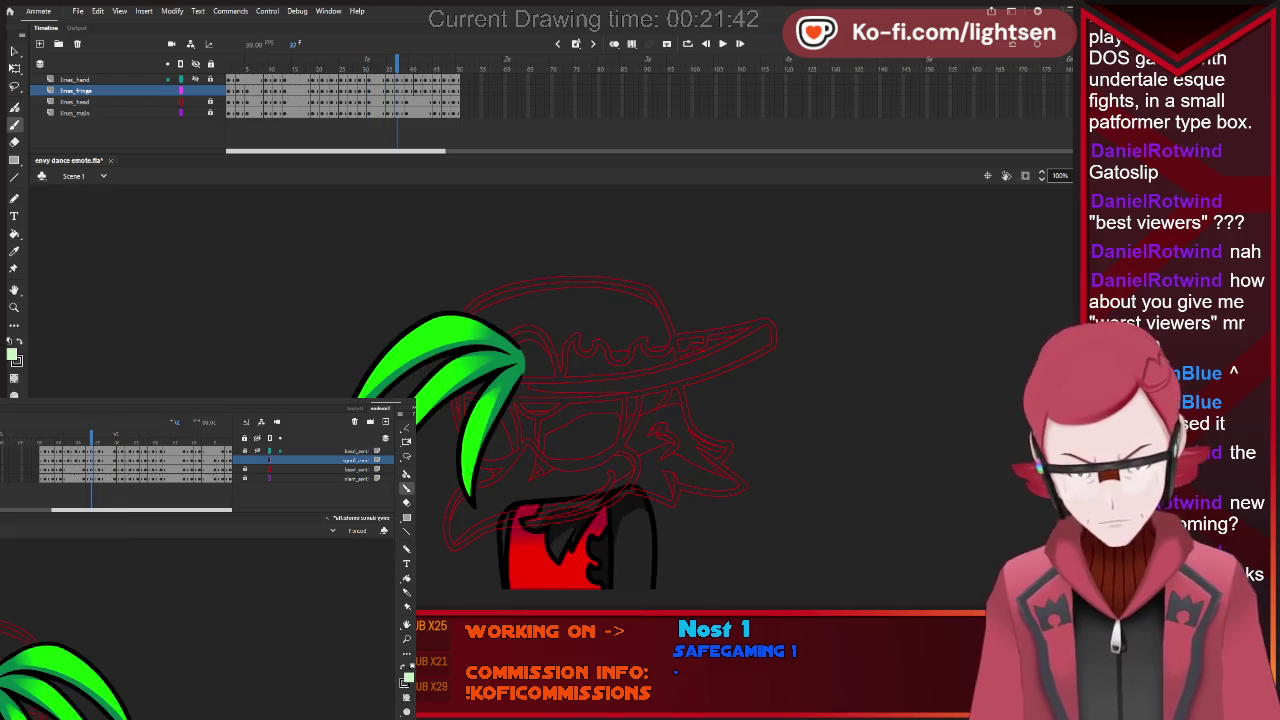
{"action": "left_click_drag", "start_coordinate": [415, 328], "coordinate": [352, 386]}
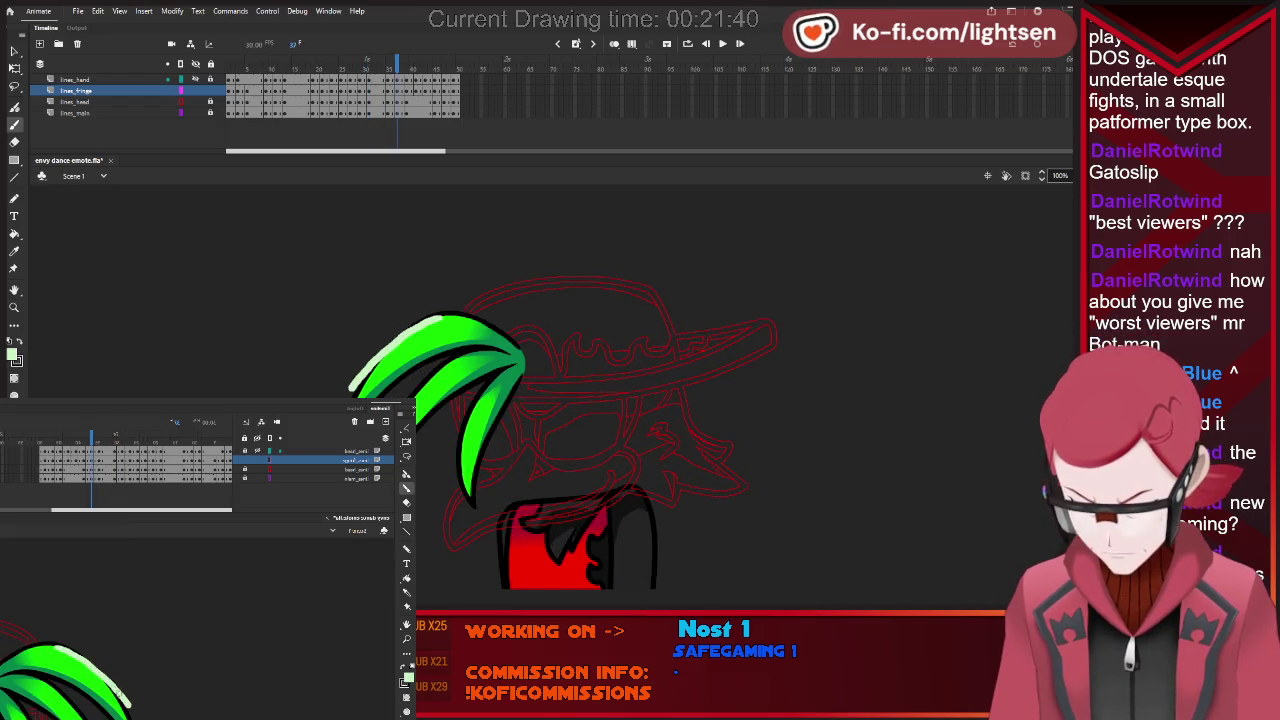
{"action": "key", "text": "ctrl+z"}
{"action": "key", "text": "ctrl+y"}
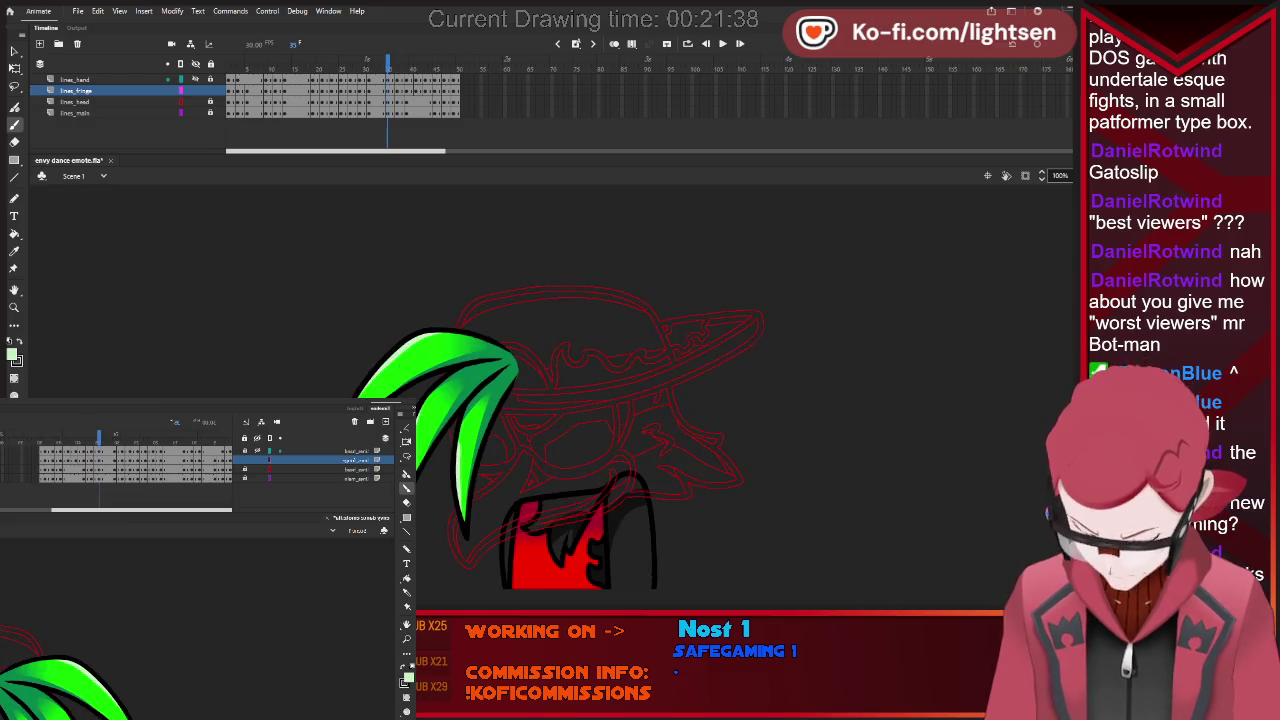
{"action": "key", "text": "ctrl+z"}
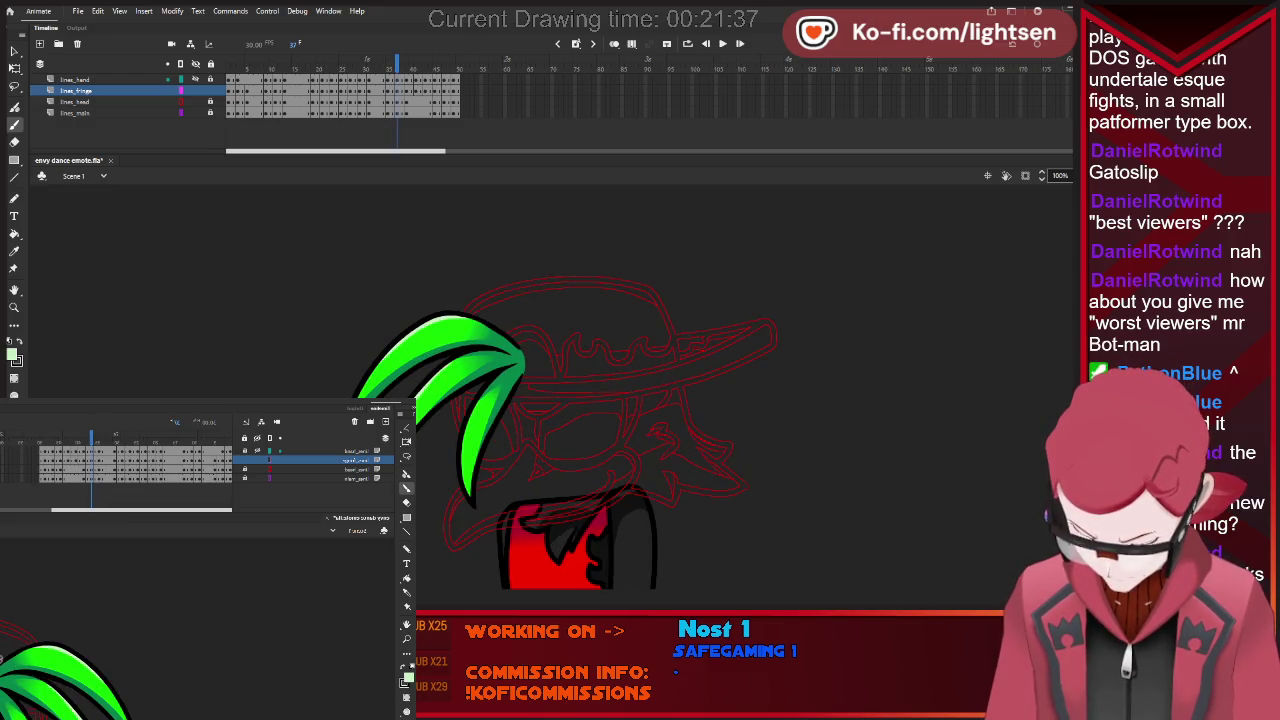
{"action": "key", "text": "ctrl+y"}
{"action": "key", "text": "ctrl+z"}
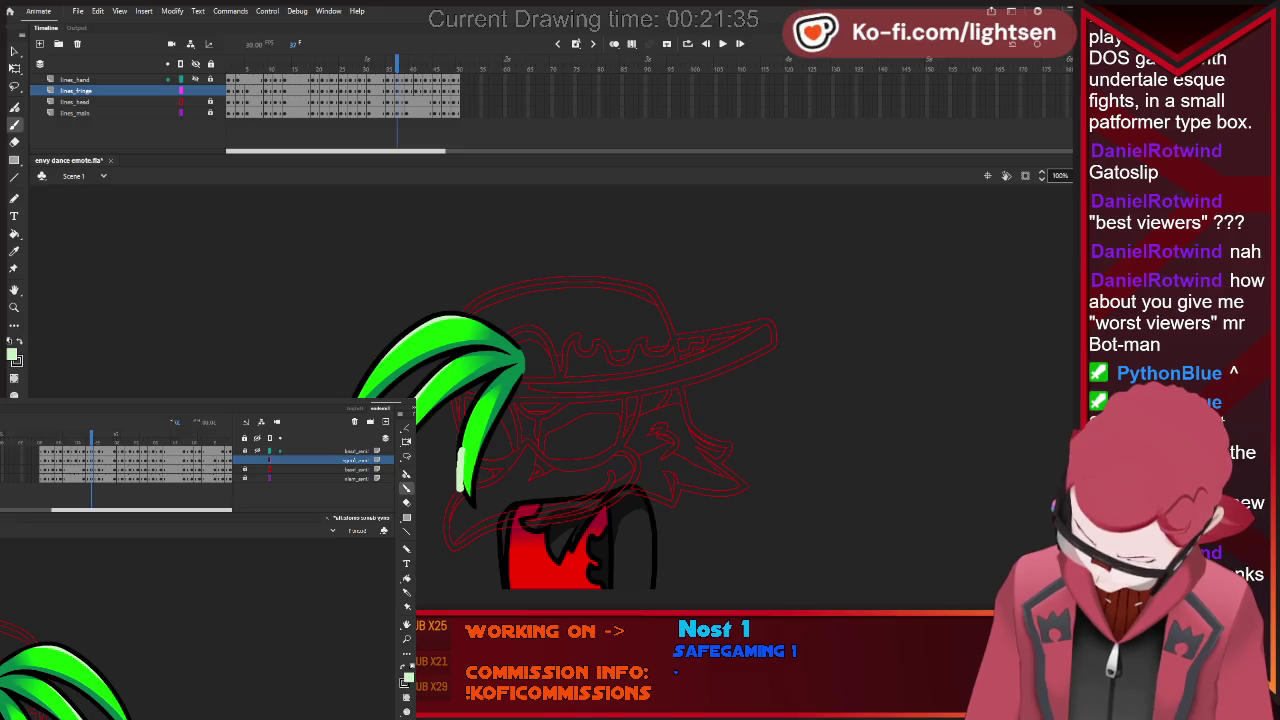
{"action": "key", "text": "period"}
{"action": "key", "text": "period"}
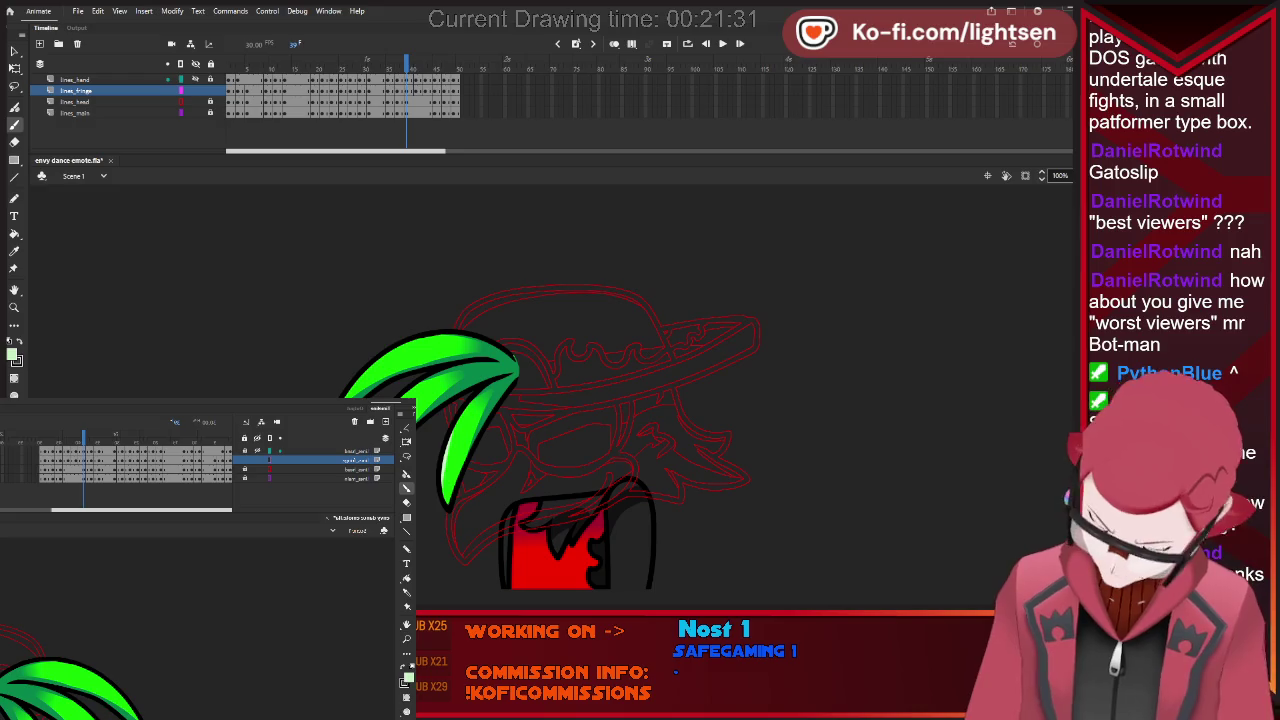
{"action": "key", "text": "ctrl+y"}
{"action": "key", "text": "ctrl+z"}
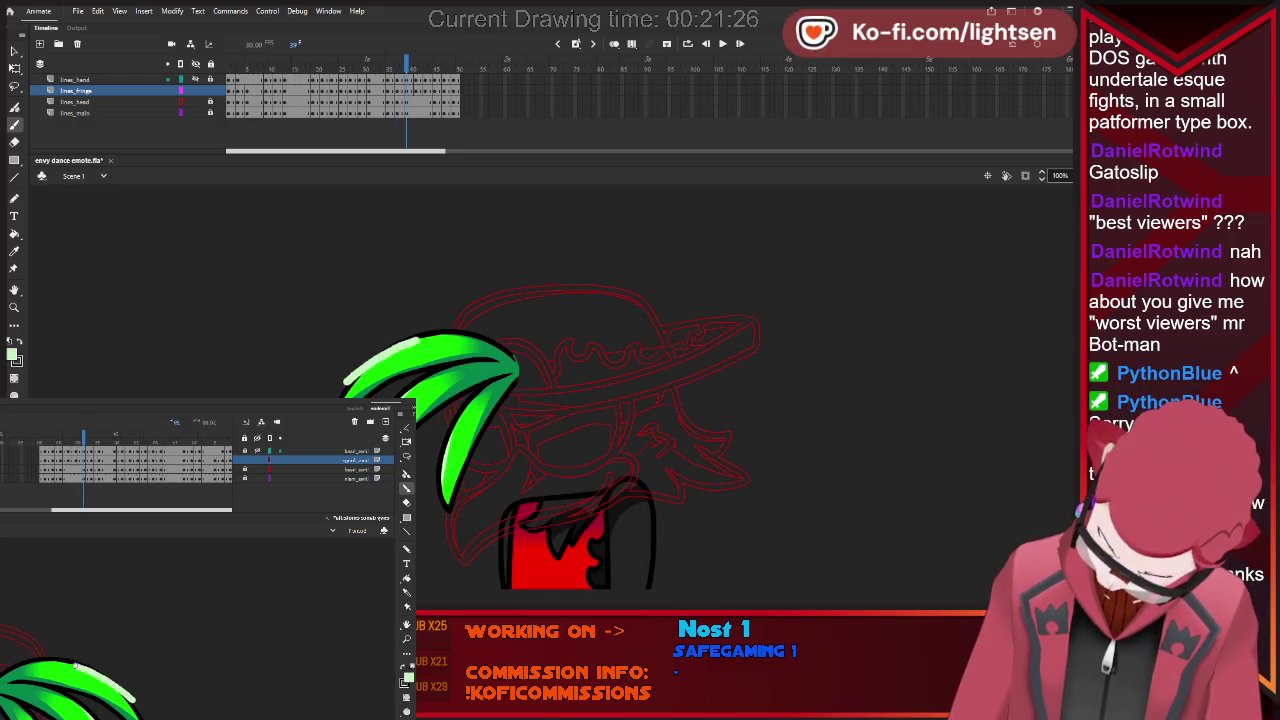
{"action": "key", "text": "ctrl+y"}
{"action": "key", "text": "ctrl+z"}
{"action": "key", "text": "ctrl+y"}
{"action": "key", "text": "ctrl+z"}
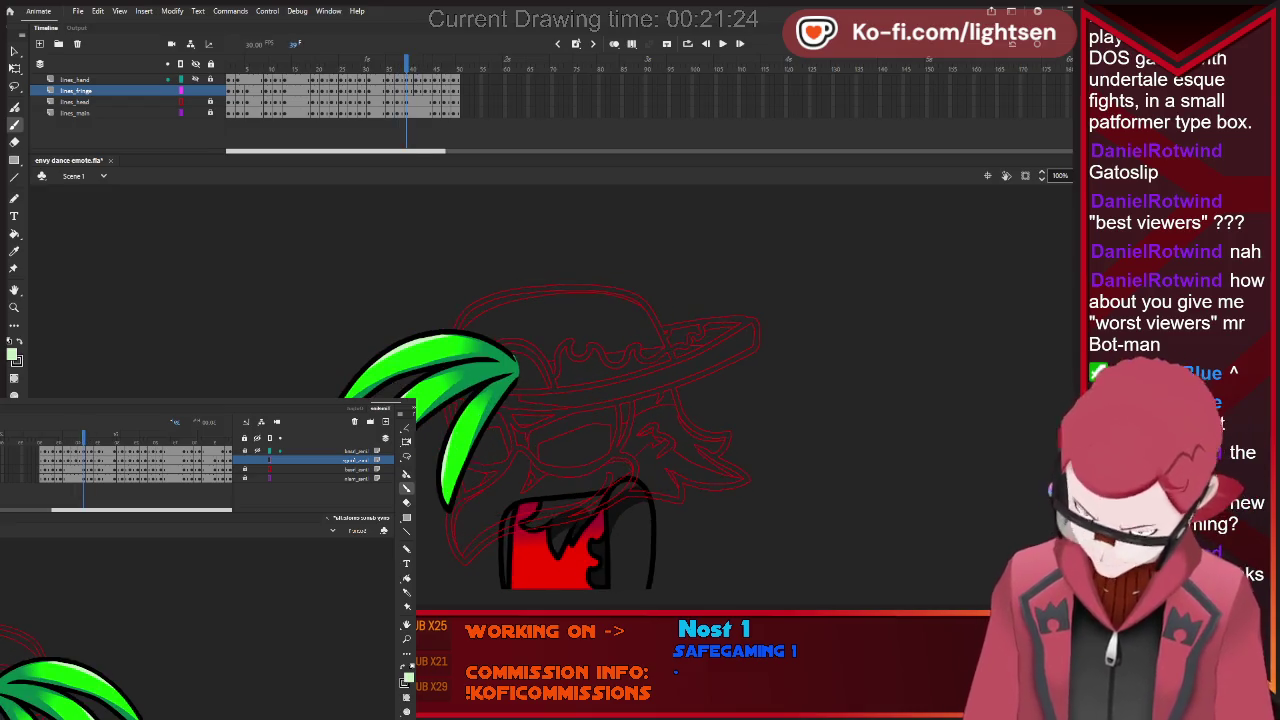
{"action": "key", "text": "v"}
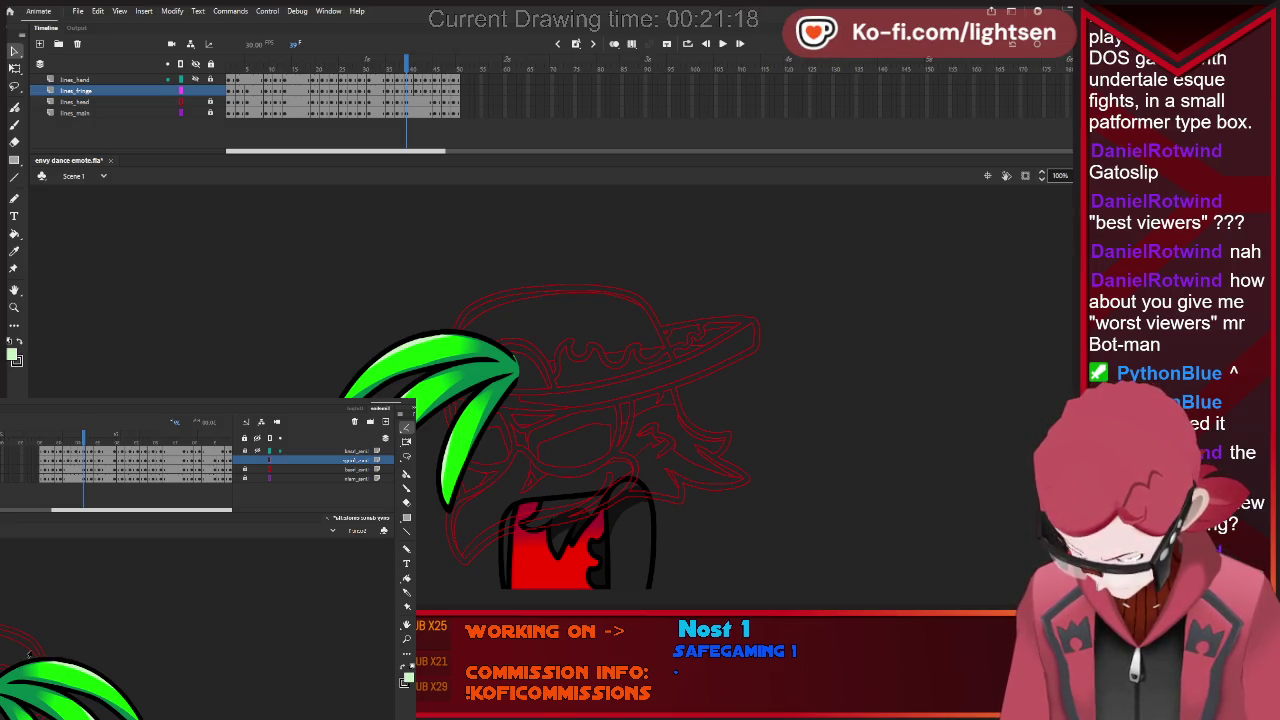
Review the fringe across neighbouring frames and undo the last highlight stroke.
{"action": "scroll", "coordinate": [506, 340], "scroll_direction": "up", "scroll_amount": 3}
{"action": "scroll", "coordinate": [506, 340], "scroll_direction": "up", "scroll_amount": 3}
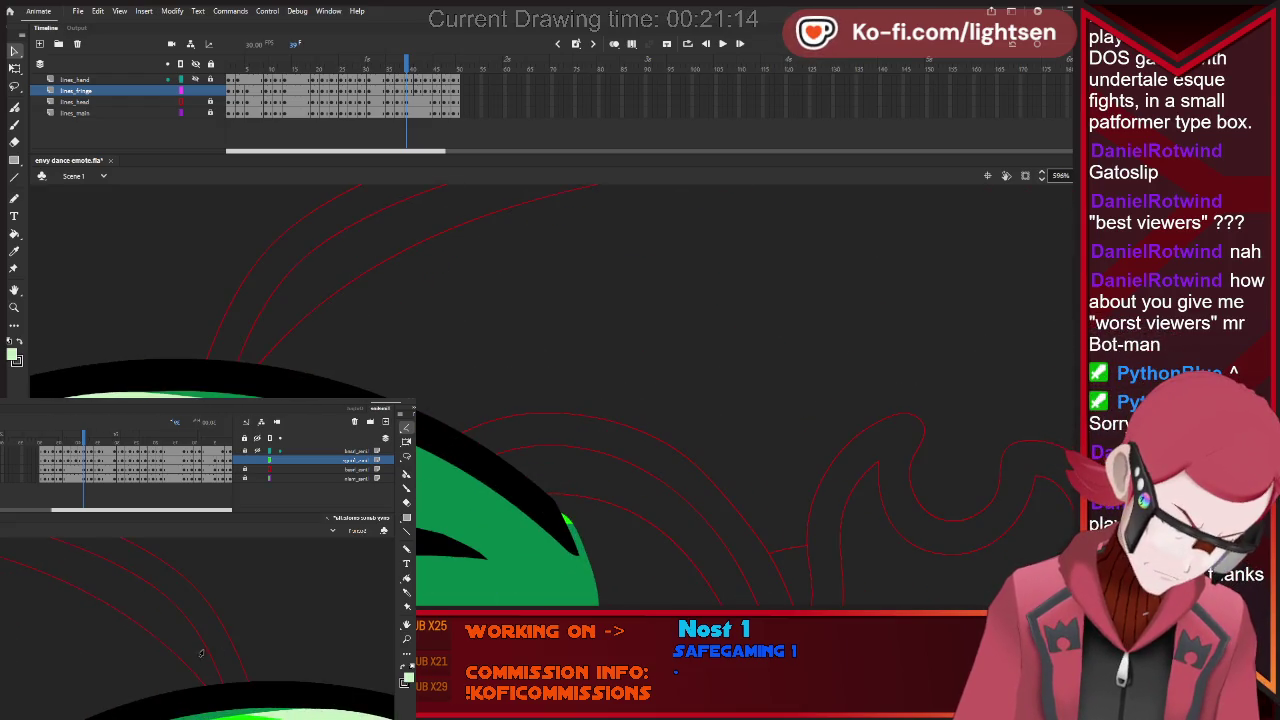
{"action": "scroll", "coordinate": [199, 651], "scroll_direction": "down", "scroll_amount": 2}
{"action": "scroll", "coordinate": [199, 651], "scroll_direction": "down", "scroll_amount": 2}
{"action": "scroll", "coordinate": [150, 670], "scroll_direction": "down", "scroll_amount": 2}
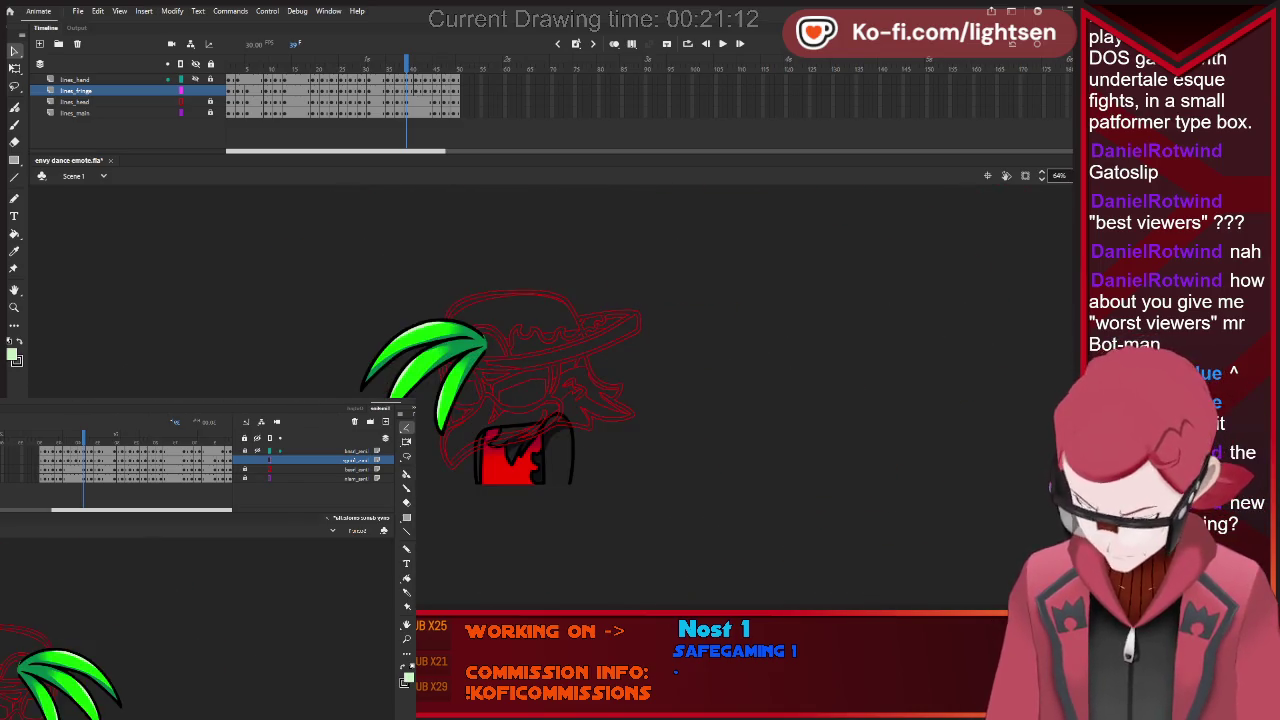
{"action": "scroll", "coordinate": [44, 693], "scroll_direction": "down", "scroll_amount": 1}
{"action": "scroll", "coordinate": [44, 693], "scroll_direction": "up", "scroll_amount": 1}
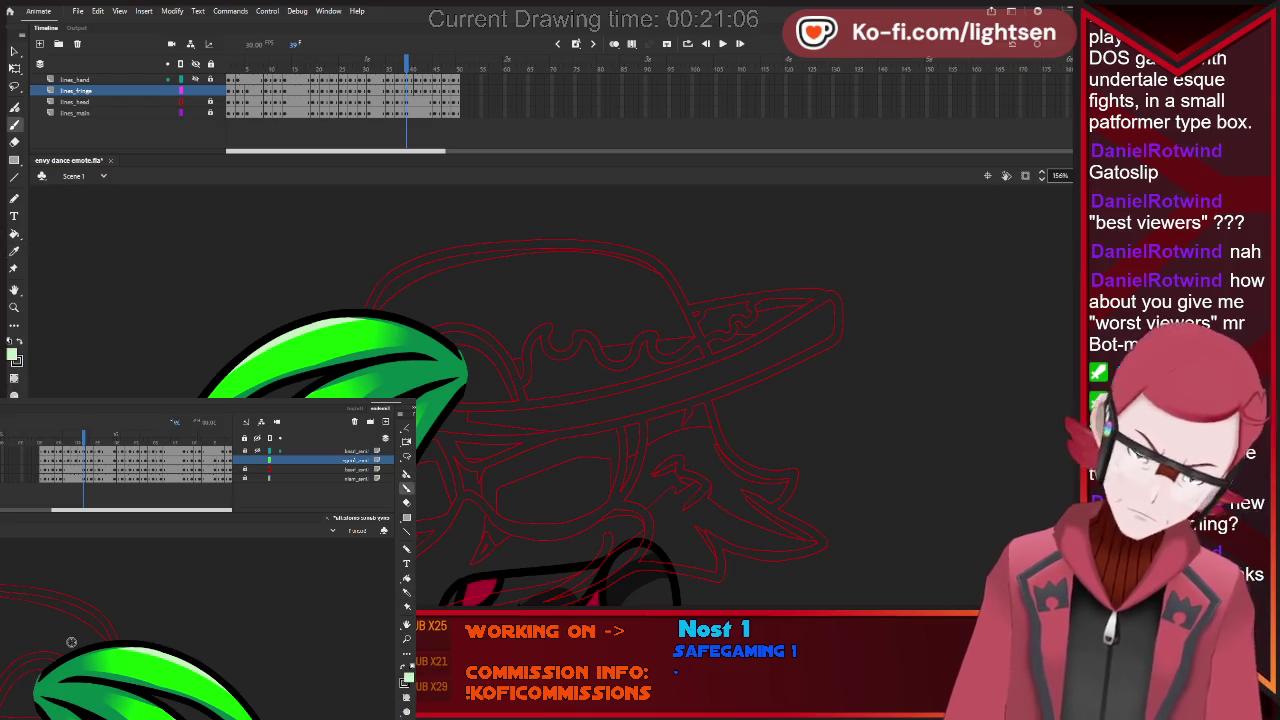
{"action": "key", "text": "period"}
{"action": "key", "text": "period"}
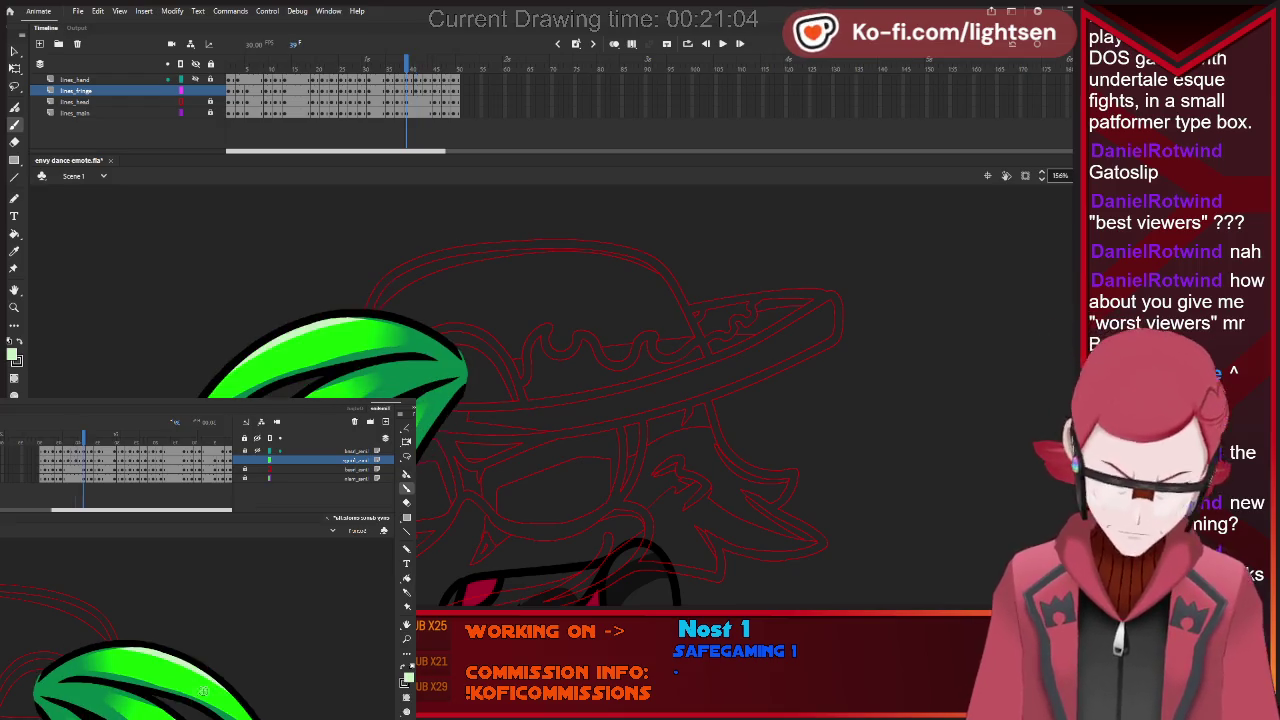
{"action": "key", "text": "comma"}
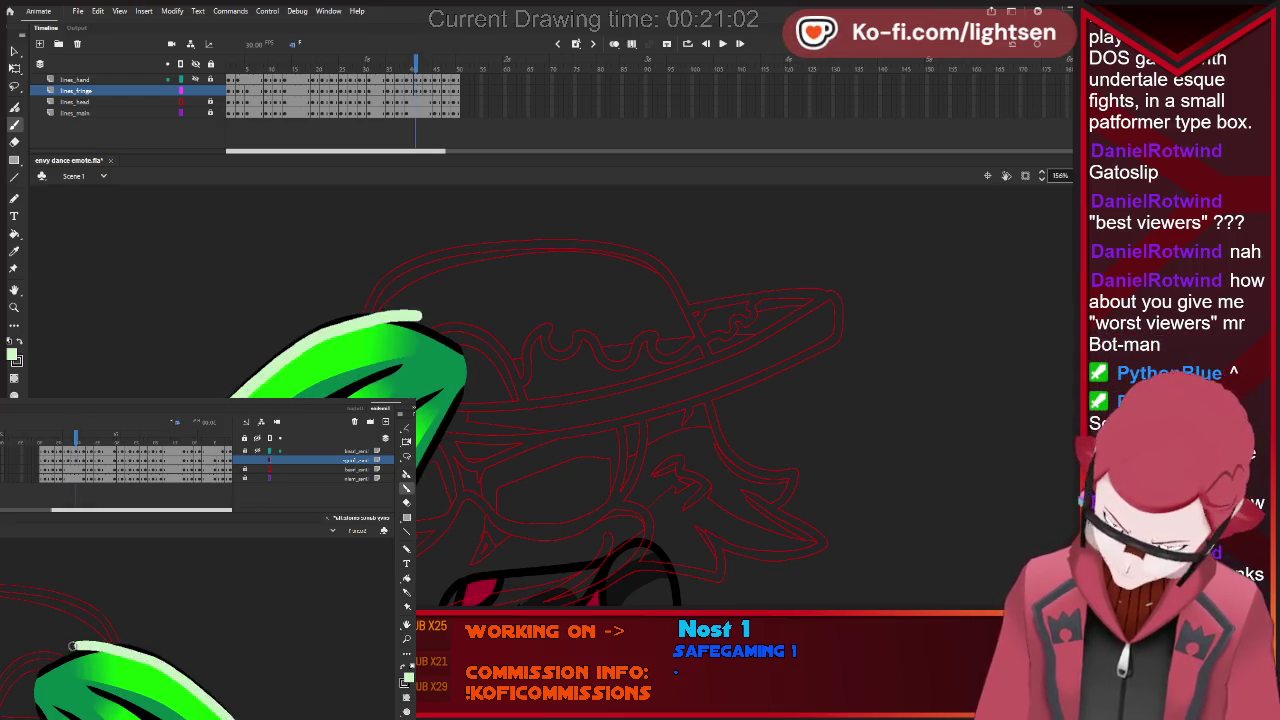
{"action": "key", "text": "period"}
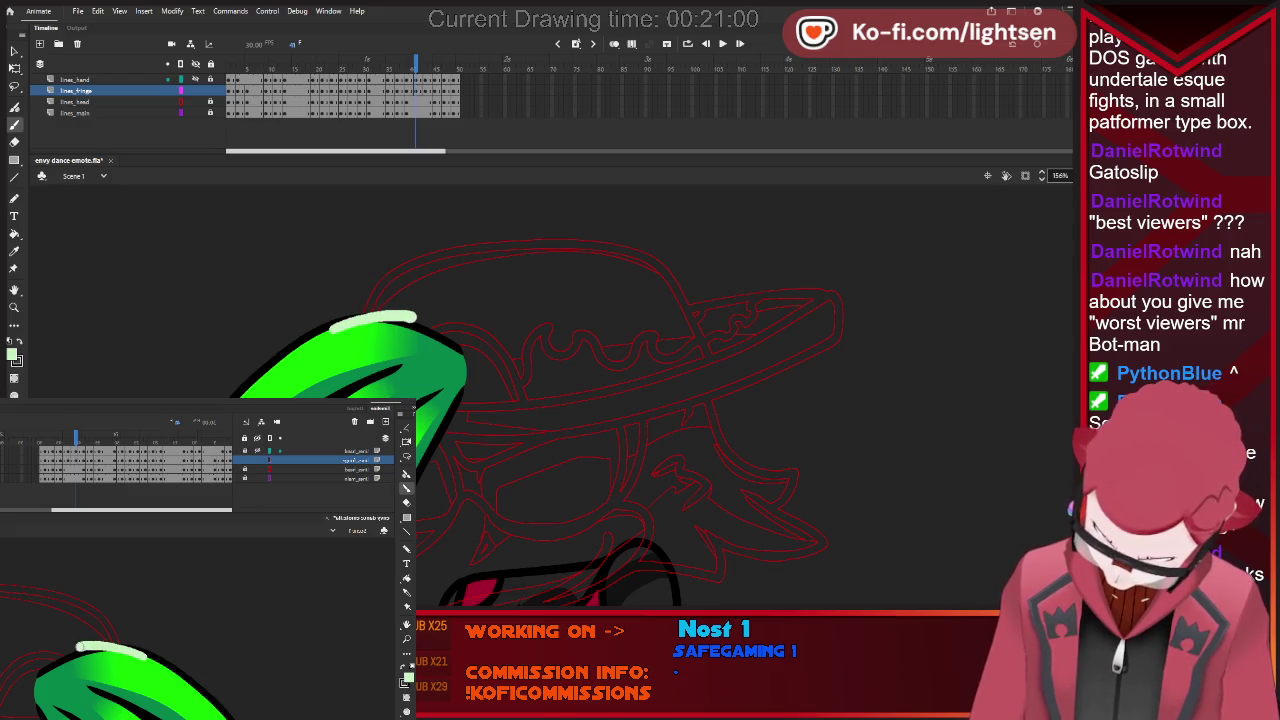
{"action": "key", "text": "ctrl+z"}
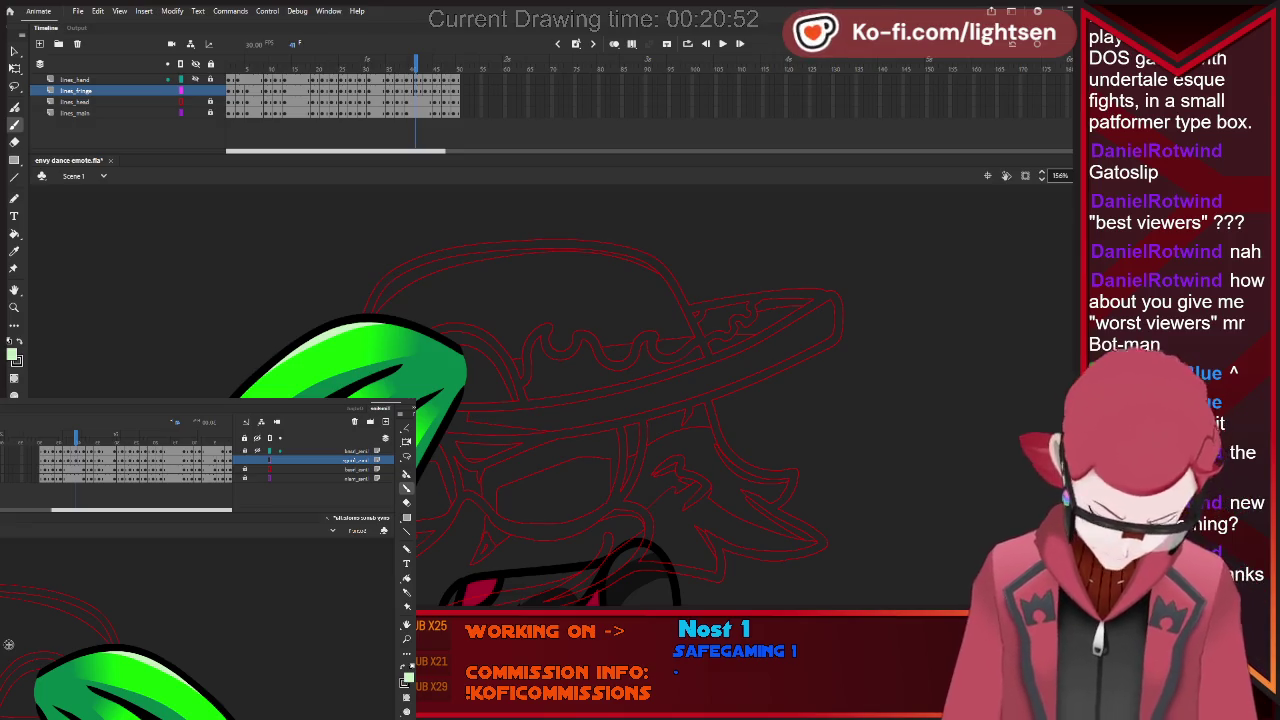
Try a fringe highlight and undo it, then paint a white highlight on the next frame's leaf.
{"action": "key", "text": "period"}
{"action": "key", "text": "period"}
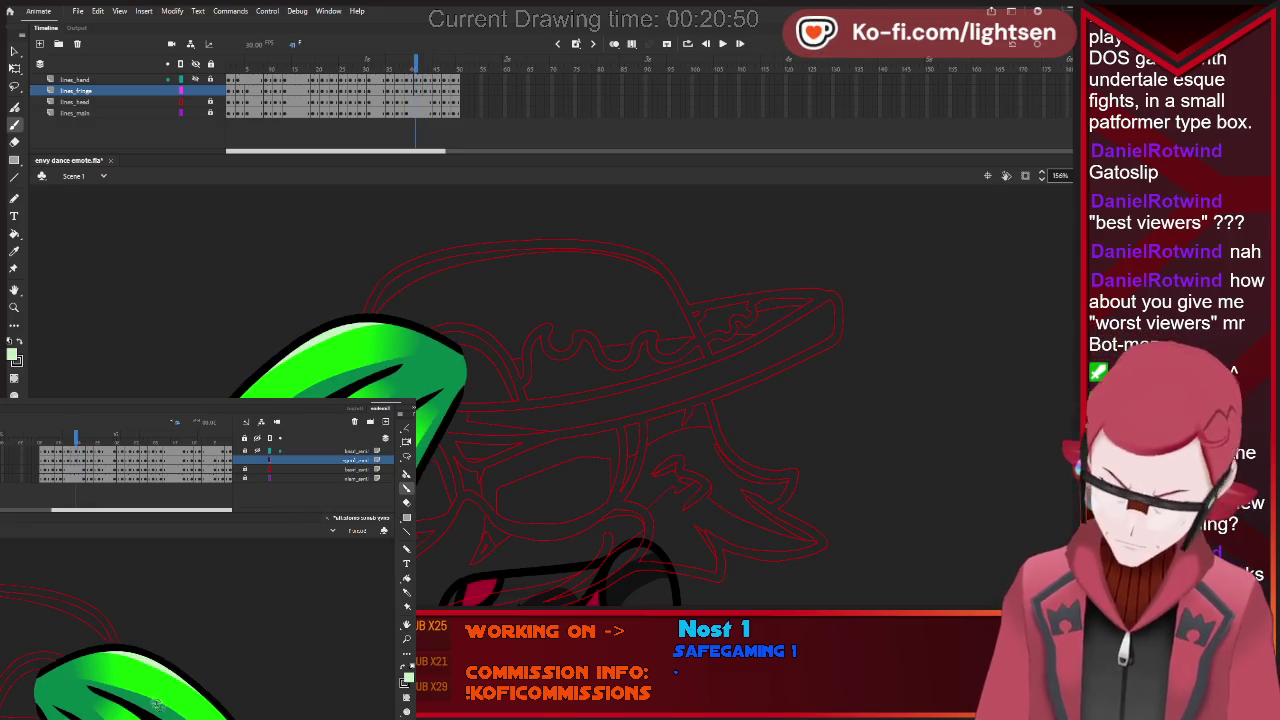
{"action": "key", "text": "v"}
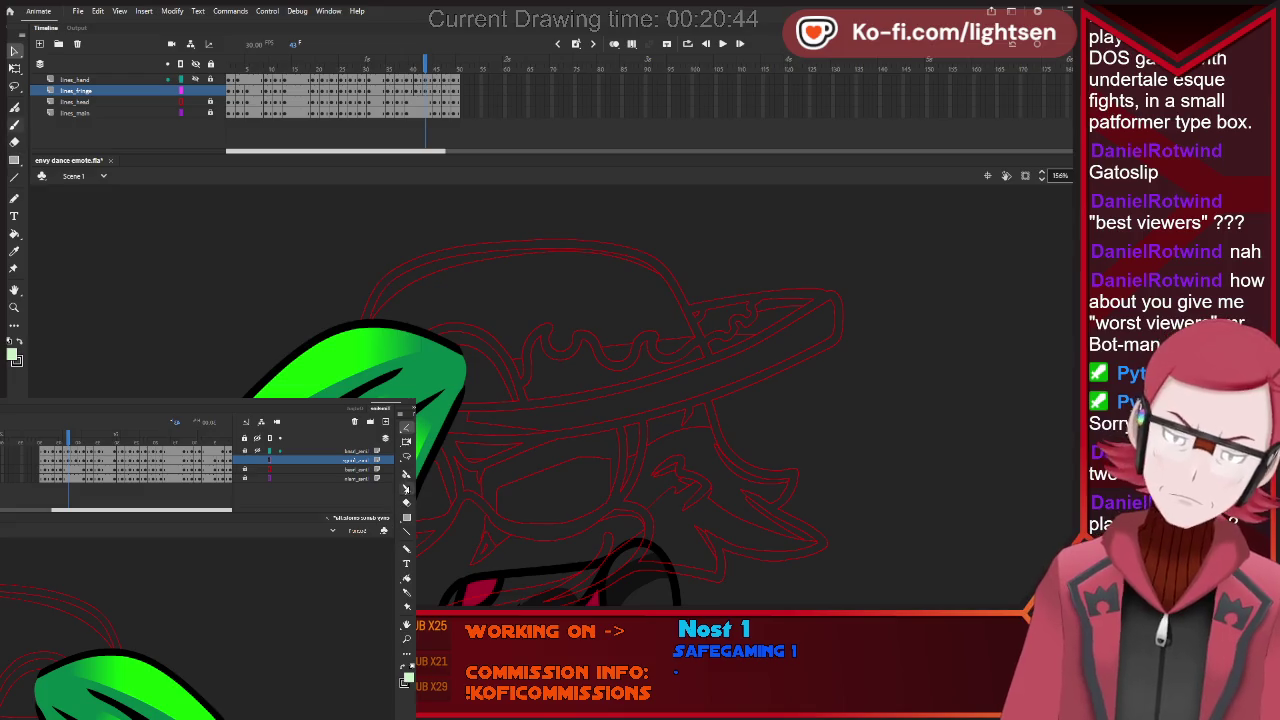
{"action": "key", "text": "b"}
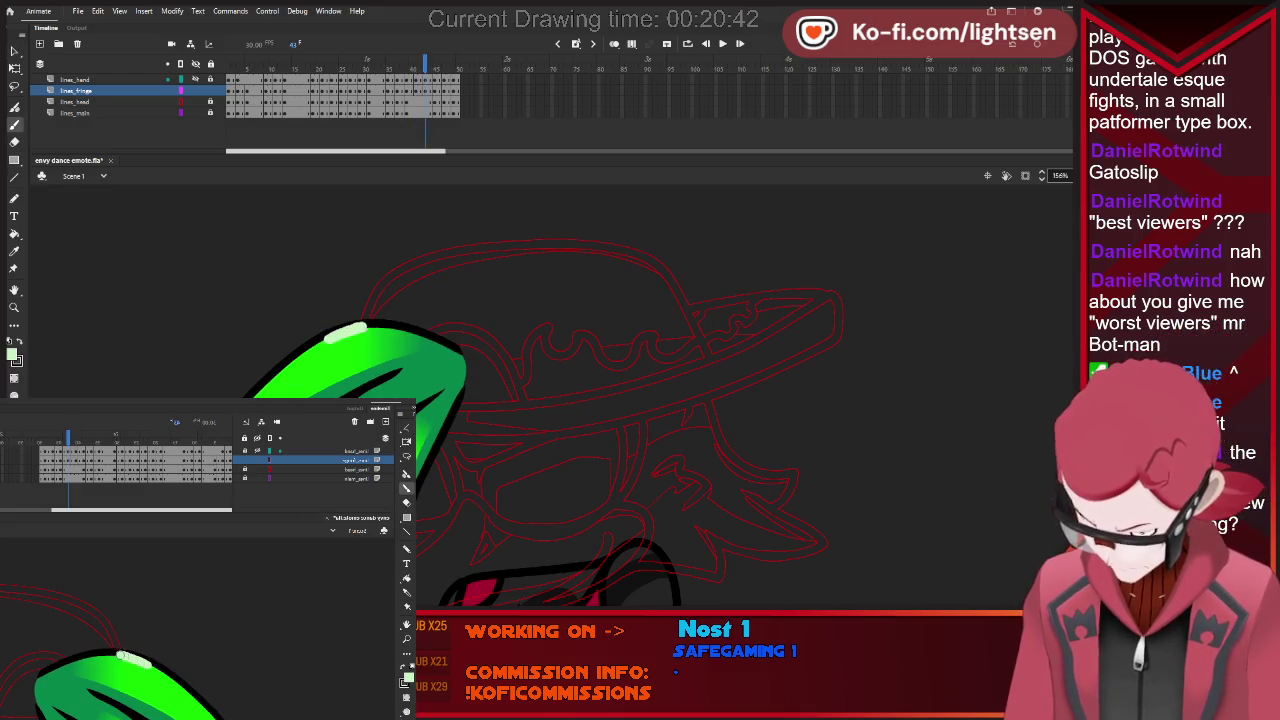
{"action": "left_click_drag", "start_coordinate": [368, 326], "coordinate": [410, 322]}
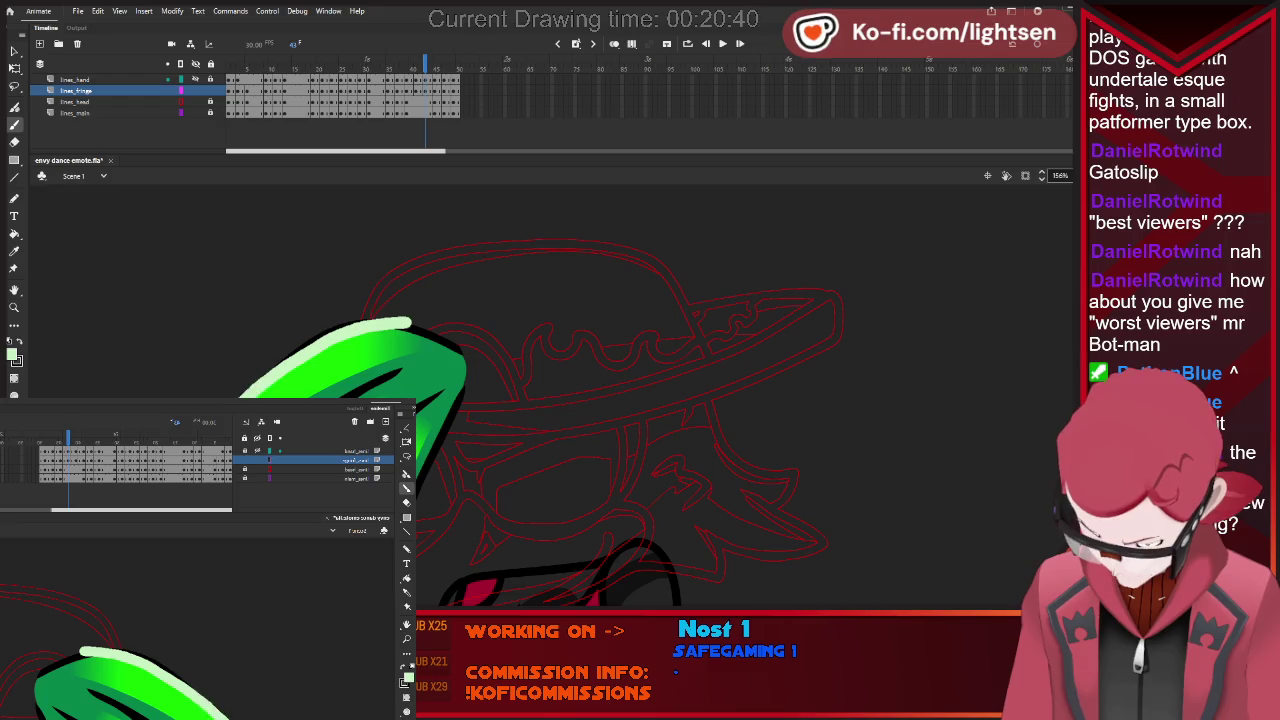
{"action": "key", "text": "ctrl+z"}
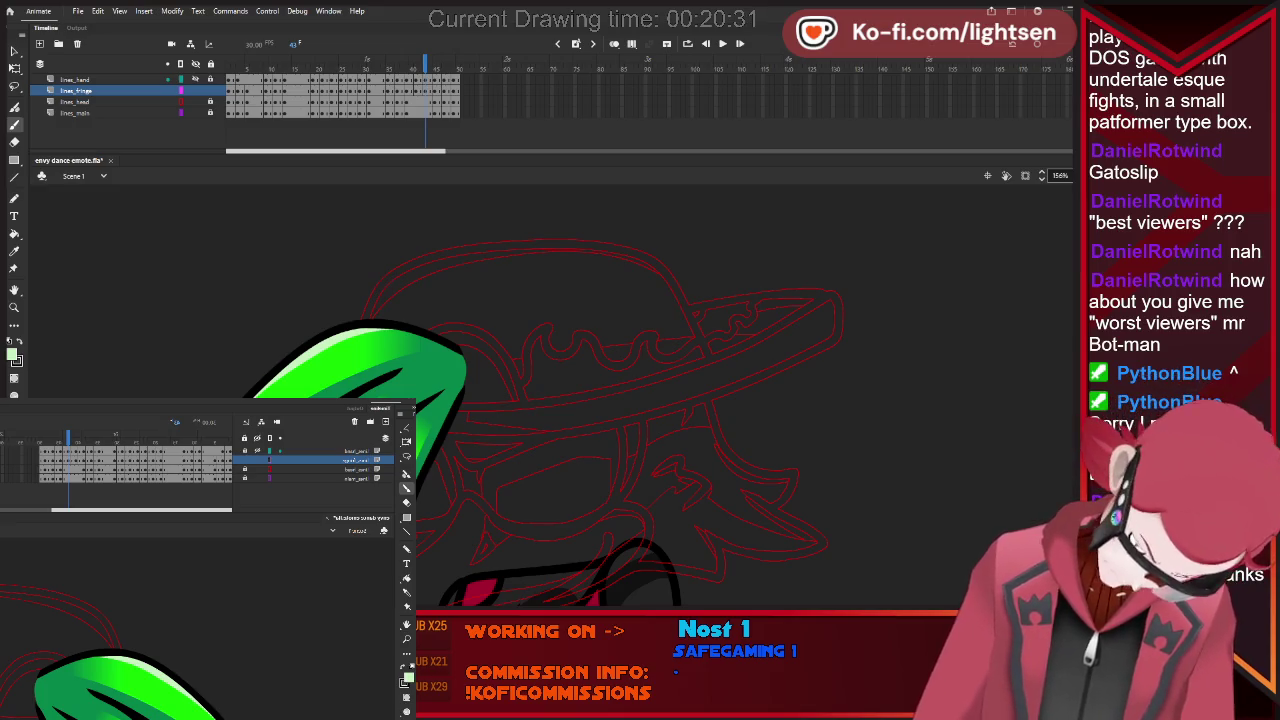
{"action": "key", "text": "period"}
{"action": "key", "text": "period"}
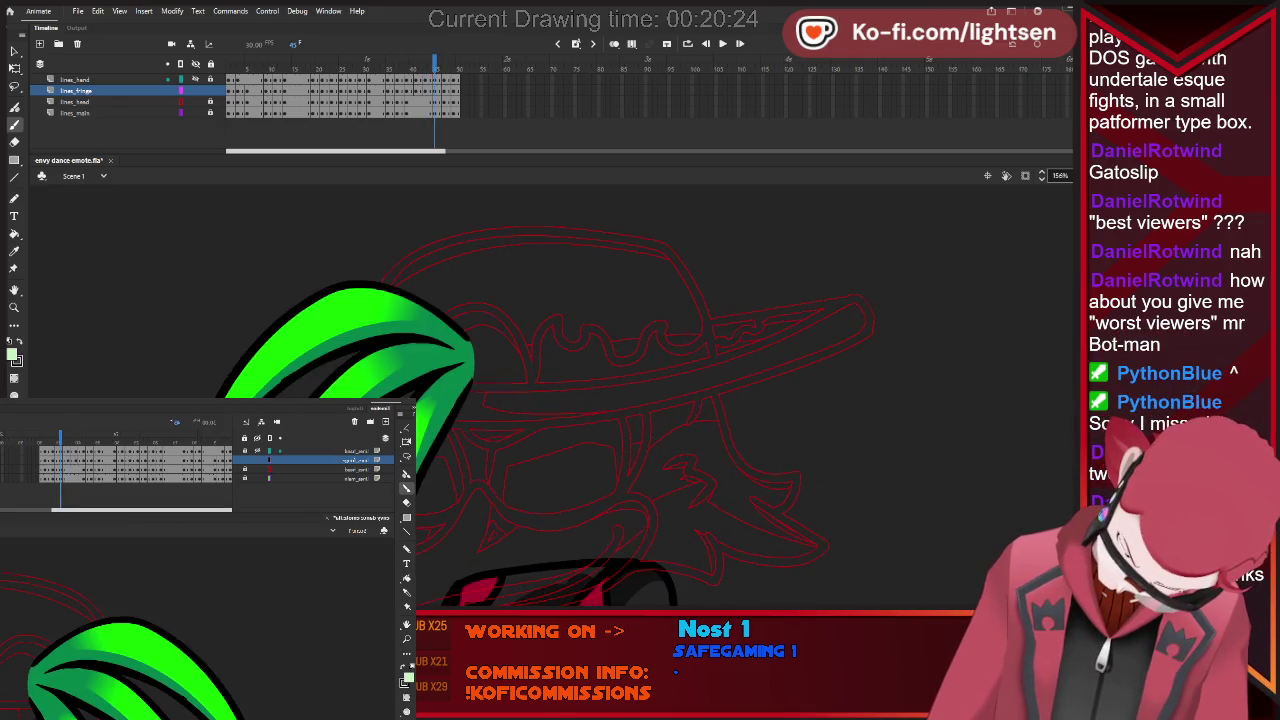
{"action": "left_click_drag", "start_coordinate": [330, 388], "coordinate": [376, 349]}
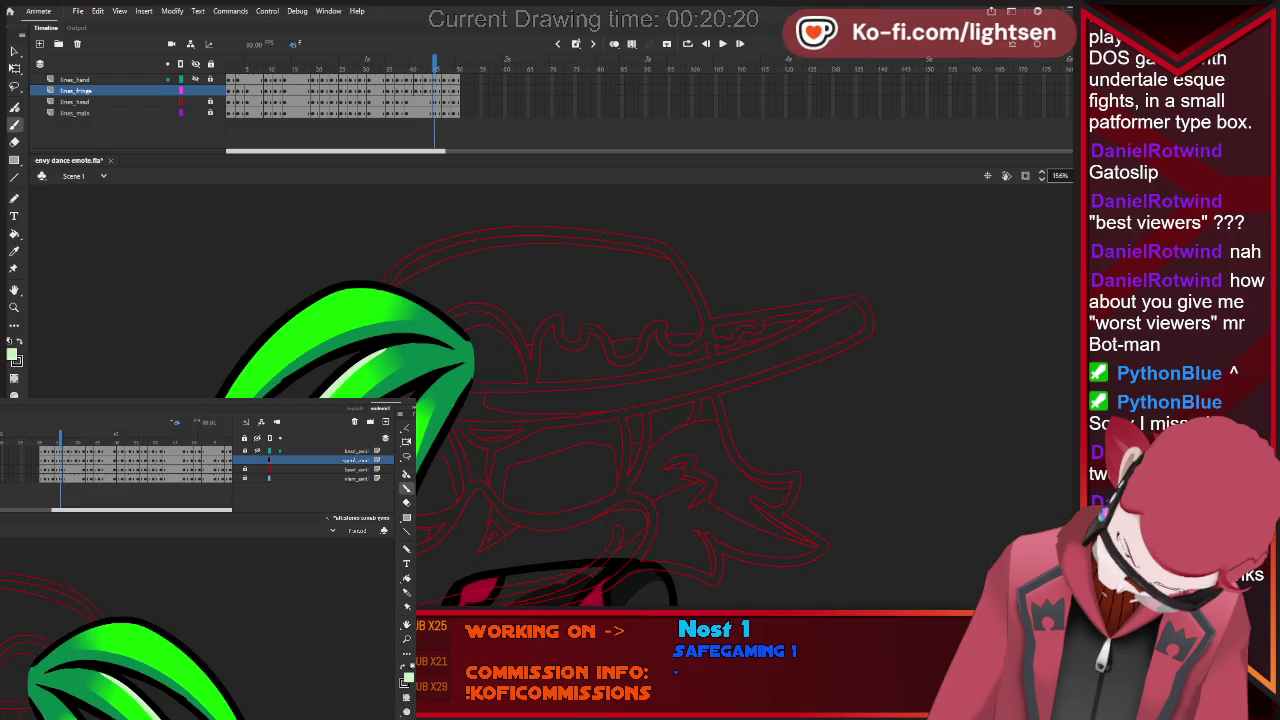
Paint a highlight along the leaf's top edge on the following frame, then advance.
{"action": "key", "text": "period"}
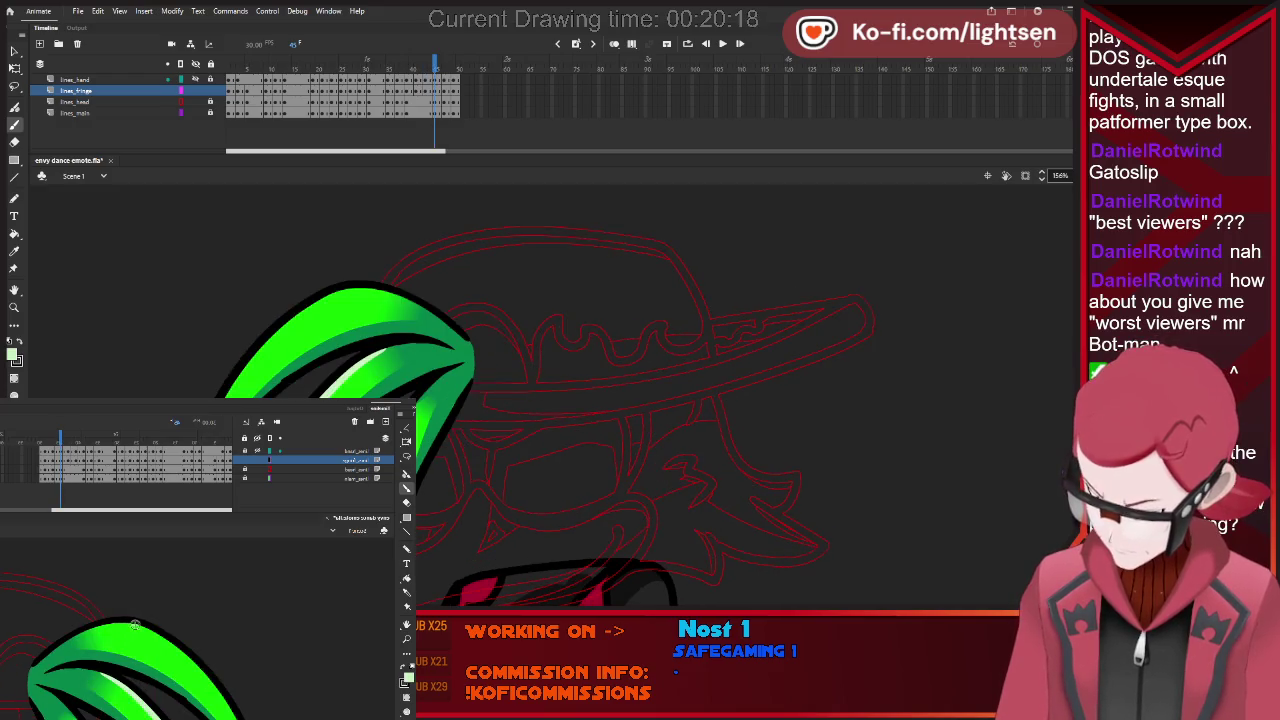
{"action": "left_click_drag", "start_coordinate": [340, 290], "coordinate": [408, 292]}
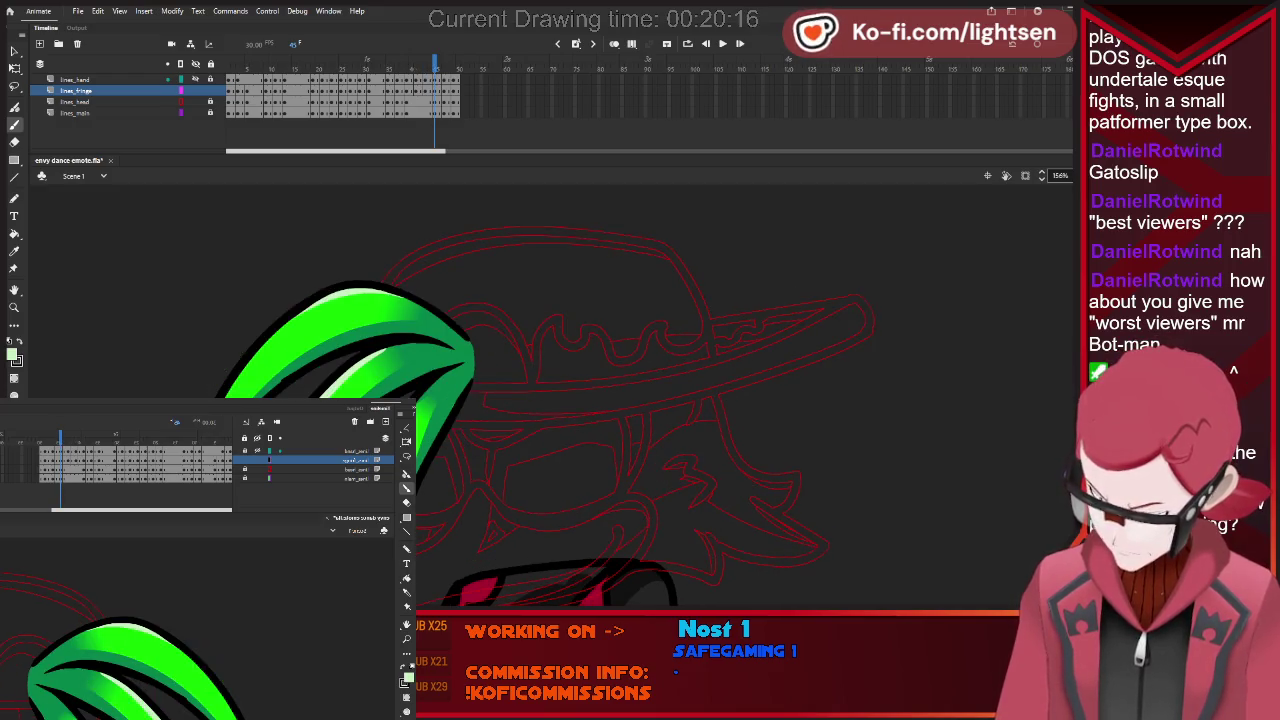
{"action": "key", "text": "period"}
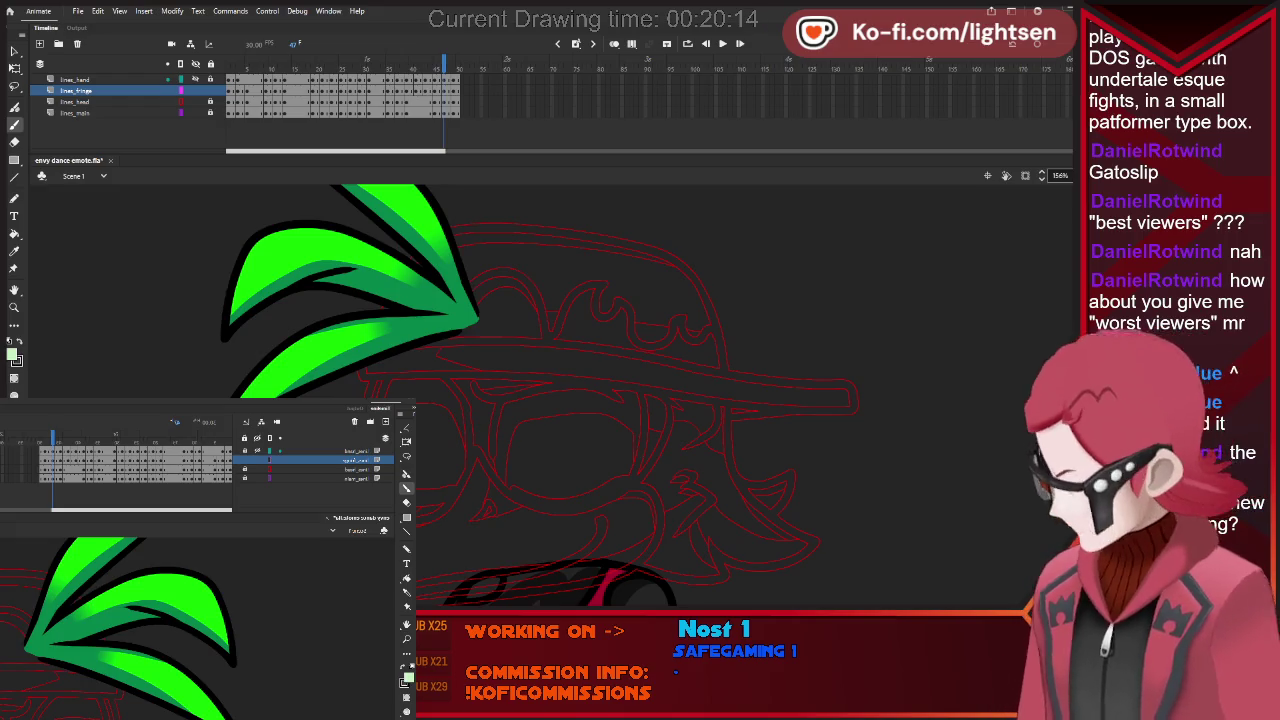
{"action": "key", "text": "period"}
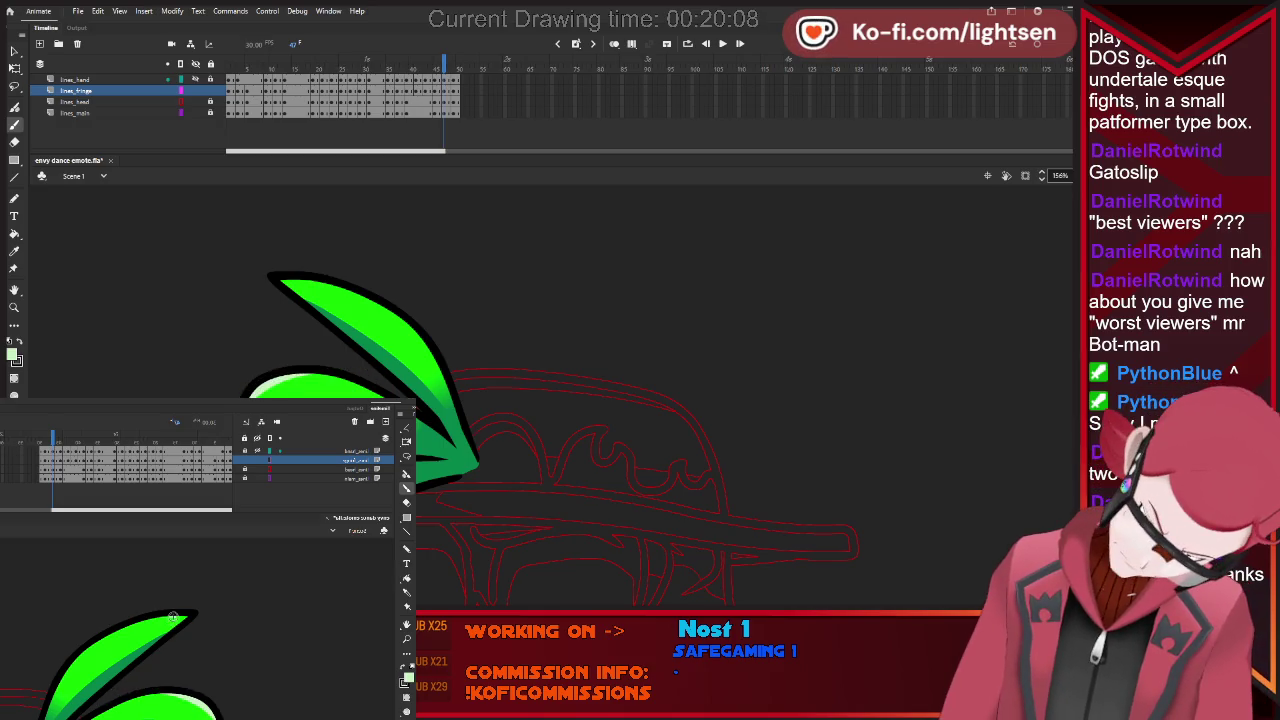
On the claw-shaped fringe frame, remove both highlights and zoom out to 51%.
{"action": "key", "text": "."}
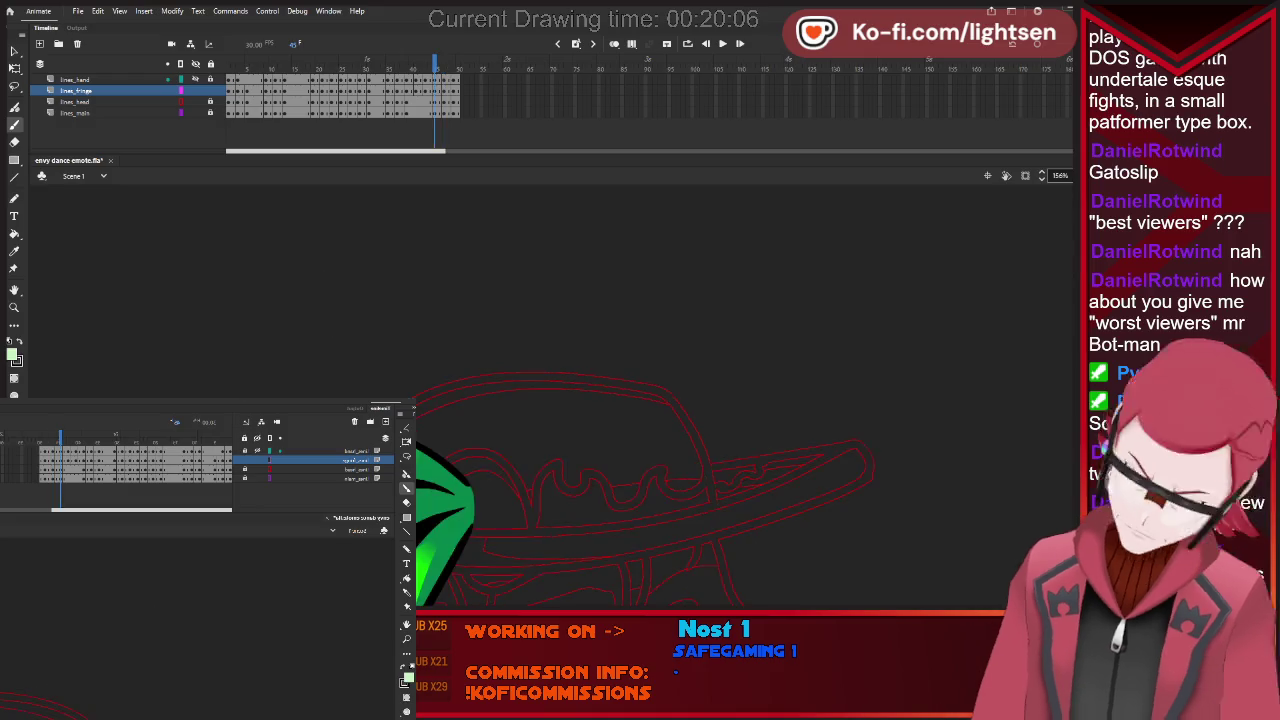
{"action": "key", "text": "."}
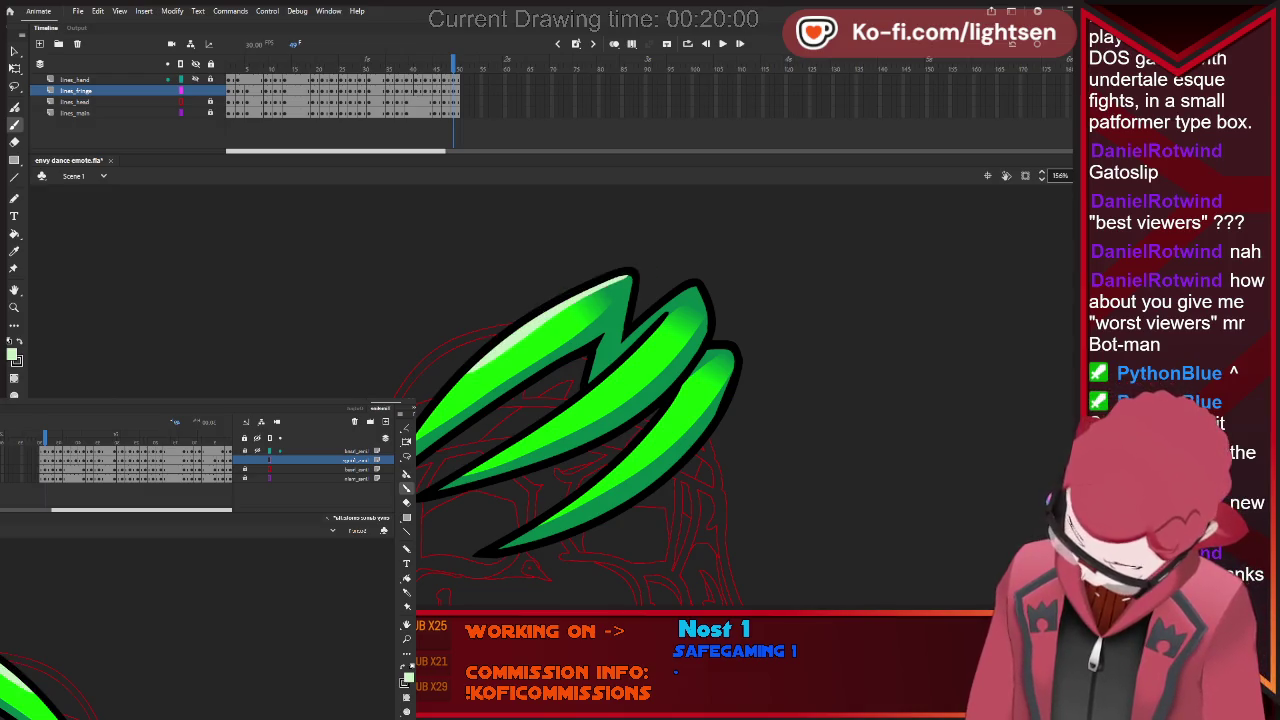
{"action": "key", "text": "ctrl+z"}
{"action": "key", "text": "ctrl+z"}
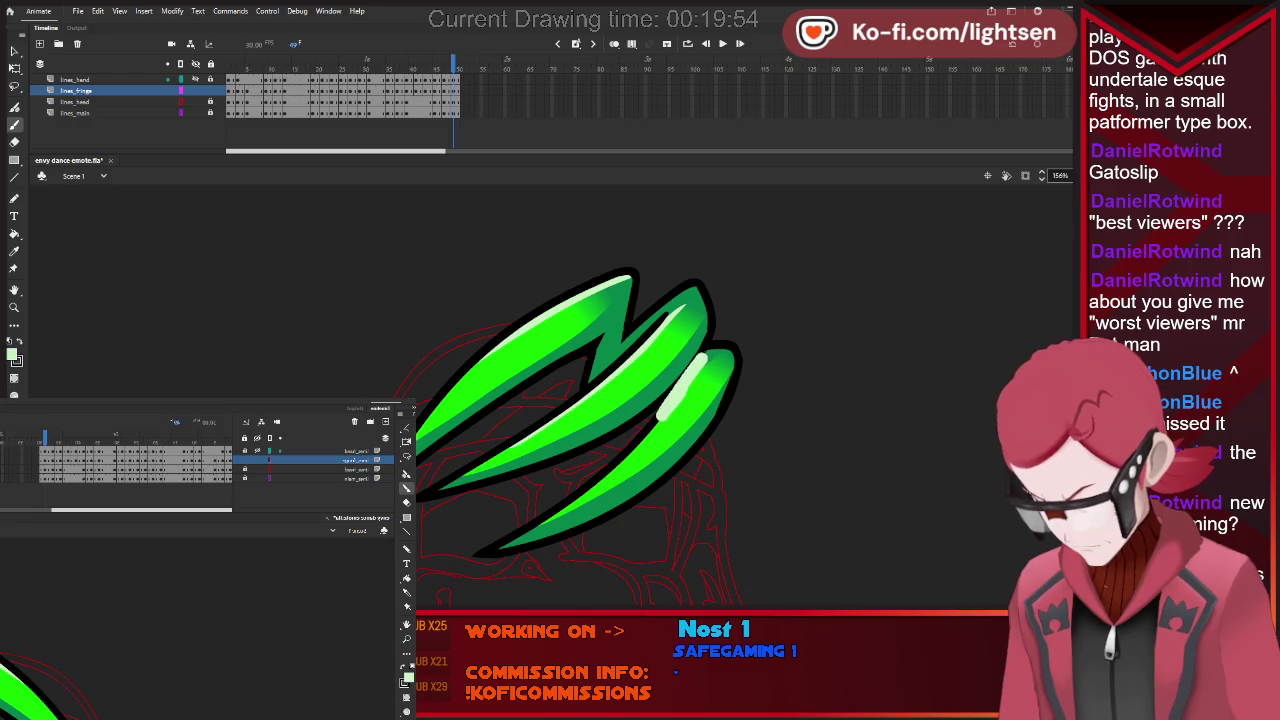
{"action": "key", "text": "ctrl+z"}
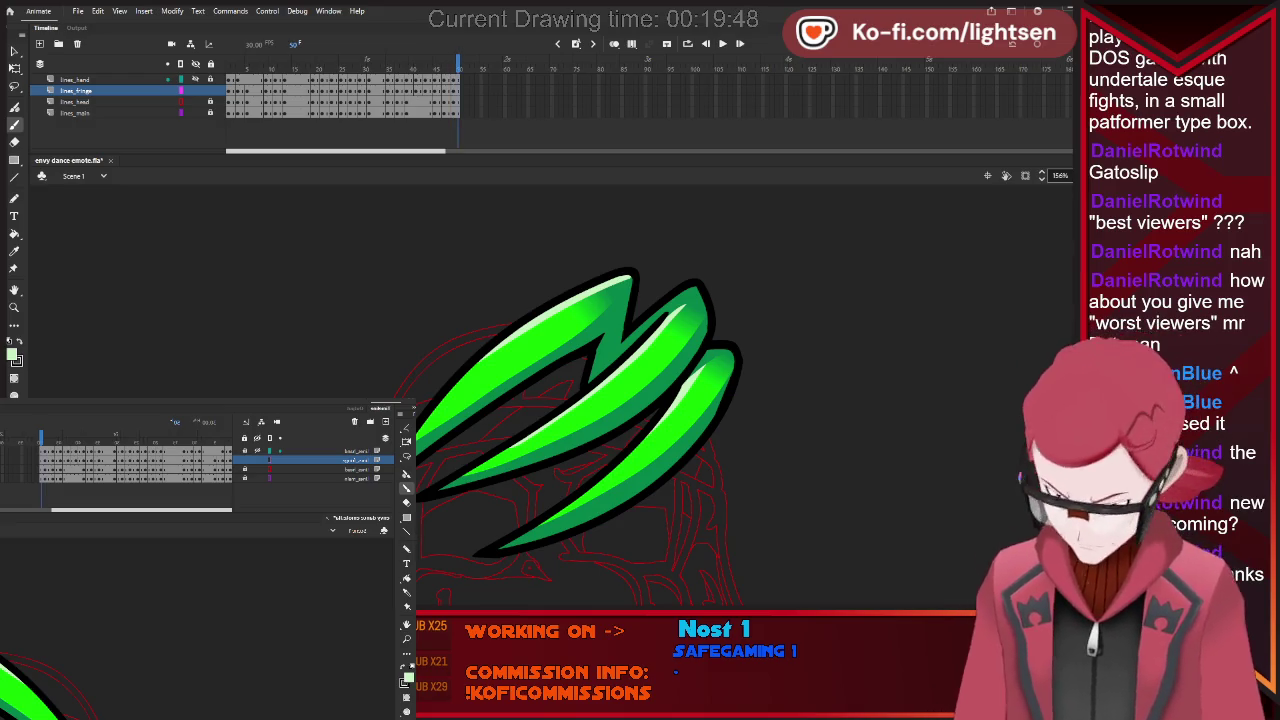
{"action": "key", "text": "ctrl+2"}
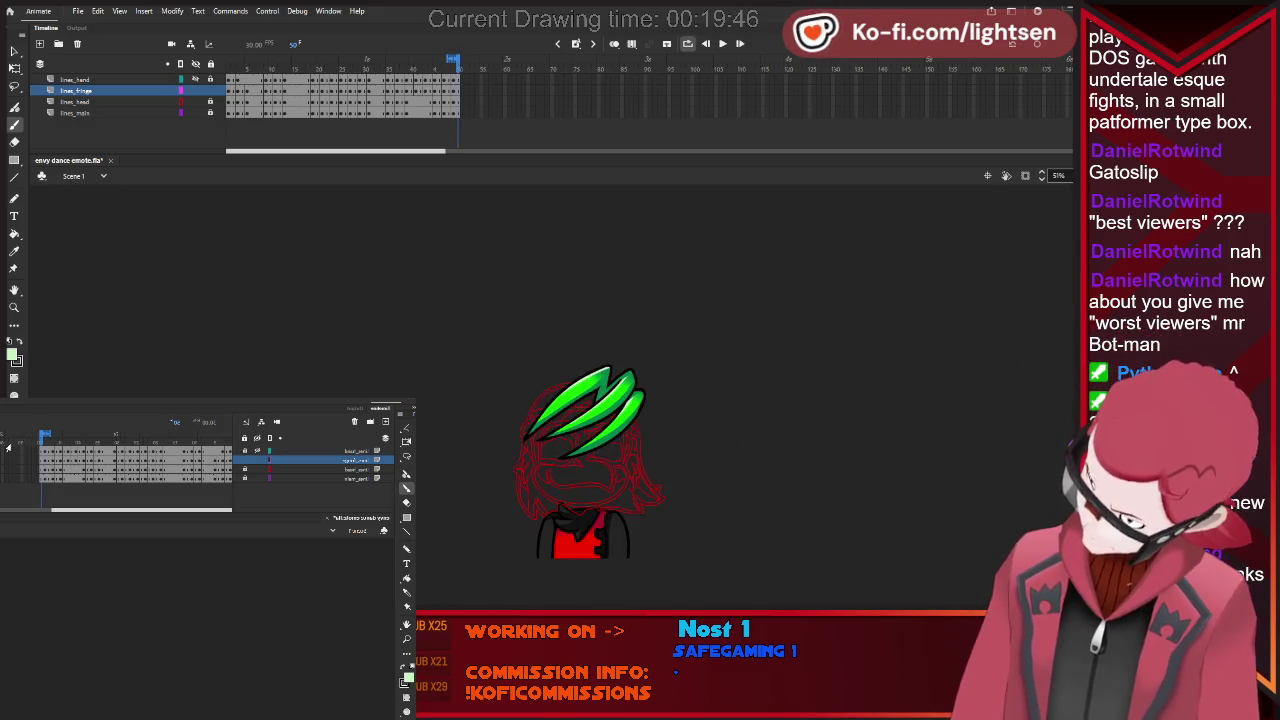
Set the loop range to frames 1–45 and preview the dance once.
{"action": "key", "text": "ctrl+alt+a"}
{"action": "key", "text": "Return"}
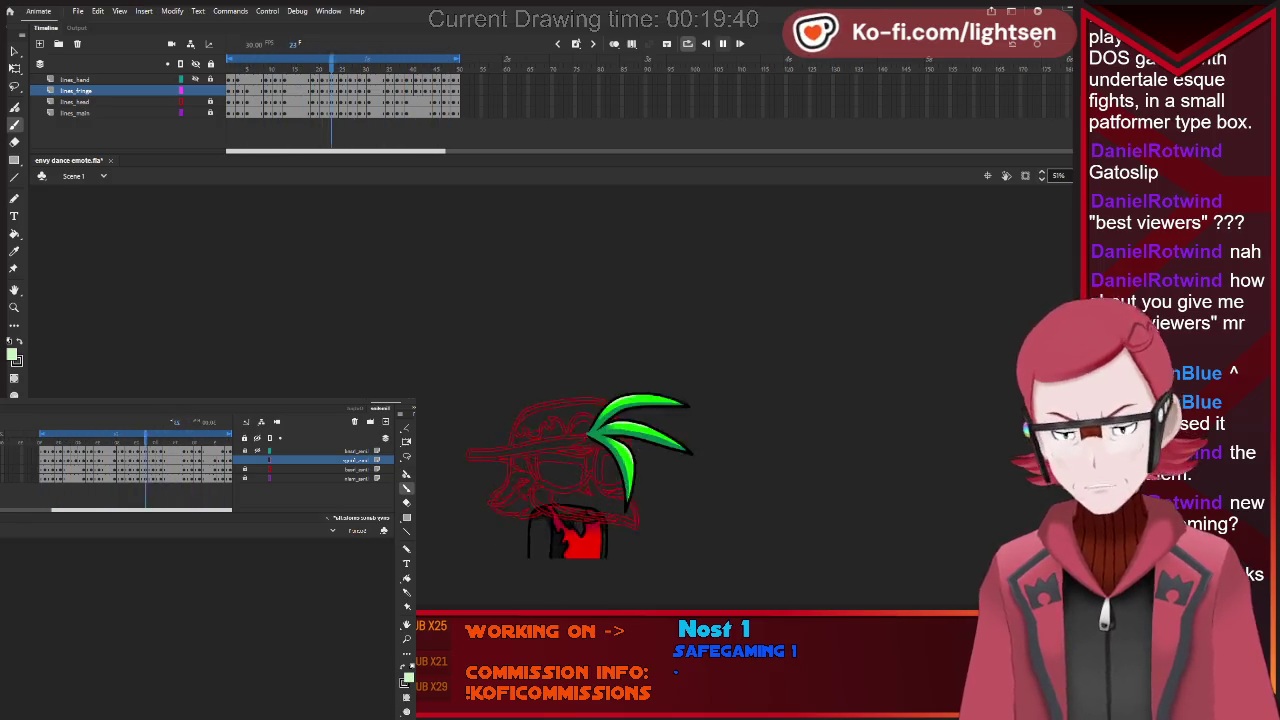
{"action": "key", "text": "Return"}
Show the glove and hat/face layers, return to frame 1, and select lines_head with Paint Bucket.
{"action": "left_click", "coordinate": [245, 452]}
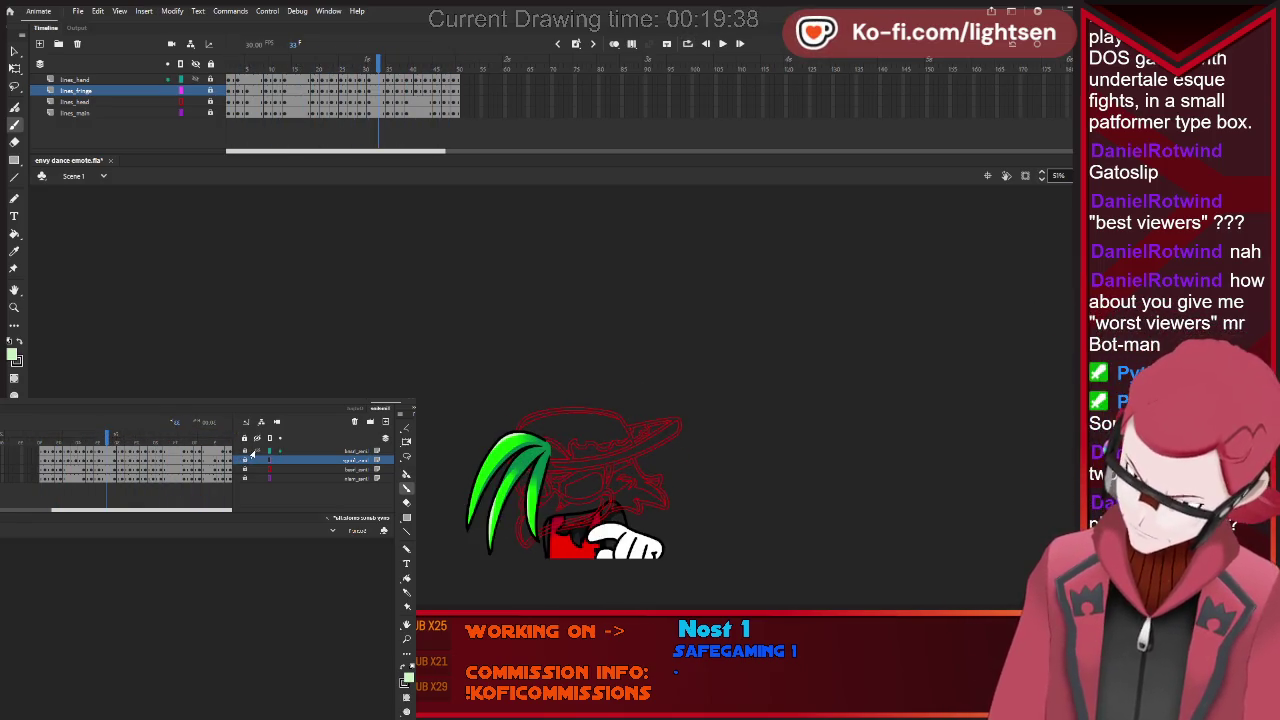
{"action": "left_click", "coordinate": [266, 470]}
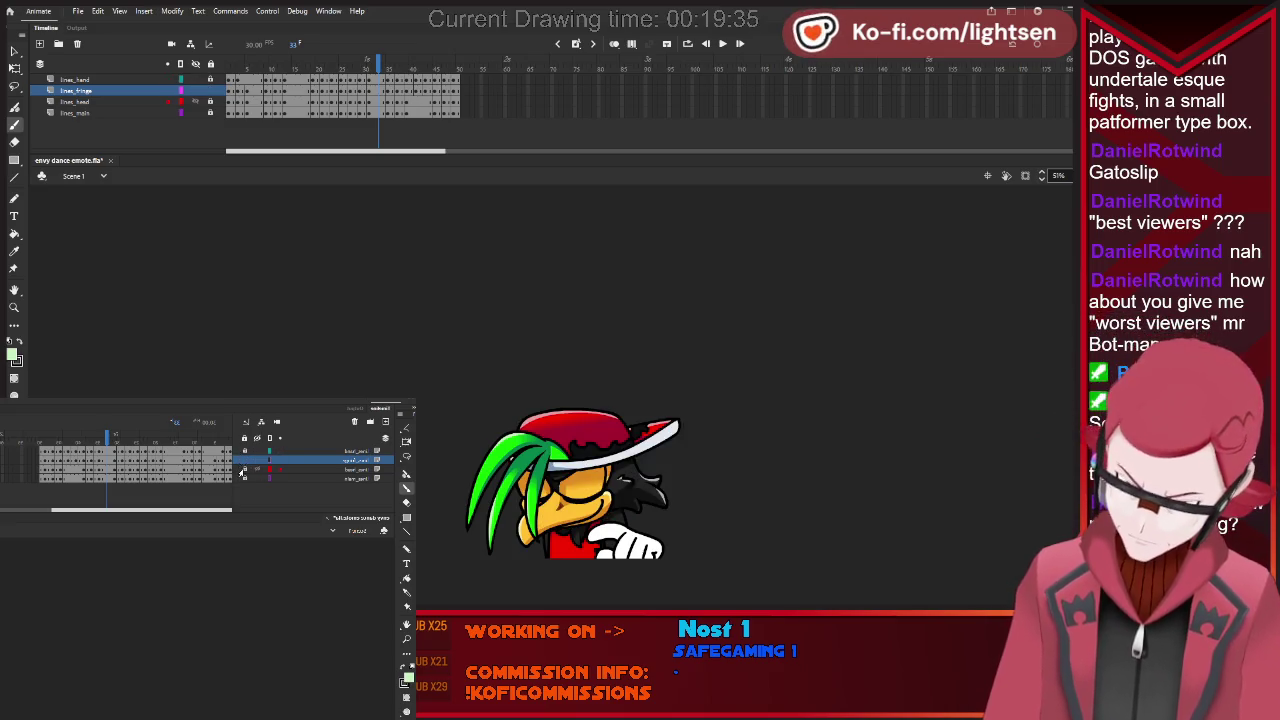
{"action": "left_click", "coordinate": [230, 446]}
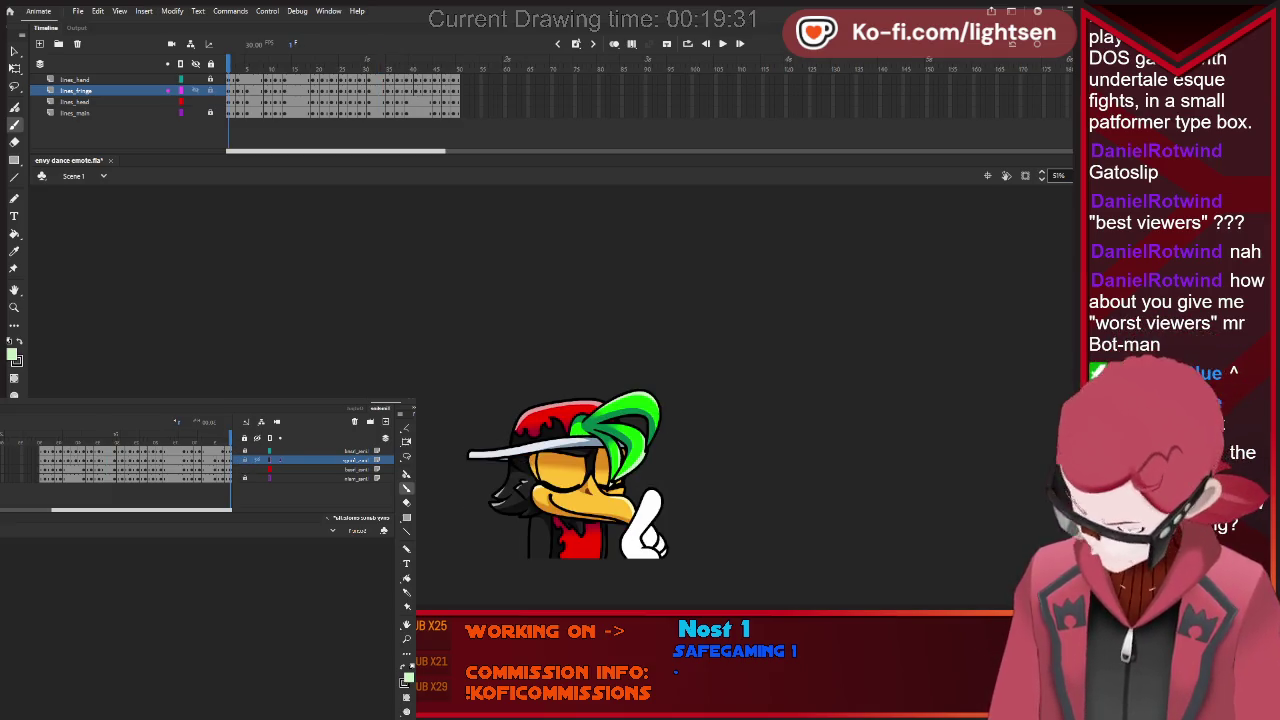
{"action": "key", "text": "k"}
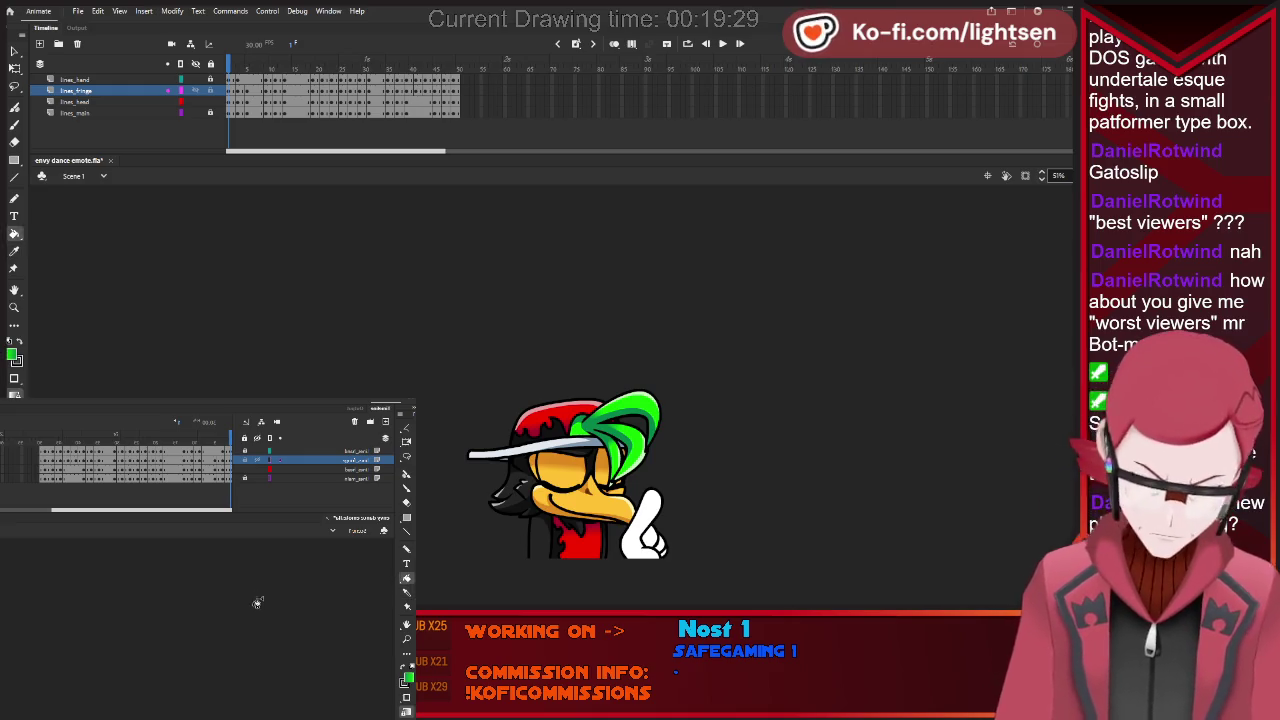
{"action": "left_click", "coordinate": [218, 468]}
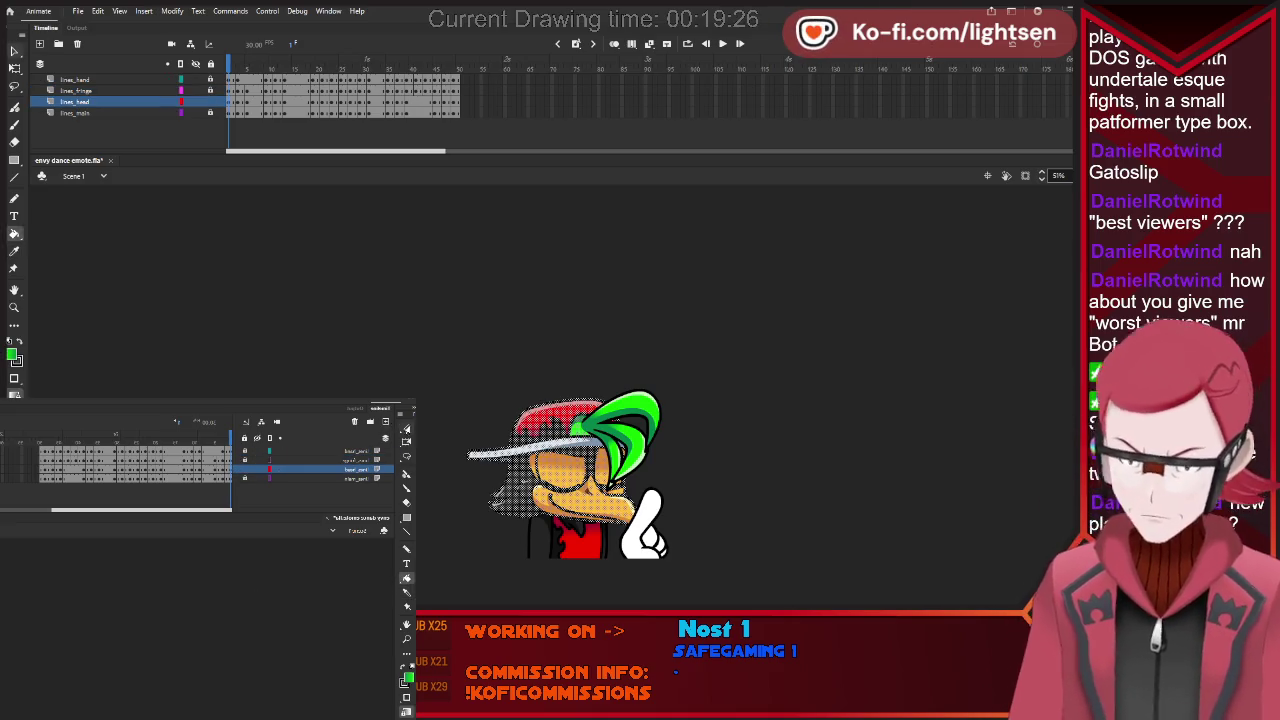
{"action": "key", "text": "v"}
{"action": "key", "text": "k"}
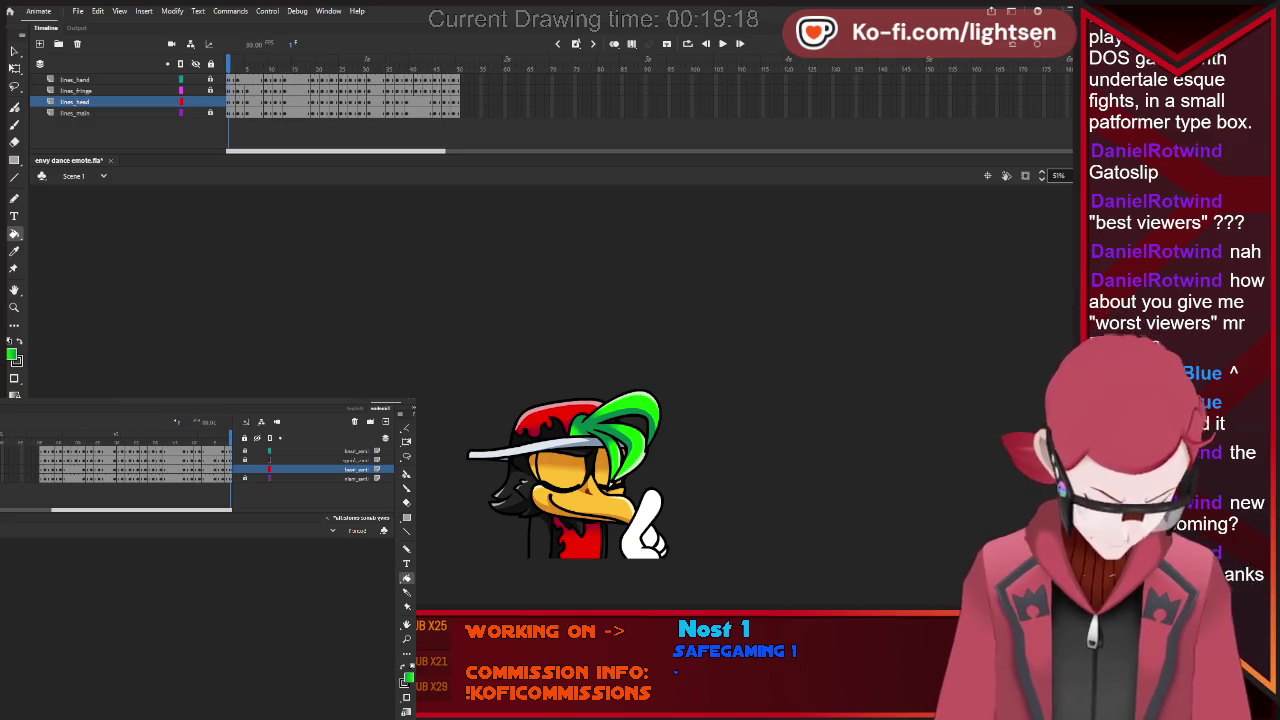
{"action": "key", "text": "period"}
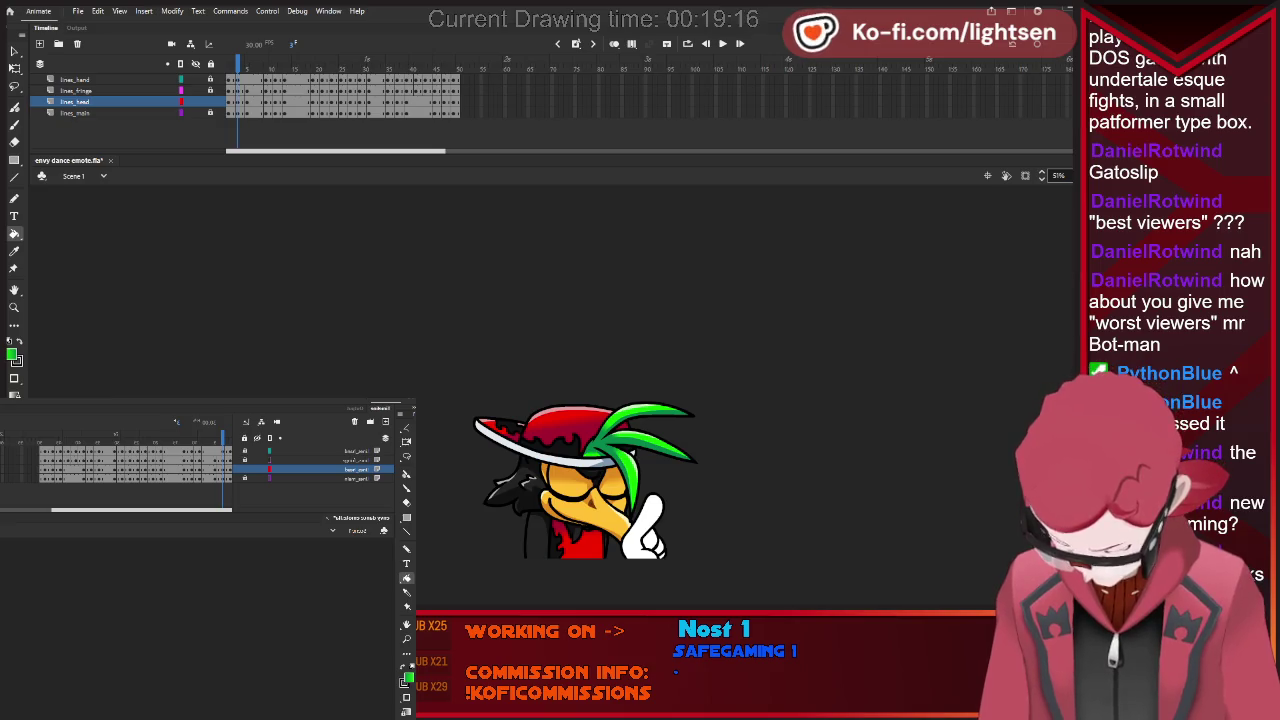
{"action": "key", "text": "period"}
{"action": "key", "text": "period"}
{"action": "key", "text": "period"}
{"action": "key", "text": "period"}
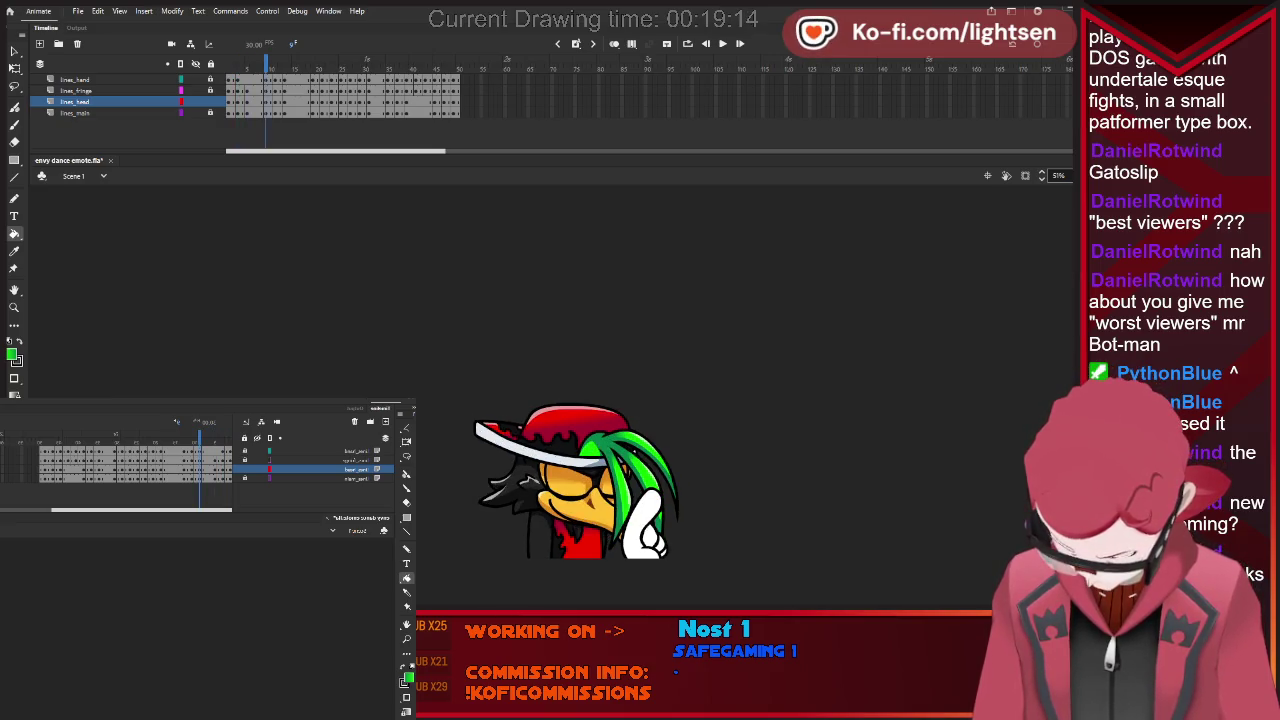
{"action": "key", "text": "period"}
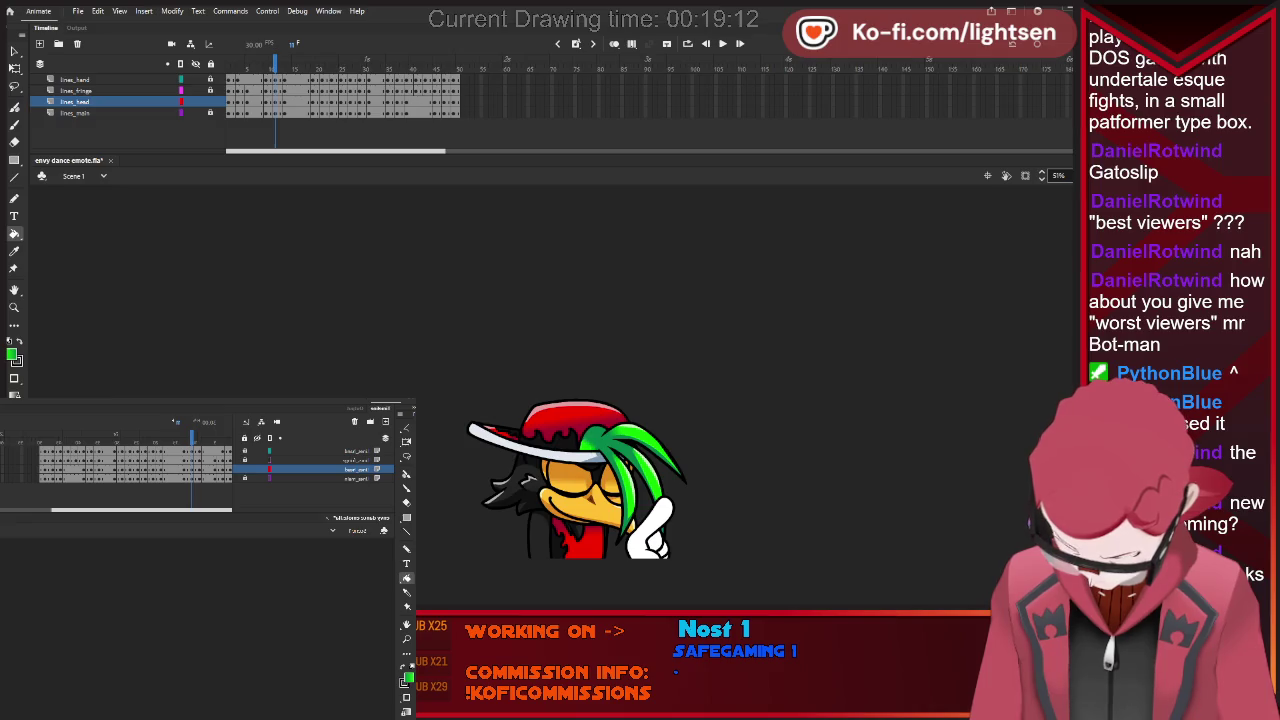
{"action": "key", "text": "period"}
{"action": "key", "text": "period"}
{"action": "key", "text": "period"}
{"action": "key", "text": "period"}
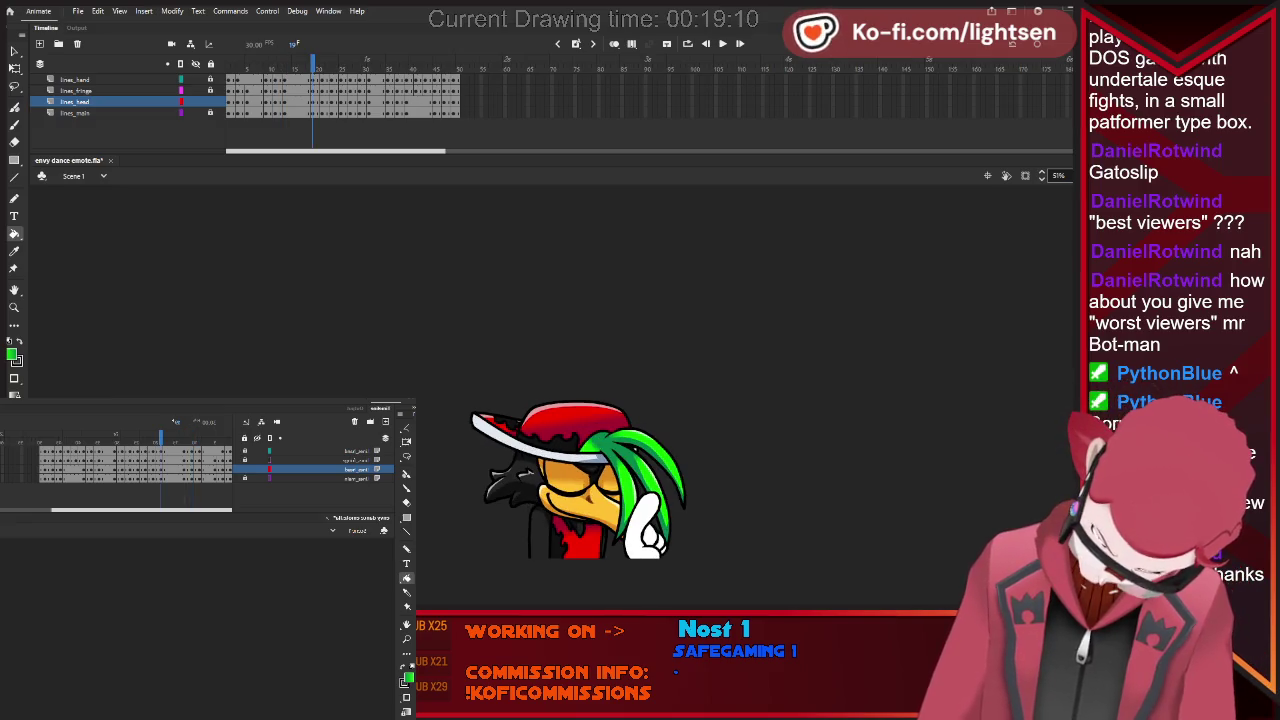
{"action": "key", "text": "period"}
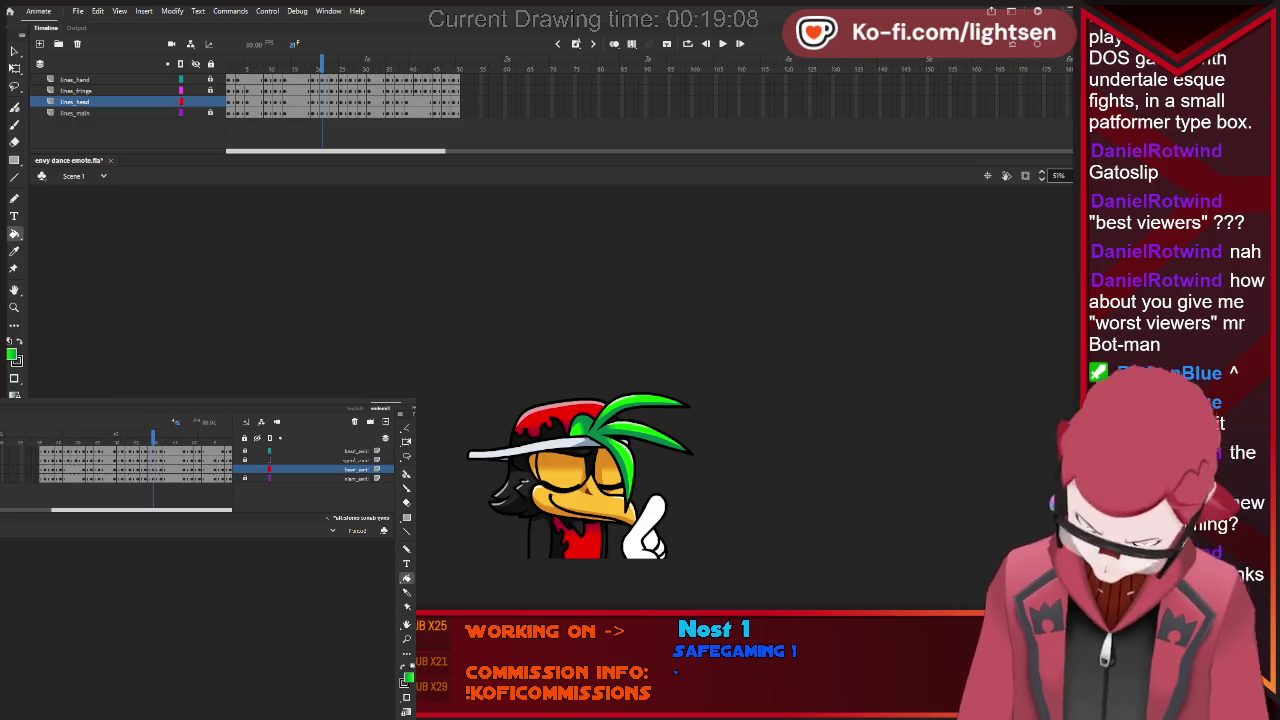
{"action": "key", "text": "period"}
{"action": "key", "text": "period"}
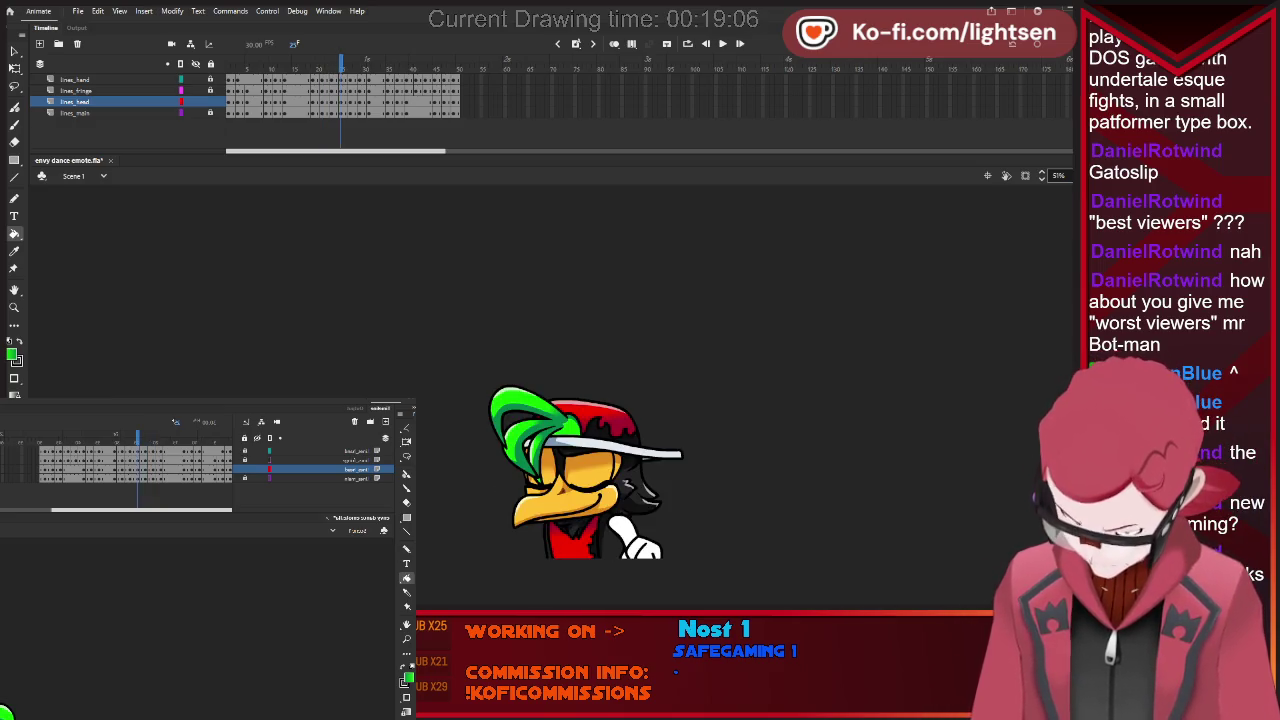
{"action": "key", "text": "period"}
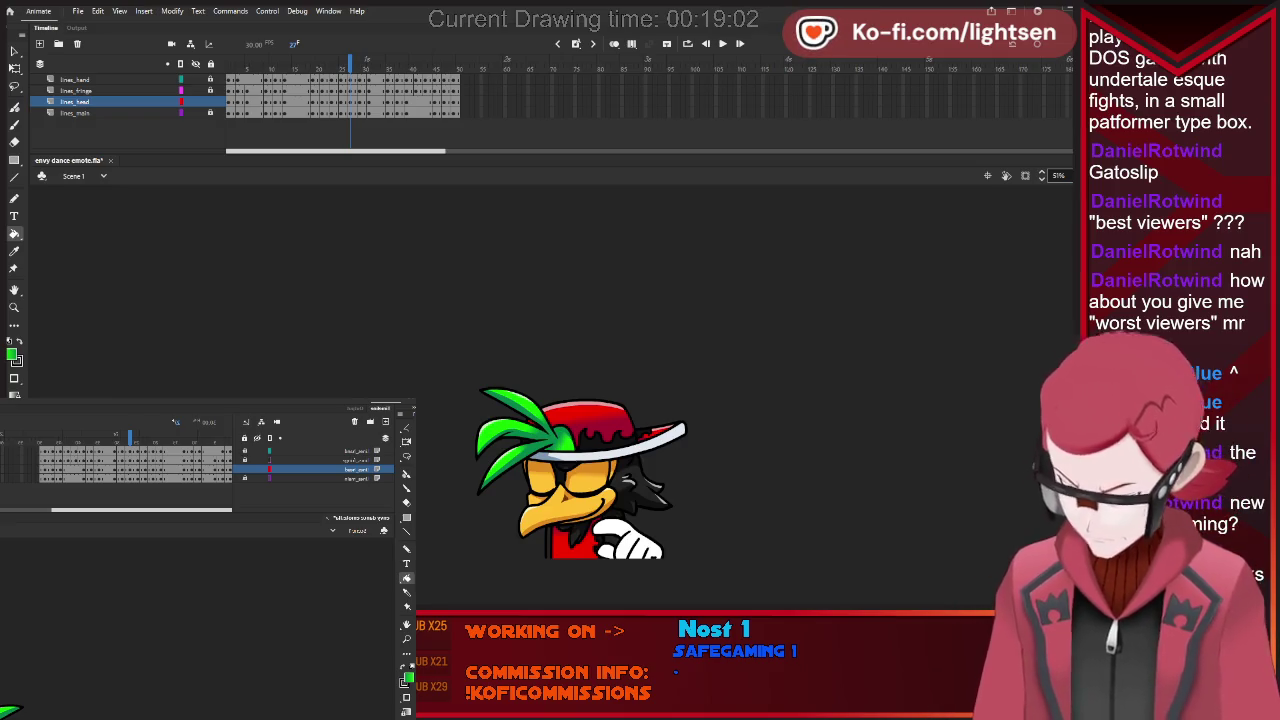
{"action": "key", "text": "period"}
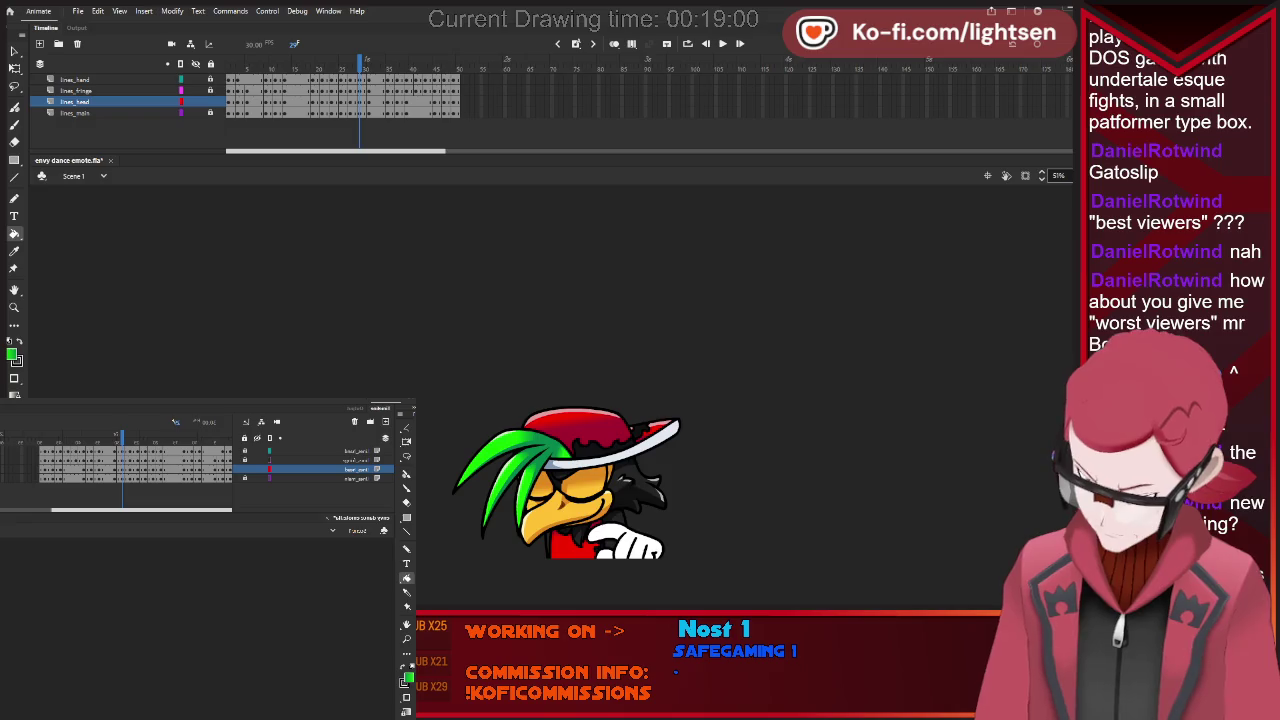
{"action": "key", "text": "period"}
{"action": "key", "text": "period"}
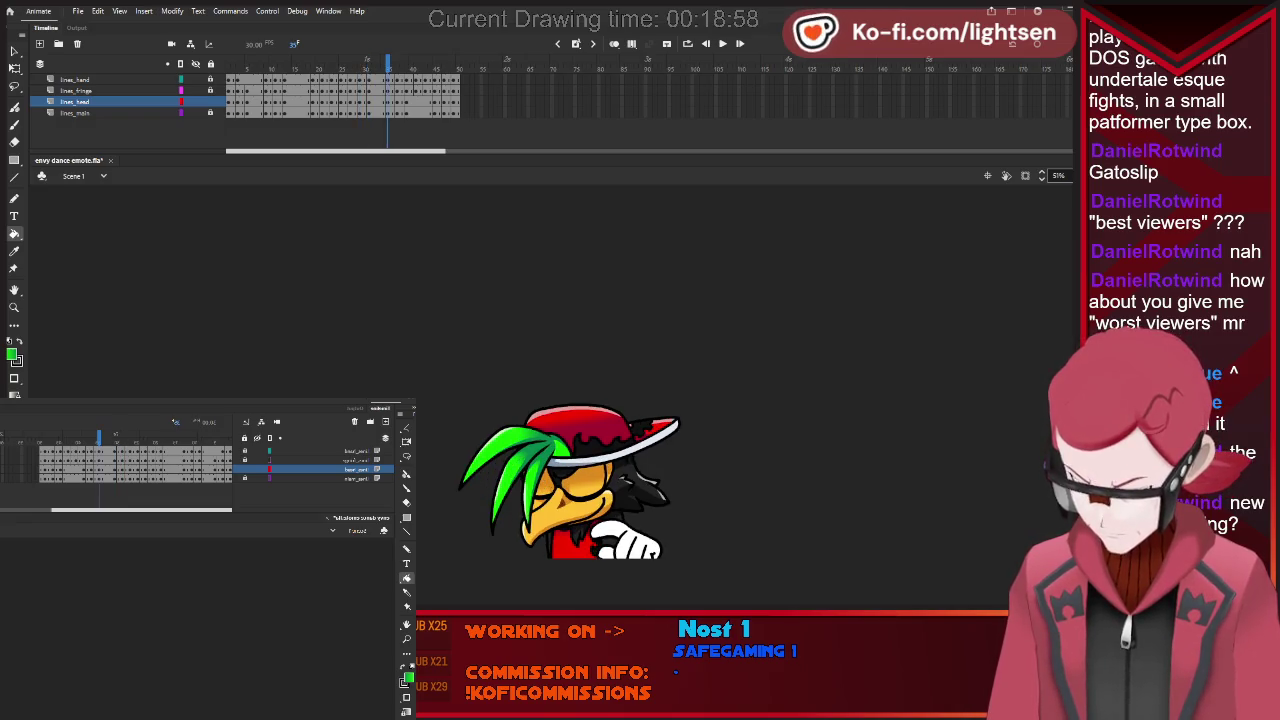
{"action": "key", "text": "period"}
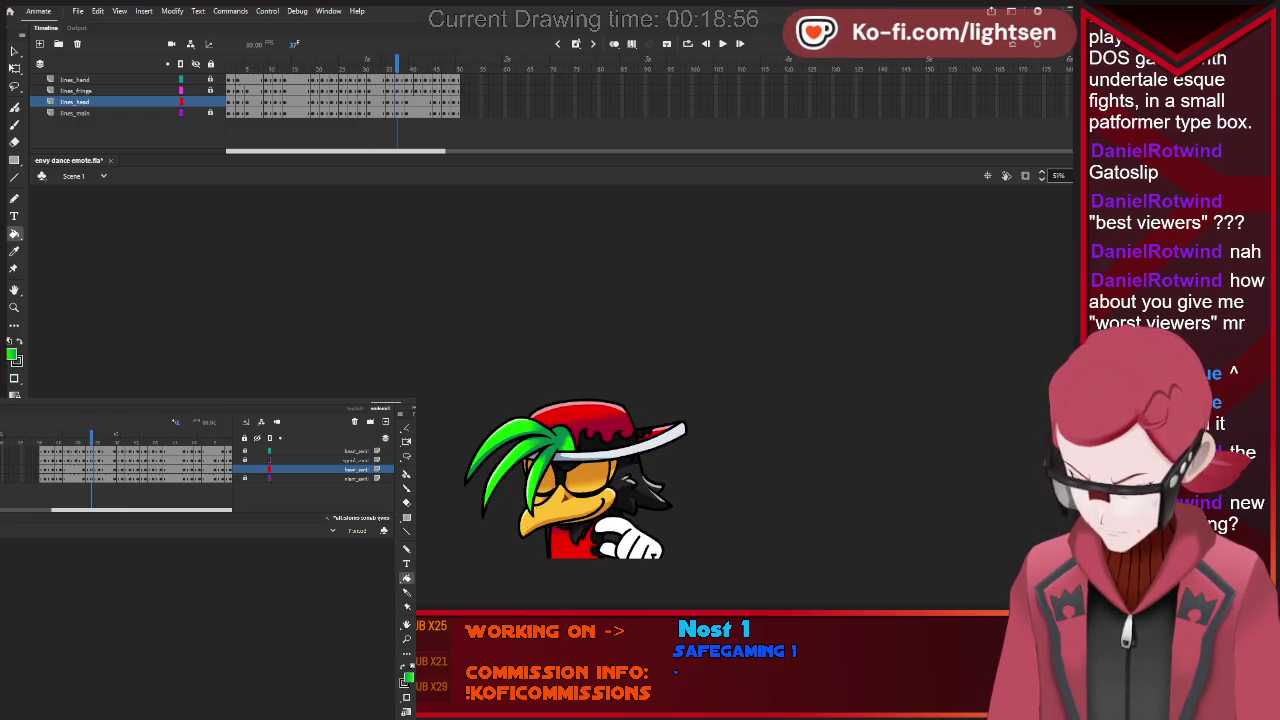
{"action": "key", "text": "period"}
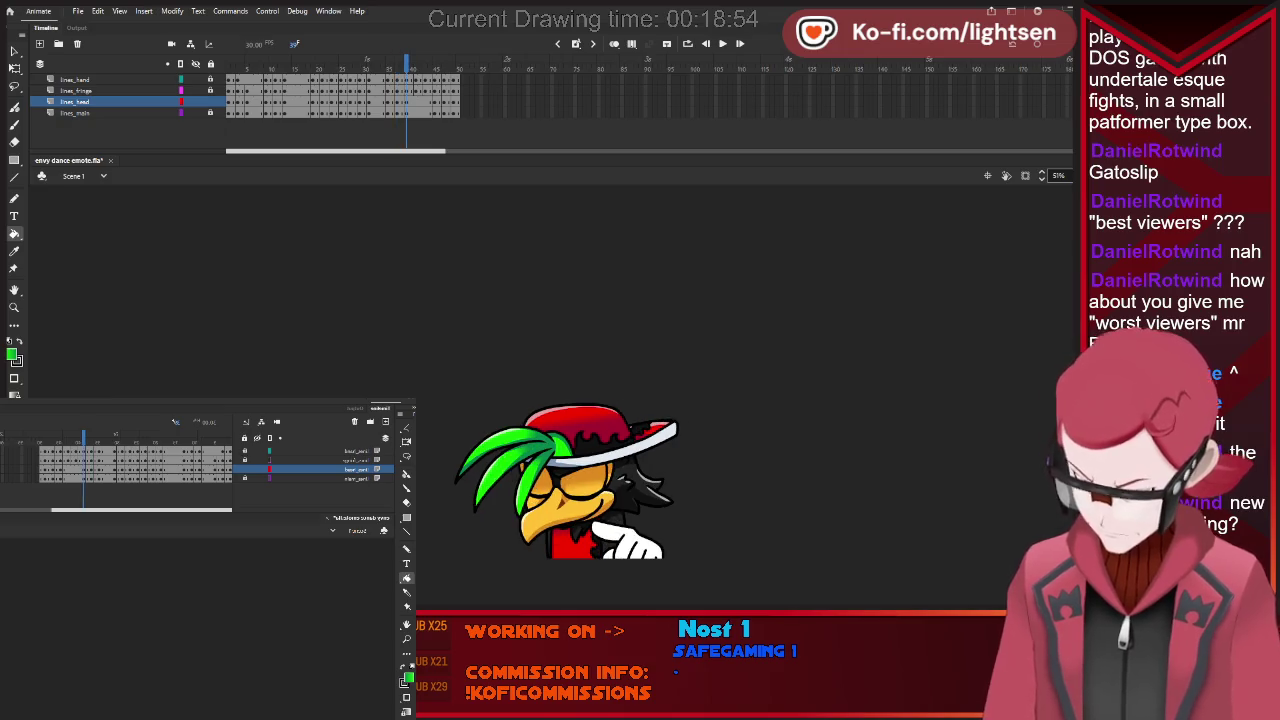
{"action": "key", "text": "period"}
{"action": "key", "text": "period"}
{"action": "key", "text": "period"}
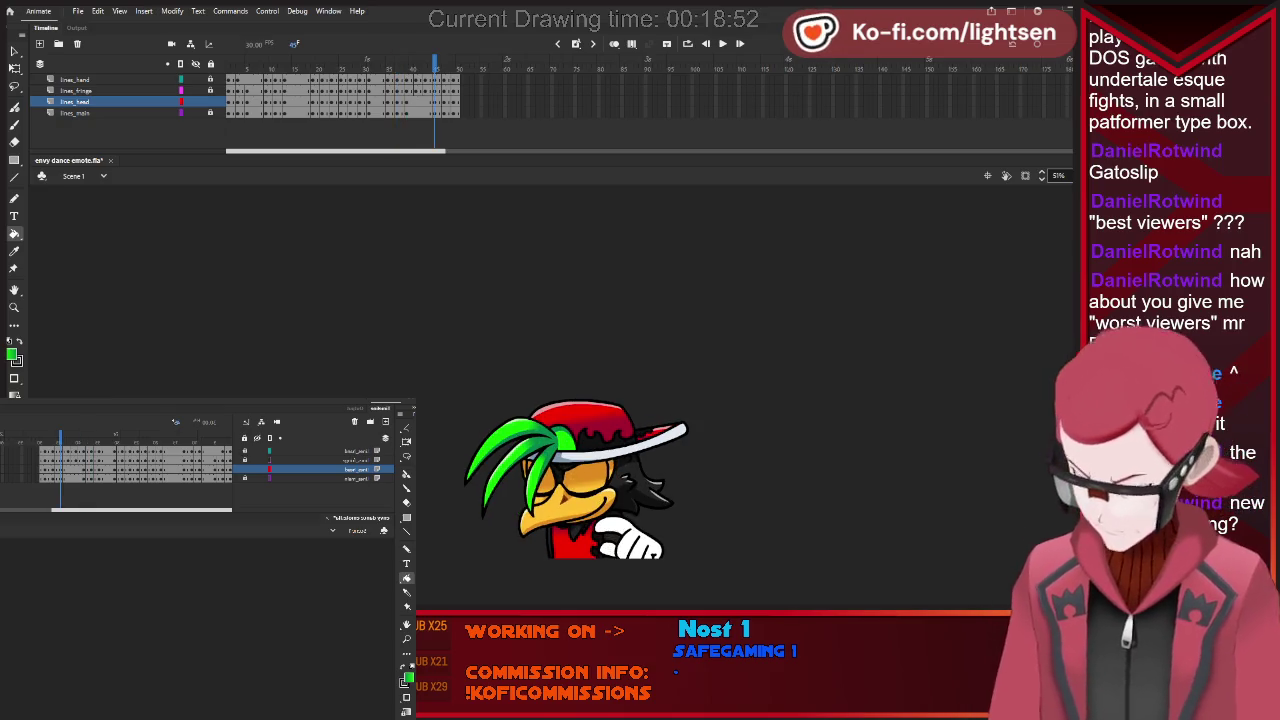
{"action": "key", "text": "period"}
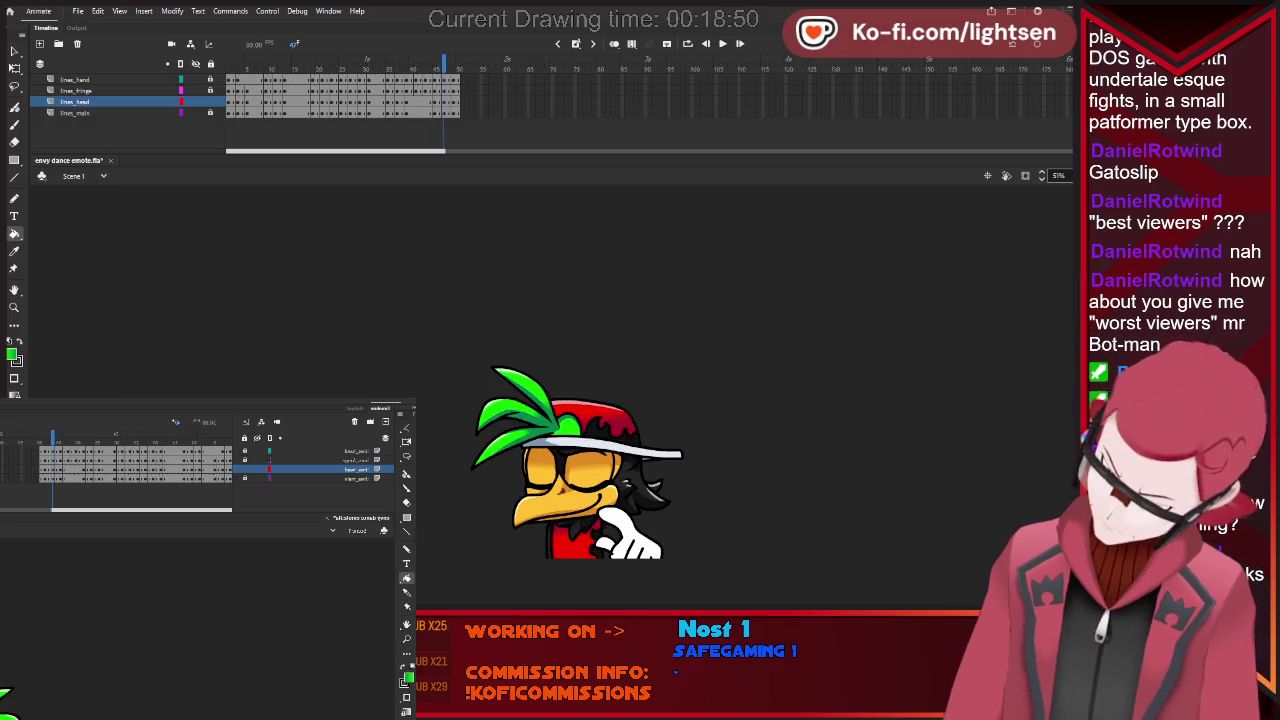
{"action": "key", "text": "period"}
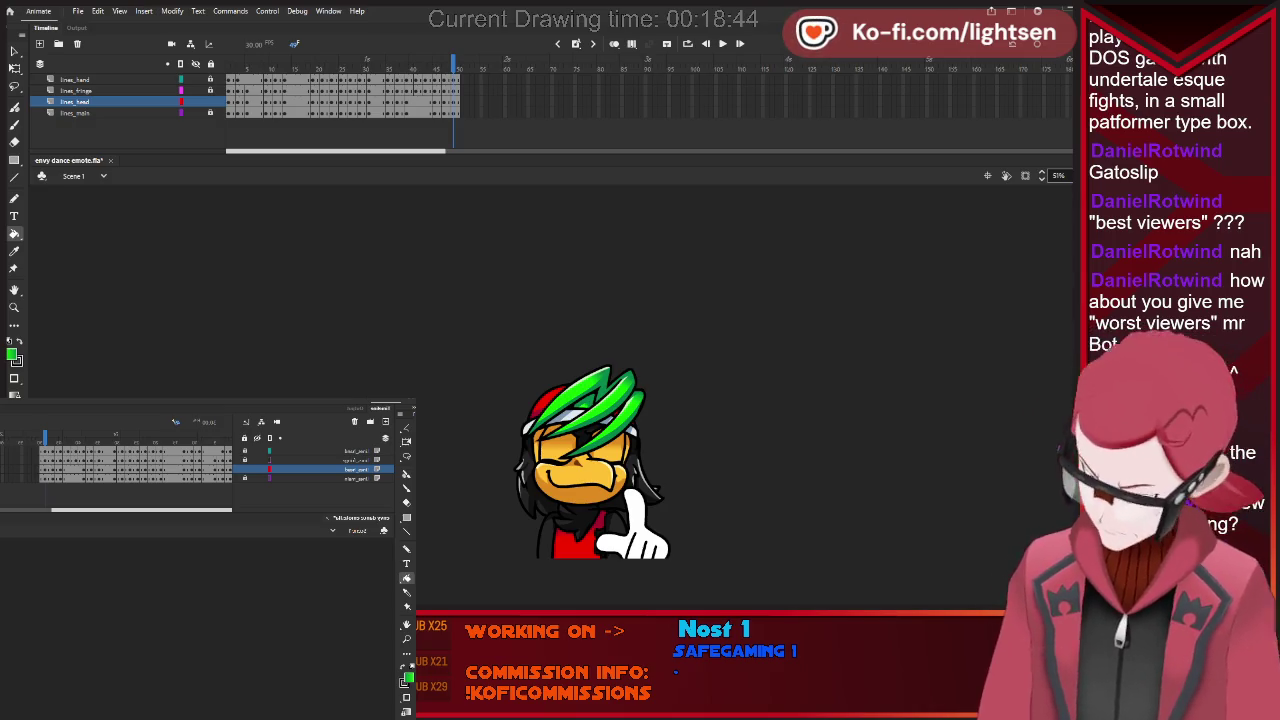
{"action": "key", "text": "Return"}
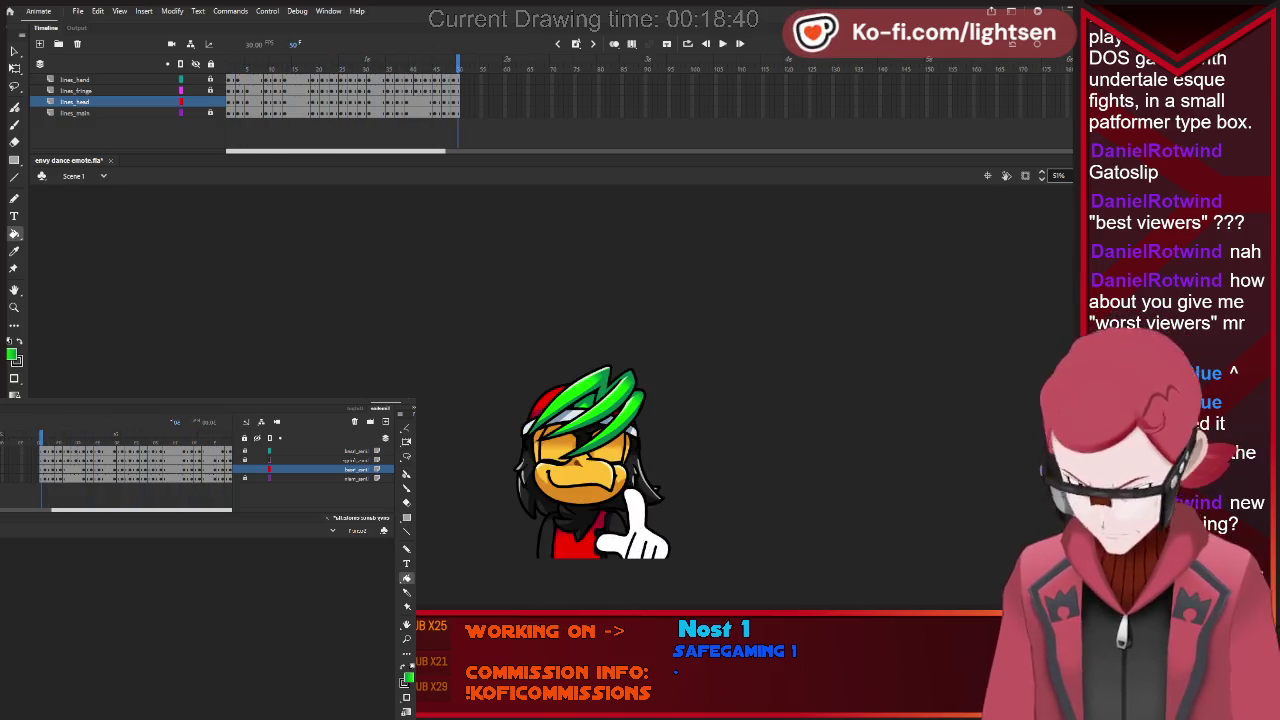
{"action": "key", "text": "i"}
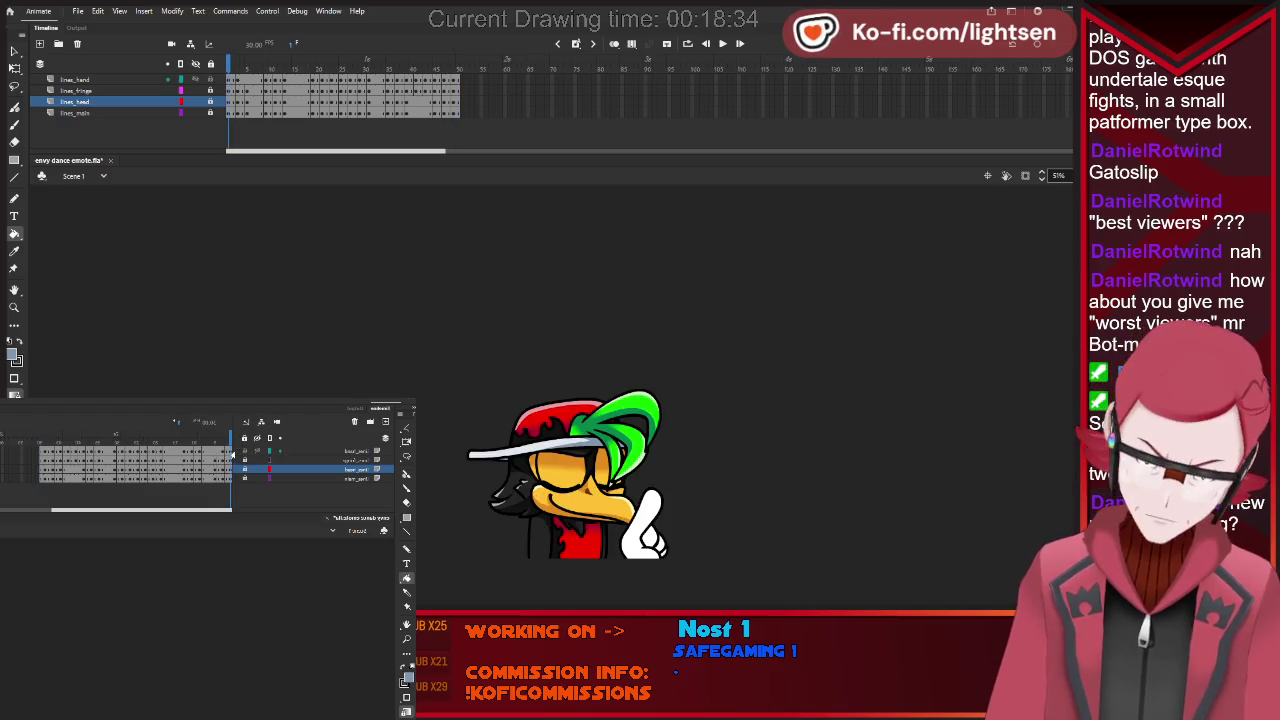
Select the lines_hand layer, pick the grey Brush, and zoom to 100%.
{"action": "left_click", "coordinate": [75, 79]}
{"action": "key", "text": "v"}
{"action": "key", "text": "ctrl+shift+a"}
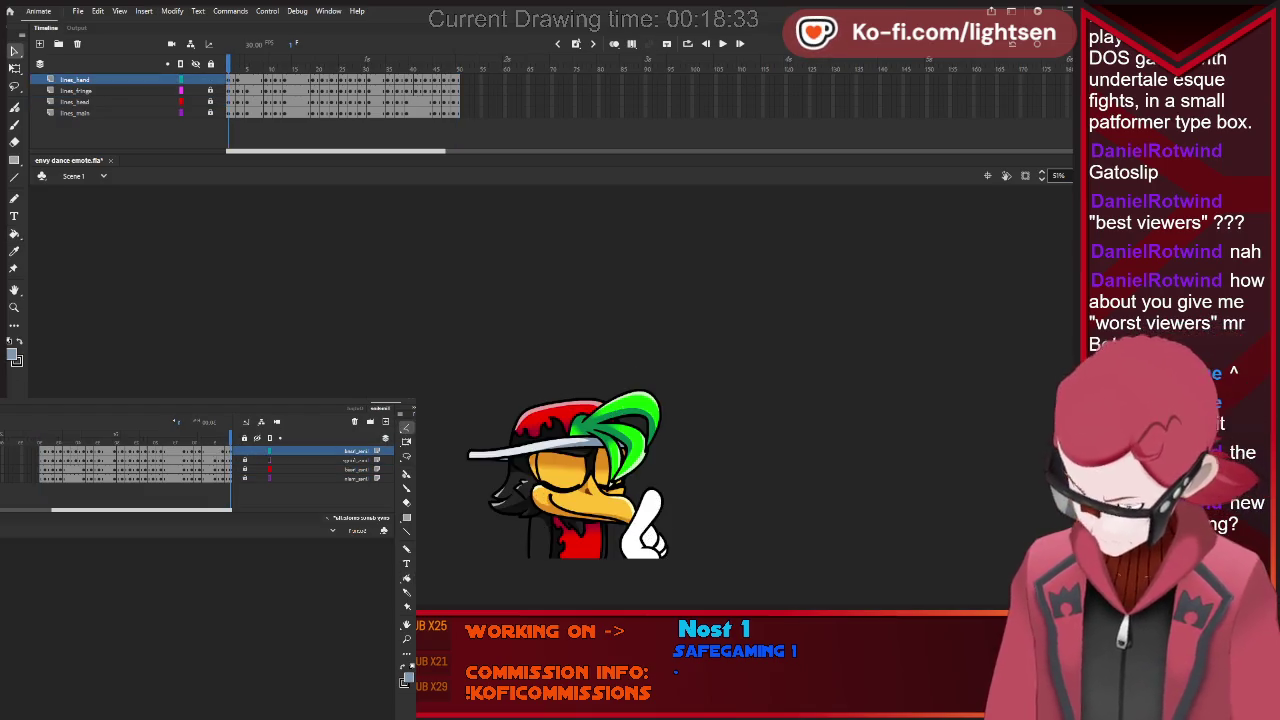
{"action": "key", "text": "b"}
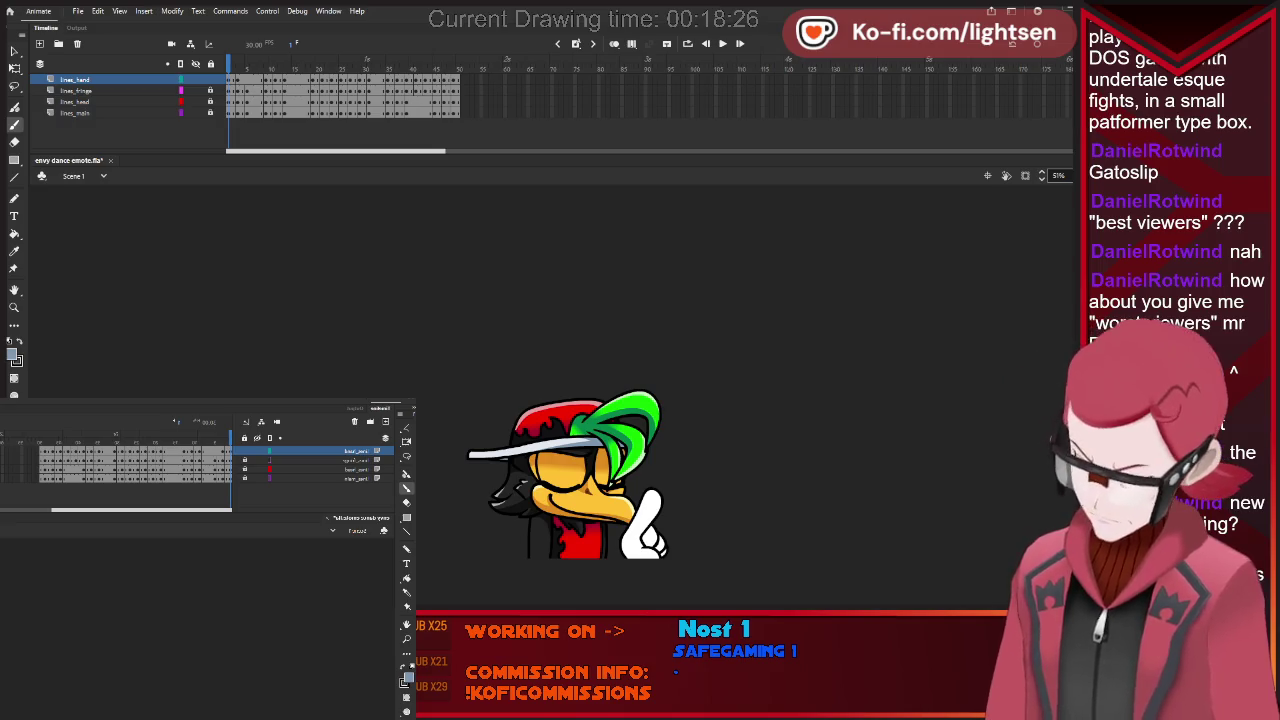
{"action": "key", "text": "ctrl+1"}
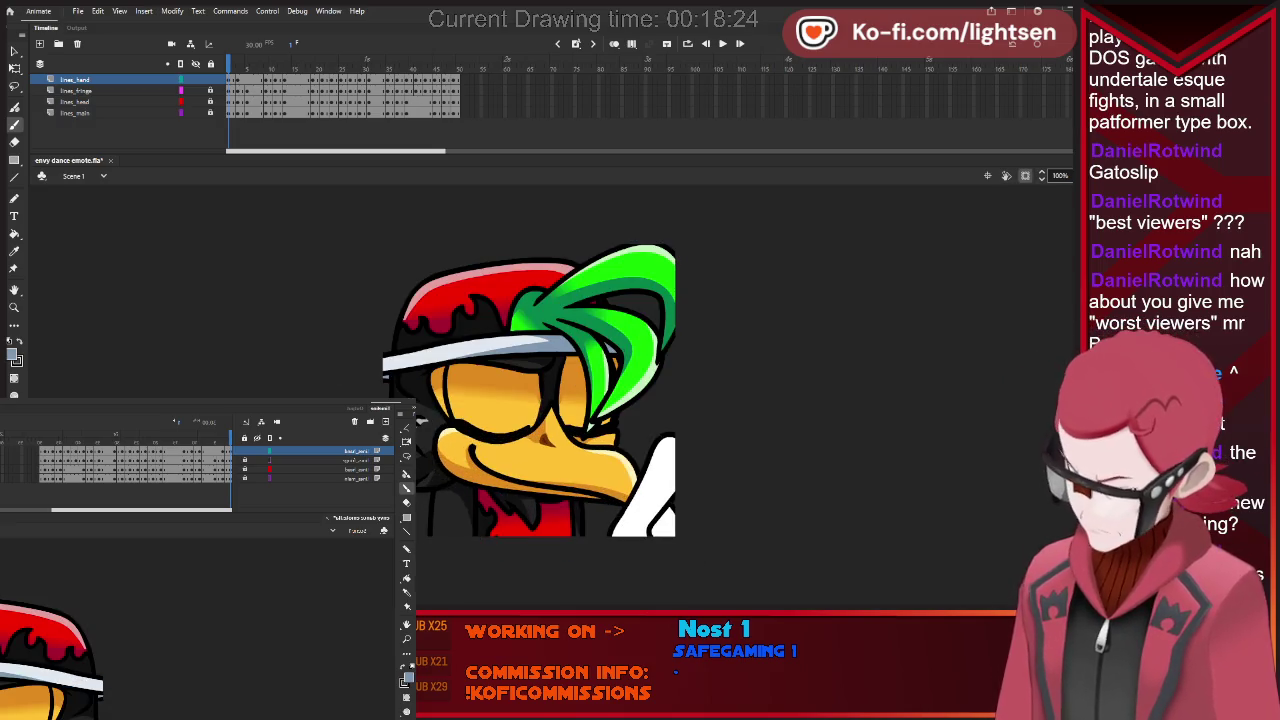
Try grey shading across the pointing glove, undo it, and step to the next pose.
{"action": "left_click_drag", "start_coordinate": [606, 548], "coordinate": [708, 446]}
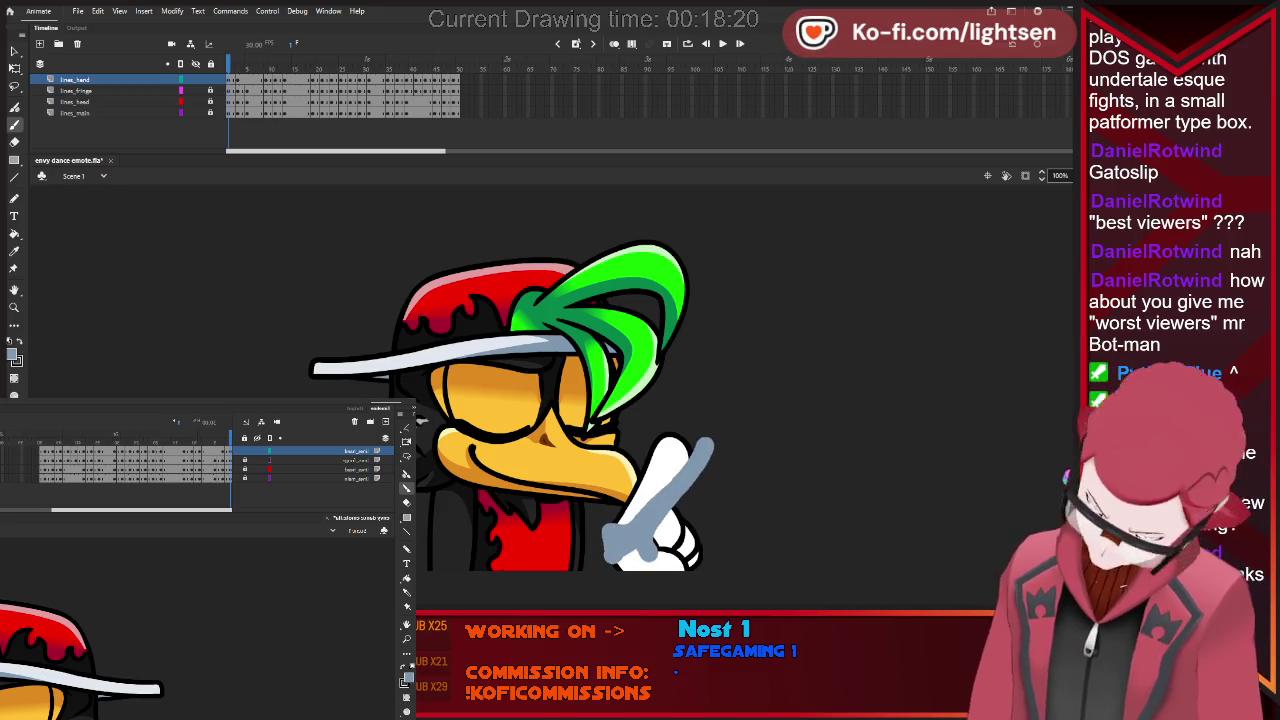
{"action": "left_click_drag", "start_coordinate": [632, 562], "coordinate": [655, 585]}
{"action": "key", "text": "ctrl+z"}
{"action": "key", "text": "ctrl+z"}
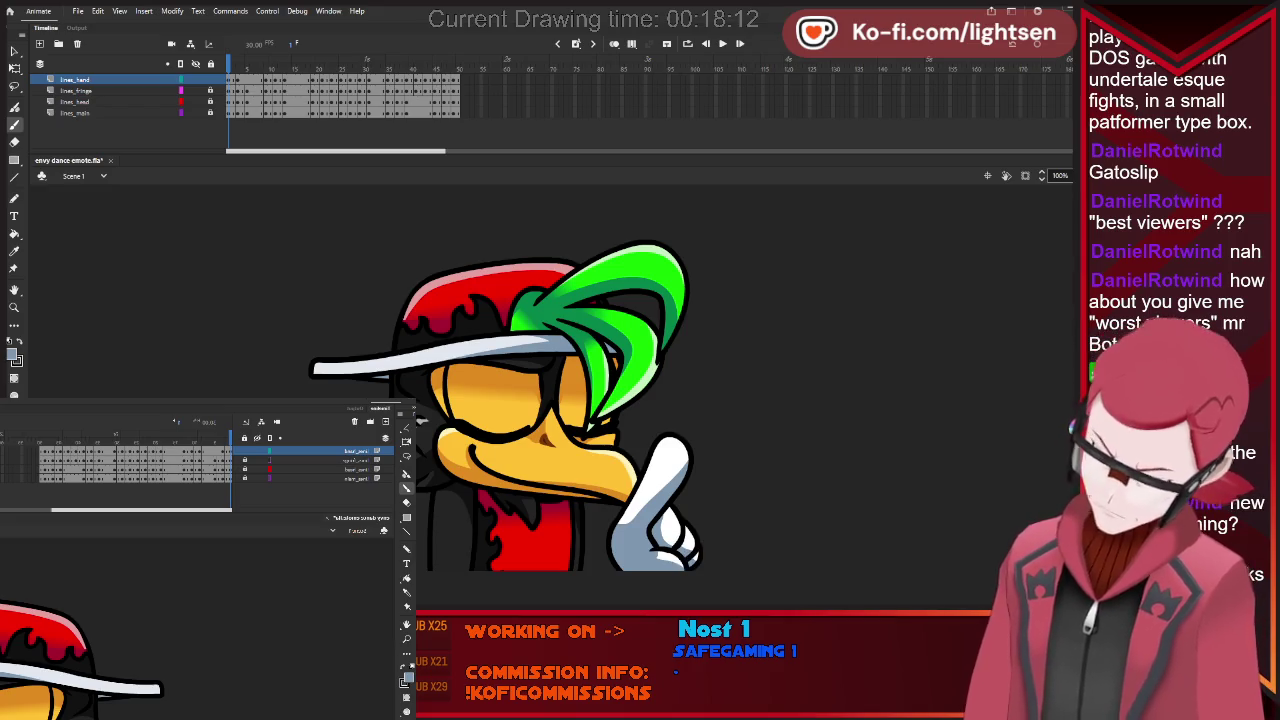
{"action": "key", "text": "period"}
{"action": "key", "text": "comma"}
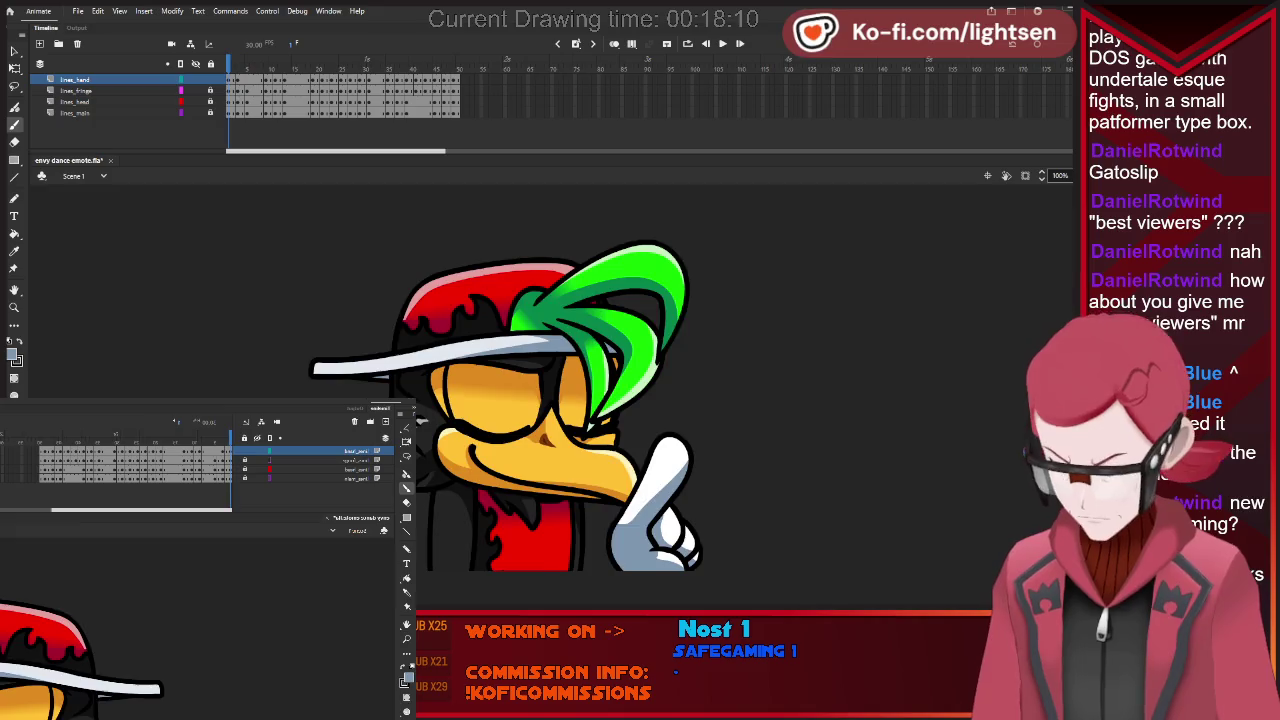
{"action": "key", "text": "period"}
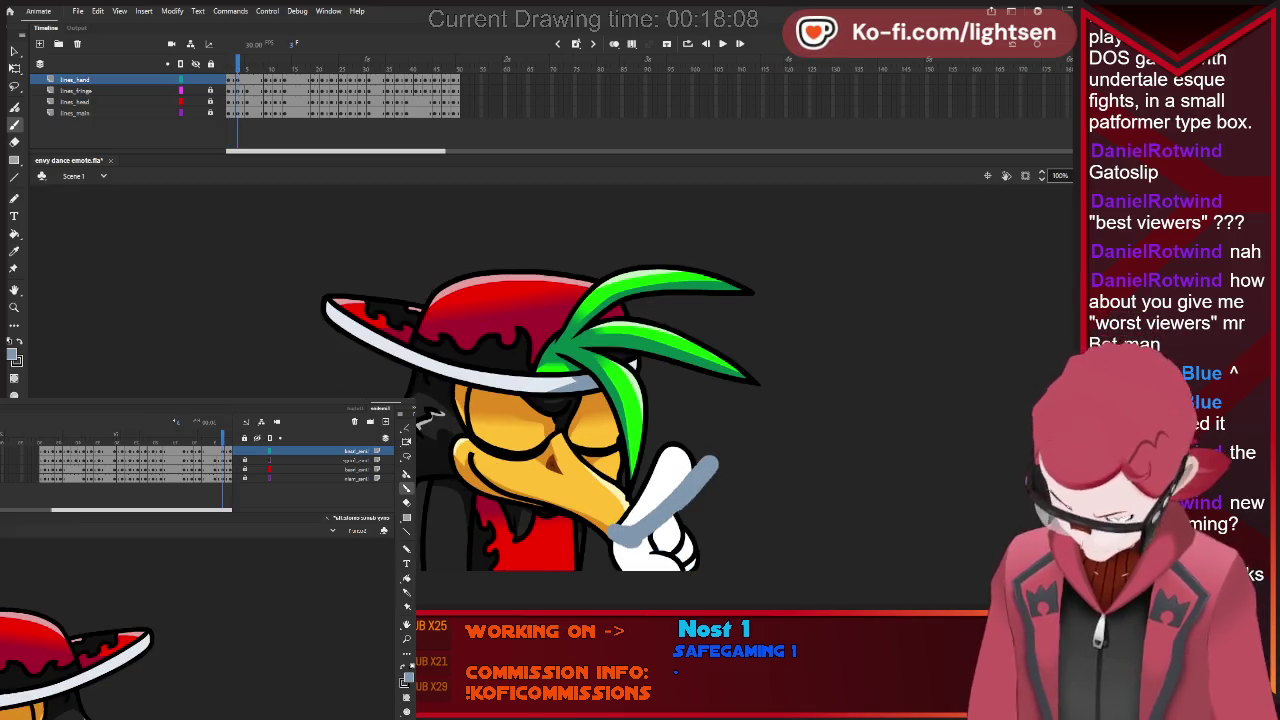
Shade the glove's lower edge and raised finger grey, undo the last stroke, and advance.
{"action": "left_click_drag", "start_coordinate": [615, 542], "coordinate": [604, 570]}
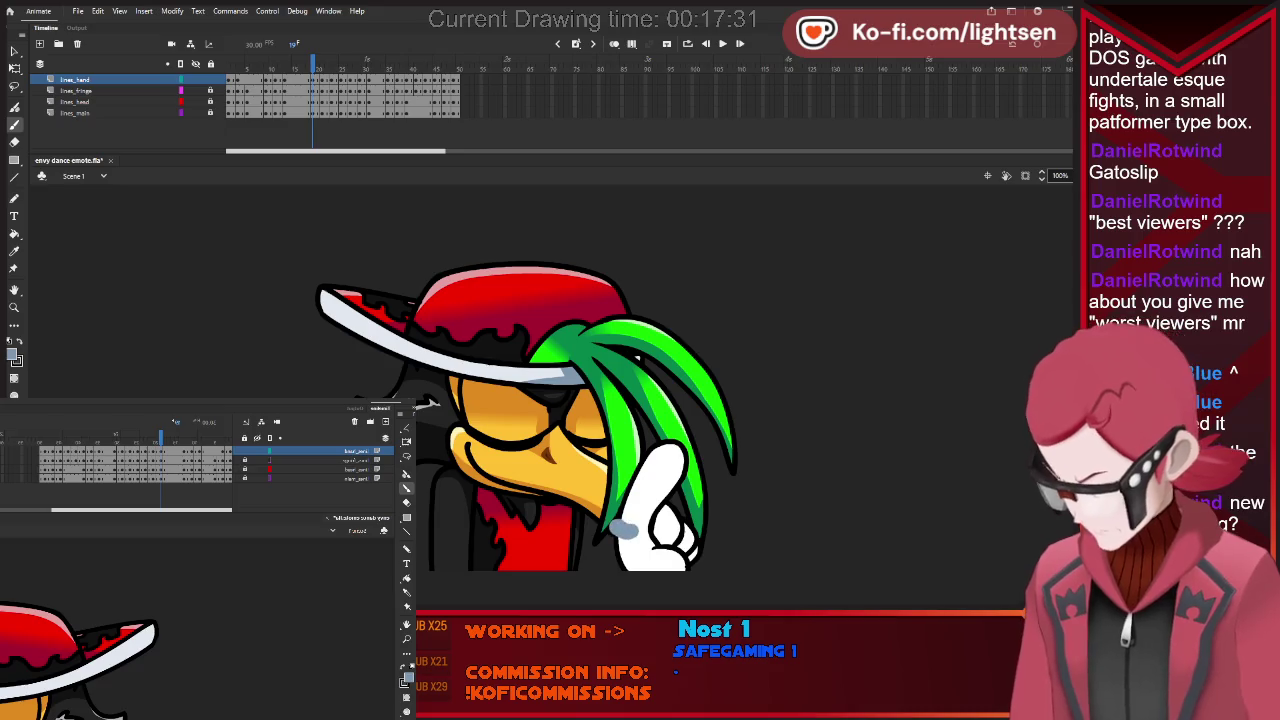
{"action": "left_click_drag", "start_coordinate": [632, 530], "coordinate": [676, 486]}
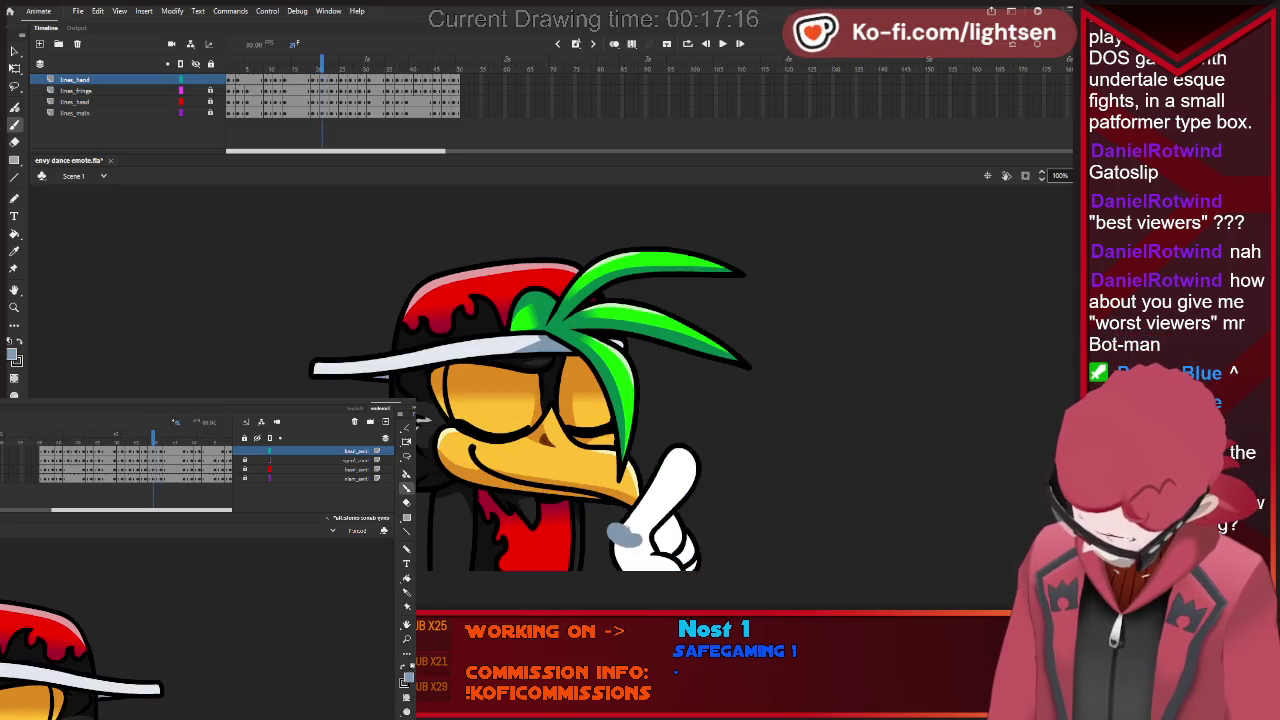
{"action": "left_click_drag", "start_coordinate": [640, 535], "coordinate": [712, 484]}
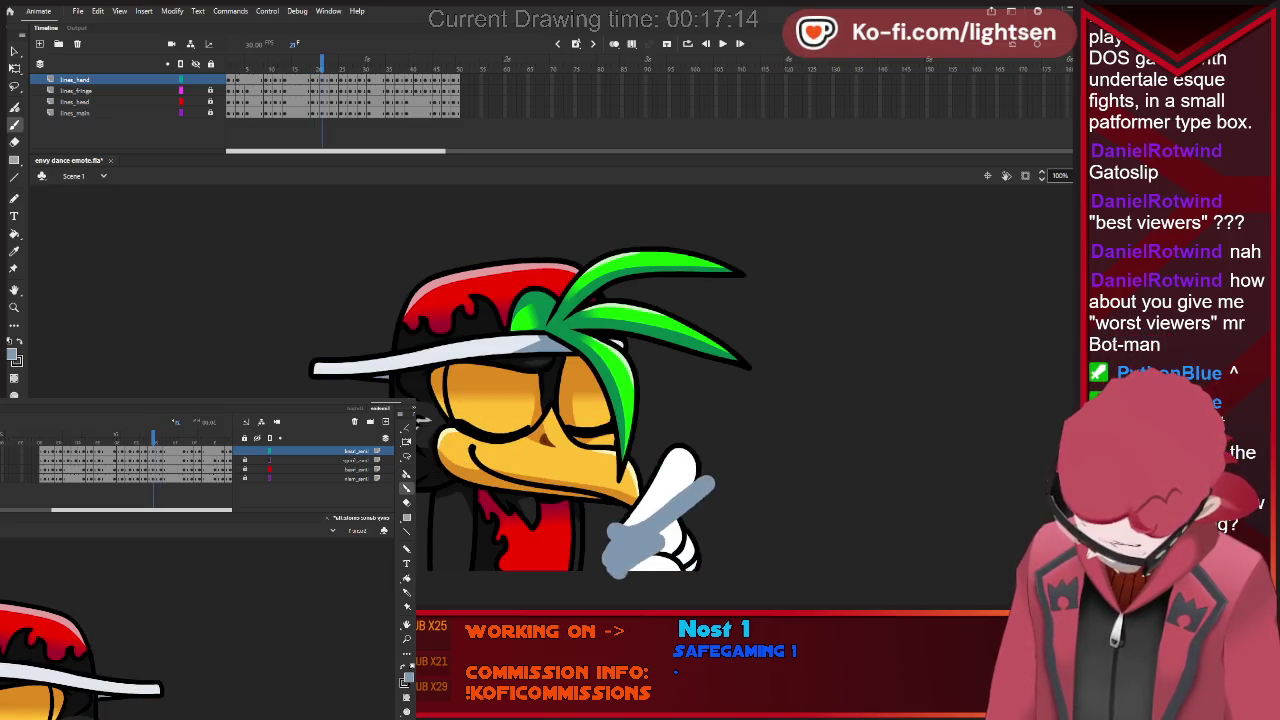
{"action": "key", "text": "ctrl+z"}
{"action": "key", "text": "period"}
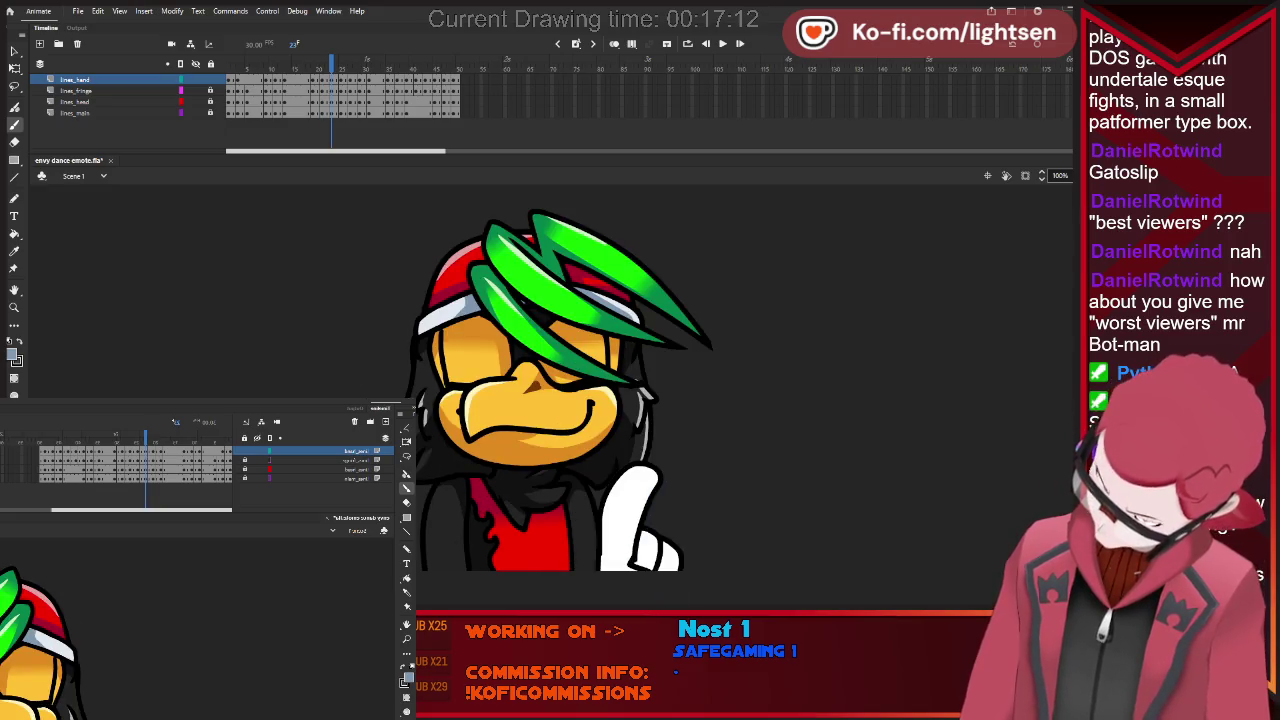
Shade the raised finger and the glove's lower-left edge grey across two poses.
{"action": "left_click_drag", "start_coordinate": [596, 548], "coordinate": [666, 480]}
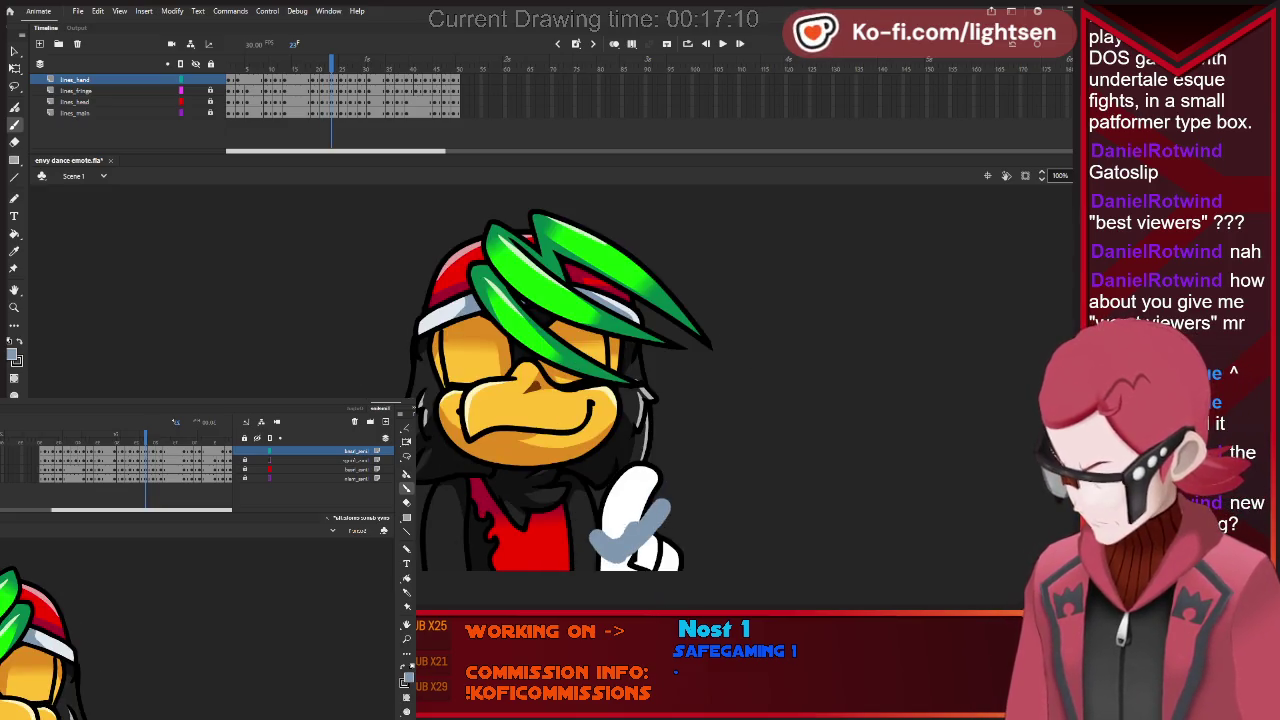
{"action": "left_click_drag", "start_coordinate": [600, 552], "coordinate": [625, 590]}
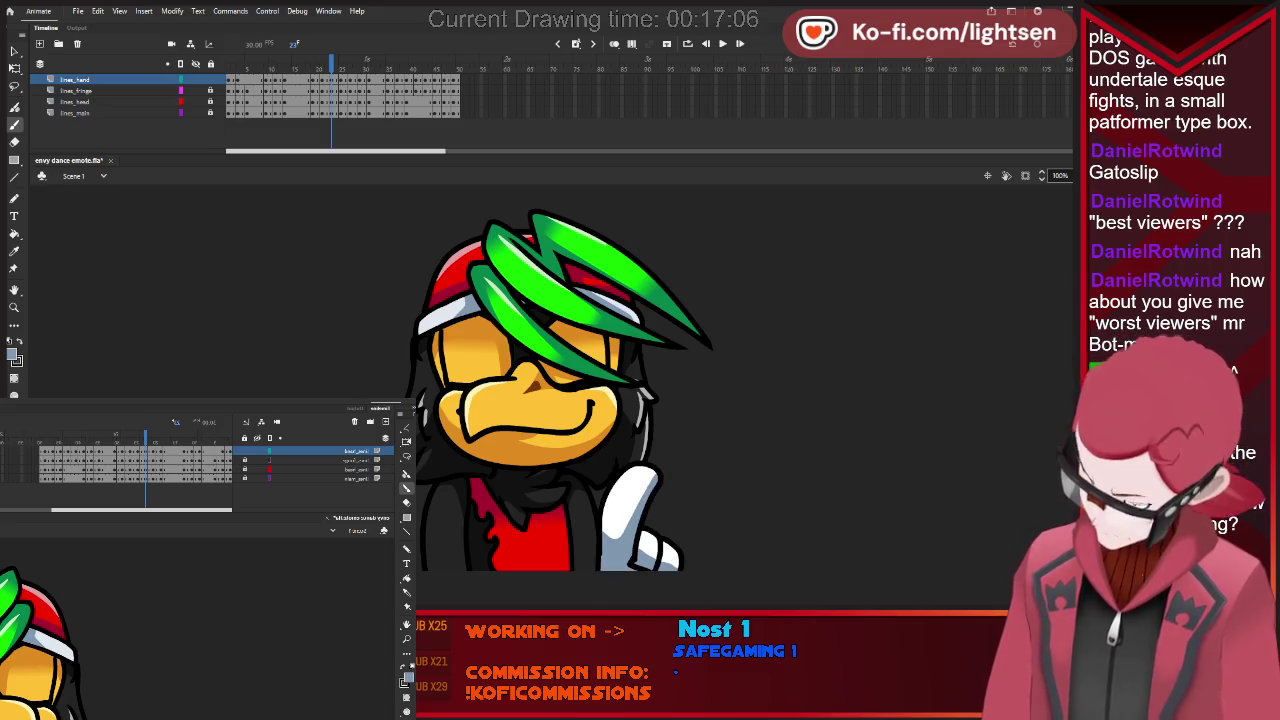
{"action": "key", "text": "period"}
{"action": "key", "text": "comma"}
{"action": "key", "text": "period"}
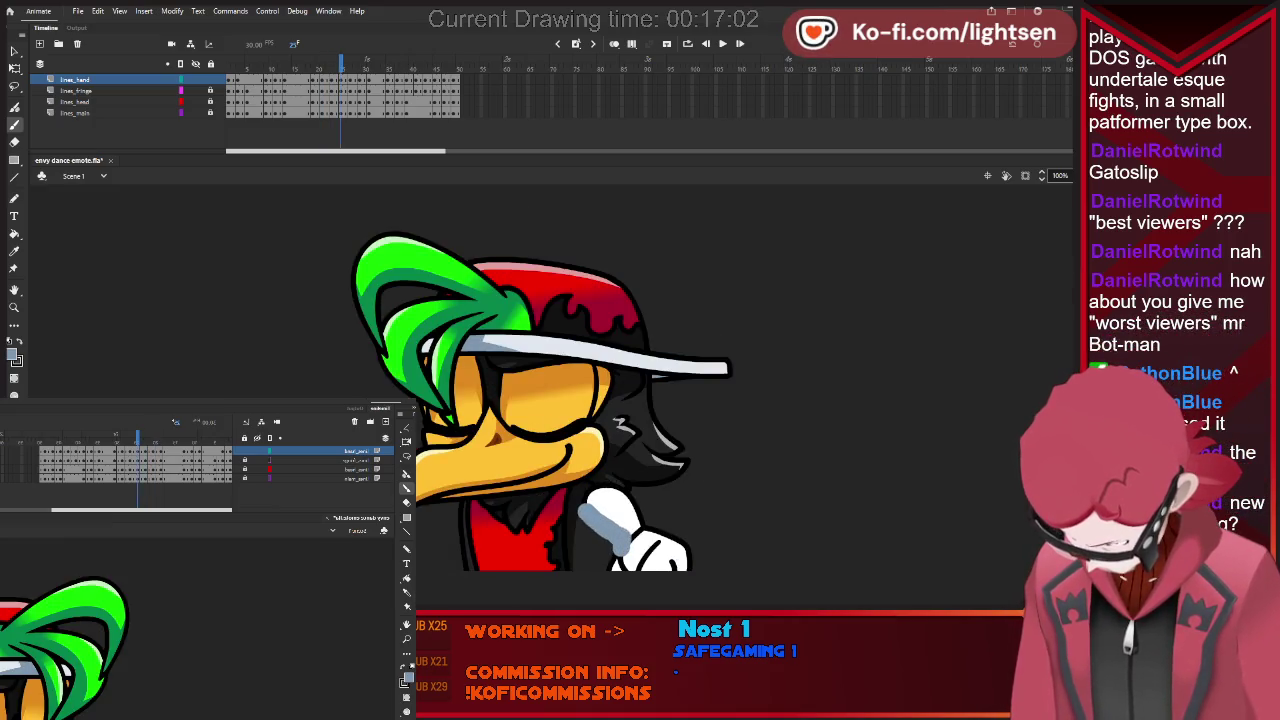
{"action": "left_click_drag", "start_coordinate": [583, 507], "coordinate": [628, 550]}
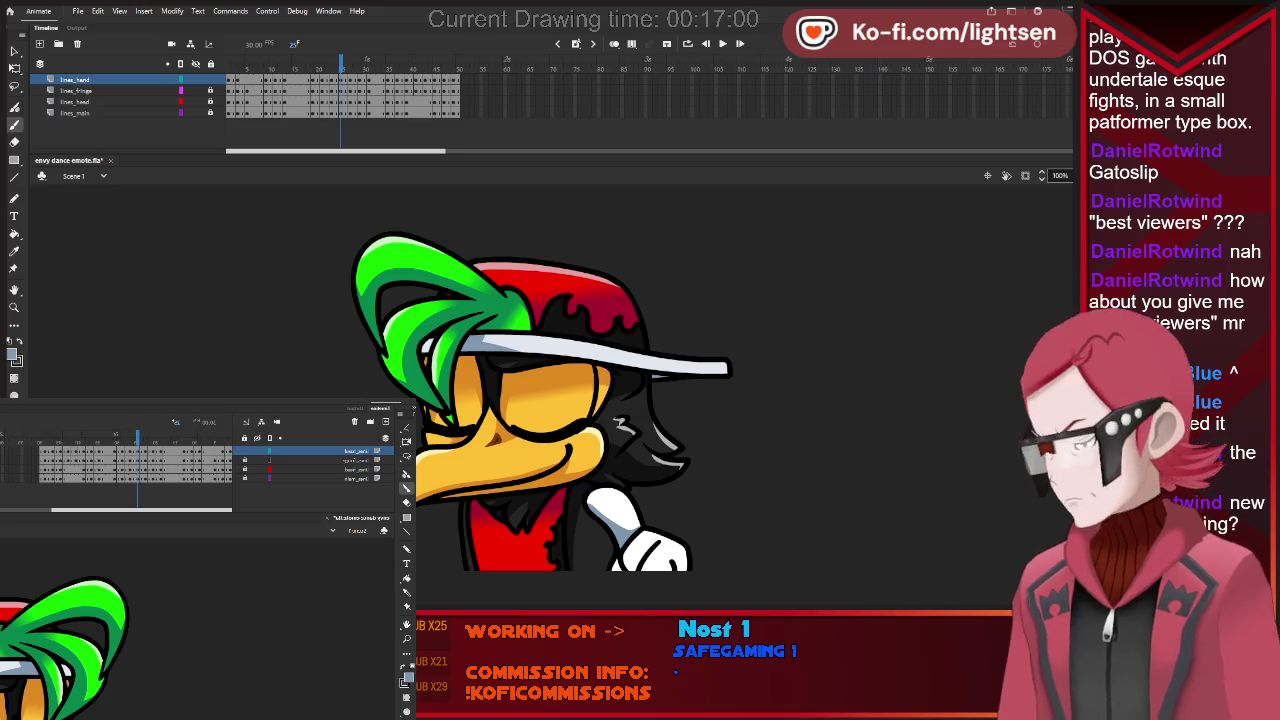
{"action": "left_click_drag", "start_coordinate": [620, 545], "coordinate": [652, 574]}
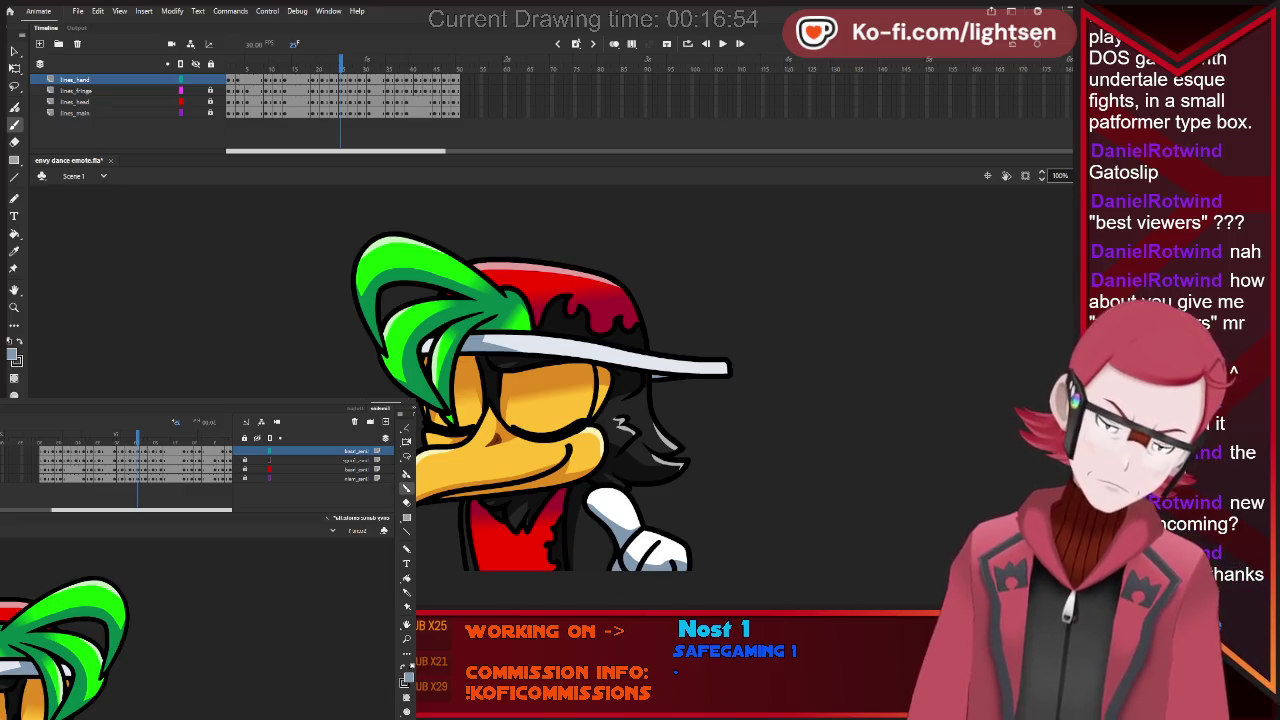
{"action": "key", "text": "period"}
{"action": "key", "text": "period"}
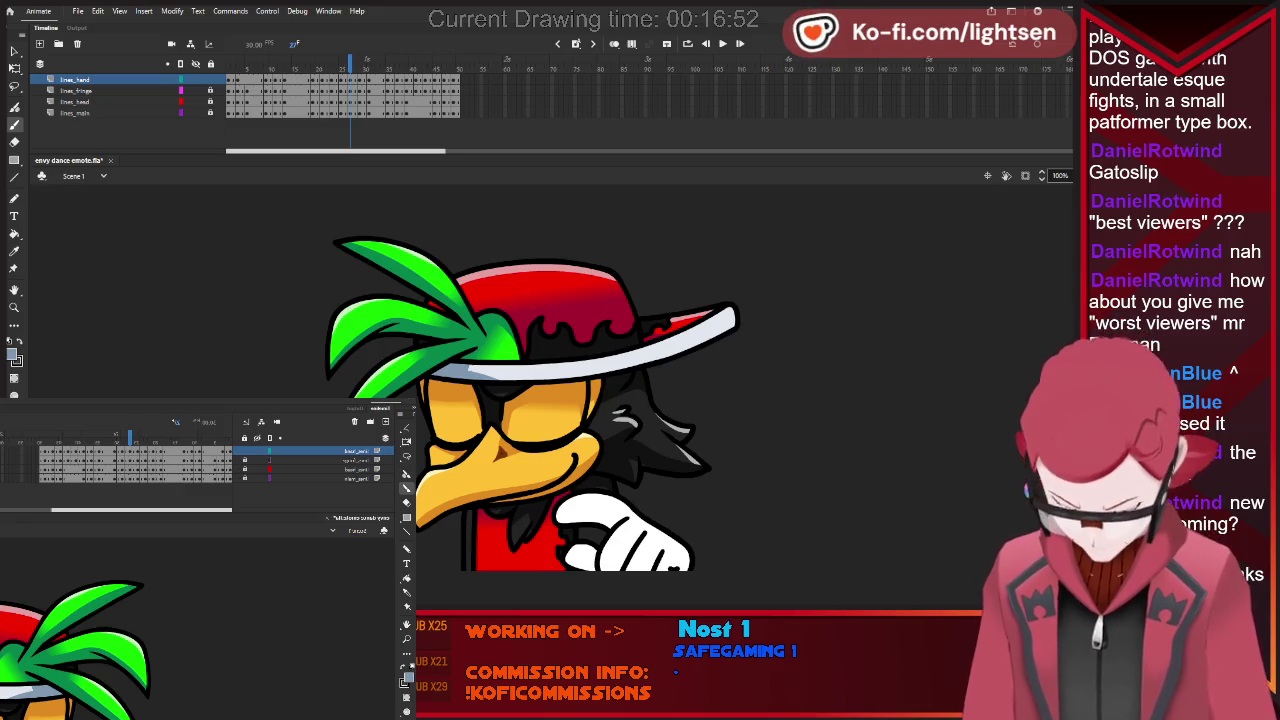
Shade the glove's bottom edge grey, preview playback, and slightly skew the glove shape.
{"action": "left_click_drag", "start_coordinate": [598, 566], "coordinate": [558, 576]}
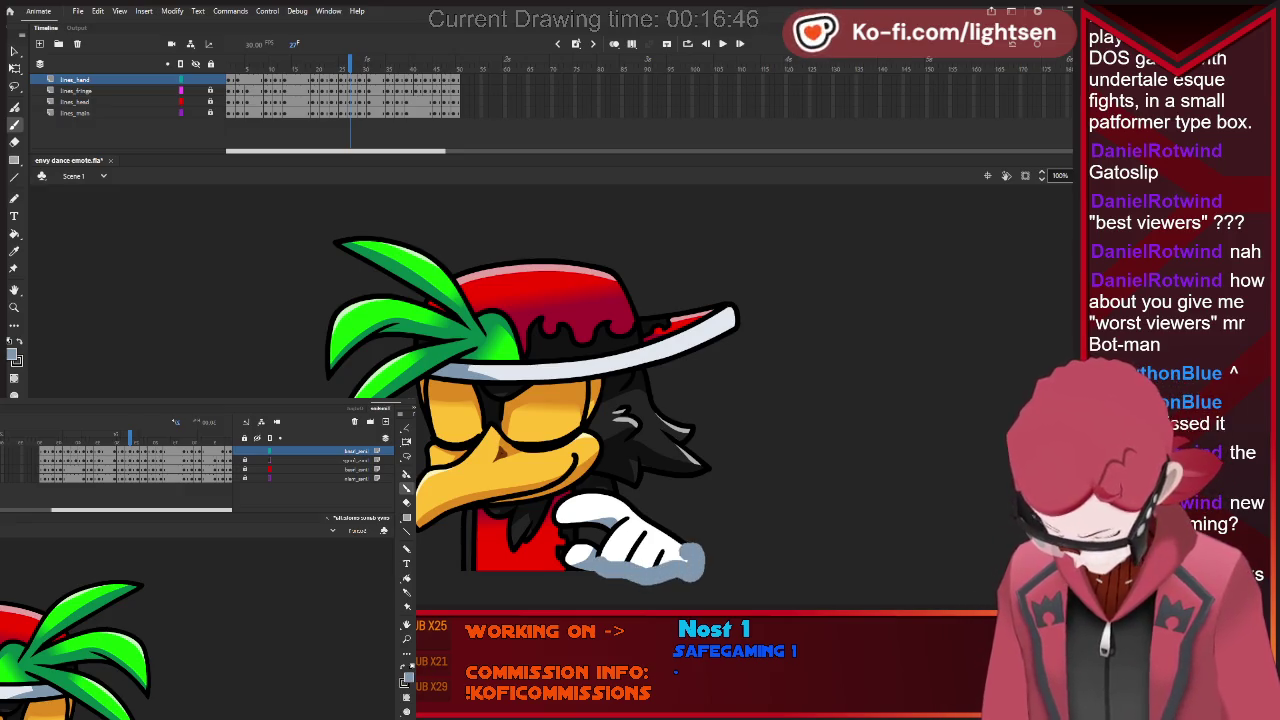
{"action": "left_click_drag", "start_coordinate": [700, 560], "coordinate": [598, 574]}
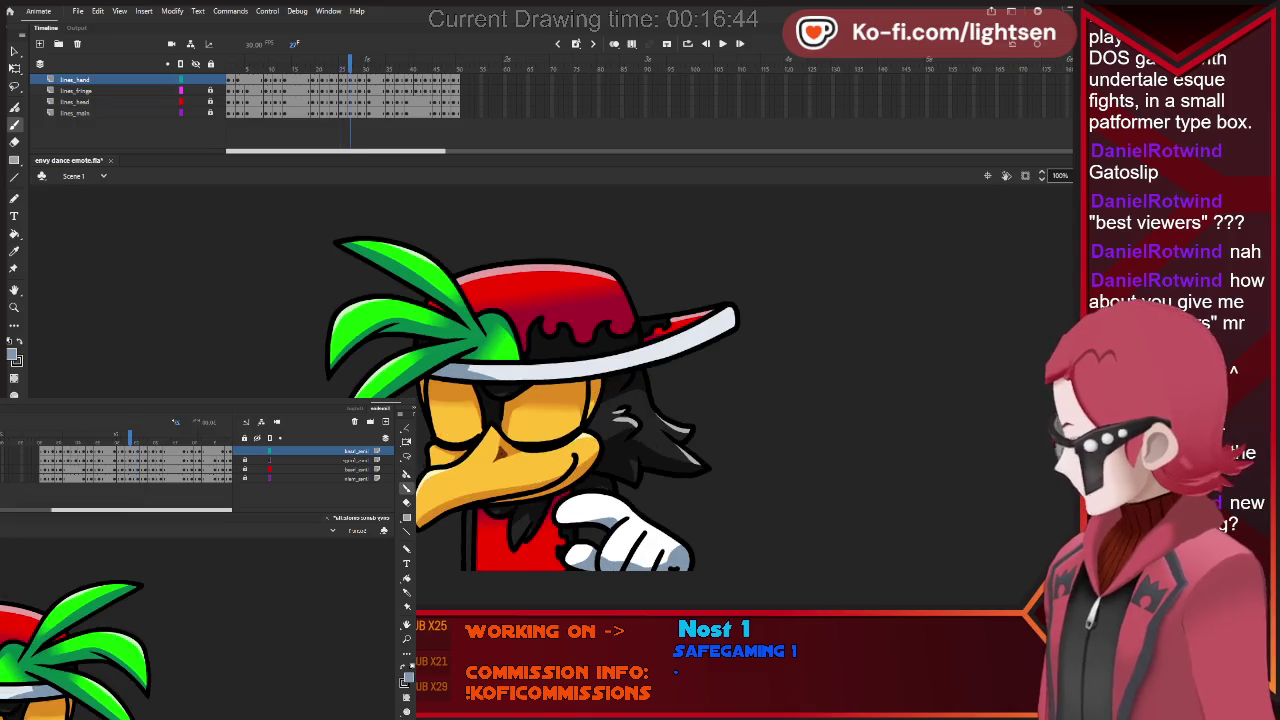
{"action": "key", "text": "Return"}
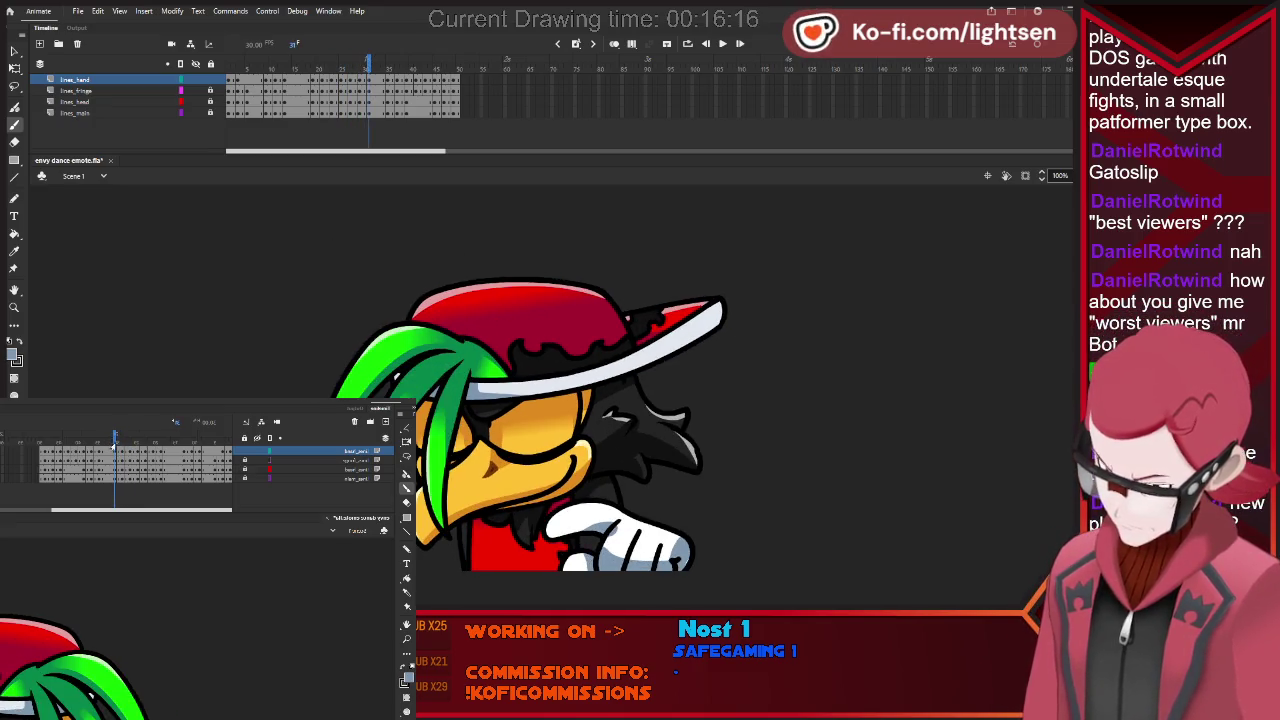
{"action": "key", "text": "ctrl+a"}
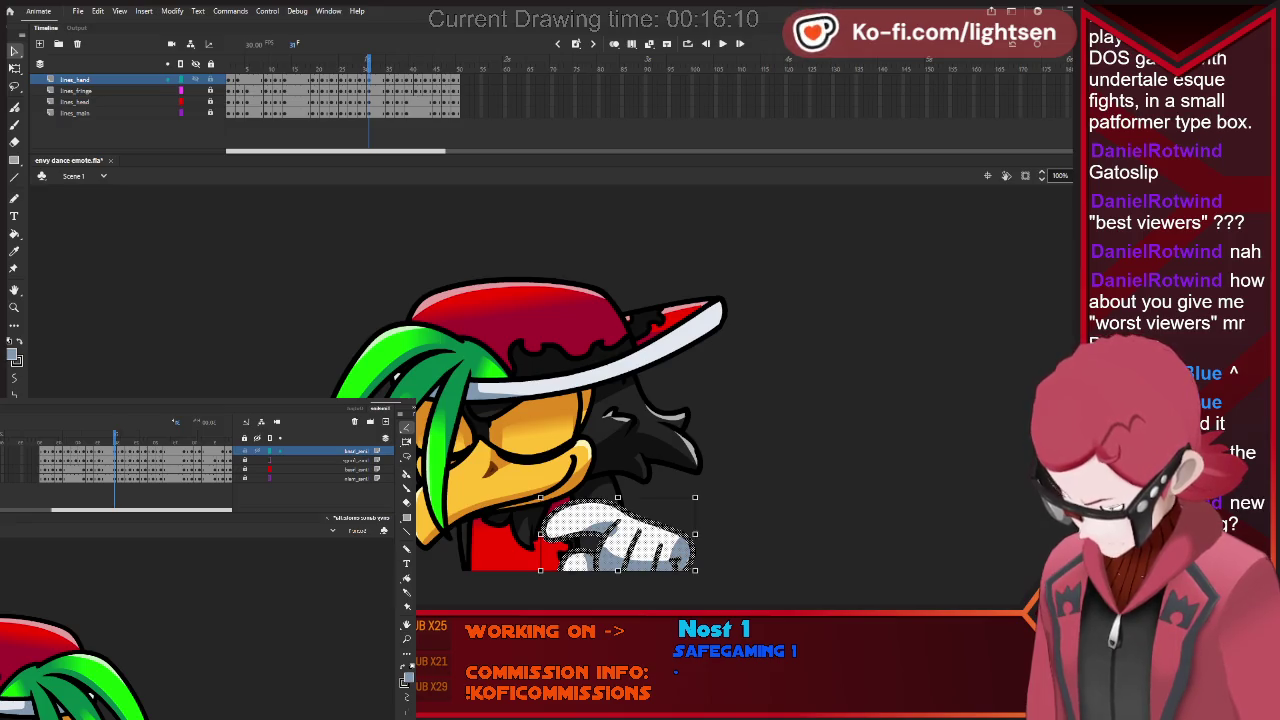
{"action": "left_click_drag", "start_coordinate": [617, 497], "coordinate": [613, 501]}
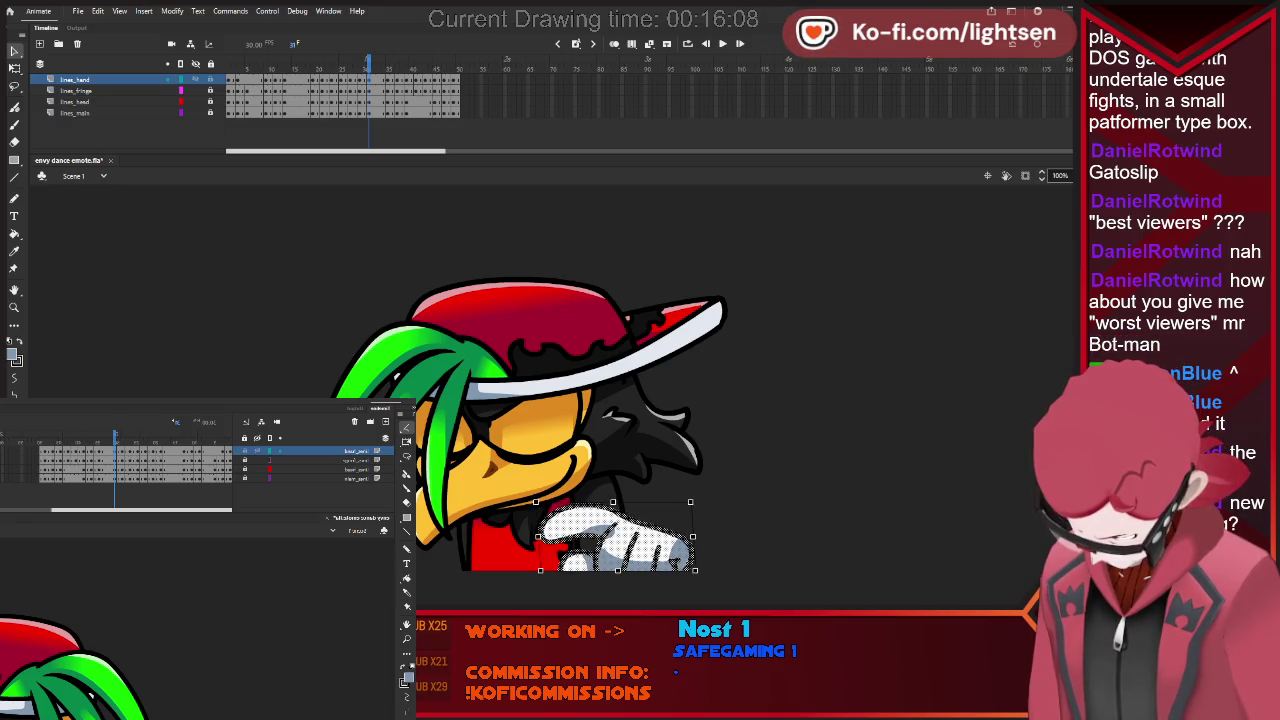
{"action": "key", "text": "Escape"}
{"action": "key", "text": "."}
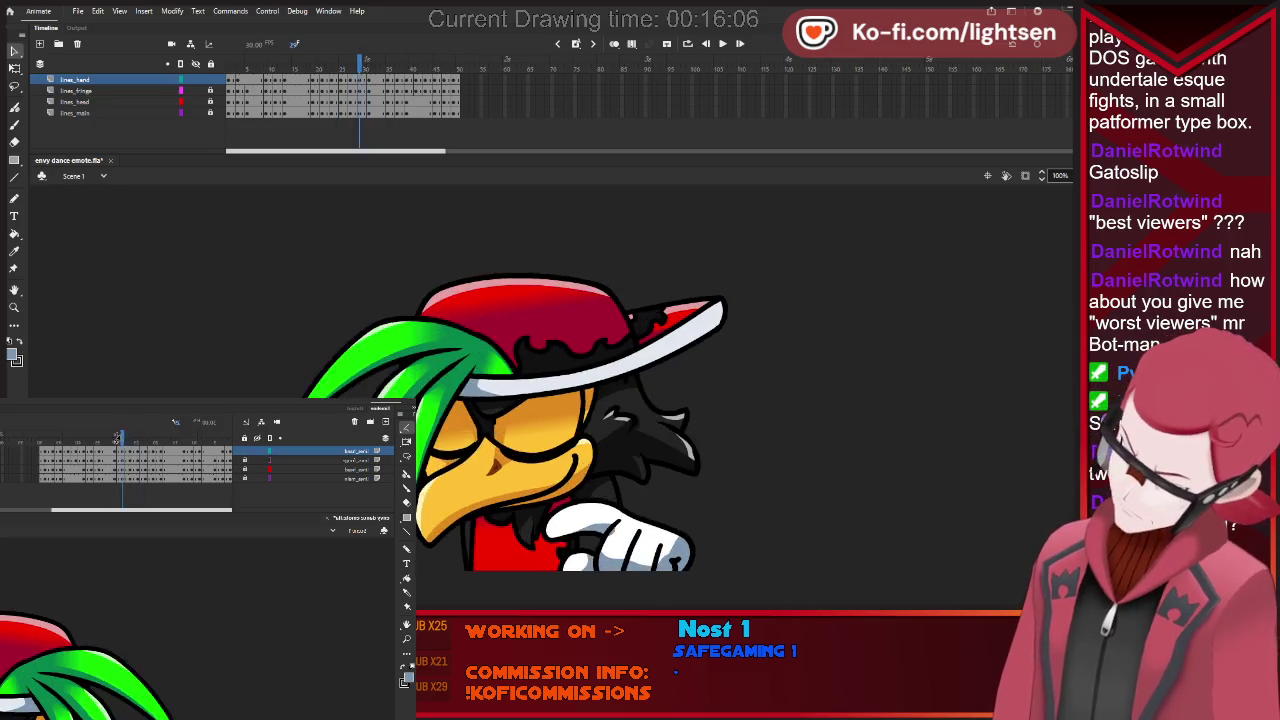
Play and flip through nearby frames to check the glove's motion.
{"action": "key", "text": "Return"}
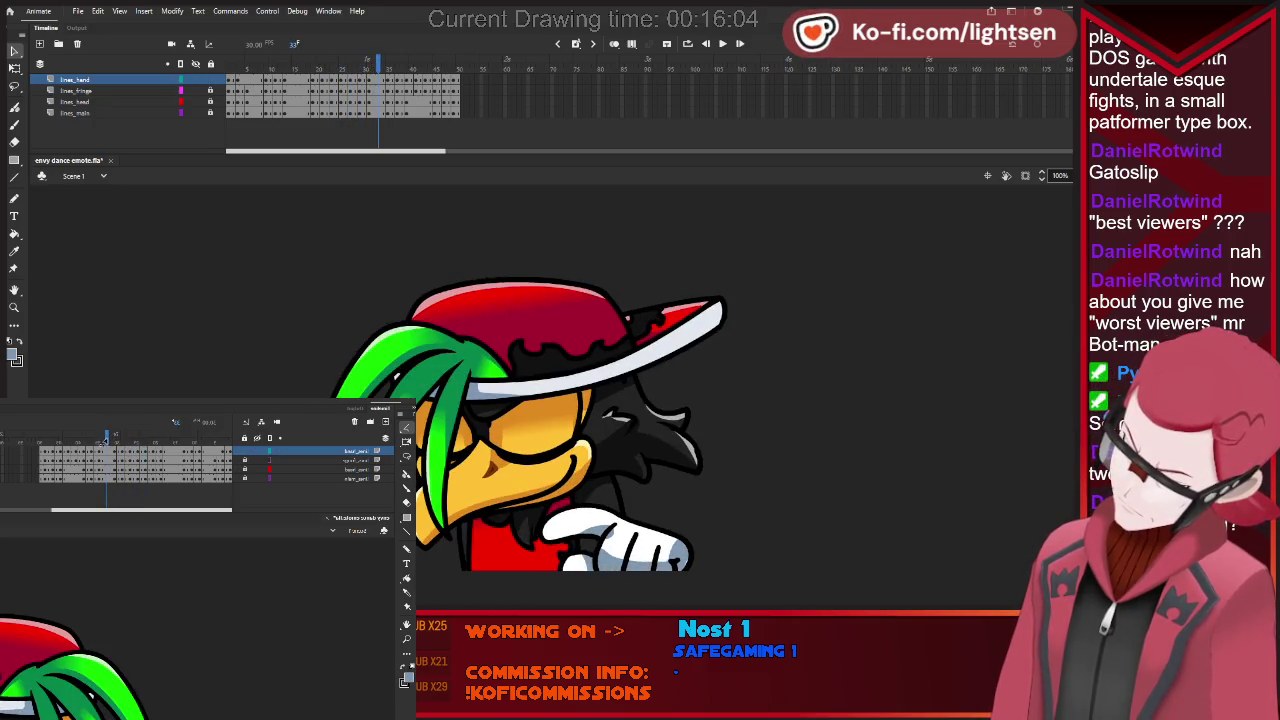
{"action": "key", "text": "Return"}
{"action": "key", "text": "comma"}
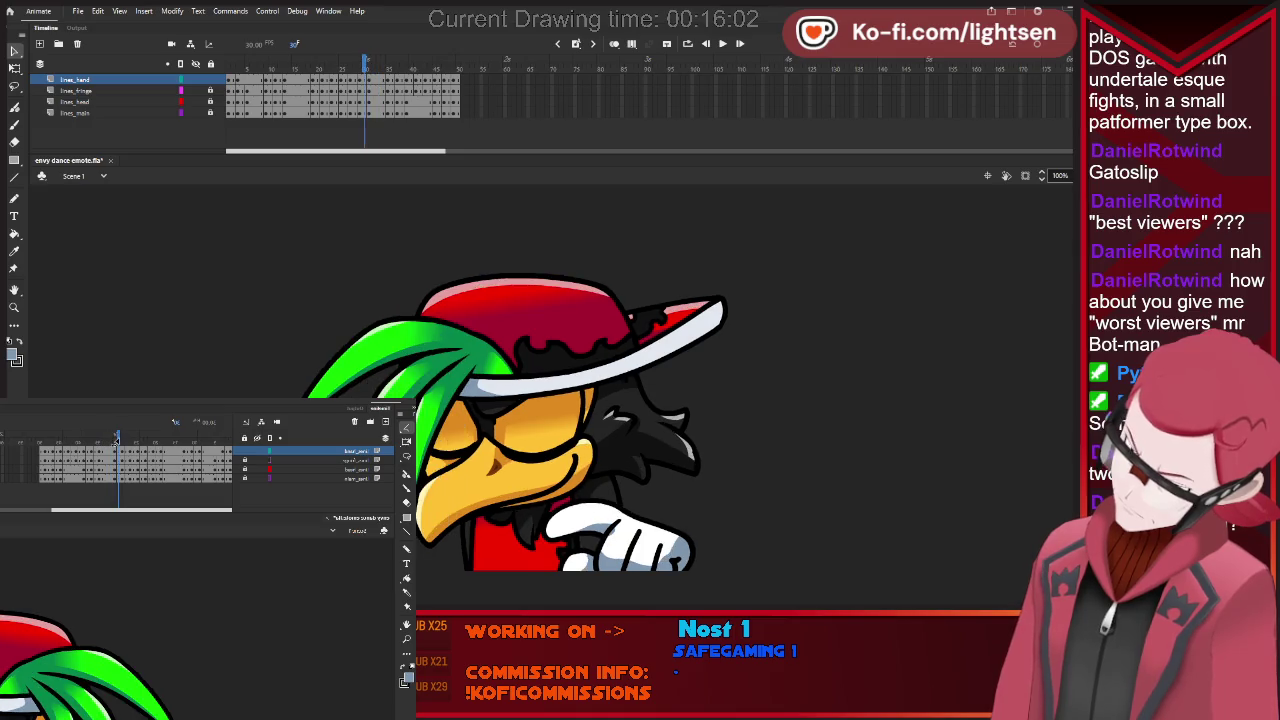
{"action": "key", "text": "comma"}
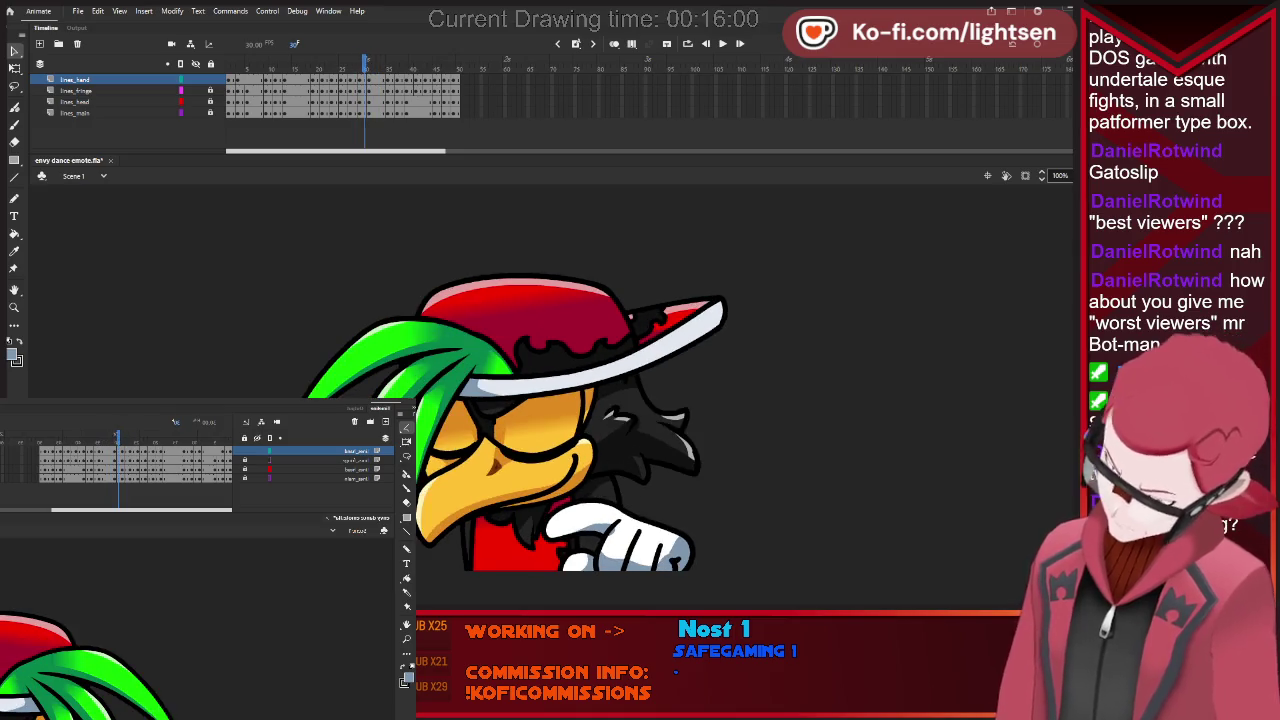
{"action": "key", "text": "k"}
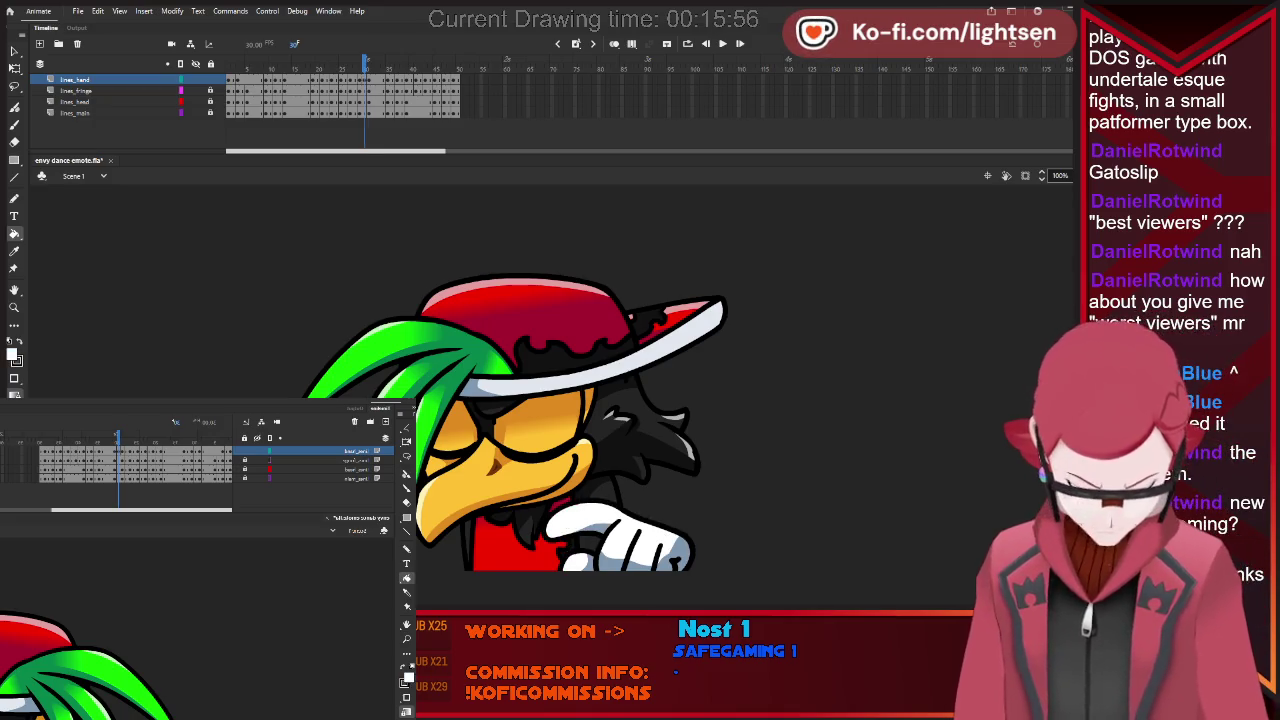
{"action": "key", "text": "period"}
{"action": "key", "text": "period"}
{"action": "key", "text": "period"}
{"action": "key", "text": "period"}
{"action": "key", "text": "period"}
{"action": "key", "text": "comma"}
{"action": "key", "text": "comma"}
{"action": "key", "text": "comma"}
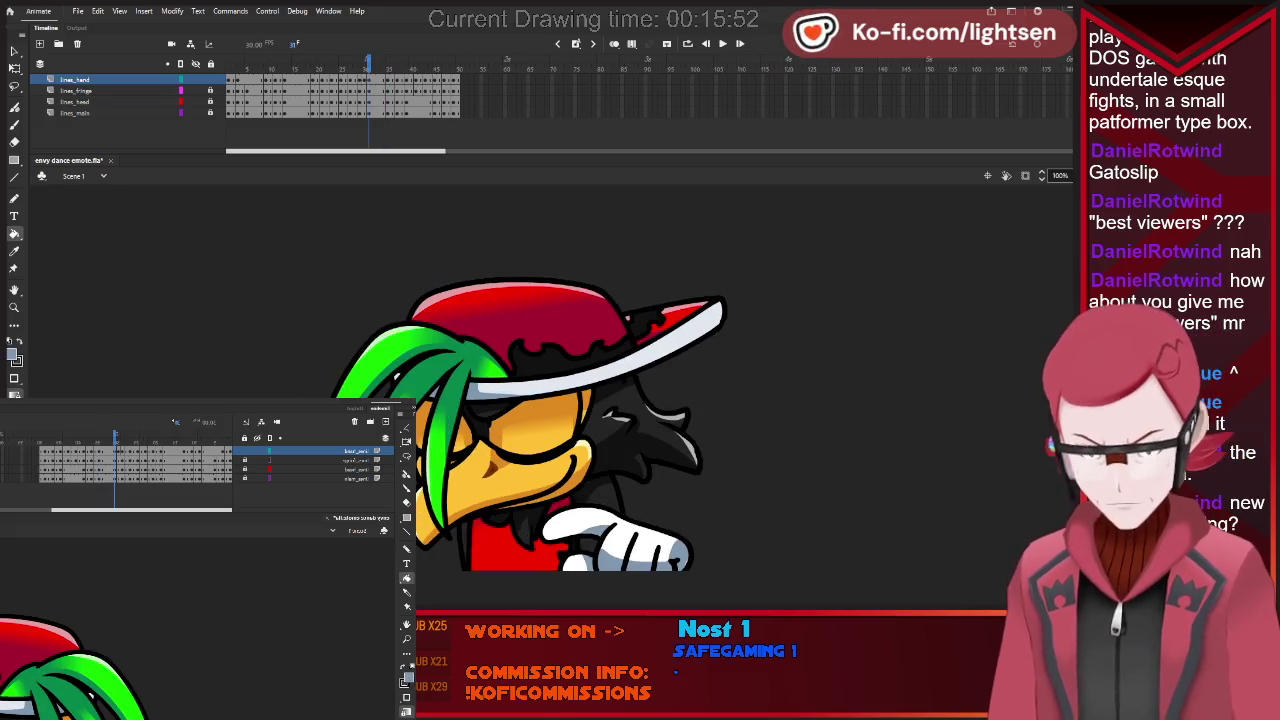
{"action": "key", "text": "period"}
{"action": "key", "text": "period"}
{"action": "key", "text": "period"}
{"action": "key", "text": "b"}
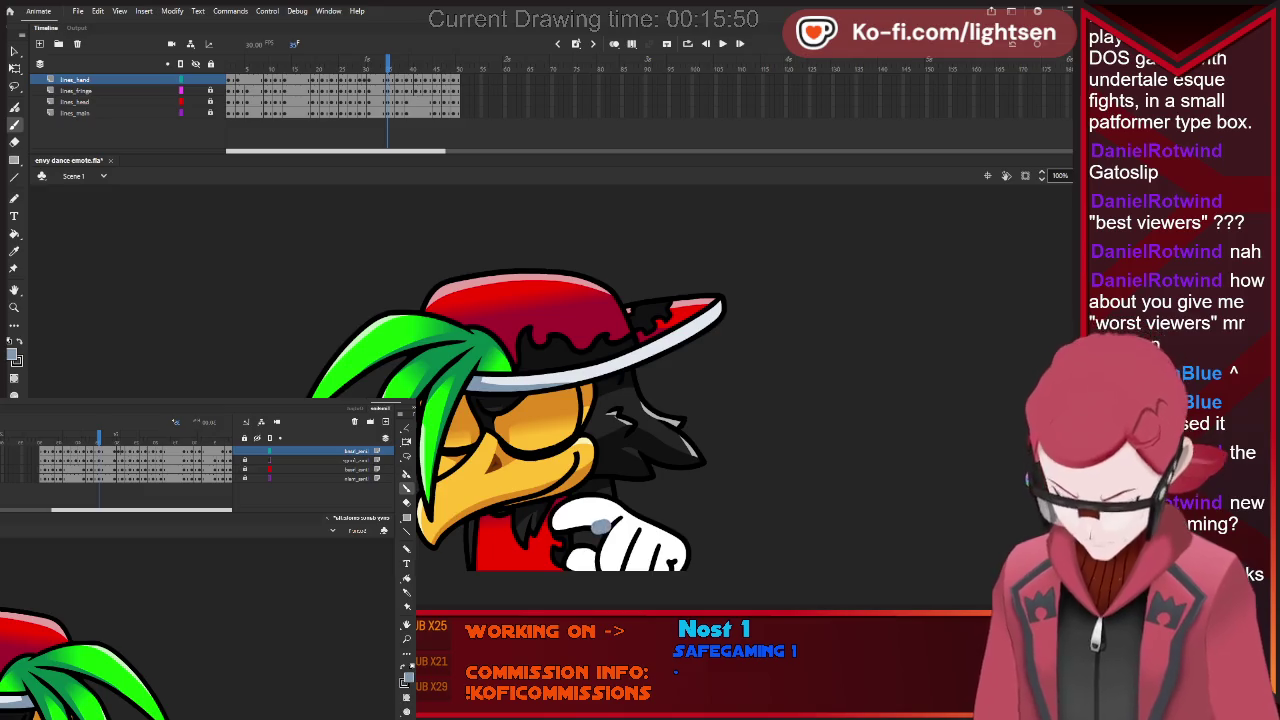
Paint grey shading across the glove and its lower right edge, undoing the last stroke.
{"action": "left_click_drag", "start_coordinate": [555, 537], "coordinate": [607, 525]}
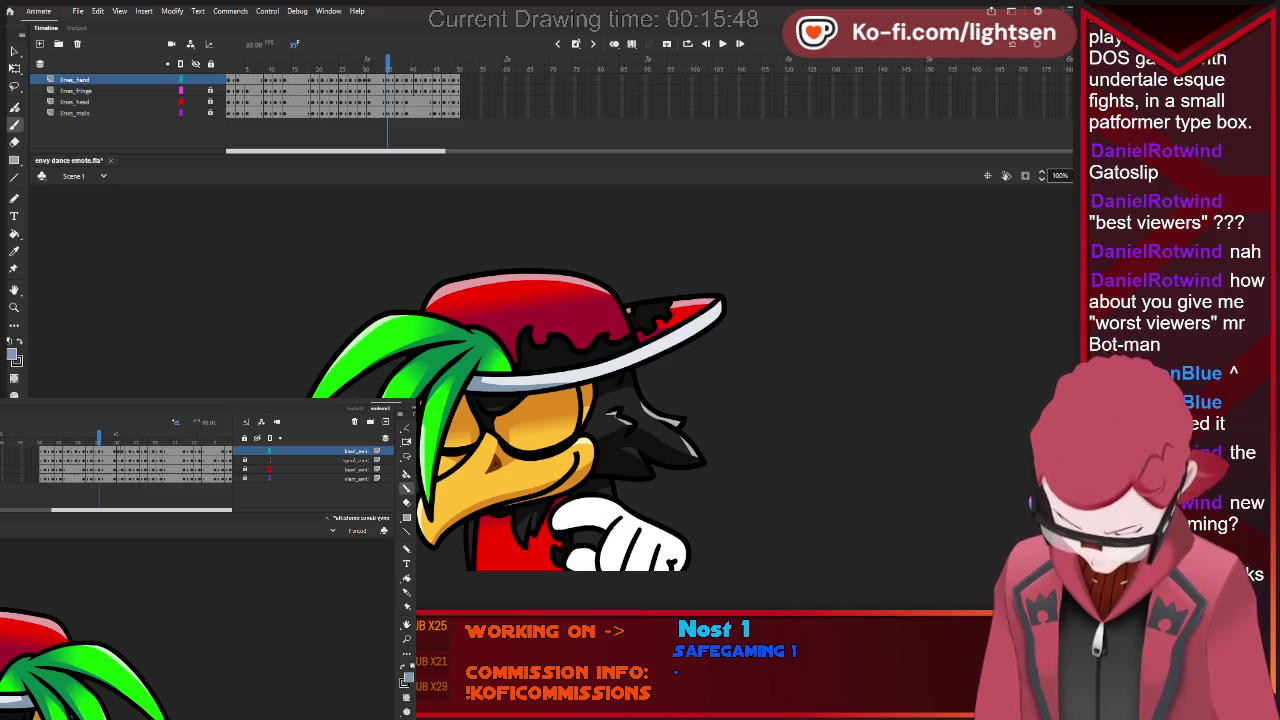
{"action": "left_click_drag", "start_coordinate": [576, 538], "coordinate": [616, 521]}
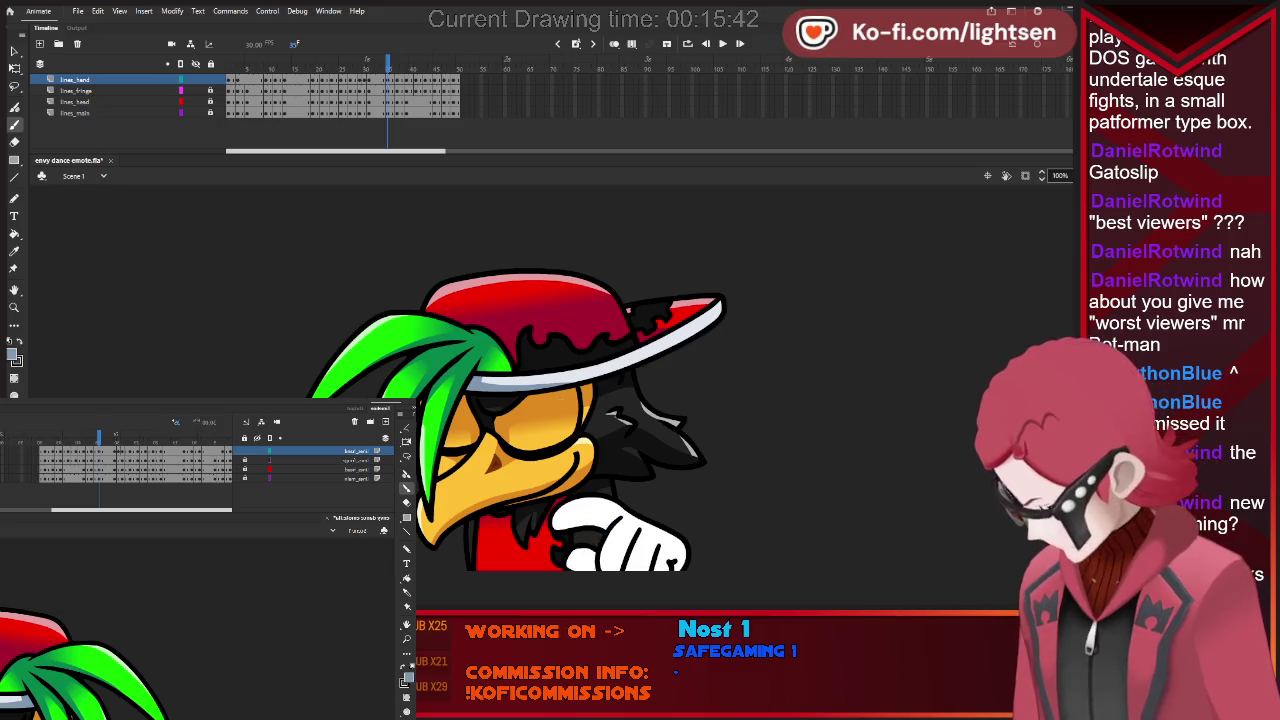
{"action": "key", "text": "ctrl+z"}
{"action": "key", "text": "ctrl+y"}
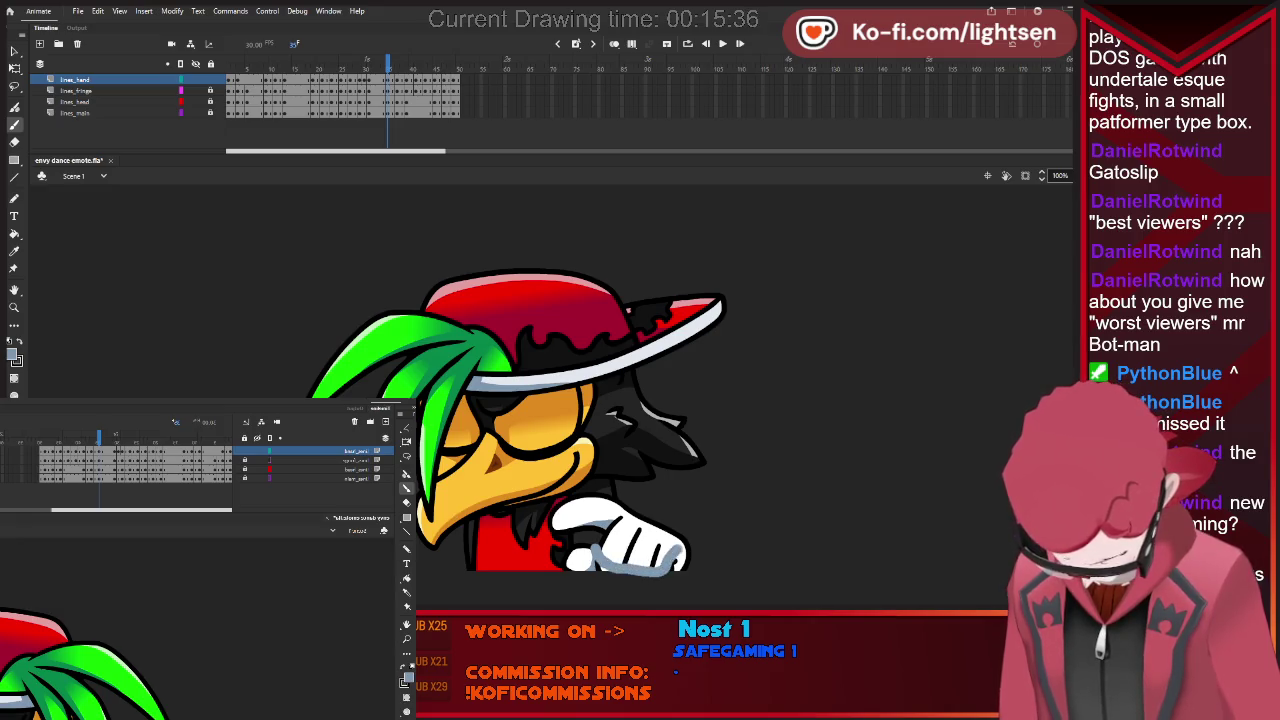
{"action": "left_click_drag", "start_coordinate": [666, 546], "coordinate": [692, 570]}
{"action": "key", "text": "ctrl+z"}
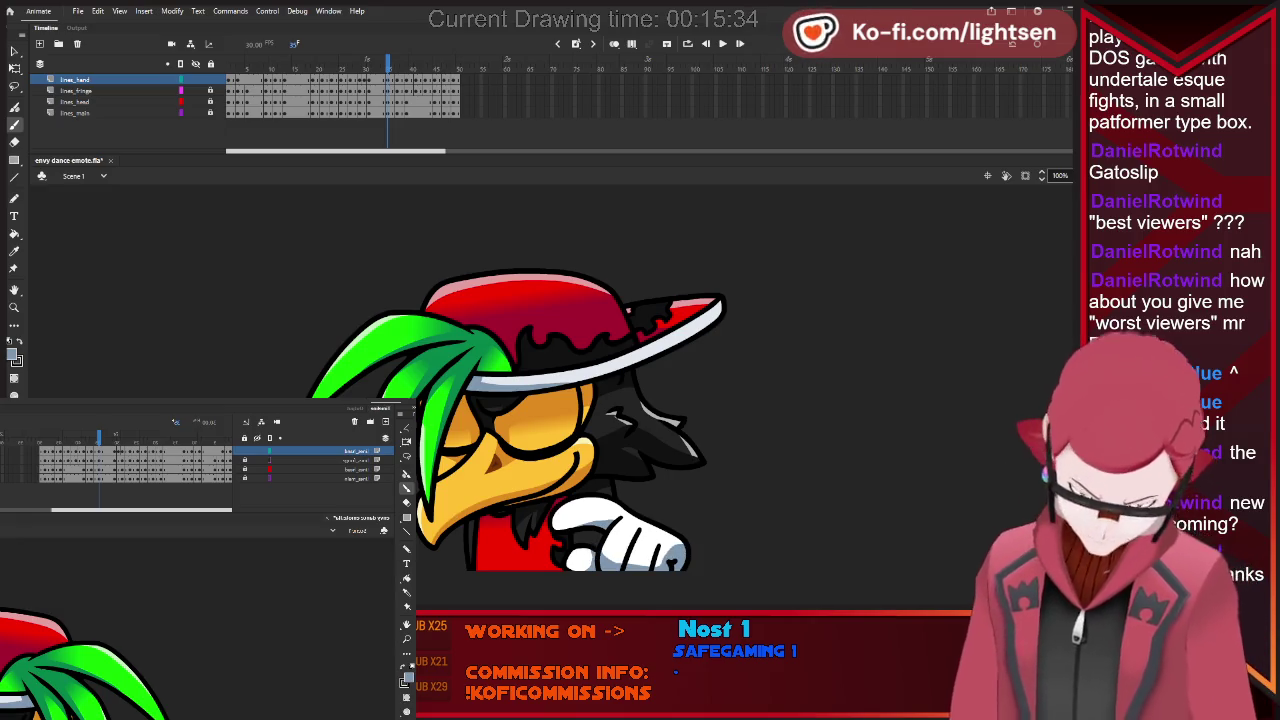
{"action": "key", "text": "period"}
{"action": "key", "text": "period"}
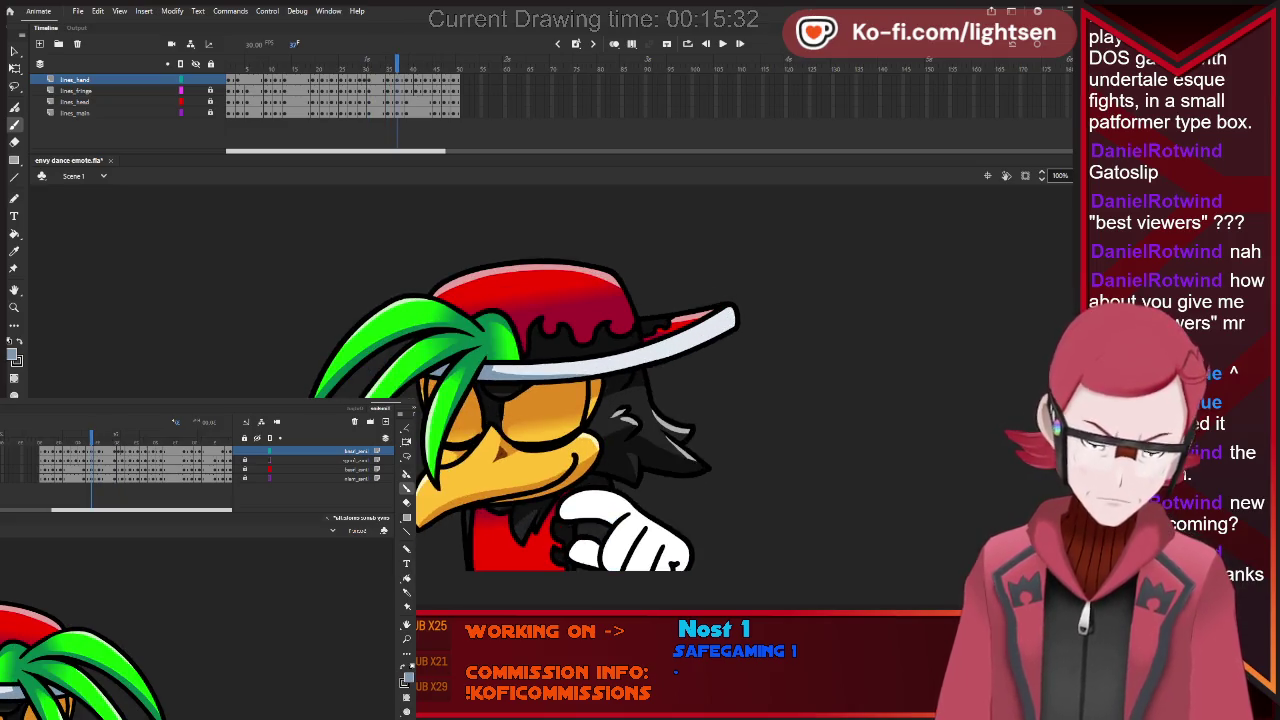
Try a grey shading stroke on the glove, undo it, and step to the next pose.
{"action": "left_click_drag", "start_coordinate": [592, 543], "coordinate": [612, 562]}
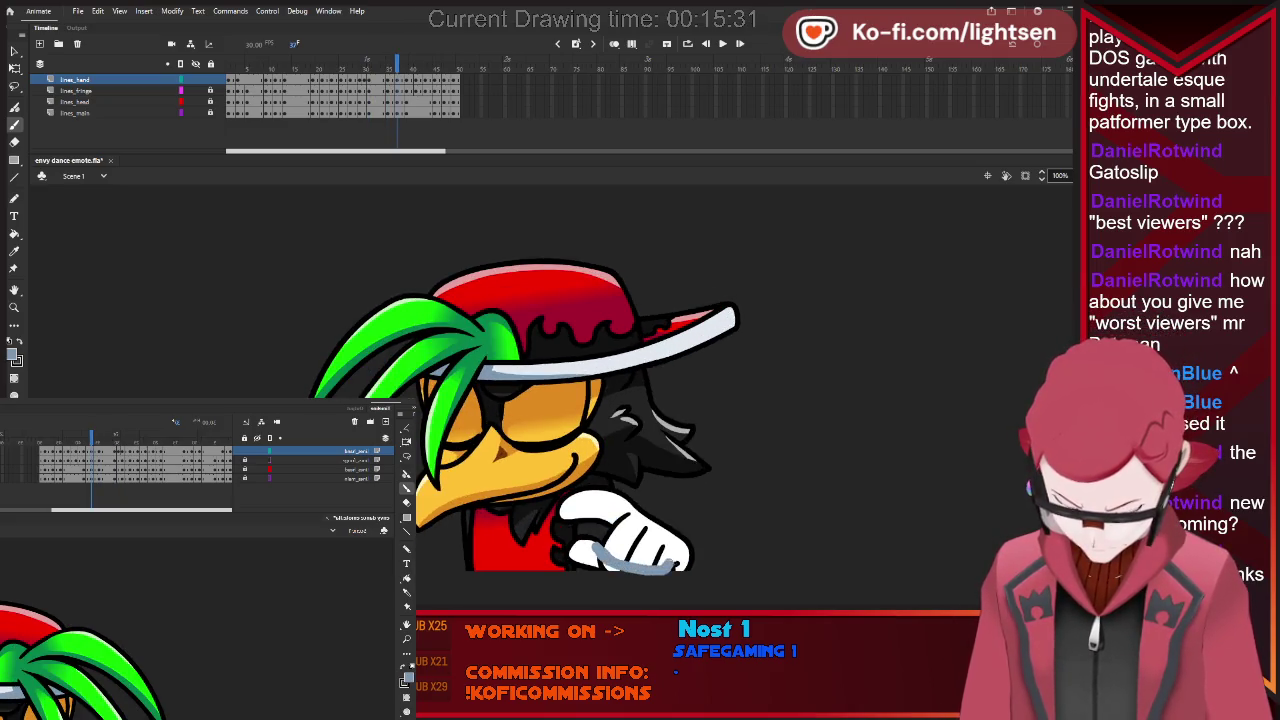
{"action": "key", "text": "ctrl+z"}
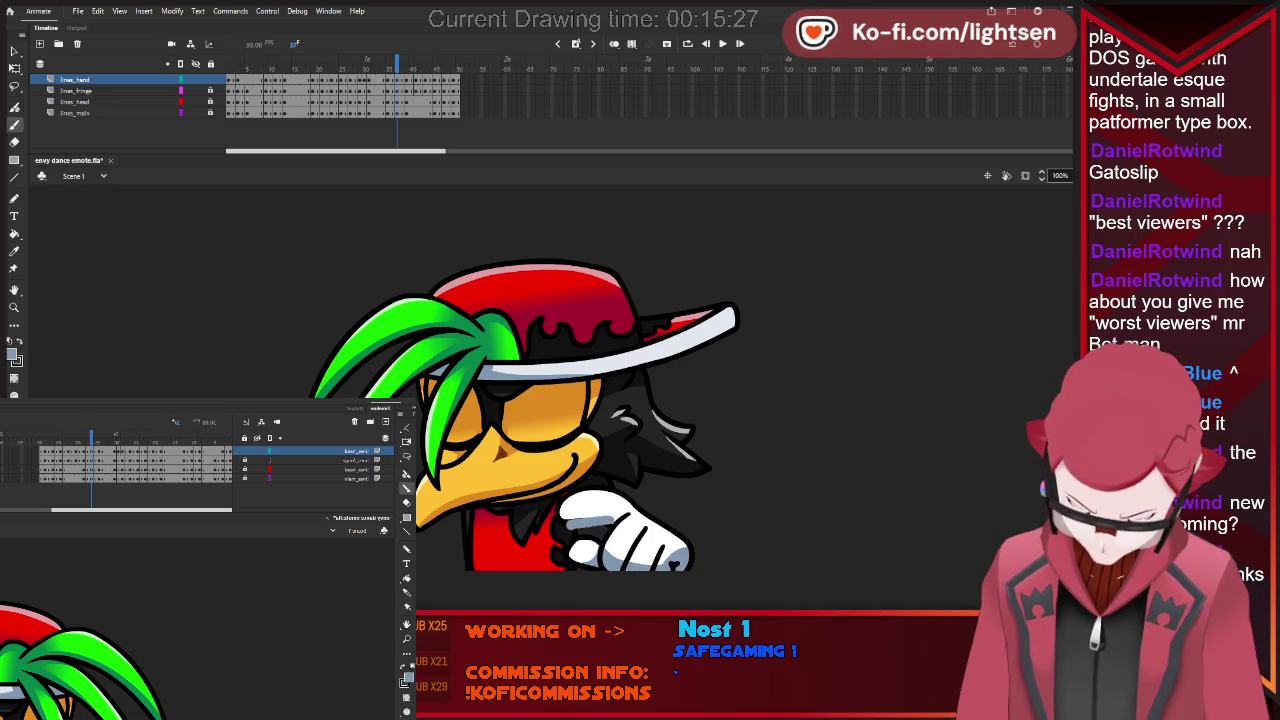
{"action": "key", "text": "period"}
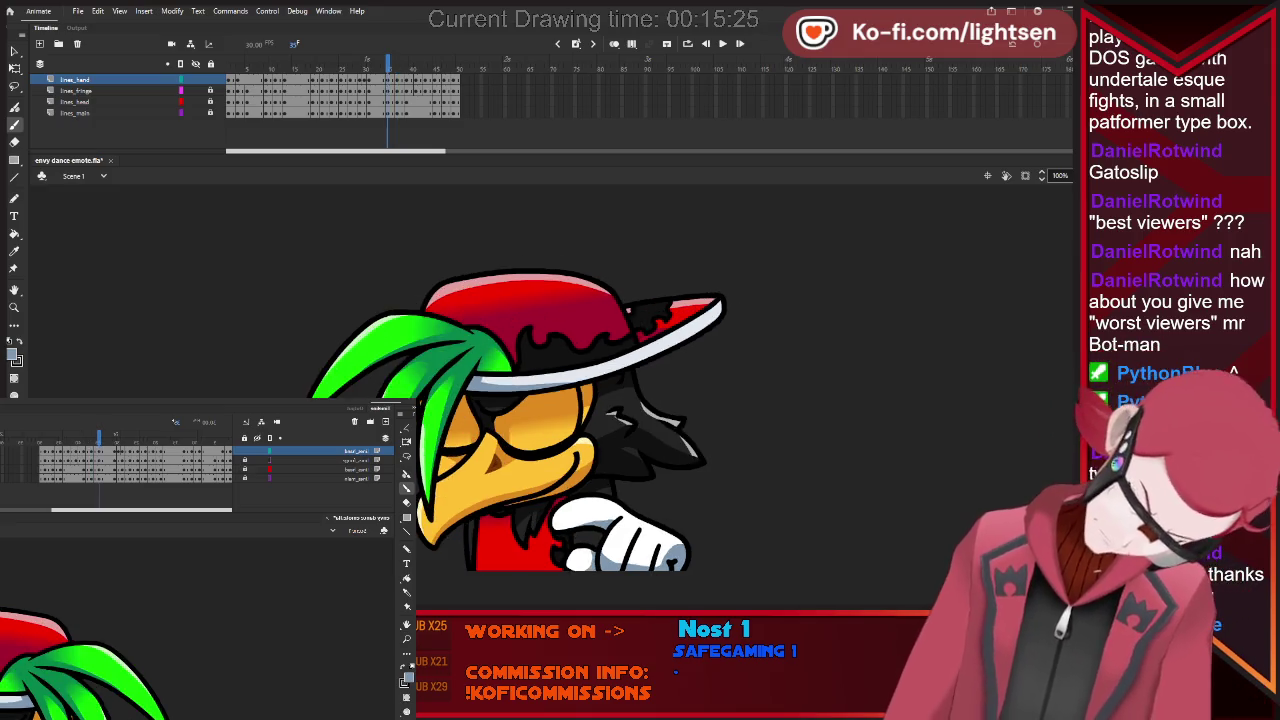
{"action": "key", "text": "comma"}
{"action": "key", "text": "period"}
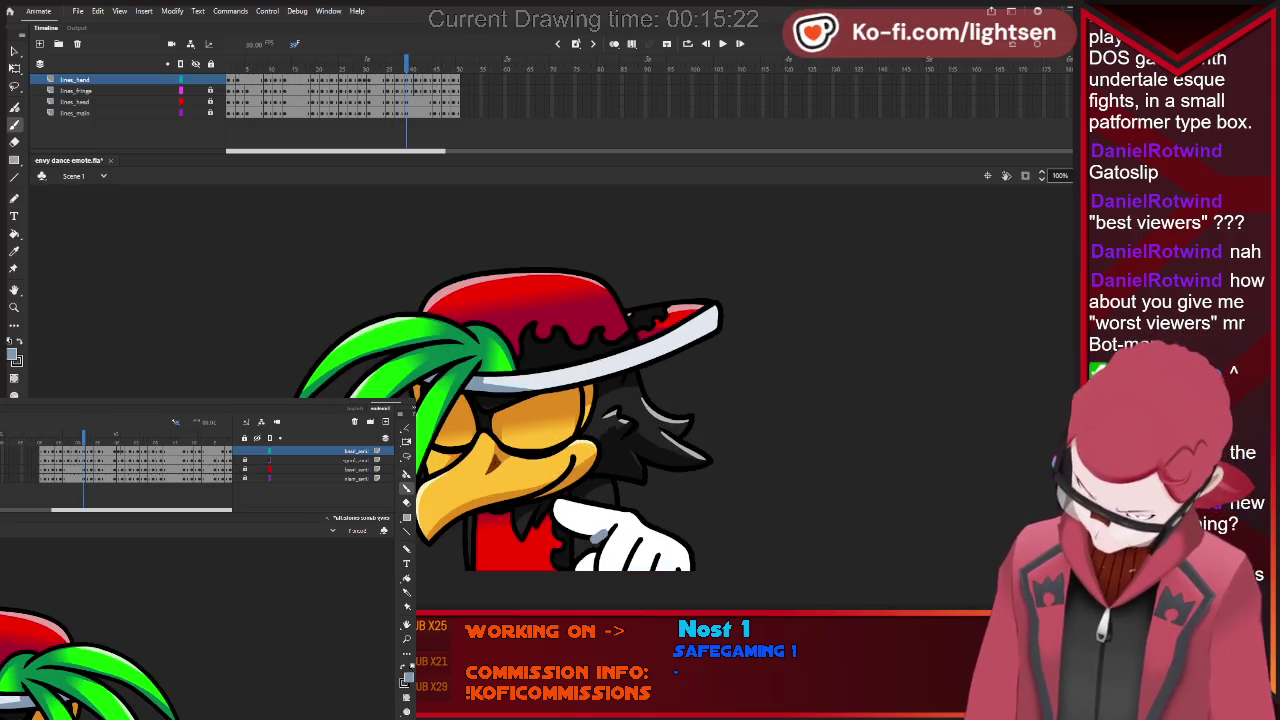
Flip back and forth between neighbouring frames to compare the glove and hair poses.
{"action": "key", "text": "period"}
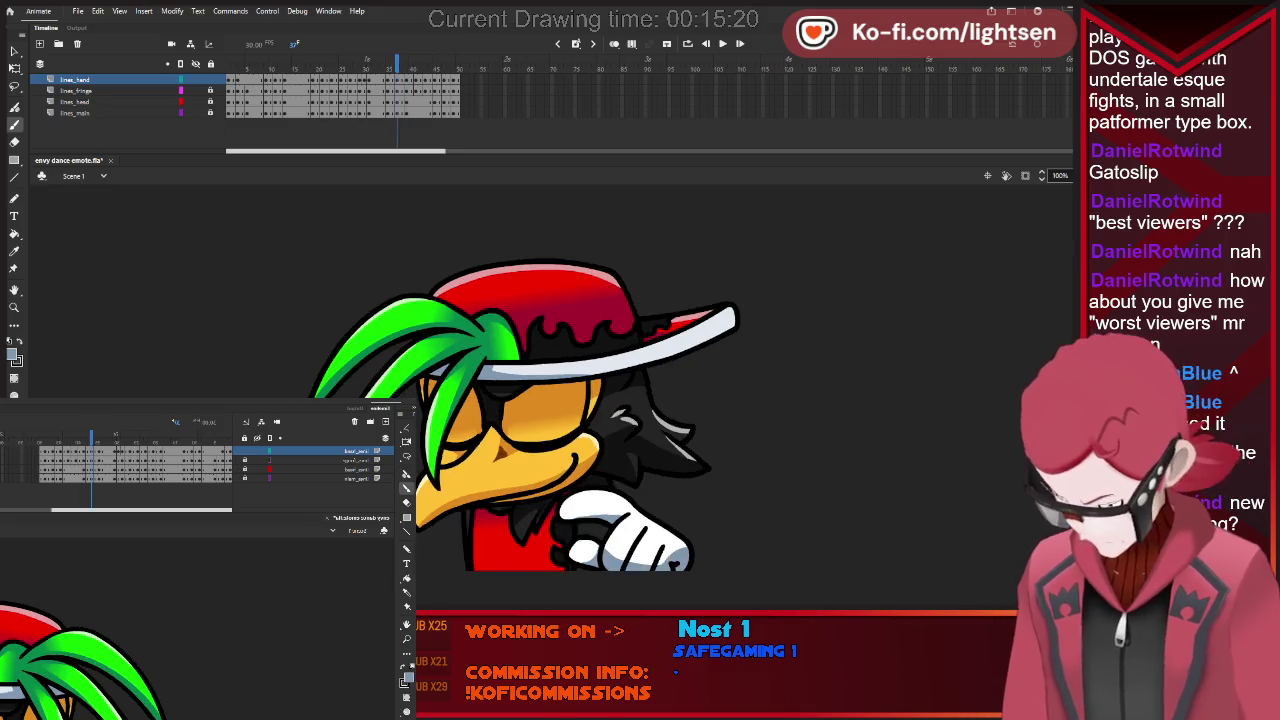
{"action": "key", "text": "period"}
{"action": "key", "text": "comma"}
{"action": "key", "text": "comma"}
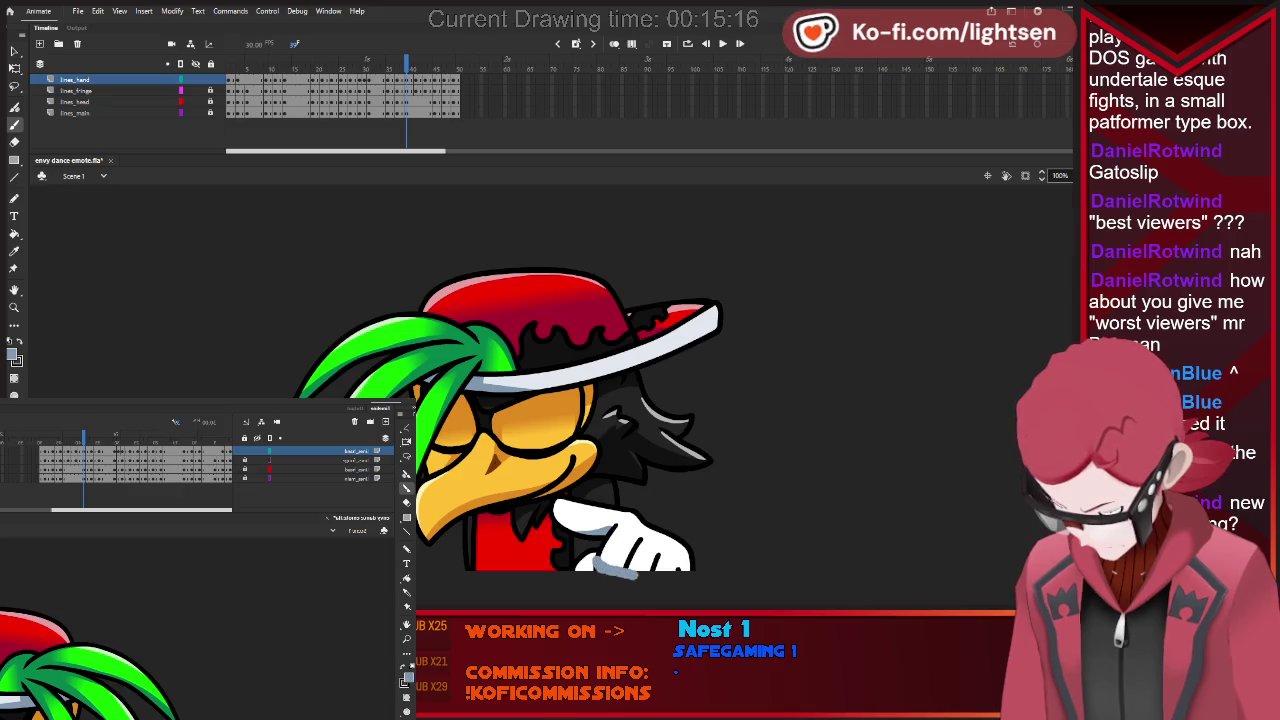
{"action": "key", "text": "period"}
{"action": "key", "text": "comma"}
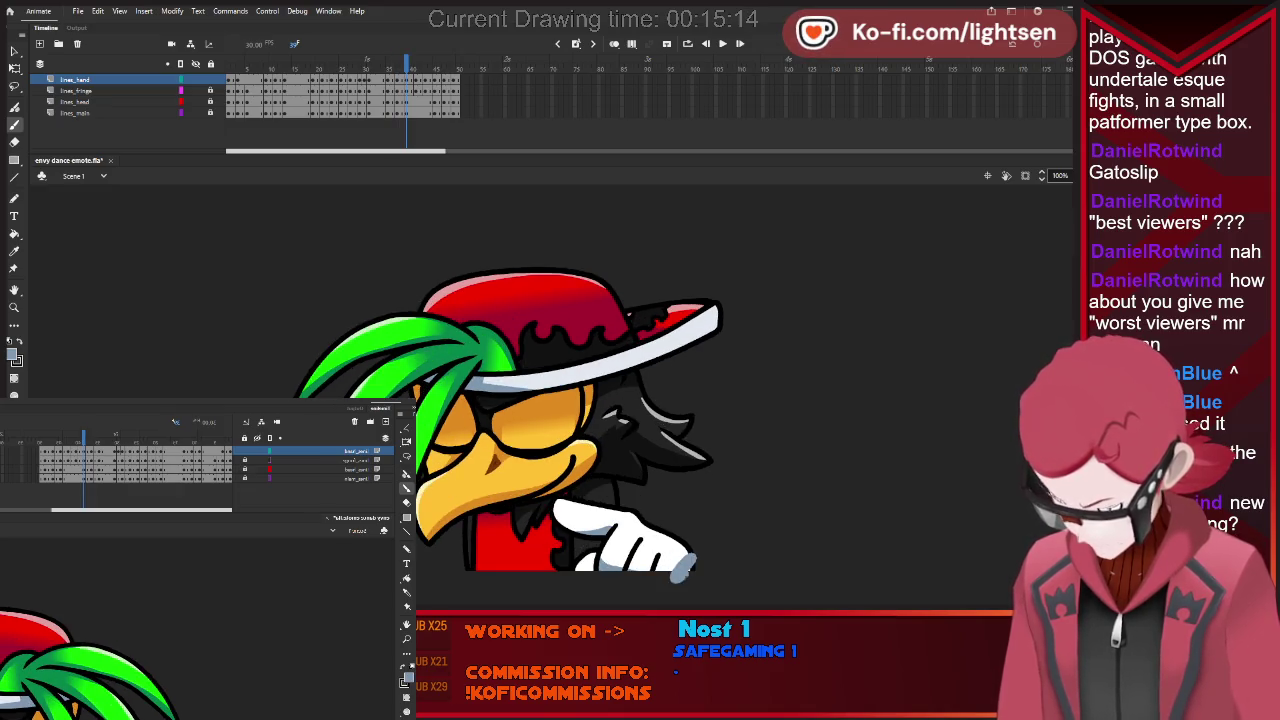
{"action": "key", "text": "period"}
{"action": "key", "text": "period"}
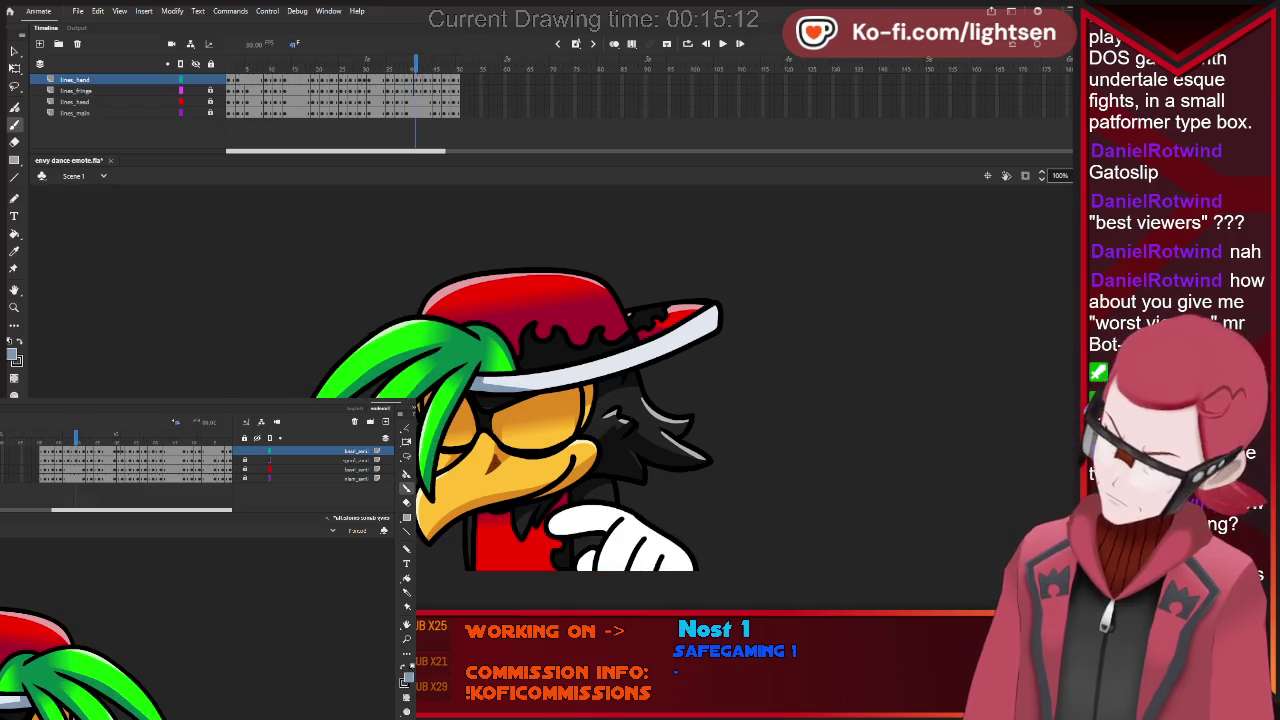
{"action": "key", "text": "comma"}
{"action": "key", "text": "period"}
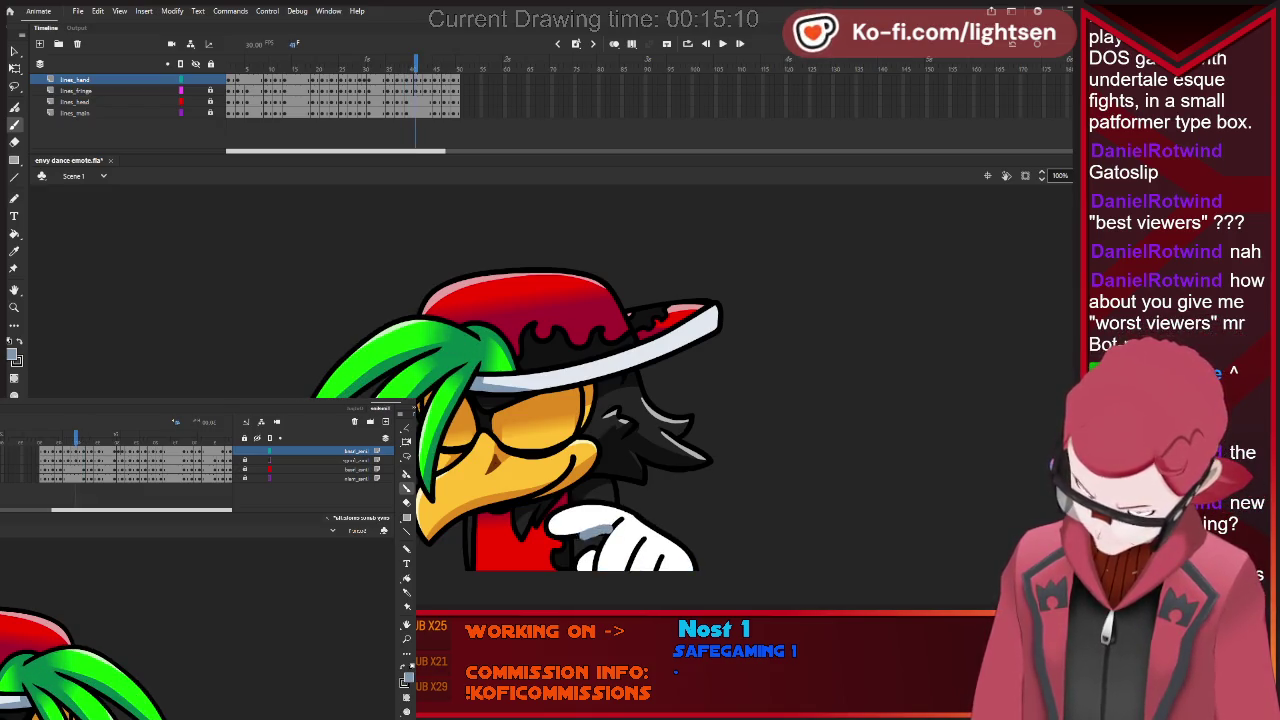
{"action": "key", "text": "period"}
{"action": "key", "text": "comma"}
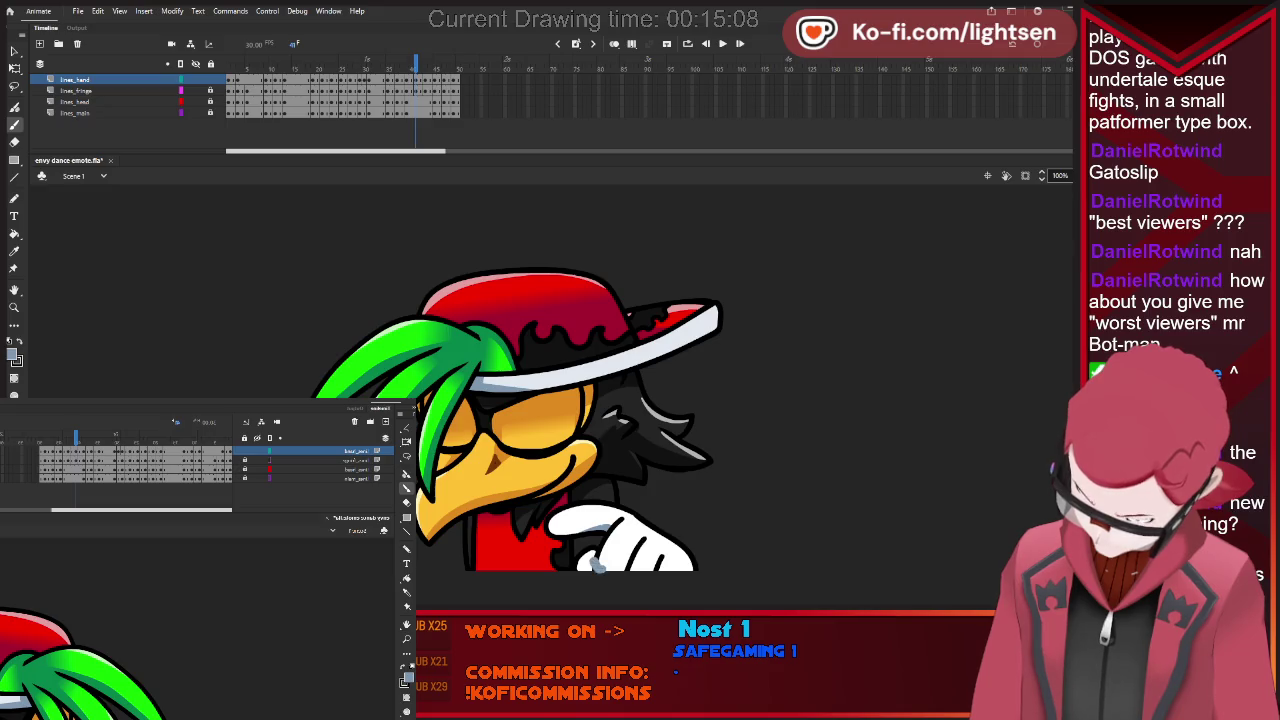
{"action": "key", "text": "period"}
{"action": "key", "text": "comma"}
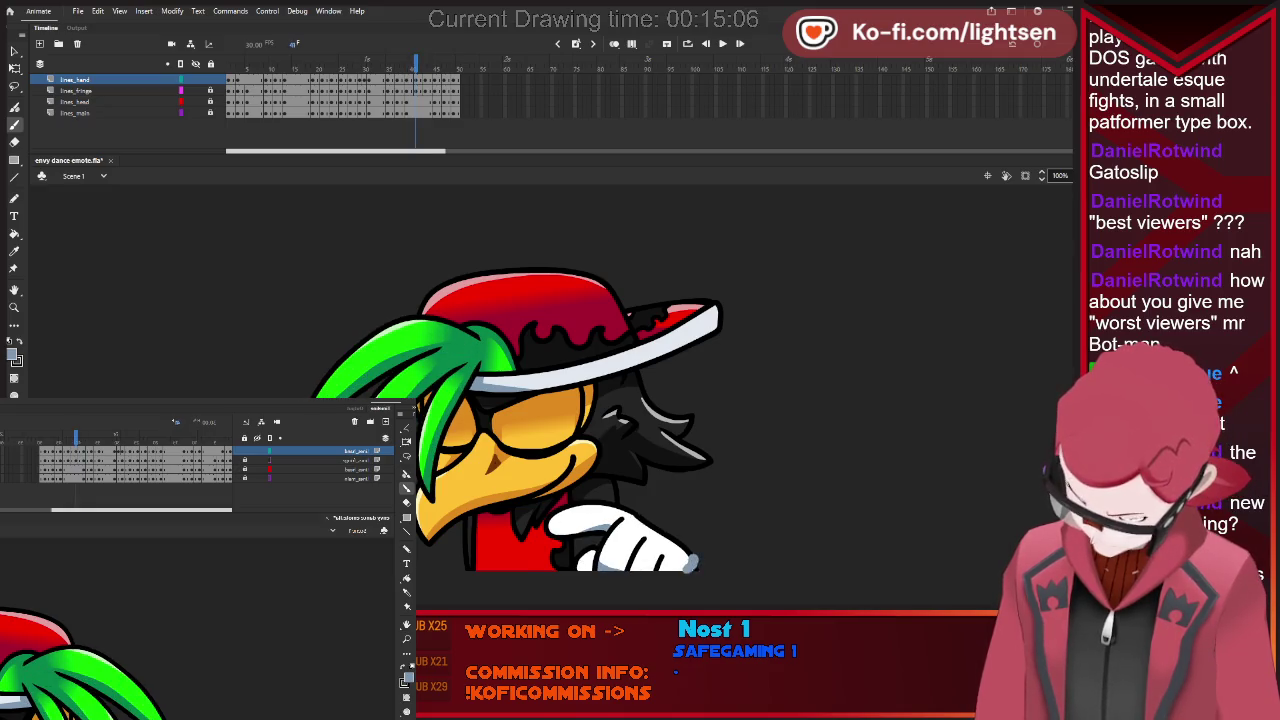
{"action": "key", "text": "period"}
{"action": "key", "text": "period"}
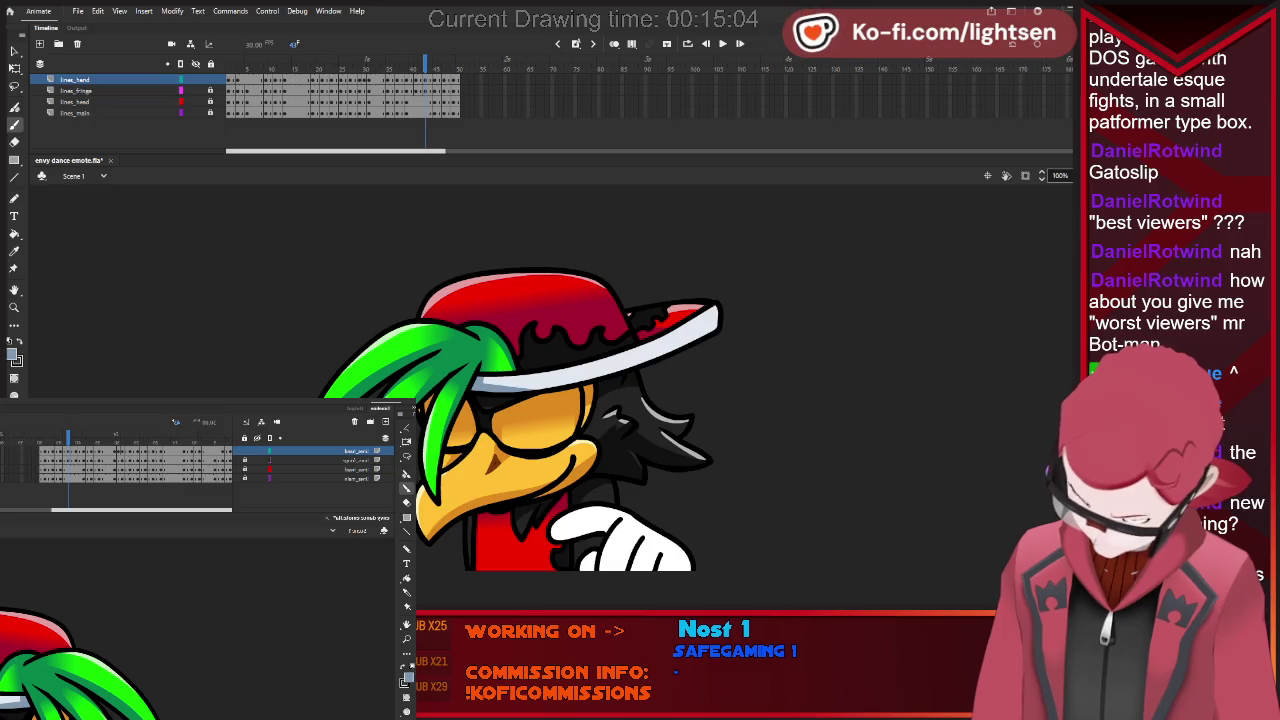
{"action": "key", "text": "period"}
{"action": "key", "text": "comma"}
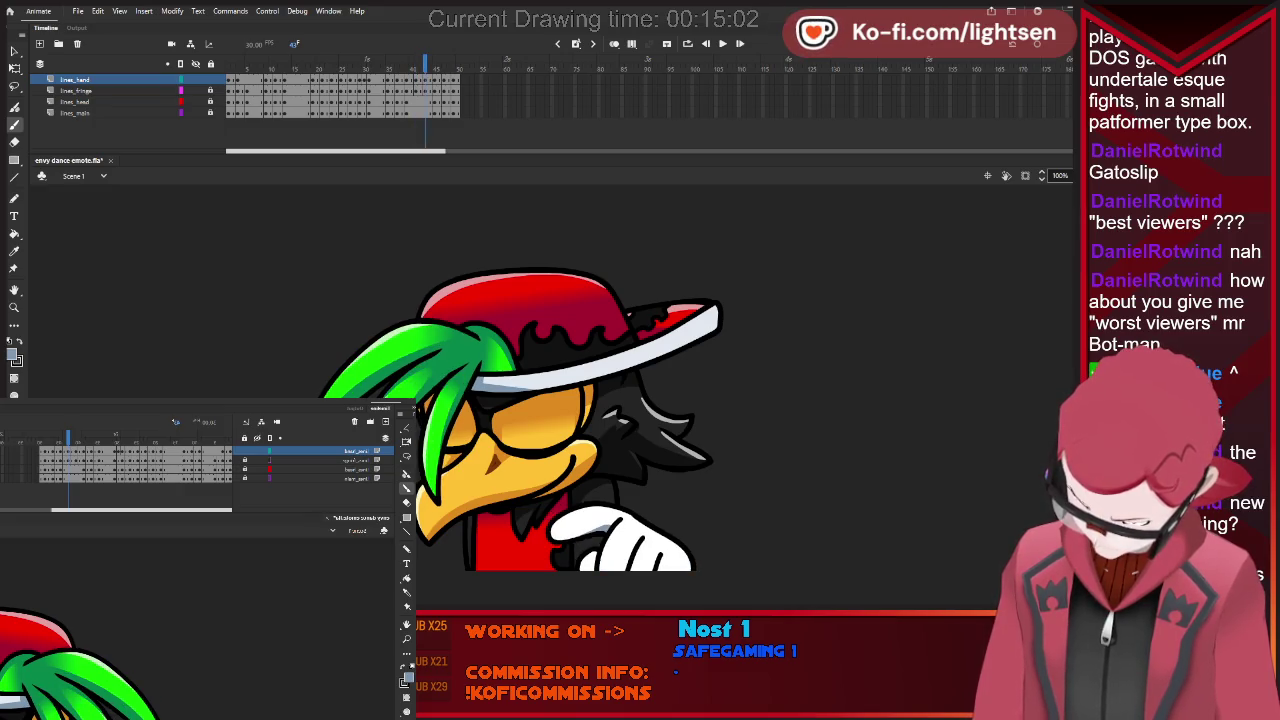
{"action": "key", "text": "period"}
{"action": "key", "text": "comma"}
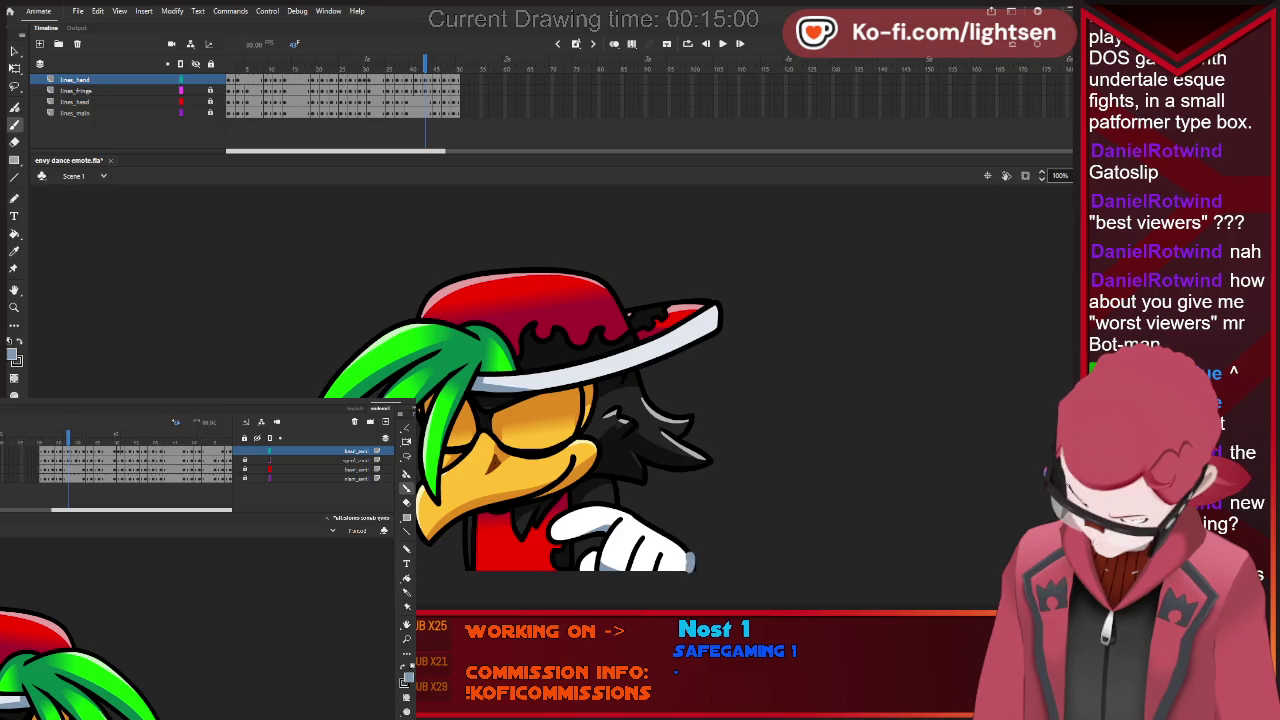
{"action": "key", "text": "period"}
{"action": "key", "text": "period"}
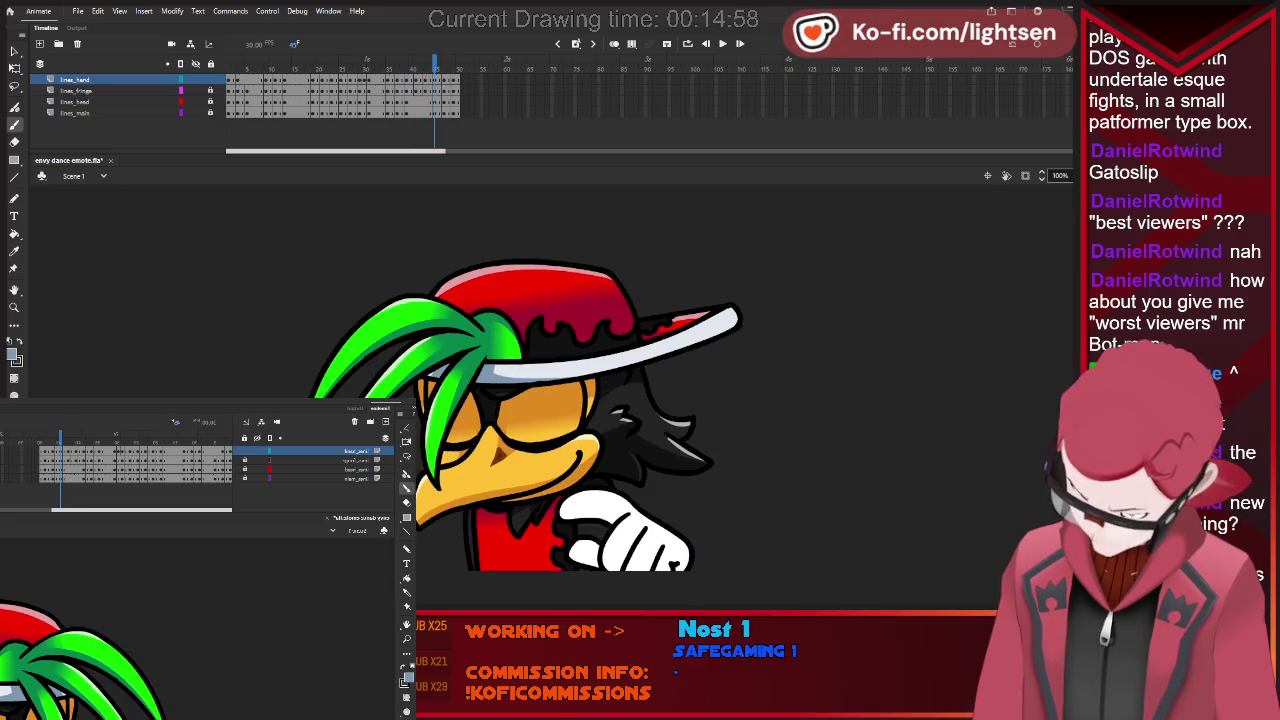
Undo the light grey strokes on the glove and advance one frame to the pointing pose.
{"action": "key", "text": "ctrl+z"}
{"action": "key", "text": "period"}
{"action": "key", "text": "comma"}
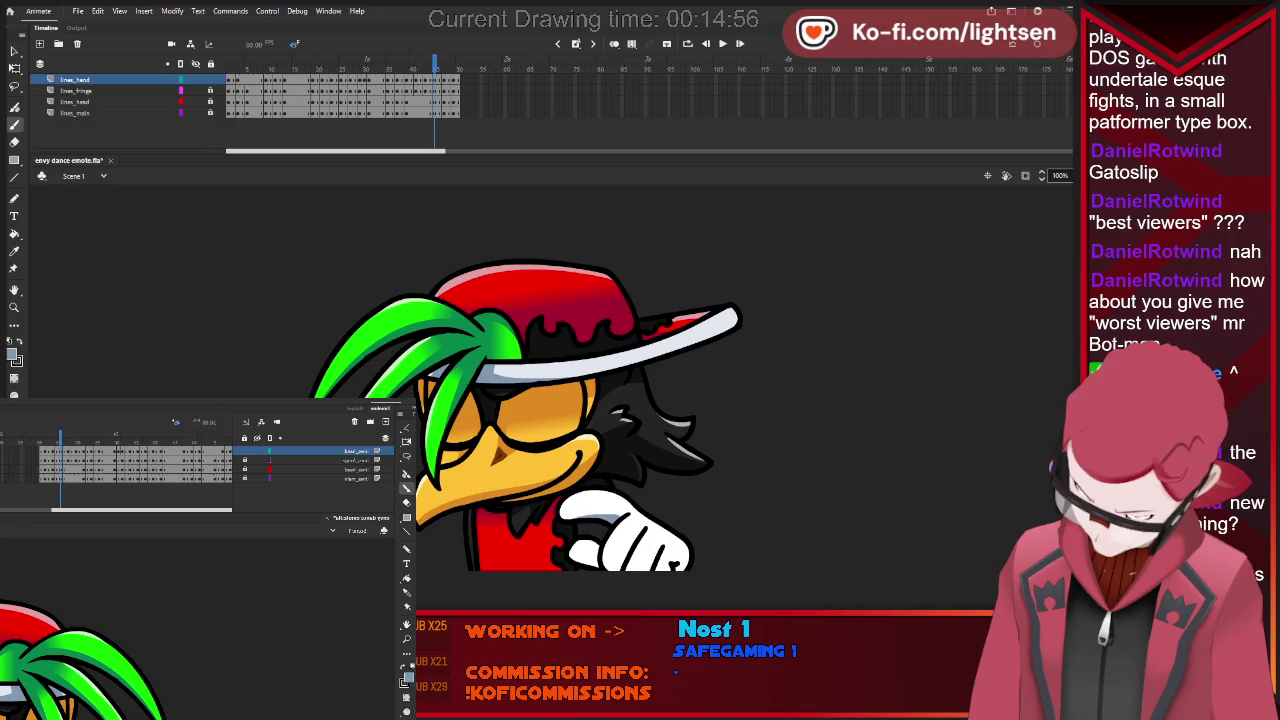
{"action": "key", "text": "ctrl+z"}
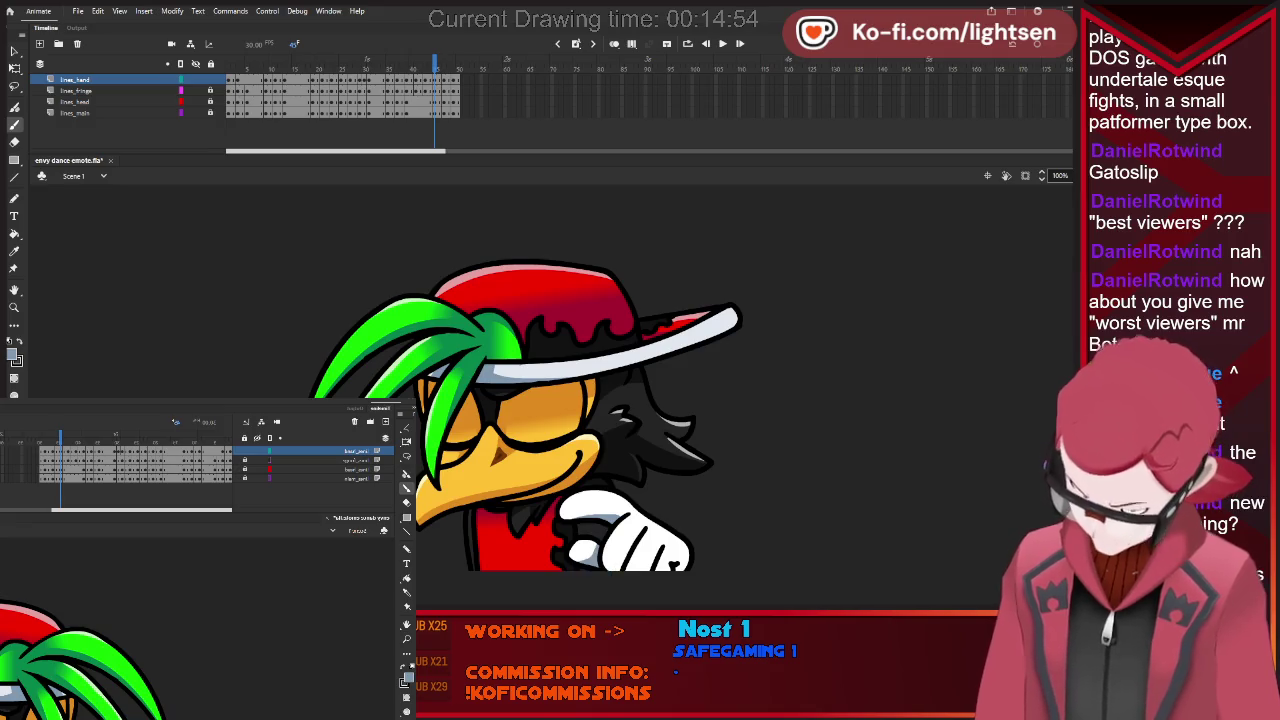
{"action": "key", "text": "period"}
{"action": "key", "text": "comma"}
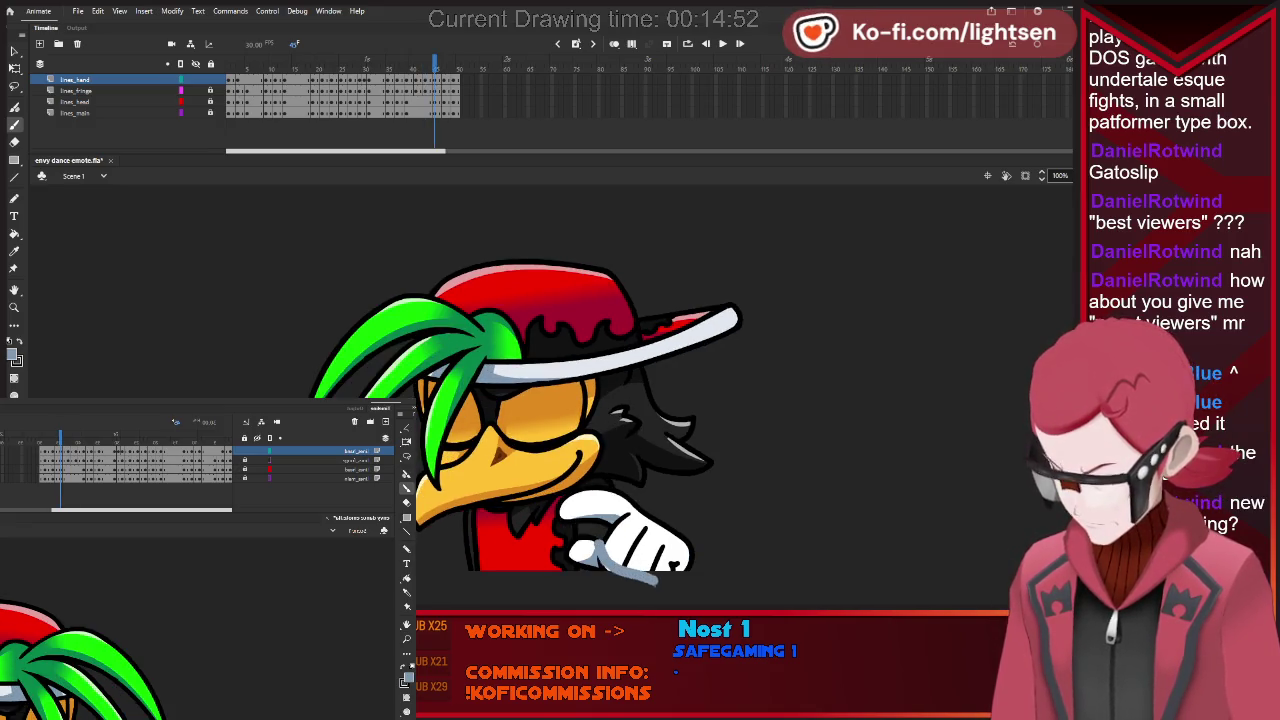
{"action": "key", "text": "ctrl+z"}
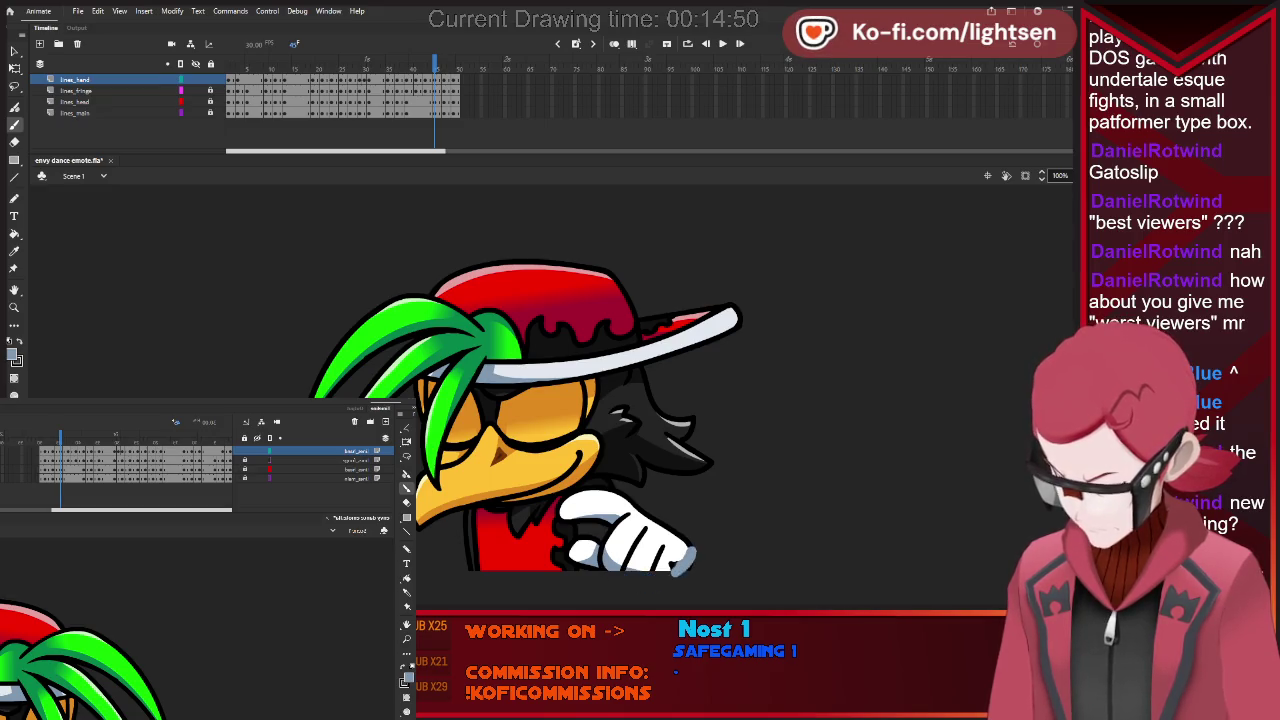
{"action": "key", "text": "period"}
{"action": "key", "text": "comma"}
{"action": "key", "text": "period"}
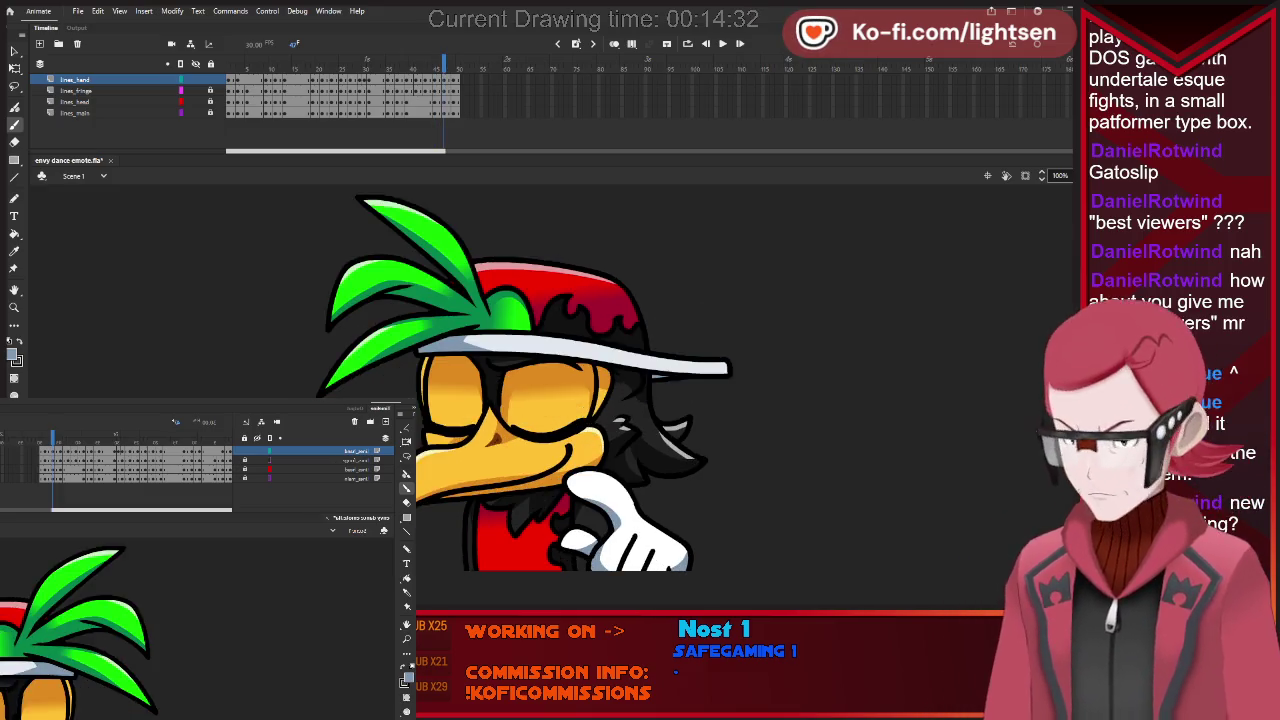
Step to the next pose and try a shading stroke along the thumb edge, then undo it.
{"action": "key", "text": "period"}
{"action": "key", "text": "period"}
{"action": "key", "text": "comma"}
{"action": "key", "text": "period"}
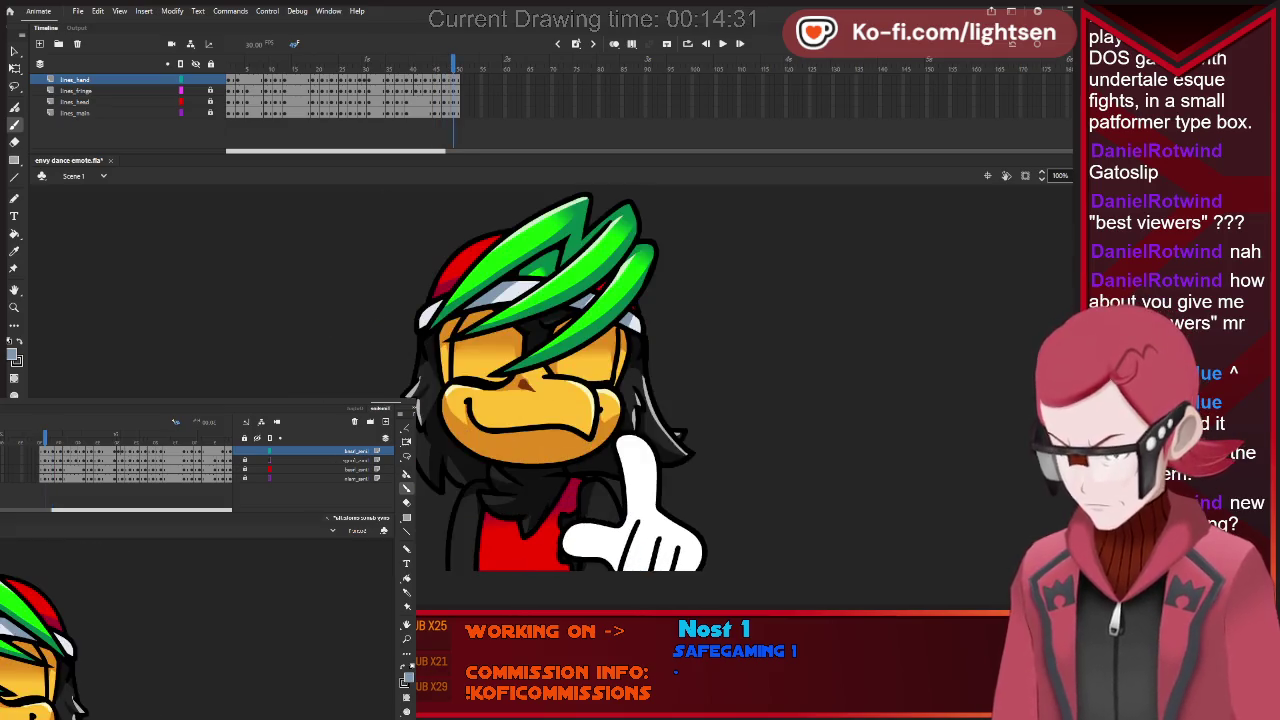
{"action": "mouse_move", "coordinate": [620, 462]}
{"action": "left_mouse_down"}
{"action": "mouse_move", "coordinate": [638, 508]}
{"action": "mouse_move", "coordinate": [610, 552]}
{"action": "mouse_move", "coordinate": [622, 566]}
{"action": "left_mouse_up"}
{"action": "key", "text": "ctrl+z"}
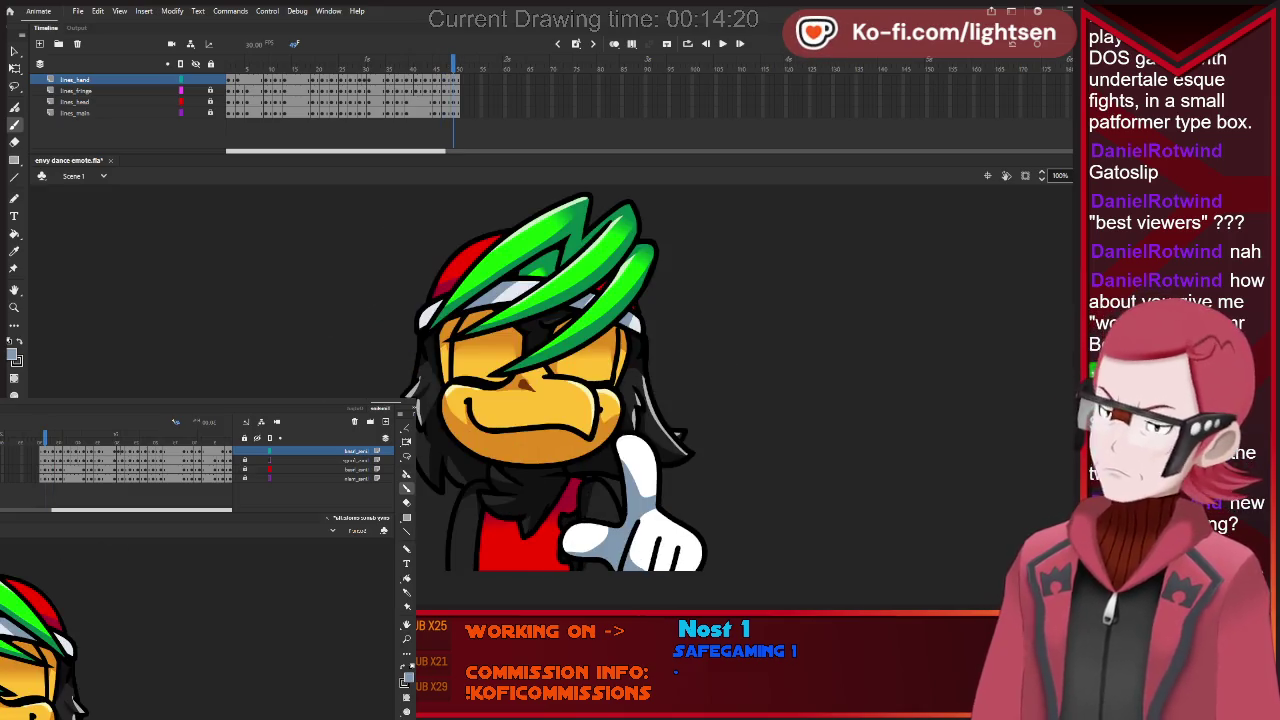
Preview the dance animation, stop it, and return to the first frame.
{"action": "key", "text": "Return"}
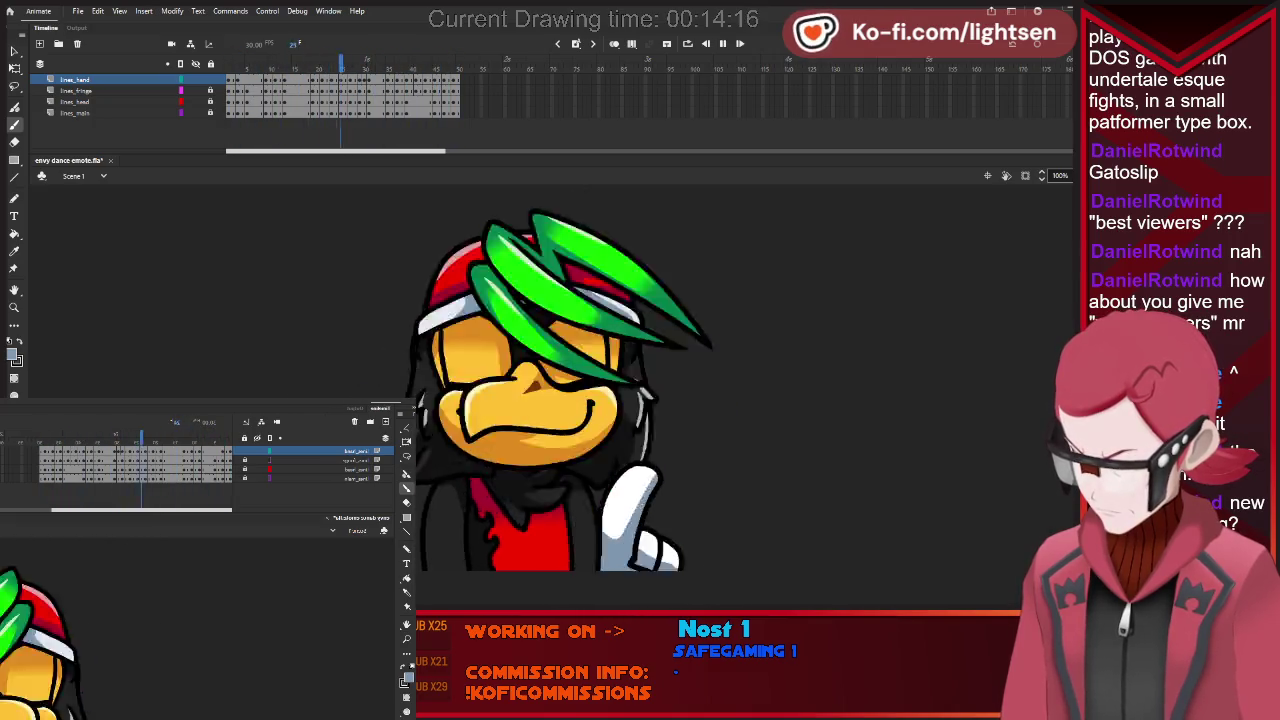
{"action": "key", "text": "Return"}
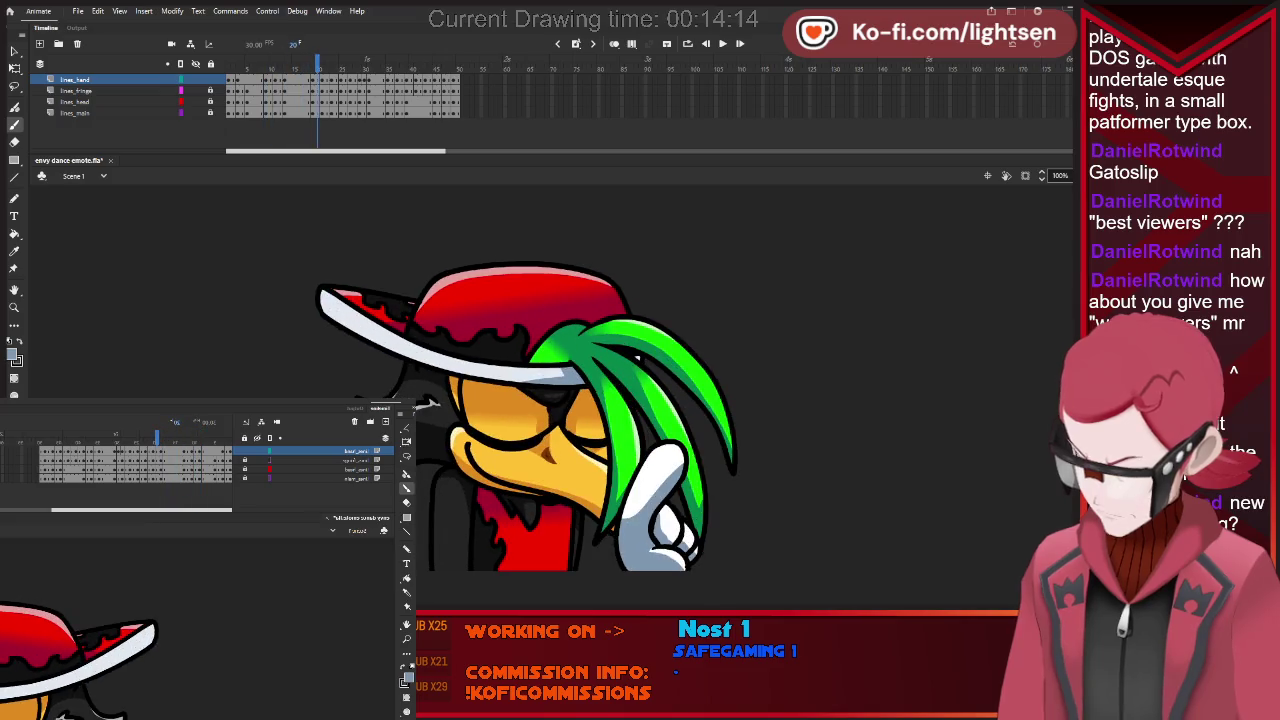
{"action": "key", "text": "shift+comma"}
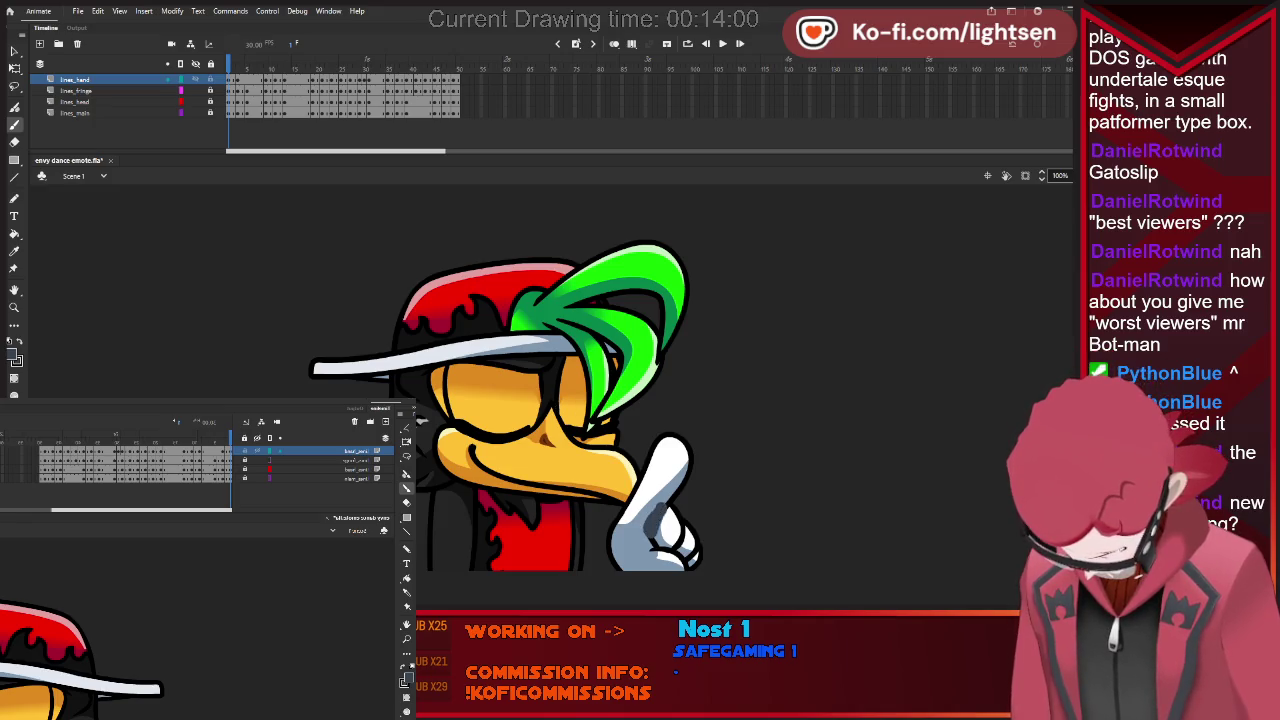
Try dark grey shading on the glove, undo it, and advance three frames.
{"action": "mouse_move", "coordinate": [660, 512]}
{"action": "left_mouse_down"}
{"action": "mouse_move", "coordinate": [650, 548]}
{"action": "mouse_move", "coordinate": [688, 565]}
{"action": "left_mouse_up"}
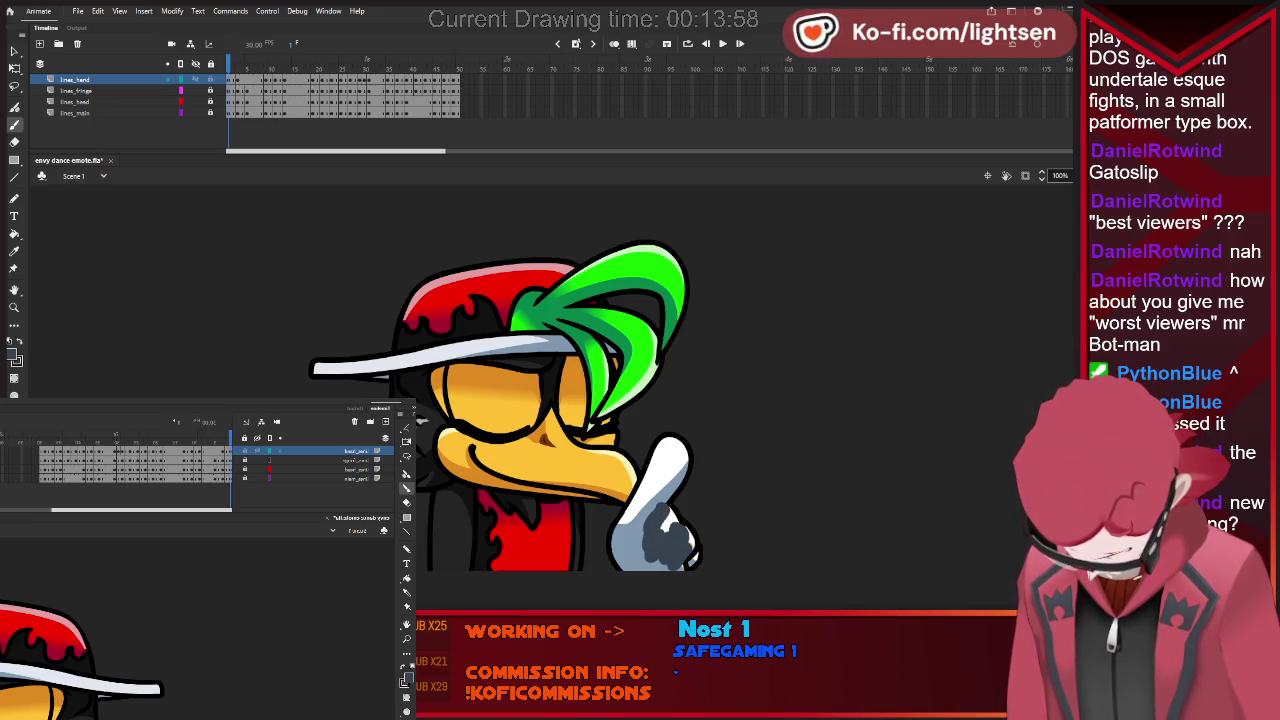
{"action": "key", "text": "ctrl+z"}
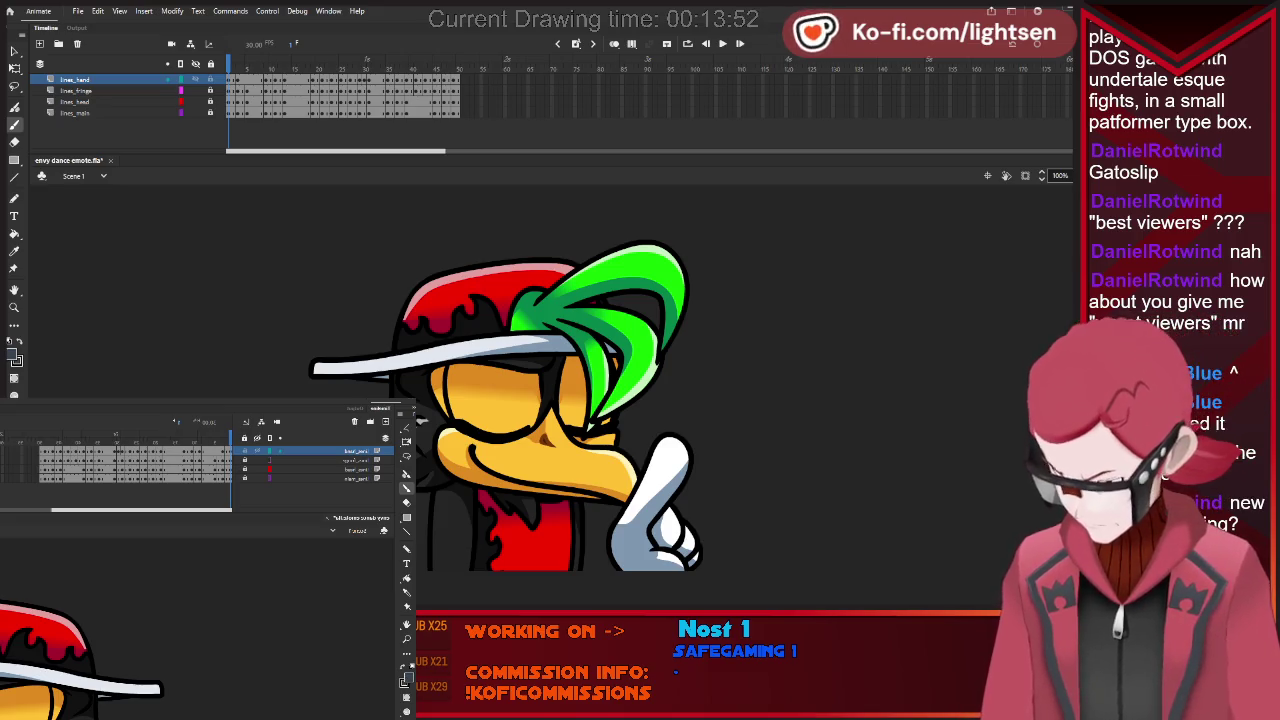
{"action": "key", "text": "ctrl+y"}
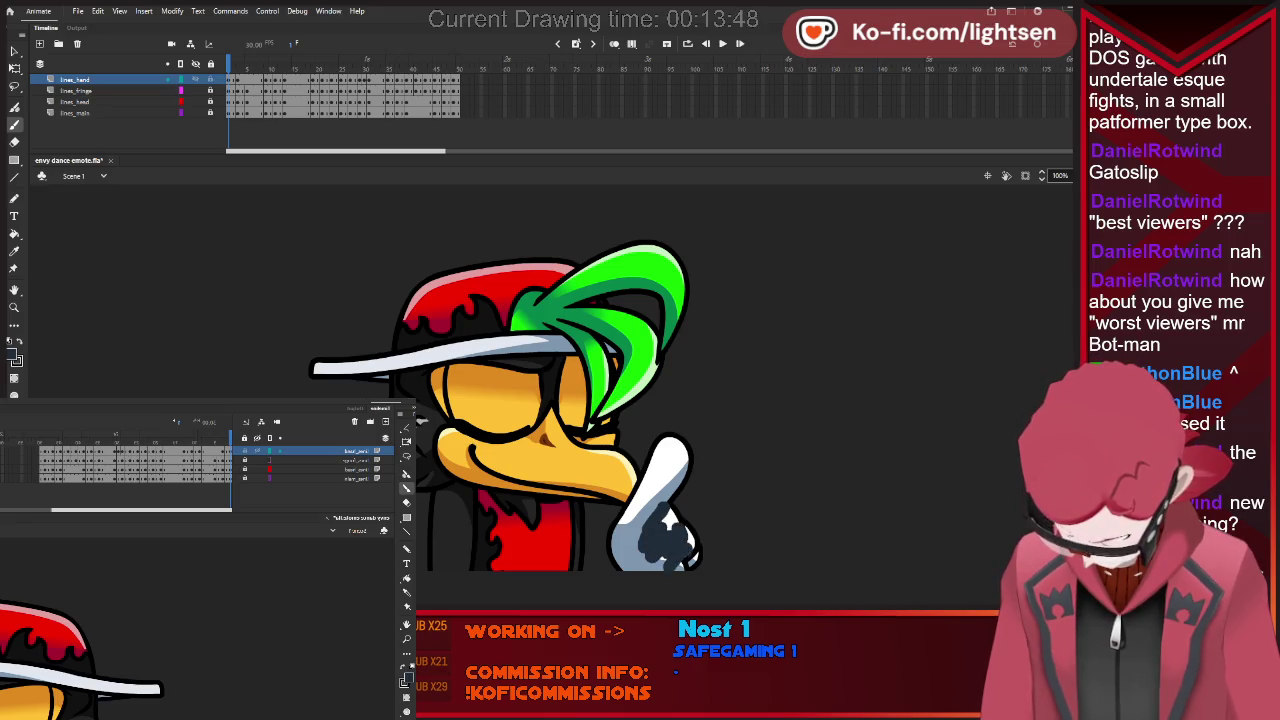
{"action": "key", "text": "ctrl+z"}
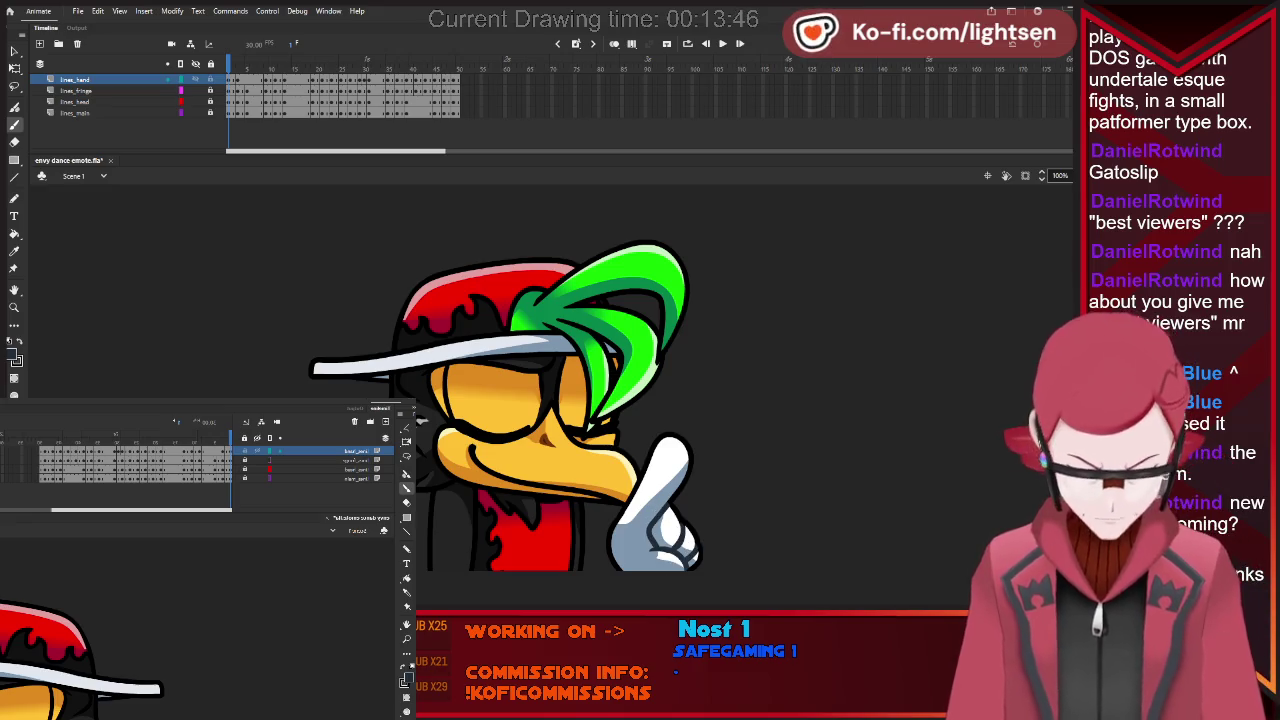
{"action": "key", "text": "period"}
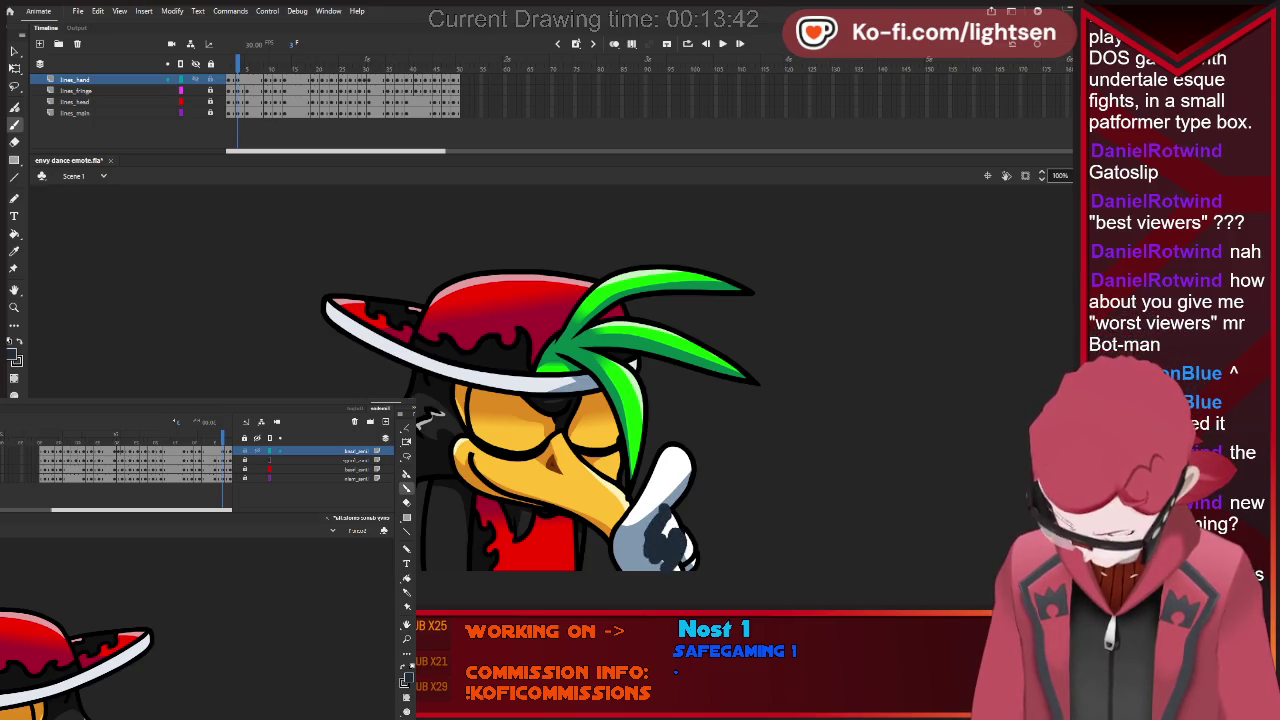
{"action": "key", "text": "period"}
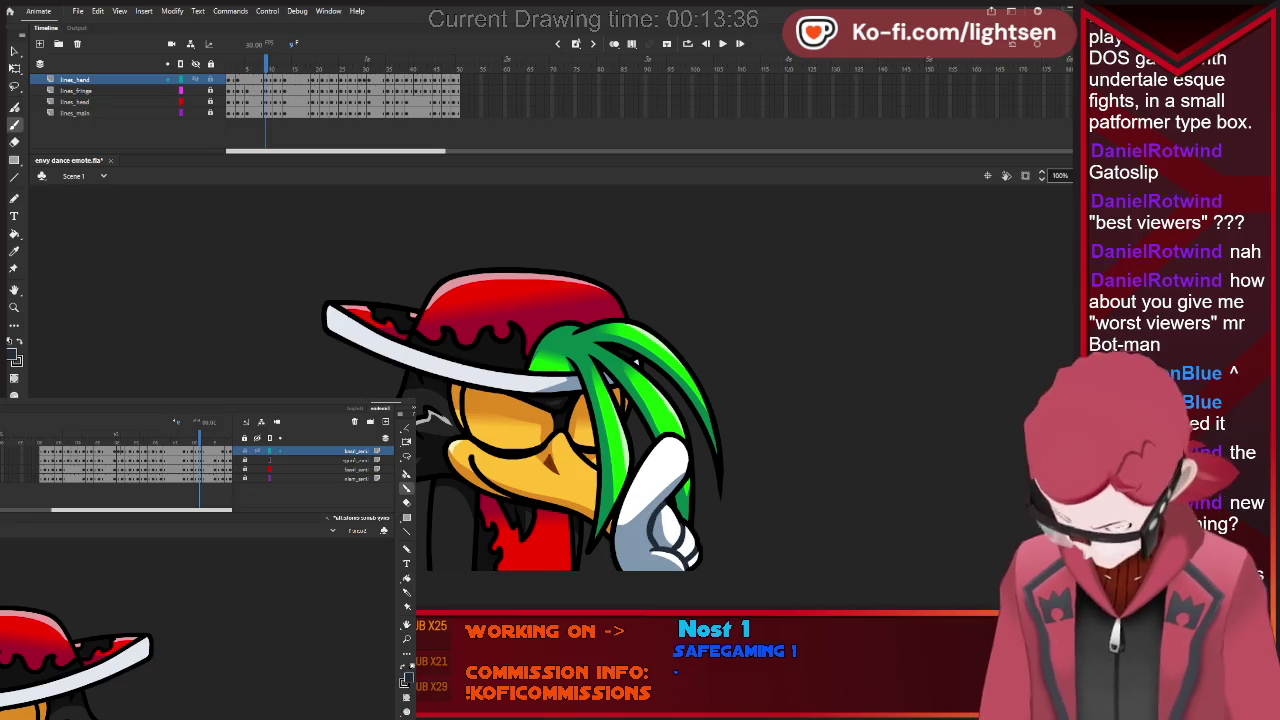
{"action": "key", "text": "period"}
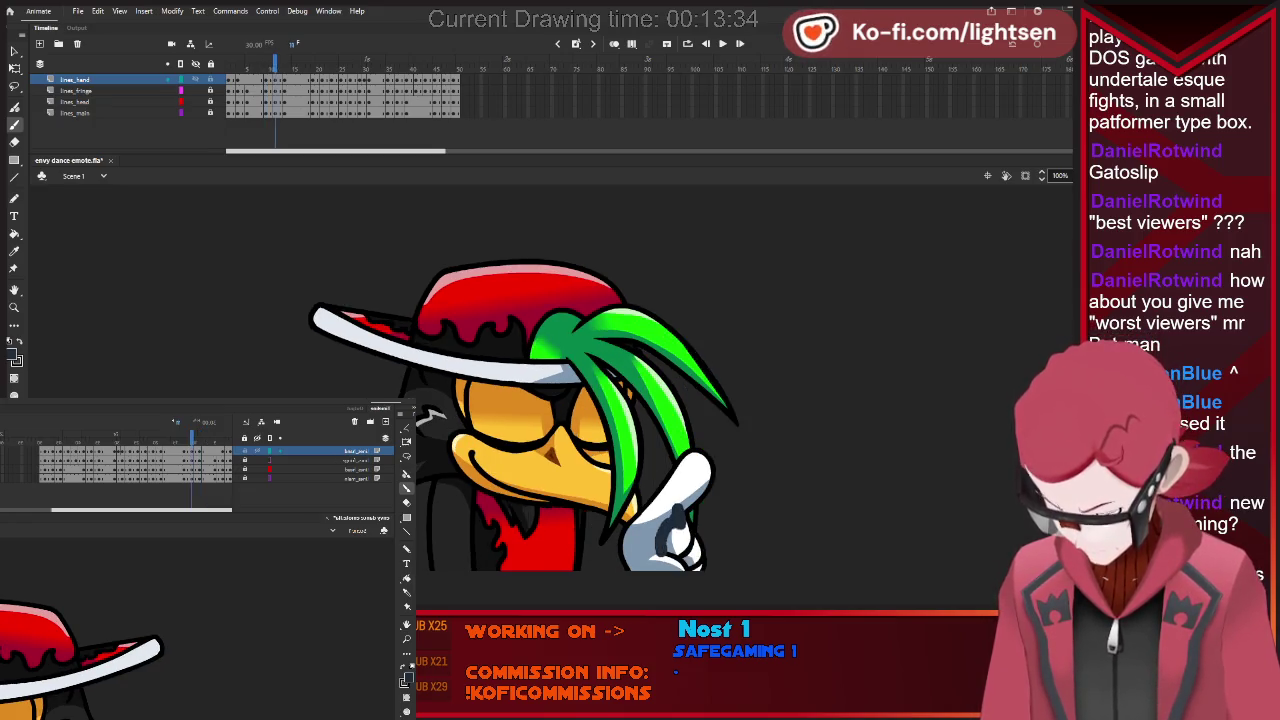
Paint grey shading strokes across the glove on successive frames, undoing and advancing each time.
{"action": "left_click_drag", "start_coordinate": [662, 522], "coordinate": [680, 548]}
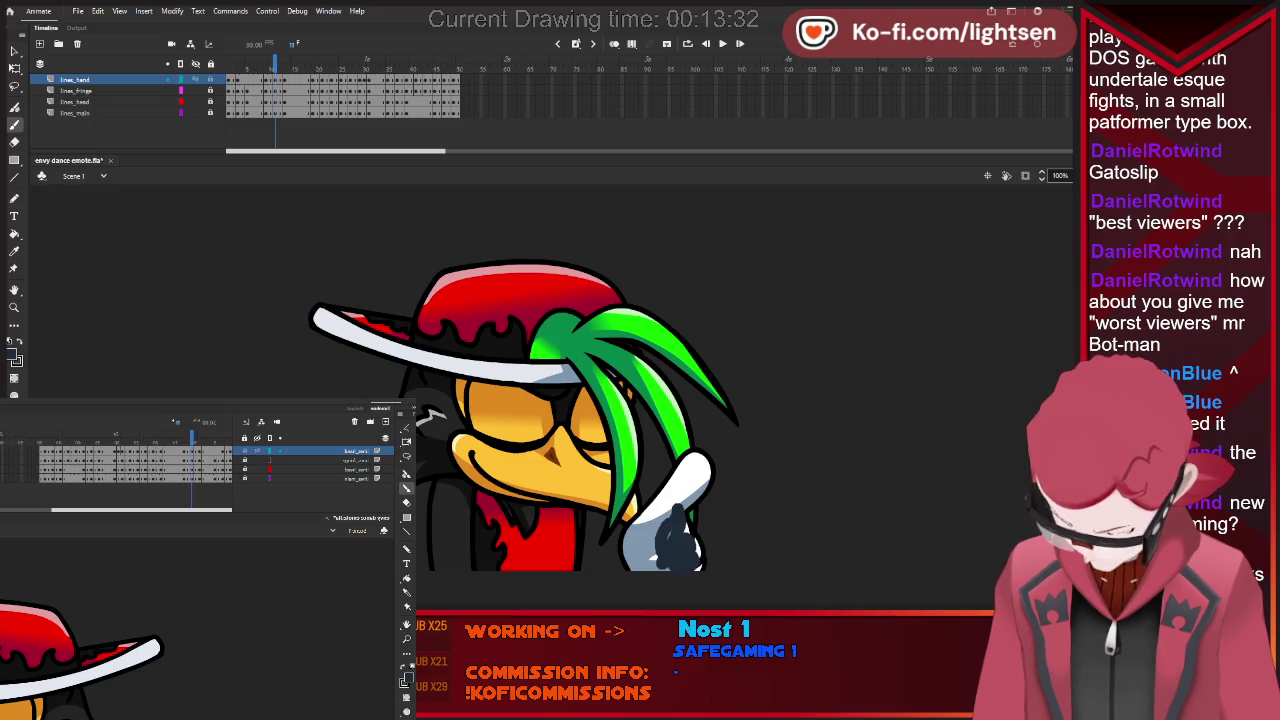
{"action": "key", "text": "ctrl+z"}
{"action": "key", "text": "period"}
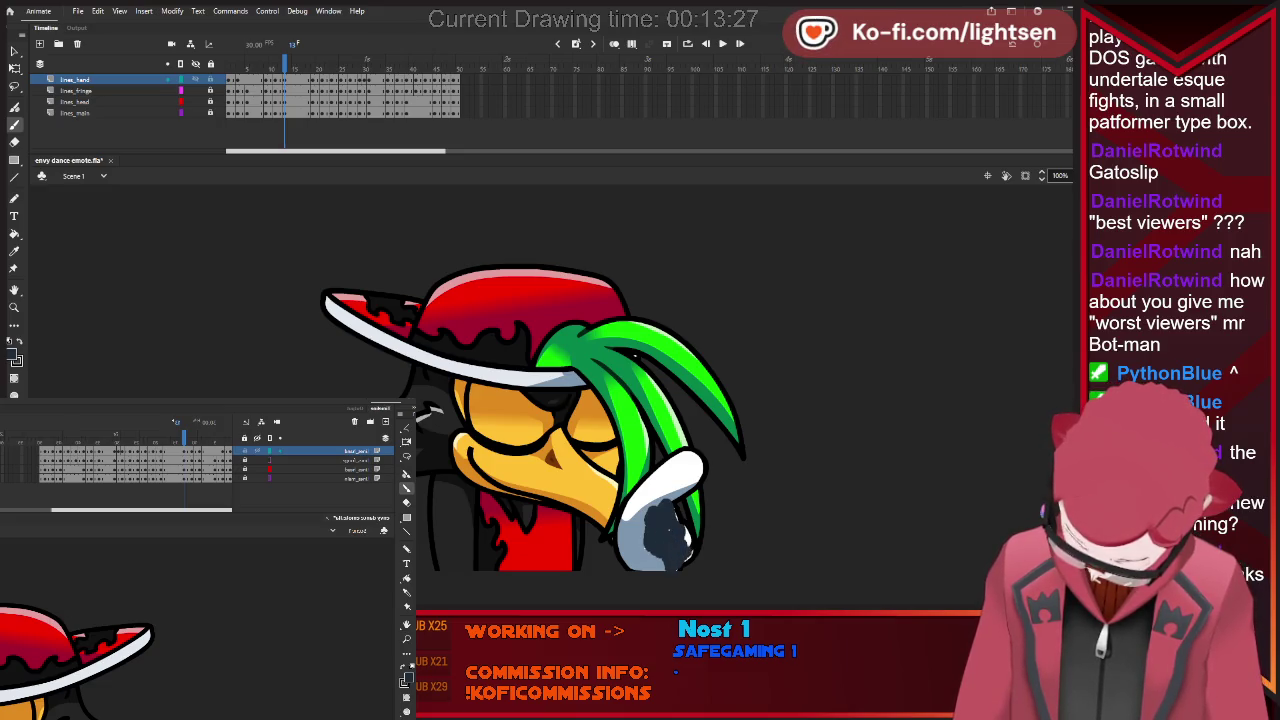
{"action": "key", "text": "ctrl+z"}
{"action": "key", "text": "period"}
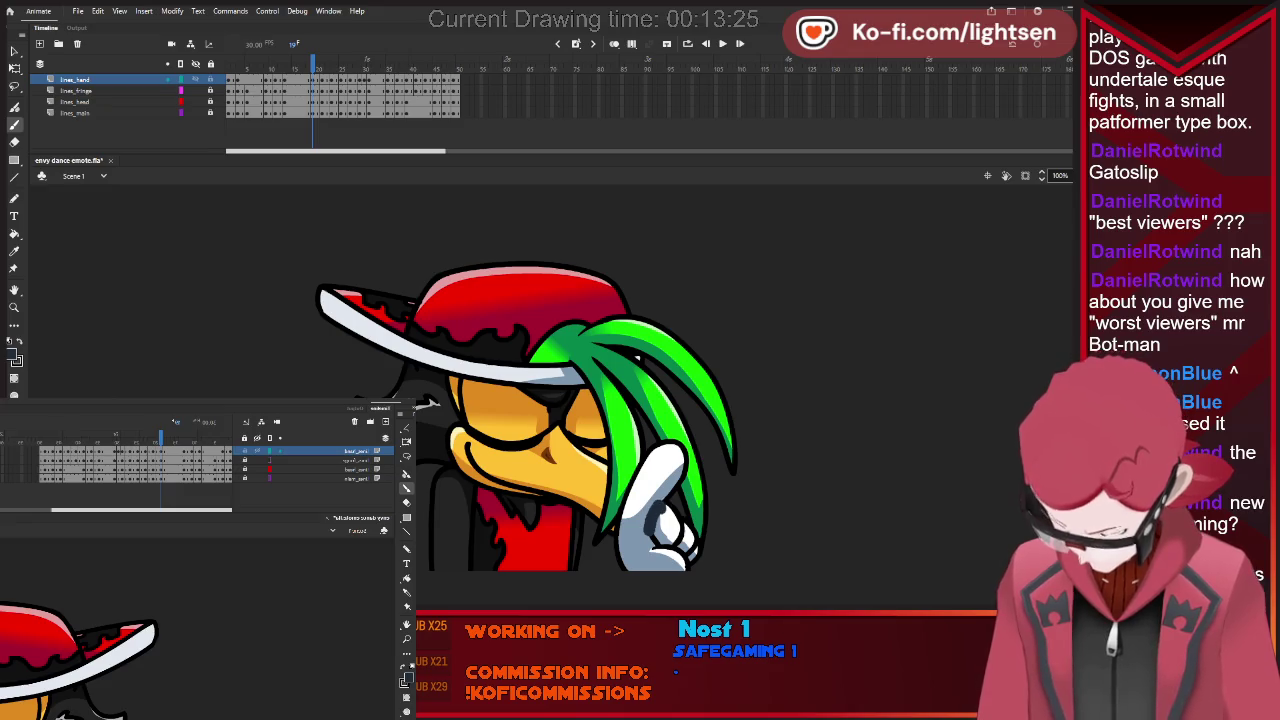
{"action": "mouse_move", "coordinate": [647, 506]}
{"action": "left_mouse_down"}
{"action": "mouse_move", "coordinate": [655, 548]}
{"action": "mouse_move", "coordinate": [692, 566]}
{"action": "left_mouse_up"}
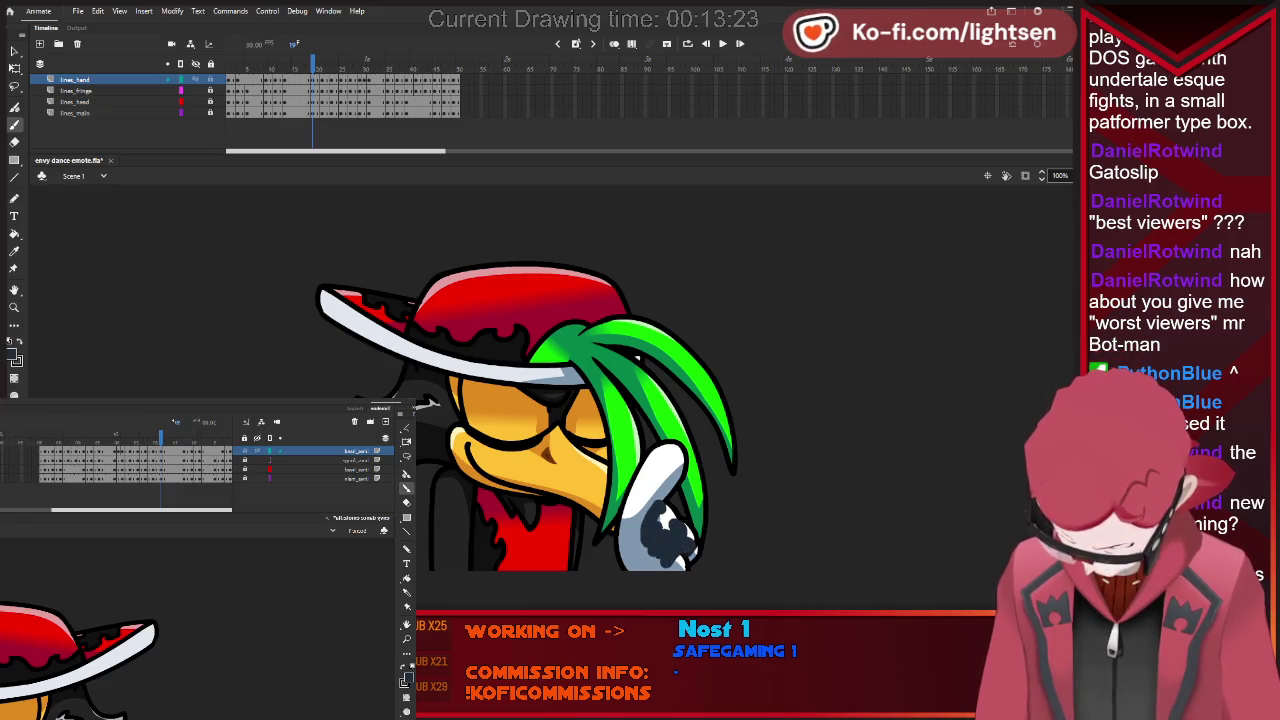
{"action": "key", "text": "ctrl+z"}
{"action": "key", "text": "period"}
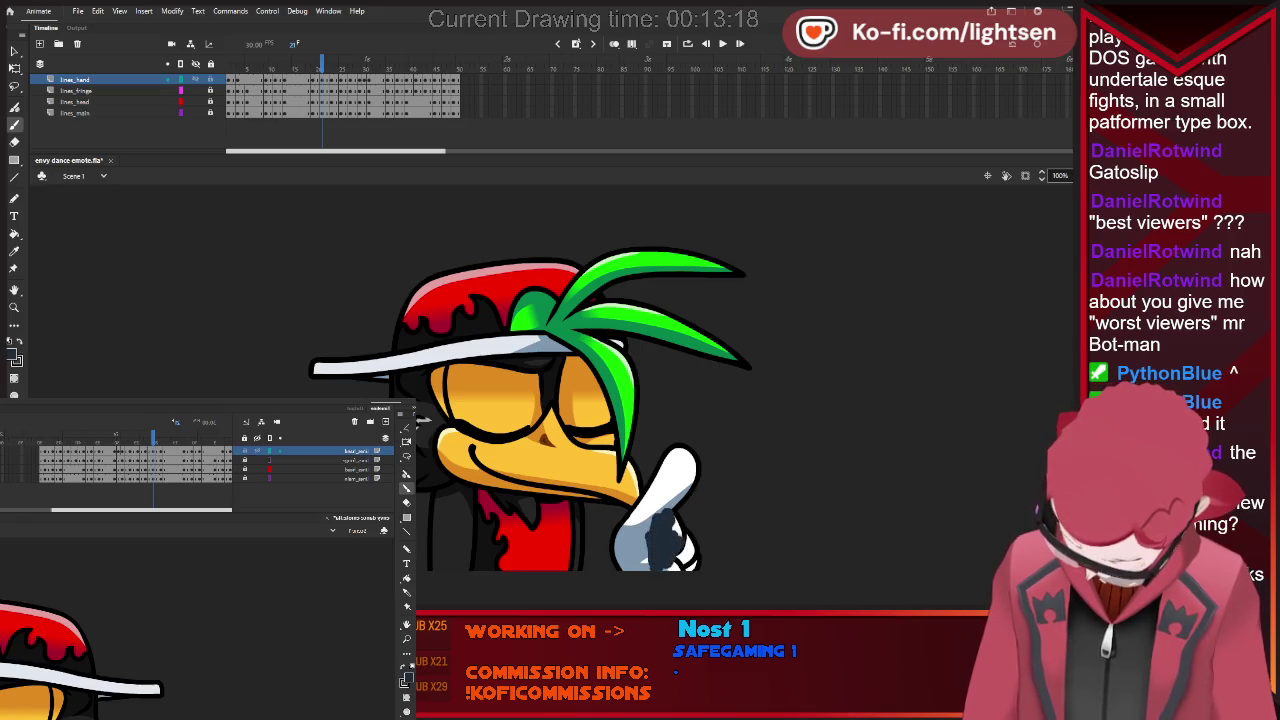
{"action": "left_click_drag", "start_coordinate": [666, 534], "coordinate": [686, 566]}
{"action": "key", "text": "ctrl+z"}
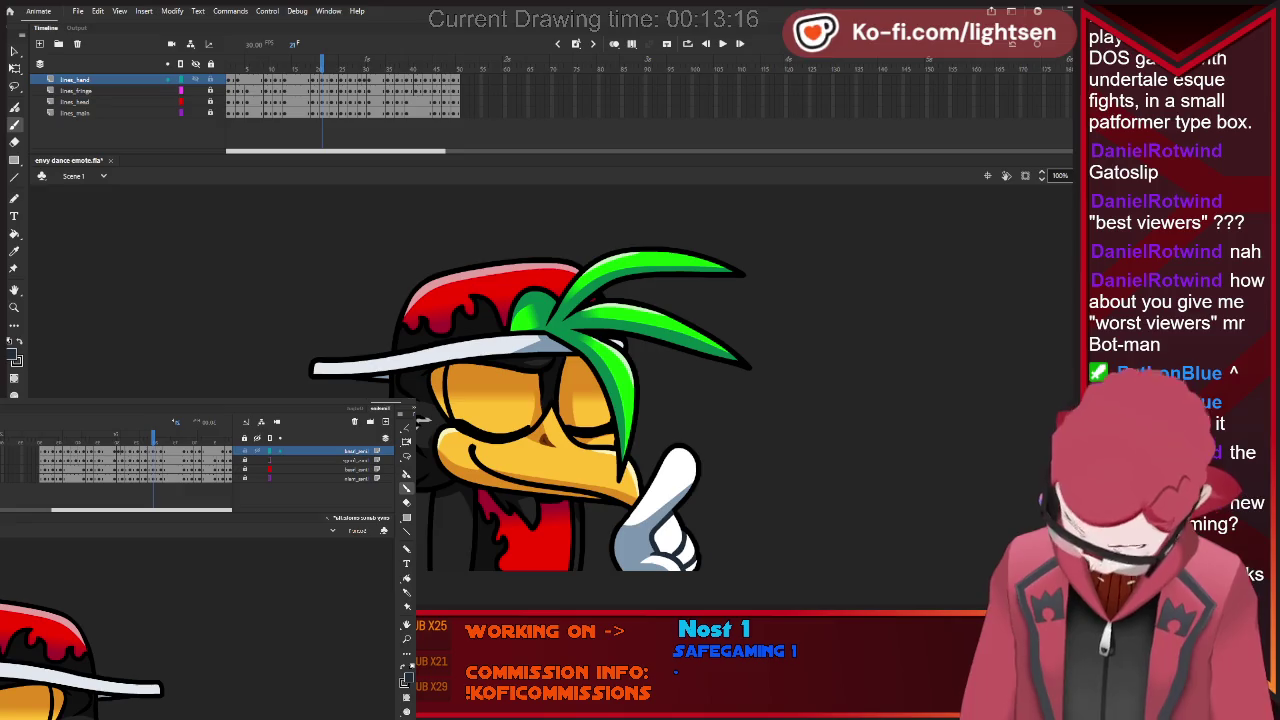
{"action": "key", "text": "period"}
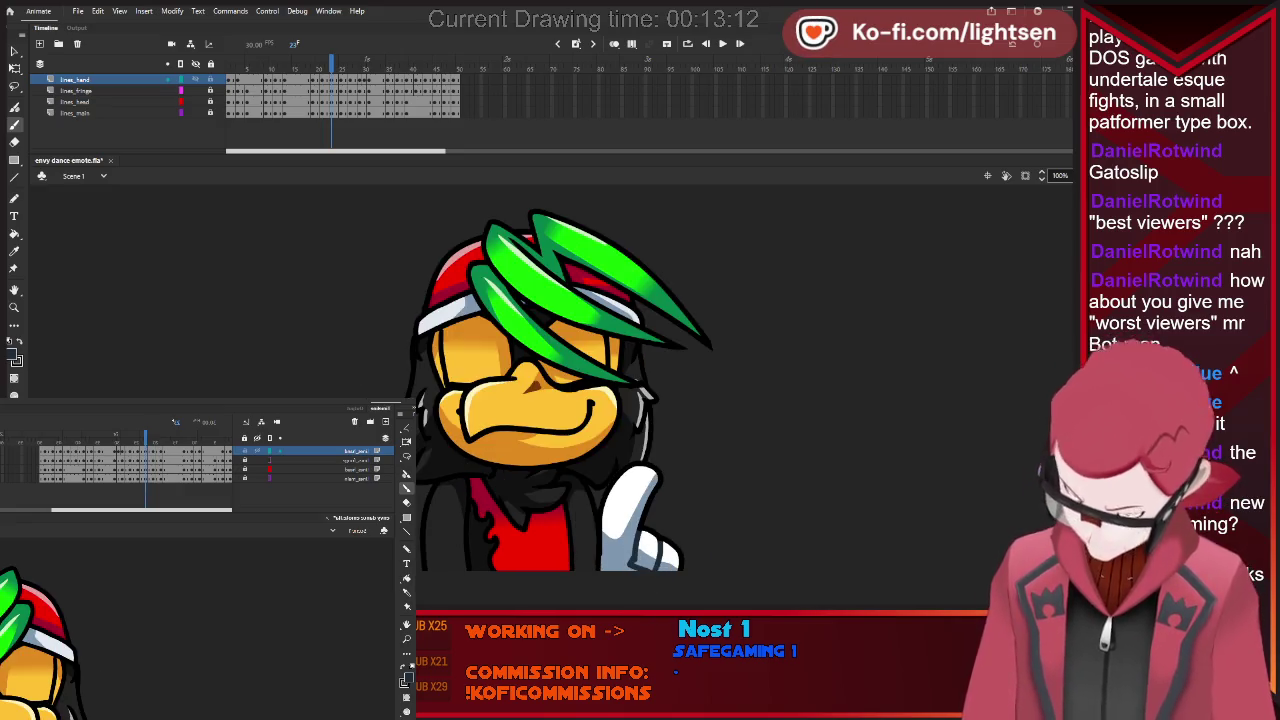
Step ahead three frames to check the following poses.
{"action": "key", "text": "period"}
{"action": "key", "text": "period"}
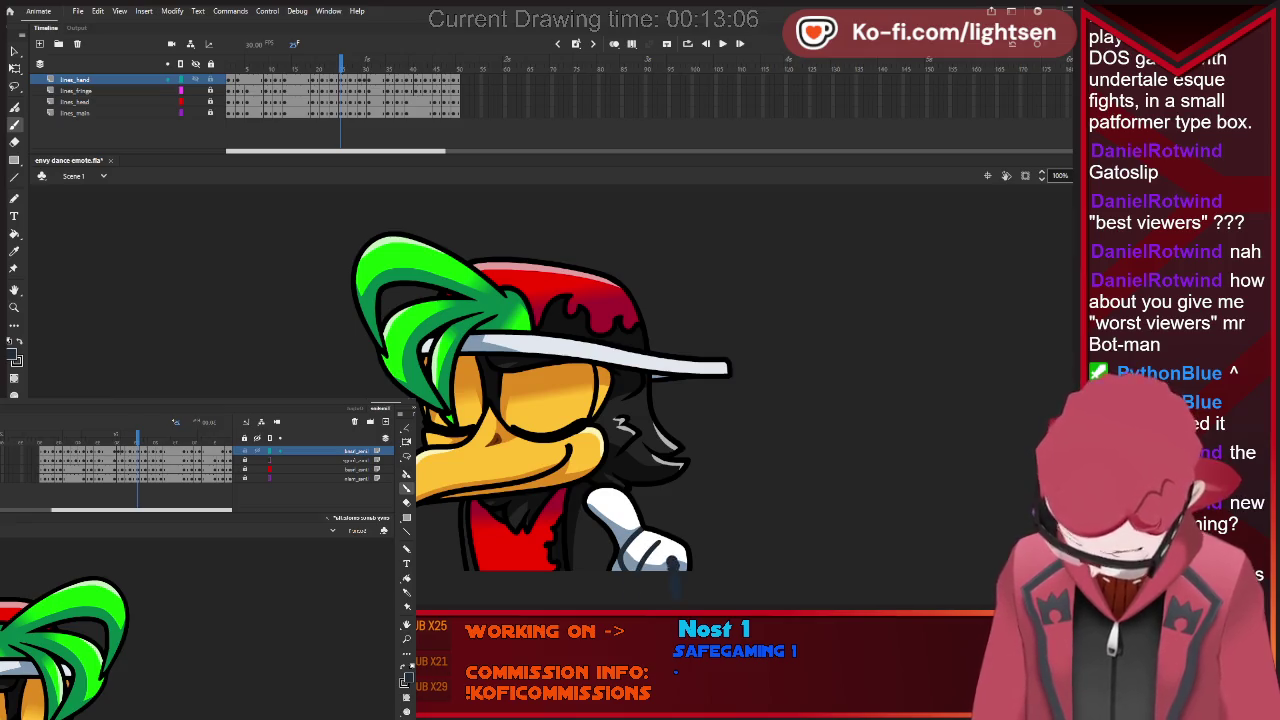
{"action": "key", "text": "period"}
{"action": "key", "text": "period"}
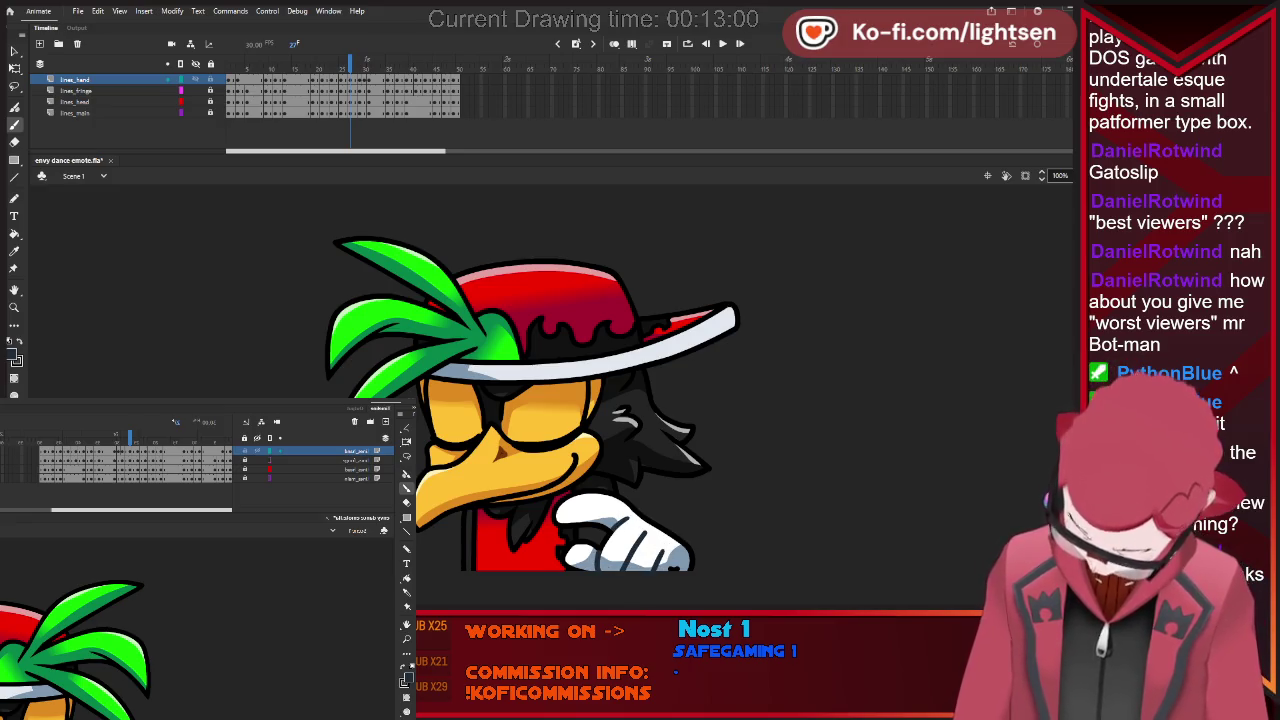
{"action": "key", "text": "period"}
{"action": "key", "text": "period"}
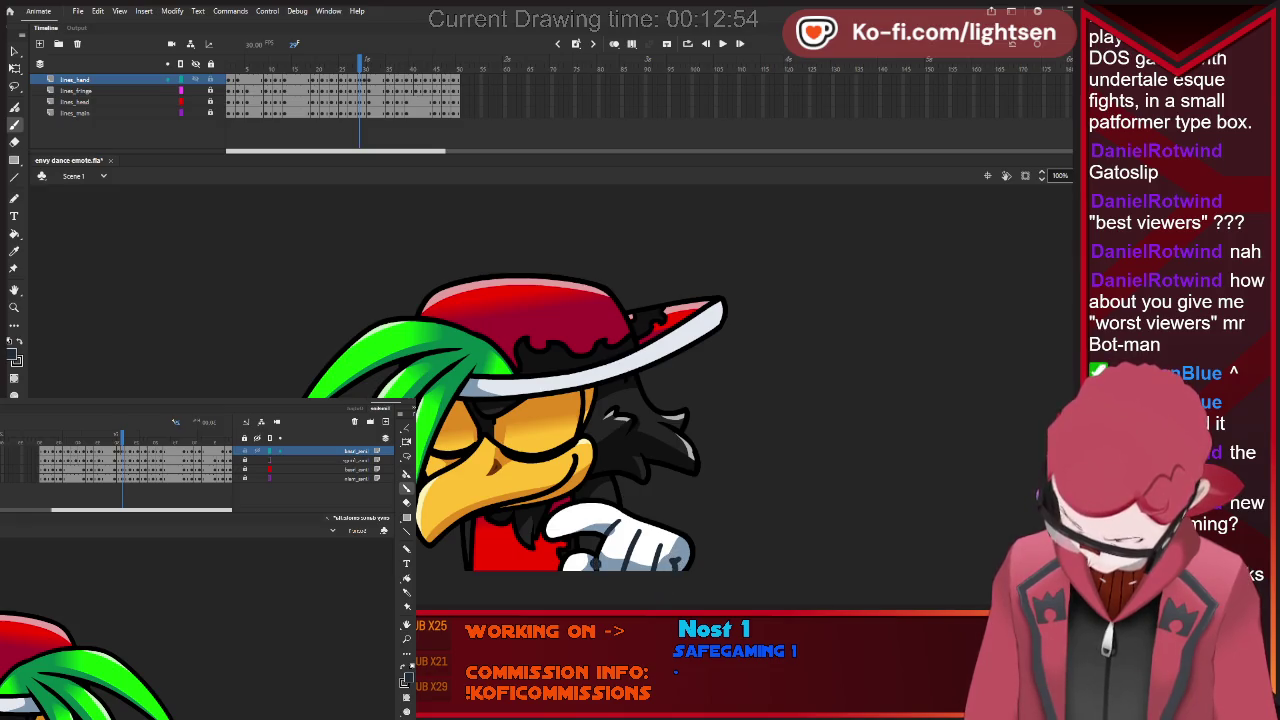
Sample and fill the glove shading with Eyedropper and Paint Bucket, then return to Brush and advance three frames.
{"action": "key", "text": "i"}
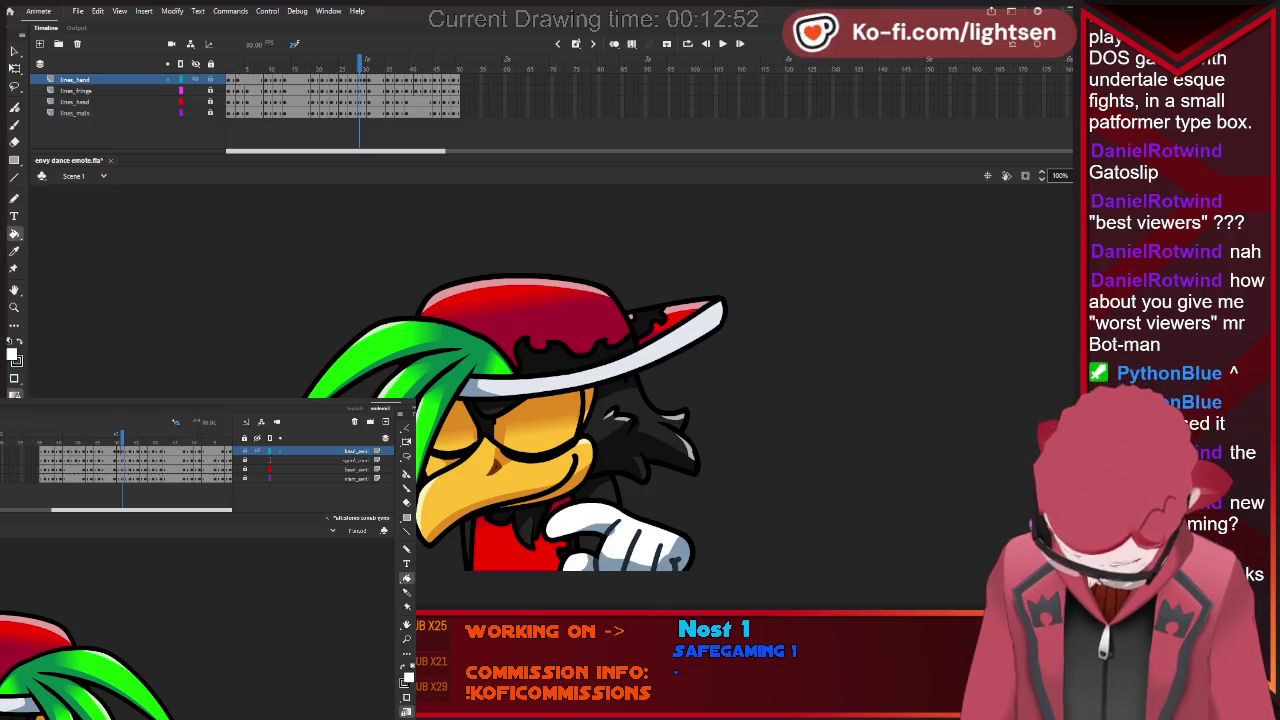
{"action": "key", "text": "k"}
{"action": "key", "text": "comma"}
{"action": "key", "text": "comma"}
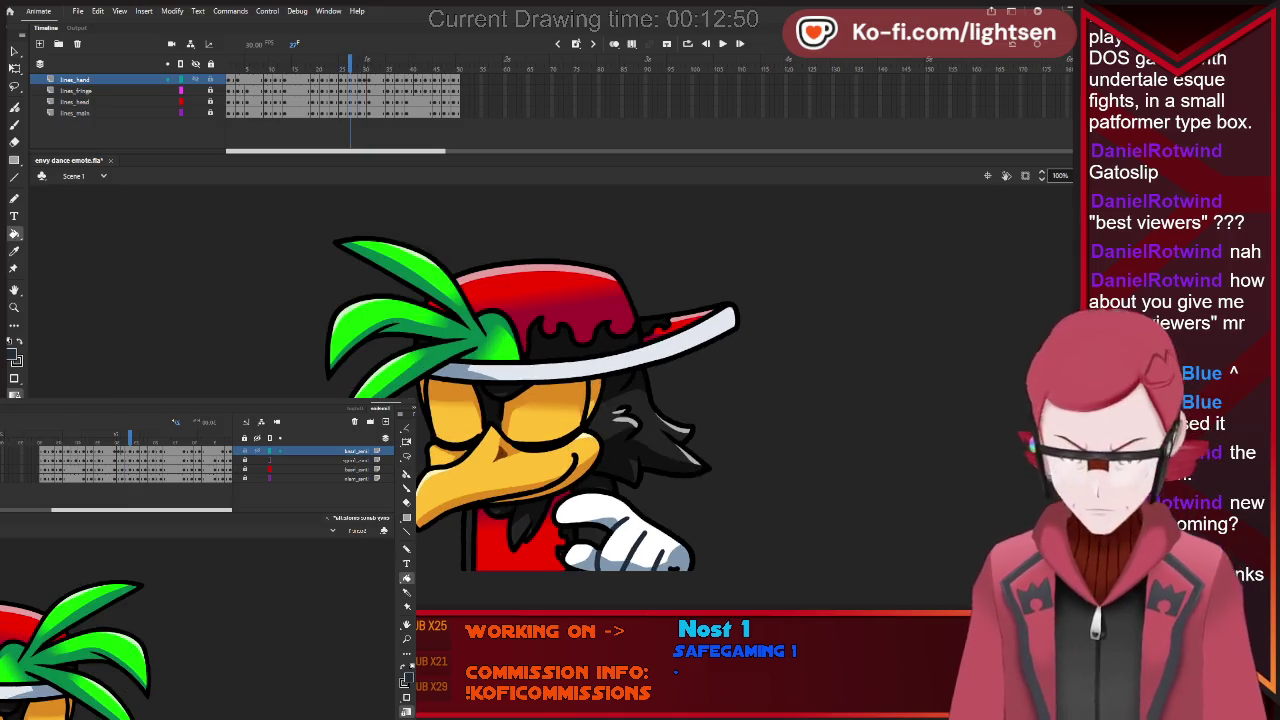
{"action": "key", "text": "period"}
{"action": "key", "text": "period"}
{"action": "key", "text": "period"}
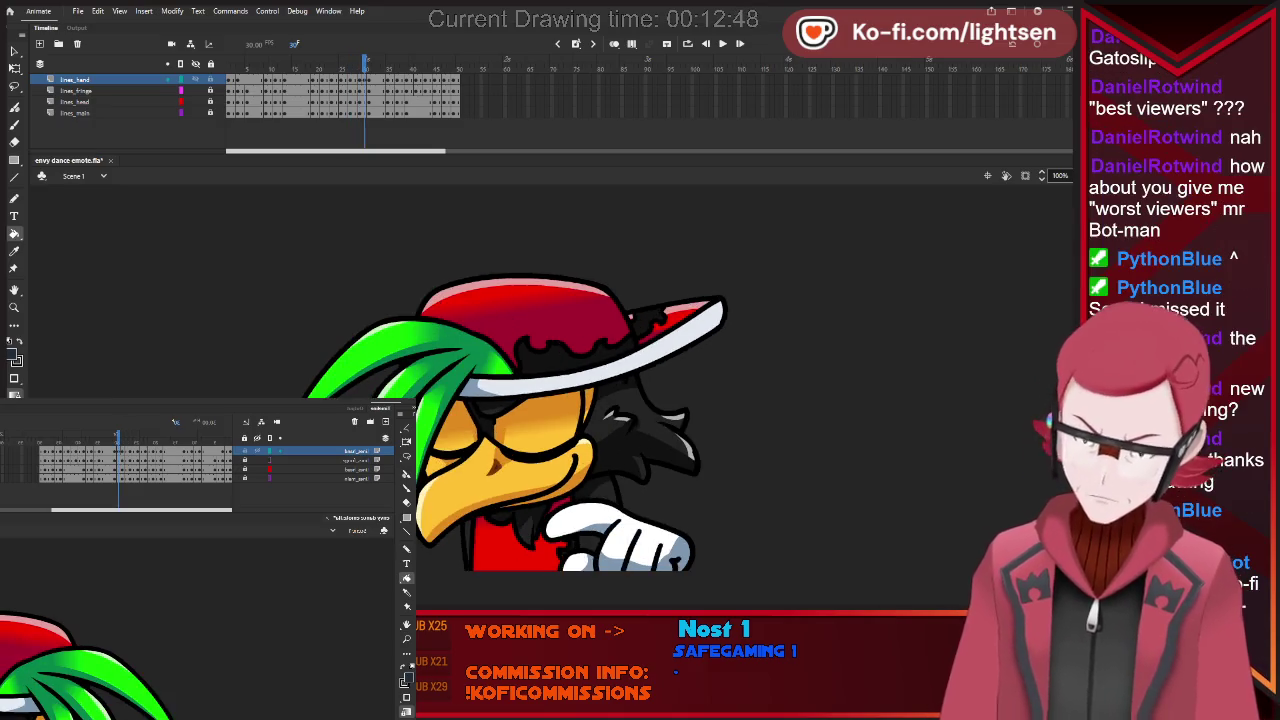
{"action": "key", "text": "b"}
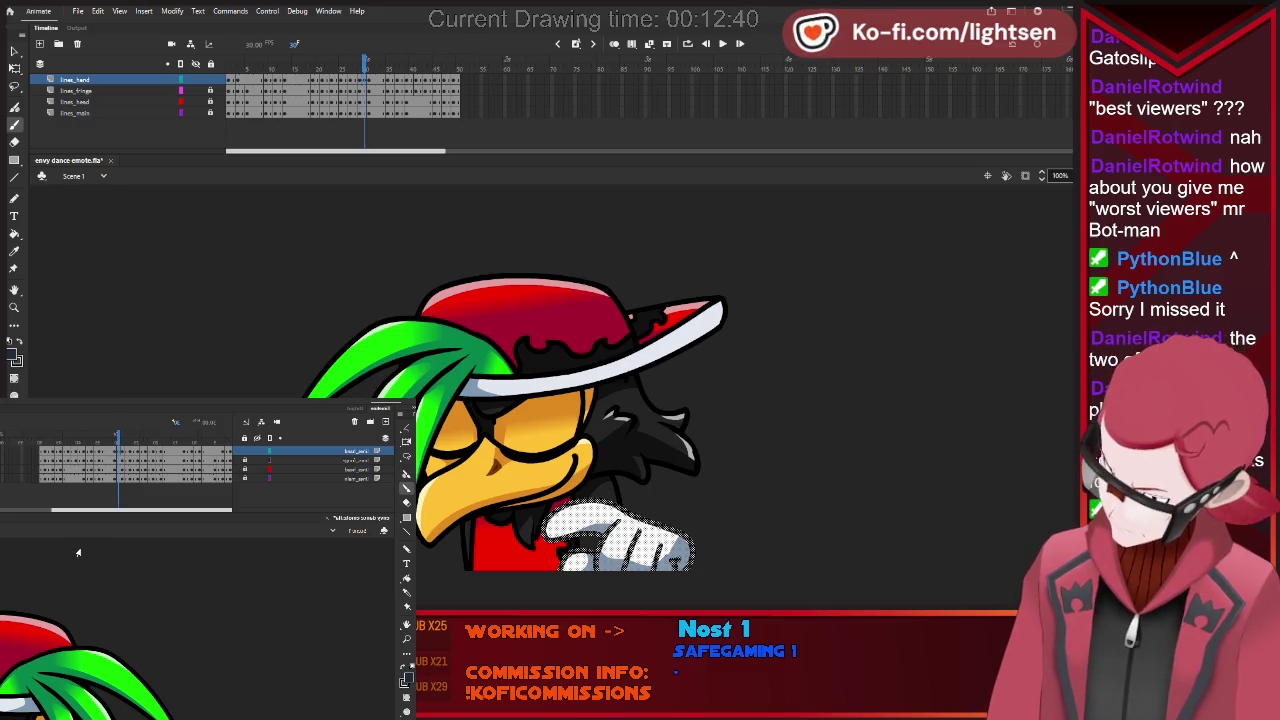
{"action": "key", "text": "."}
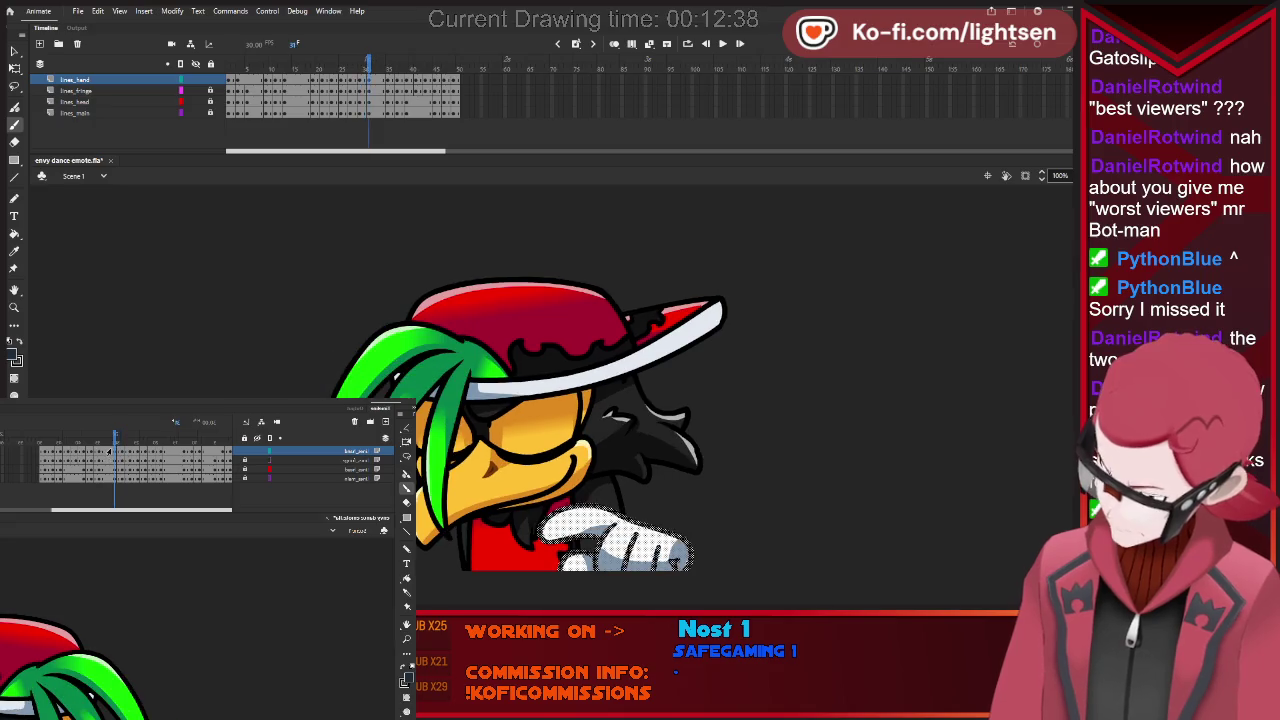
{"action": "key", "text": "."}
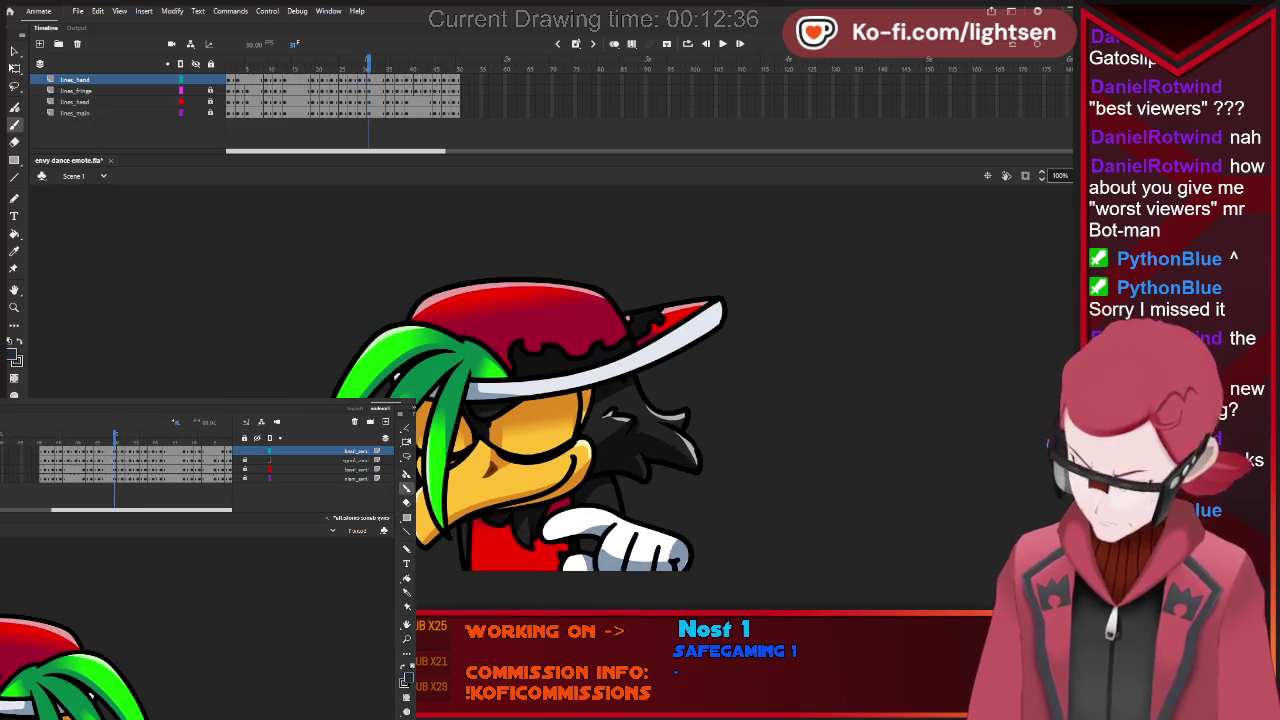
{"action": "key", "text": "."}
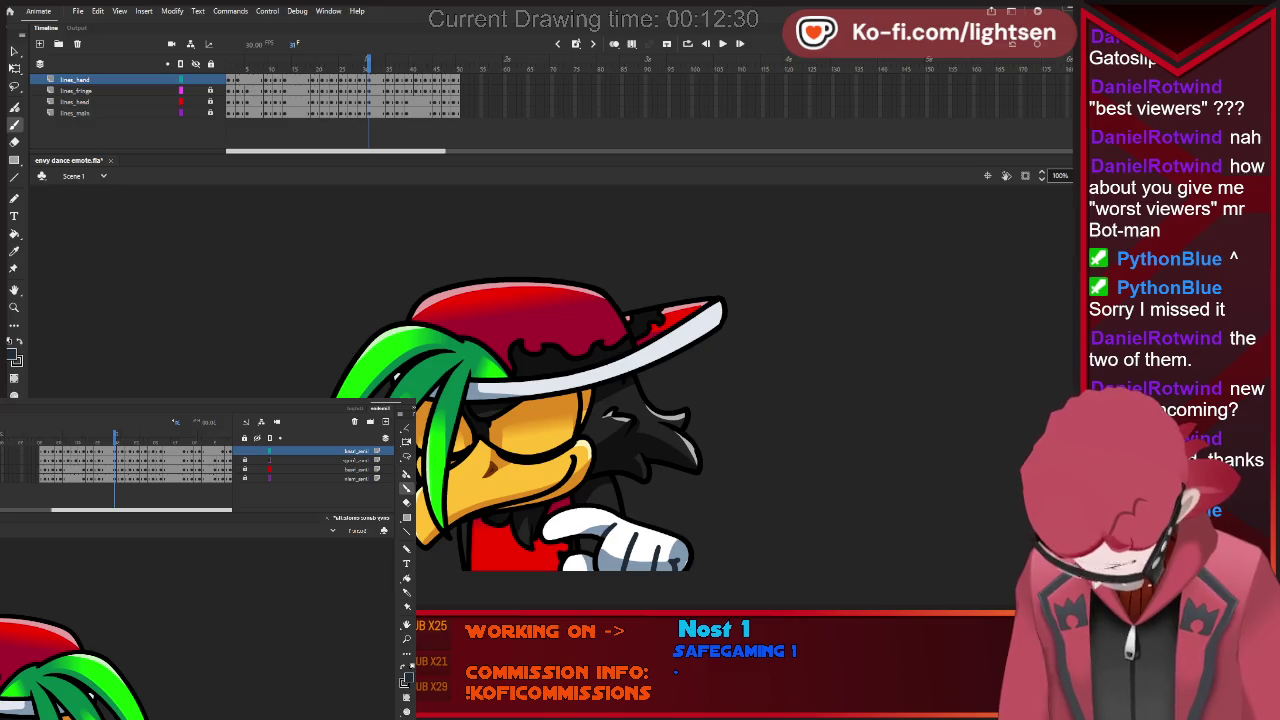
Step forward six frames, checking the glove shading on each.
{"action": "key", "text": "."}
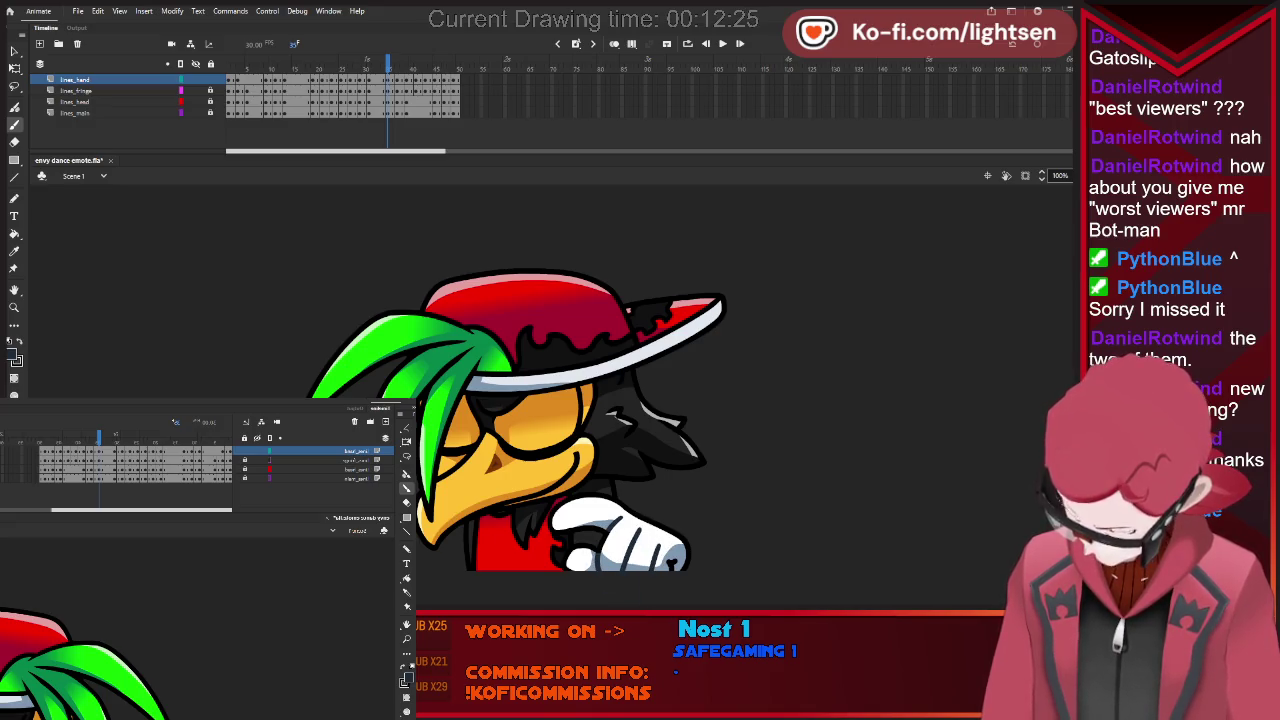
{"action": "key", "text": "."}
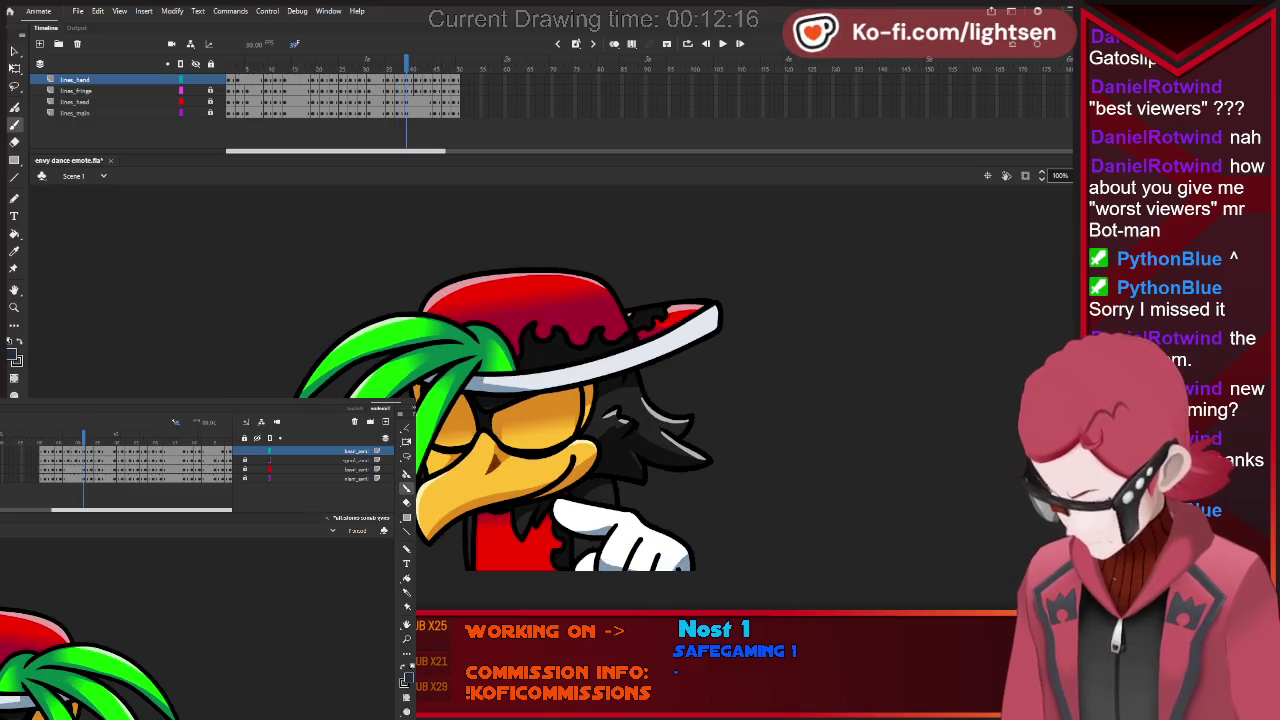
{"action": "key", "text": "."}
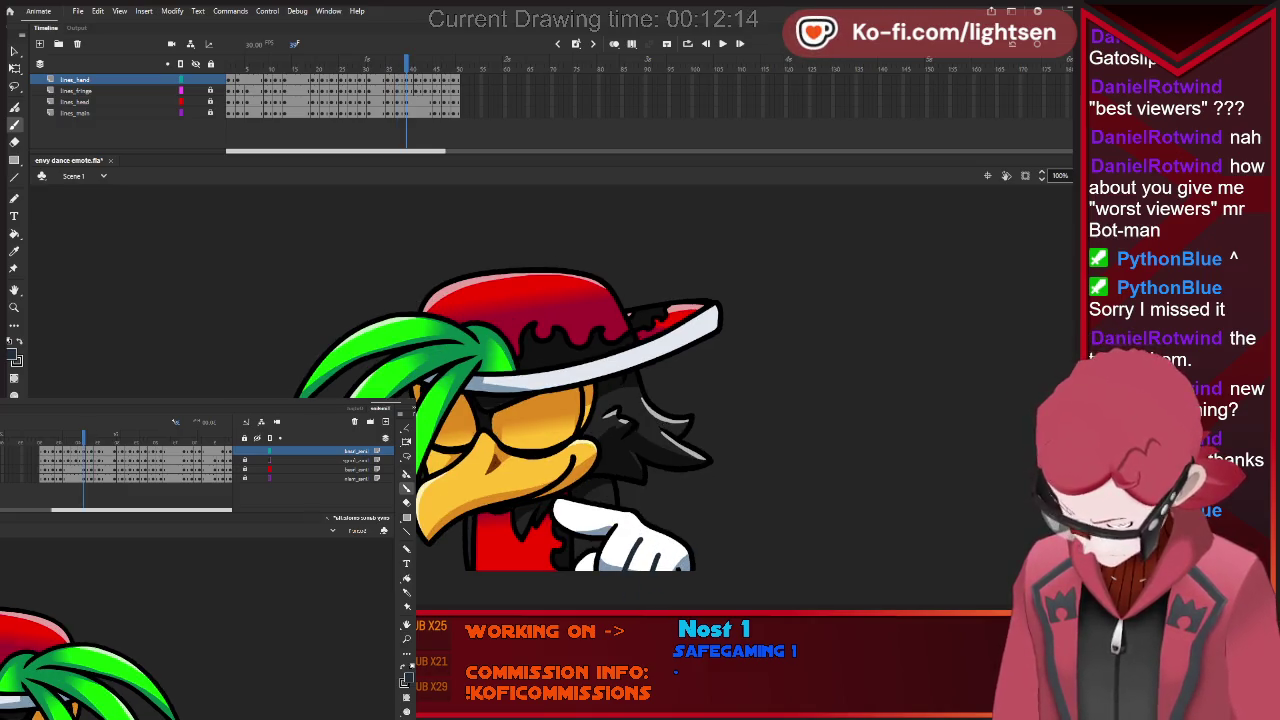
{"action": "key", "text": "."}
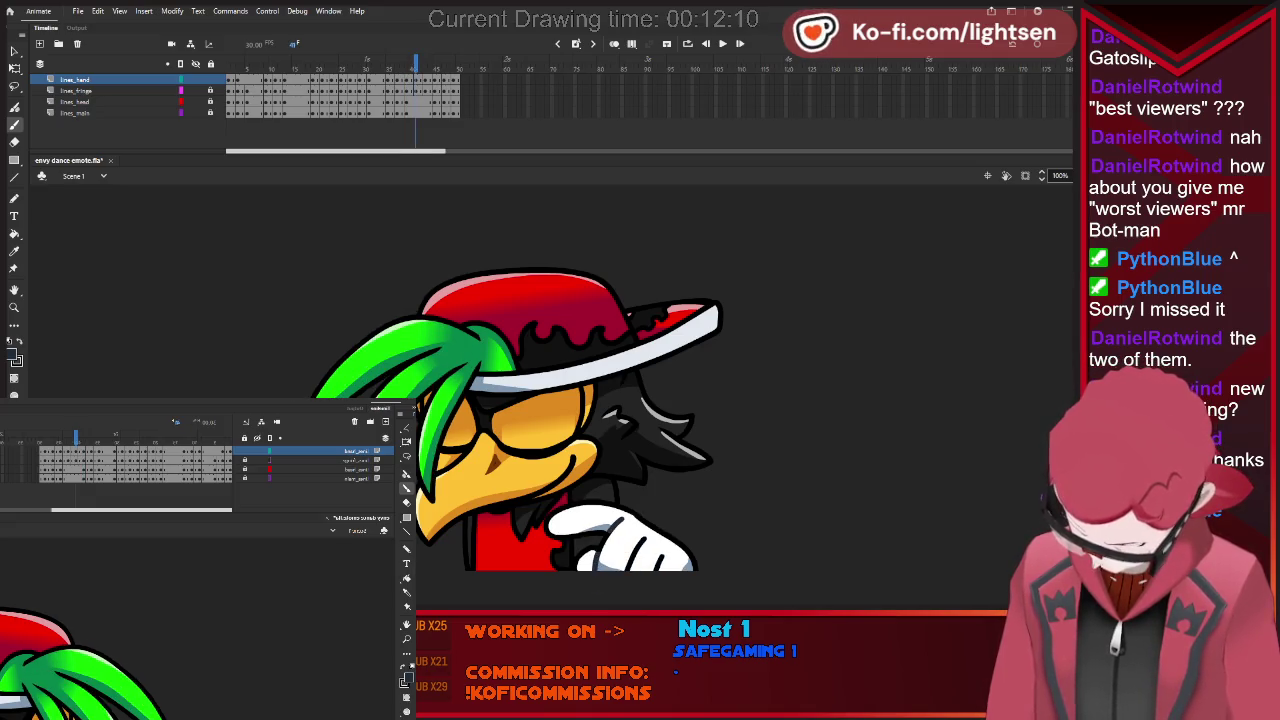
{"action": "key", "text": "."}
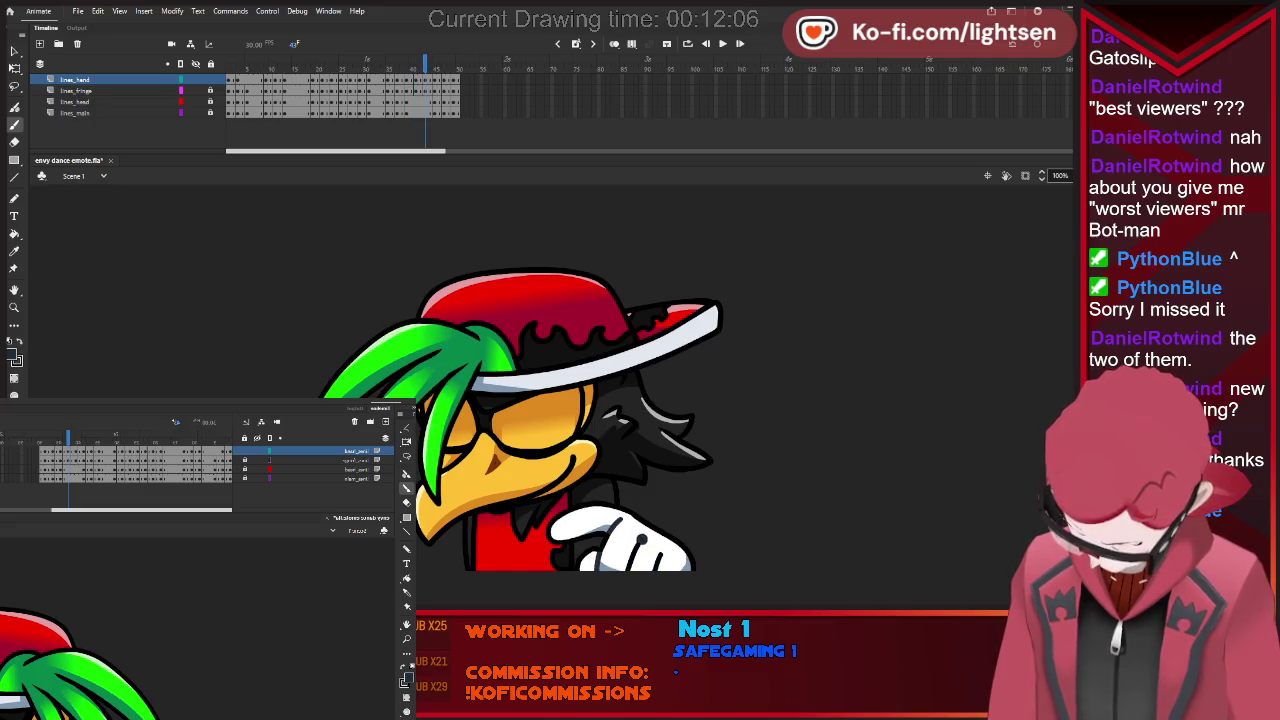
{"action": "key", "text": "."}
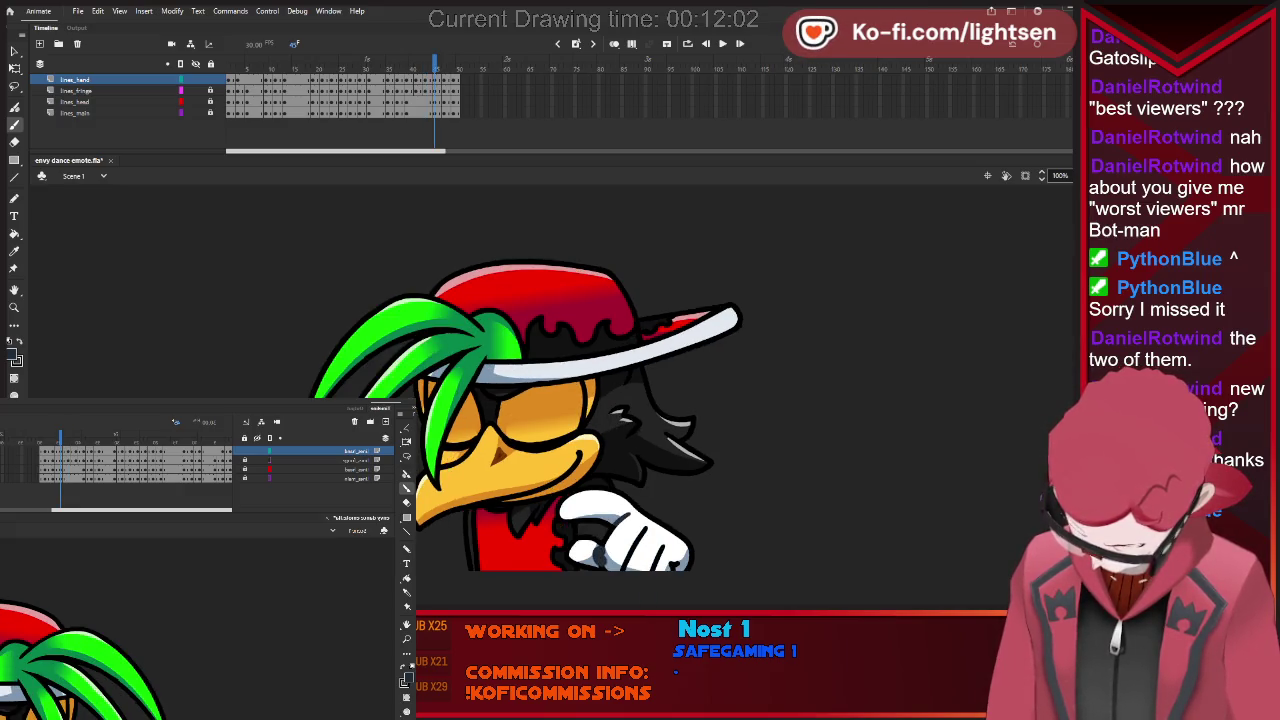
Draw a test shading stroke on the glove, undo it, and advance two frames.
{"action": "left_click_drag", "start_coordinate": [648, 522], "coordinate": [622, 570]}
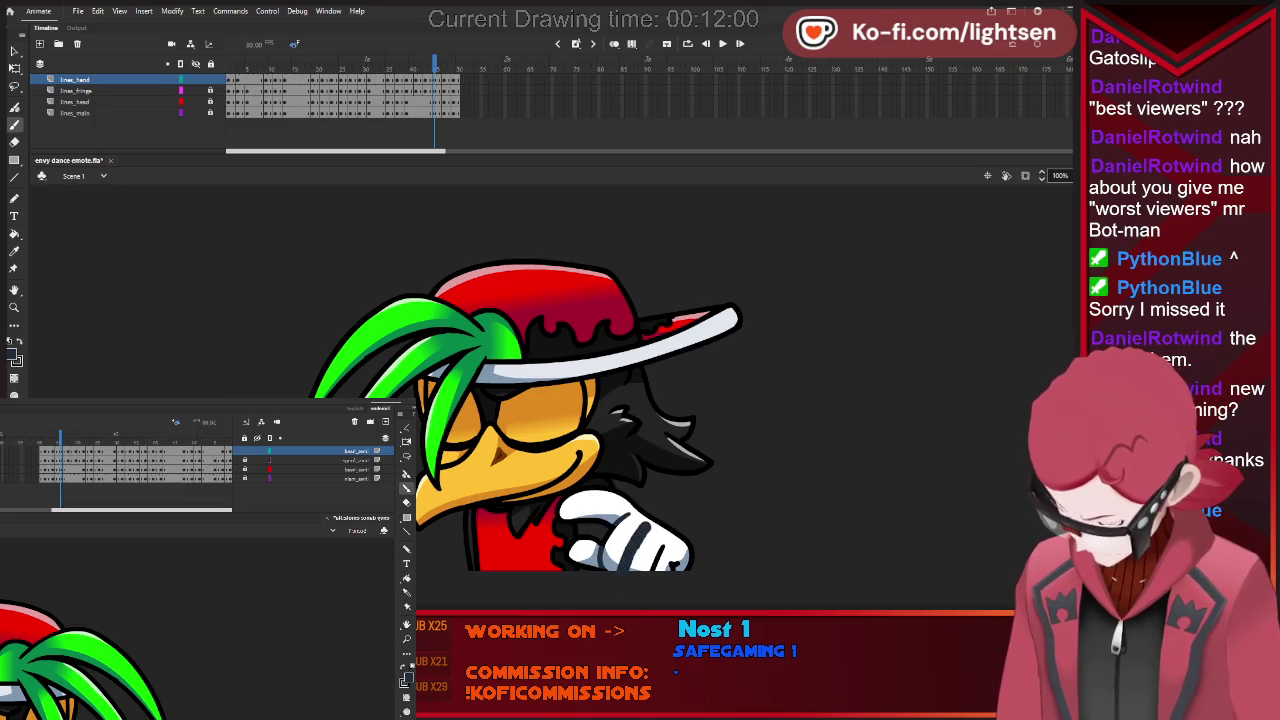
{"action": "key", "text": "ctrl+z"}
{"action": "key", "text": "."}
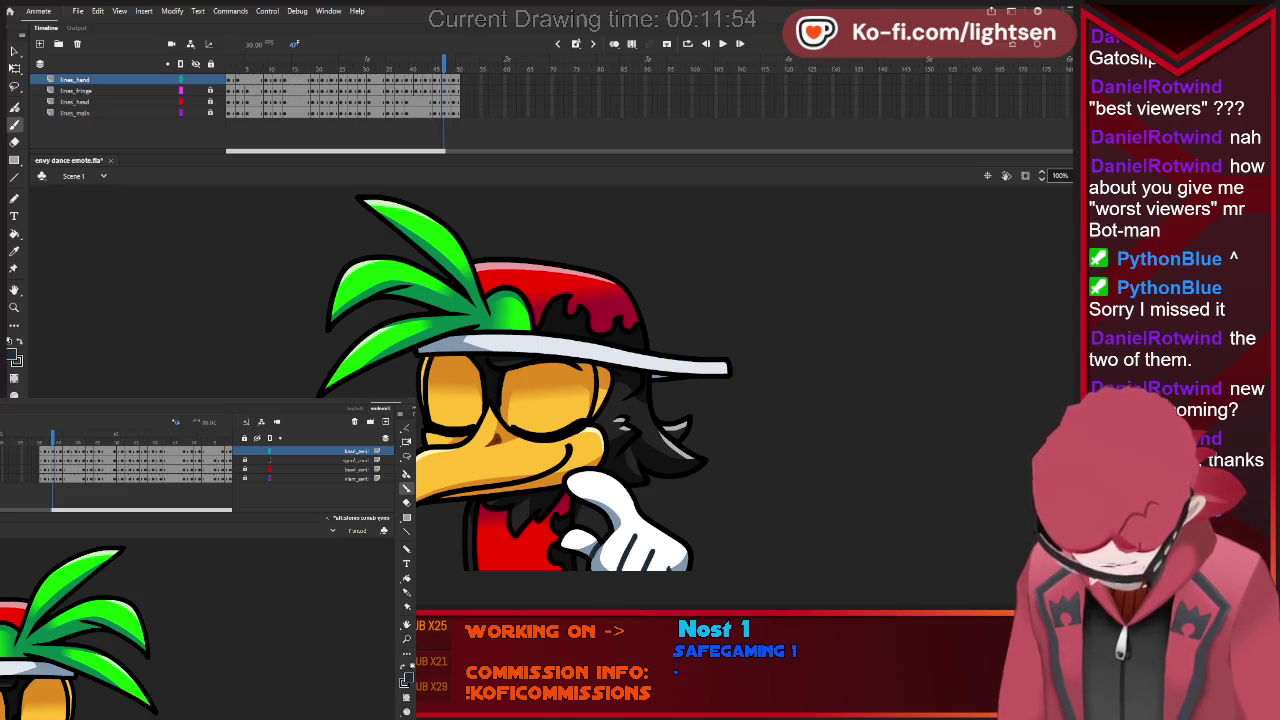
{"action": "key", "text": "."}
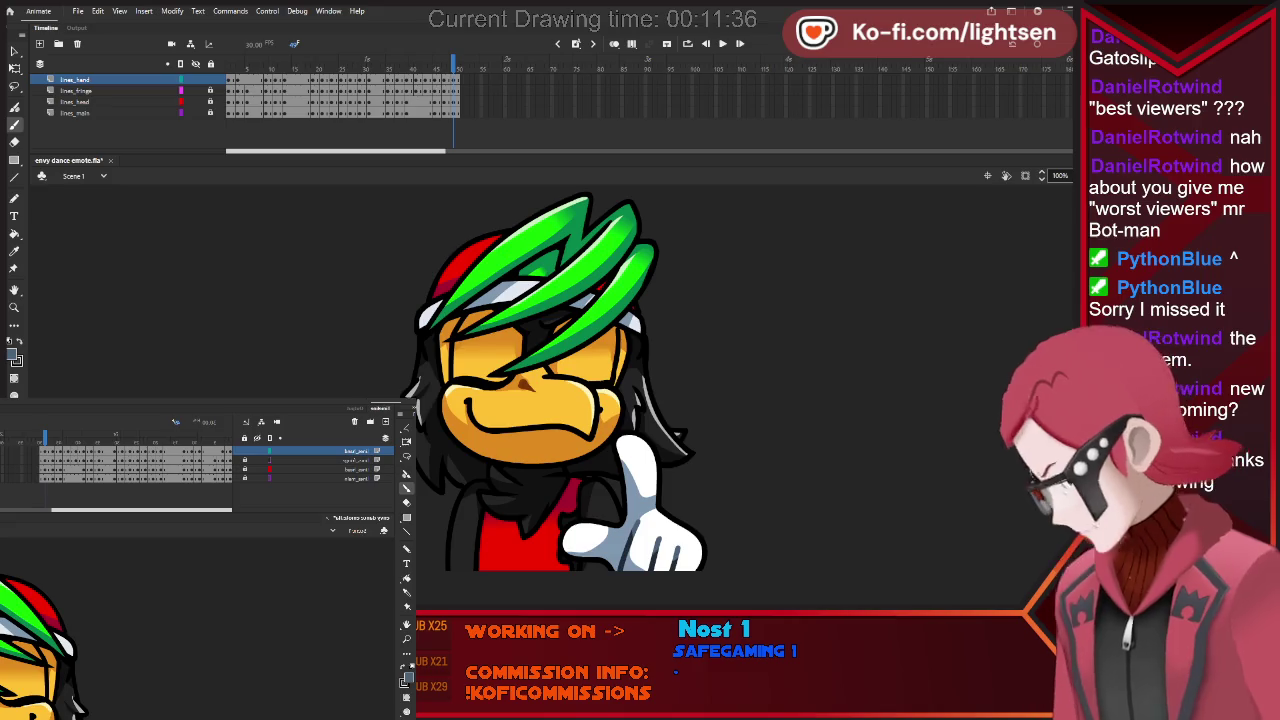
Step back frame by frame, reviewing the glove shading on each drawing.
{"action": "key", "text": "comma"}
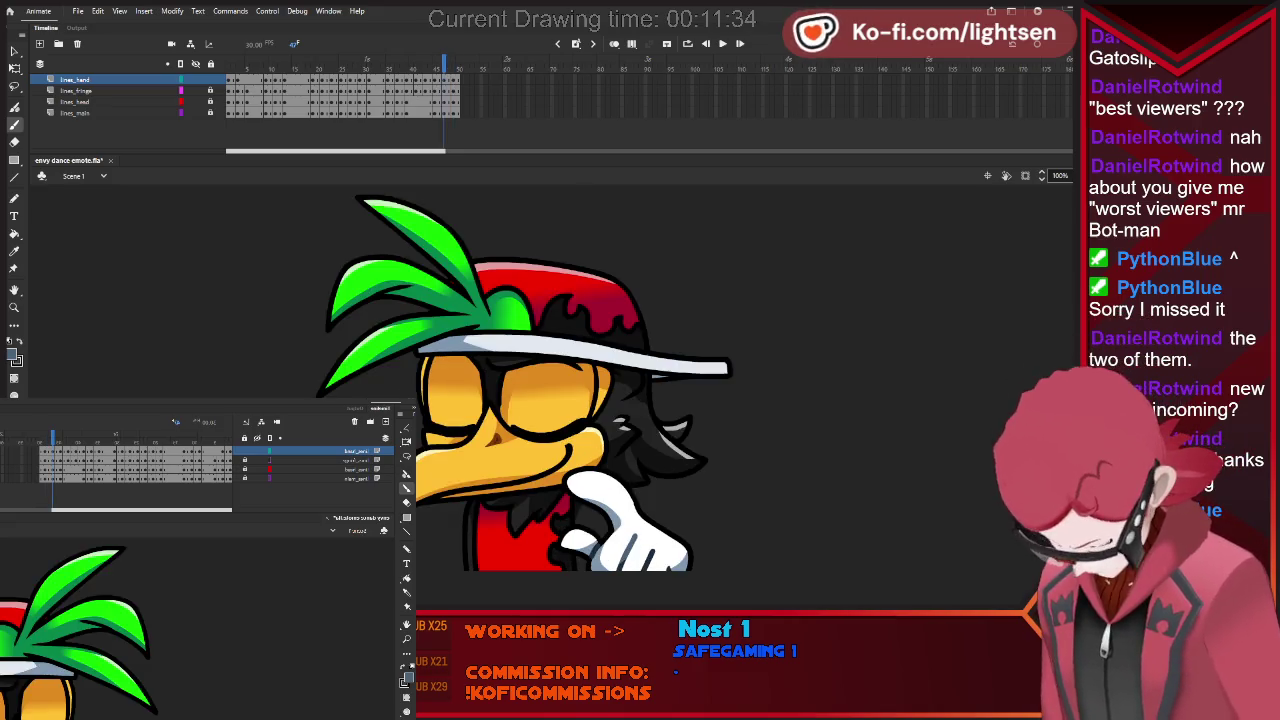
{"action": "key", "text": "comma"}
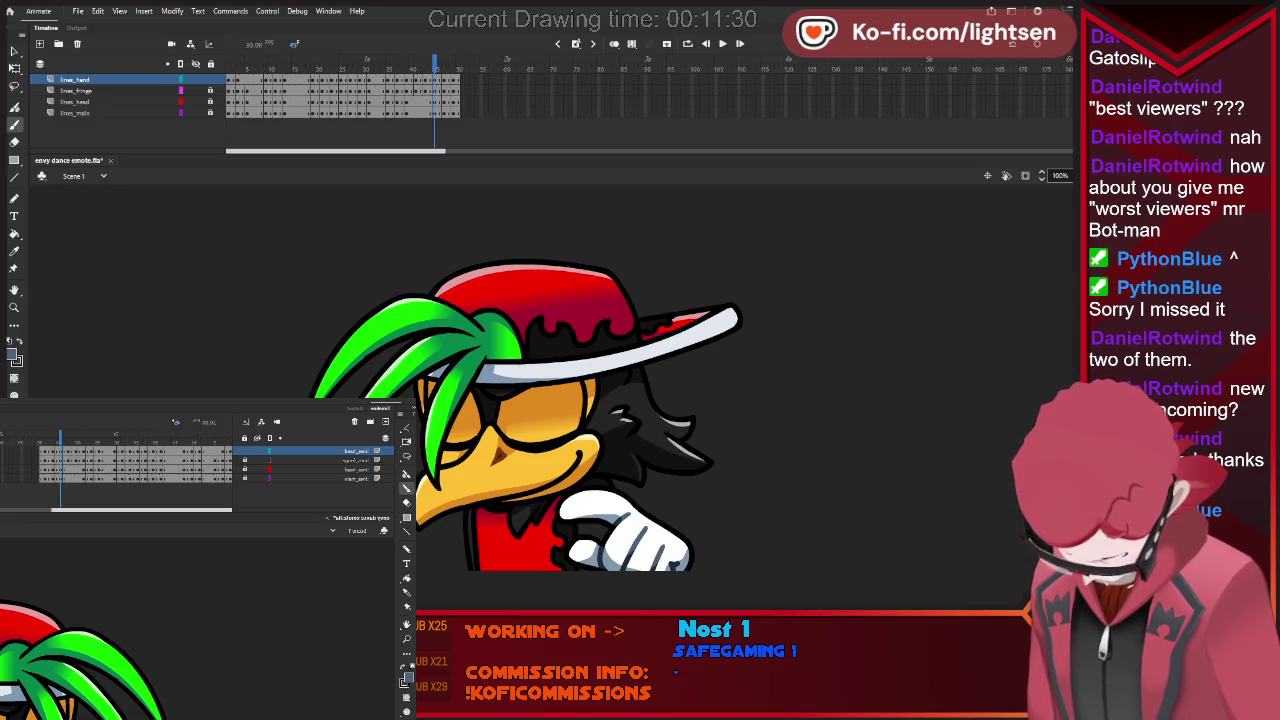
{"action": "key", "text": "comma"}
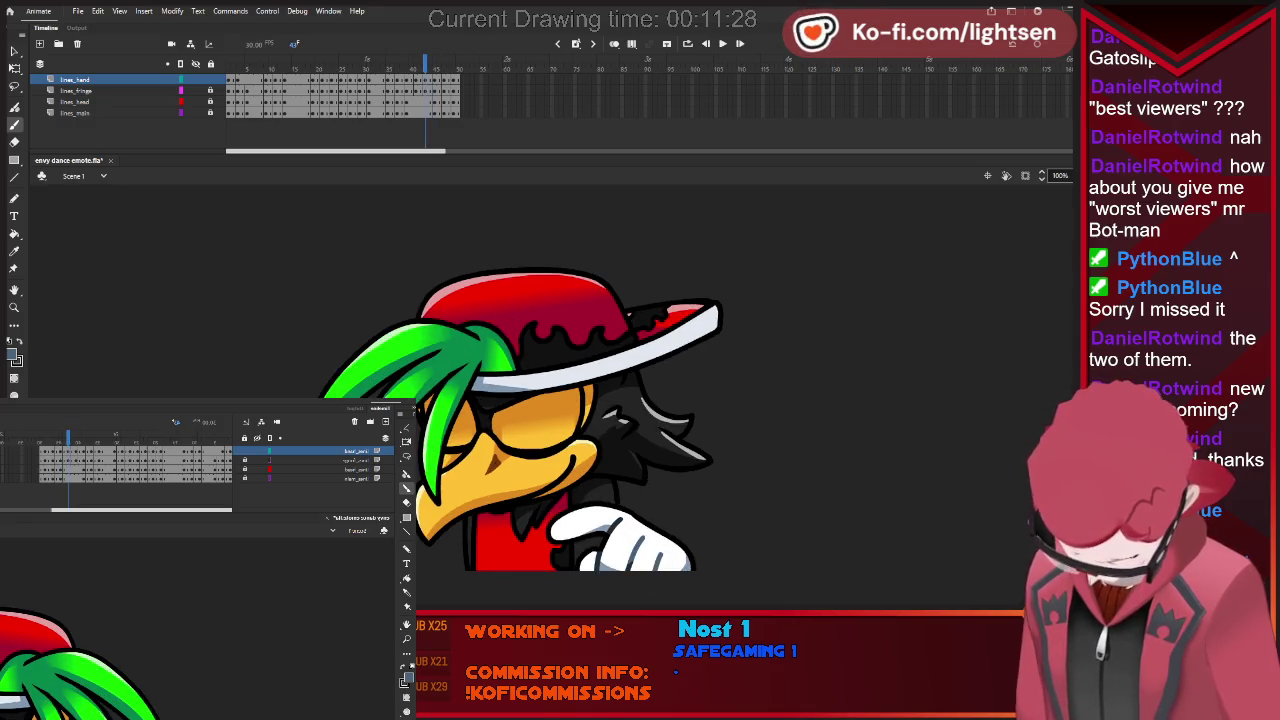
{"action": "key", "text": "comma"}
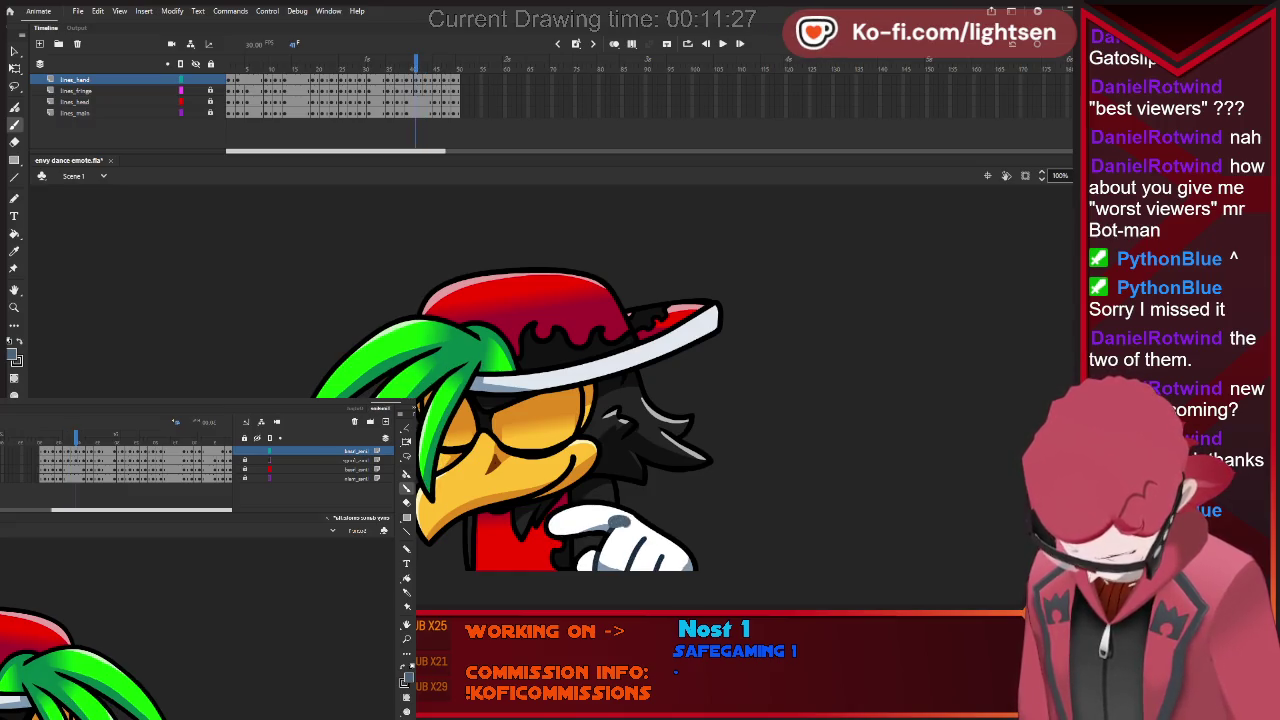
{"action": "key", "text": "comma"}
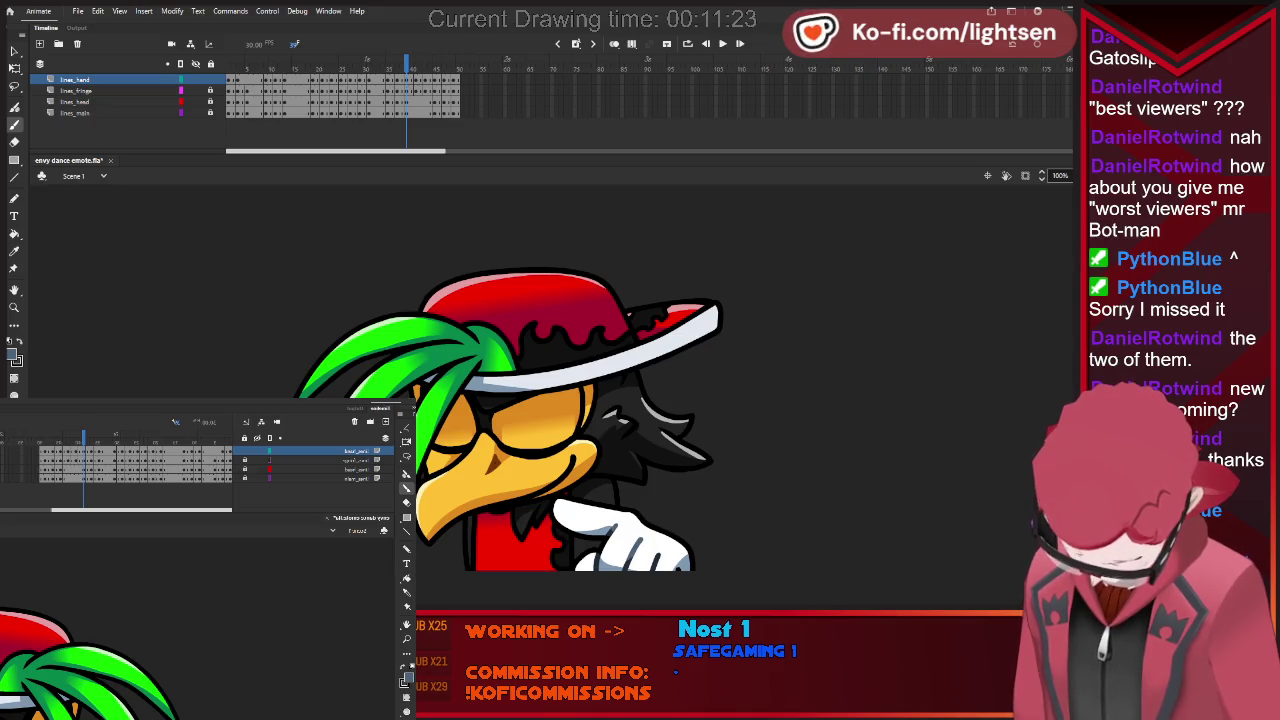
{"action": "key", "text": "comma"}
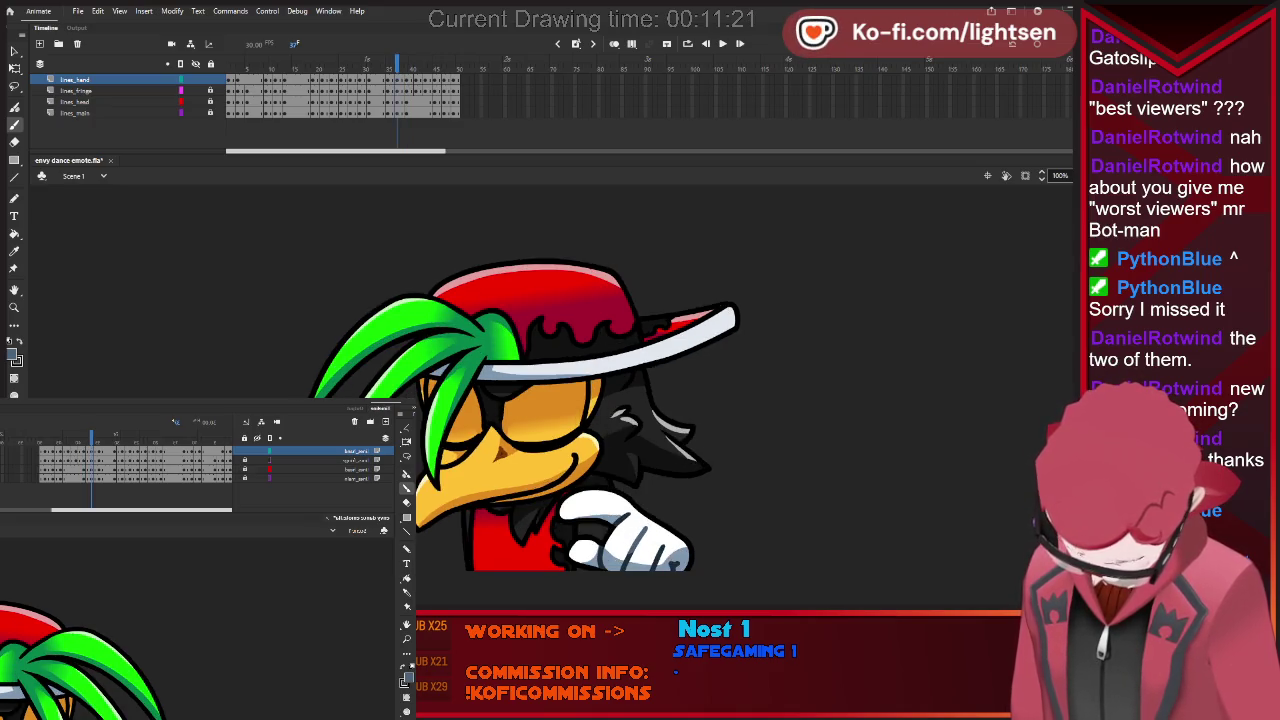
{"action": "key", "text": "comma"}
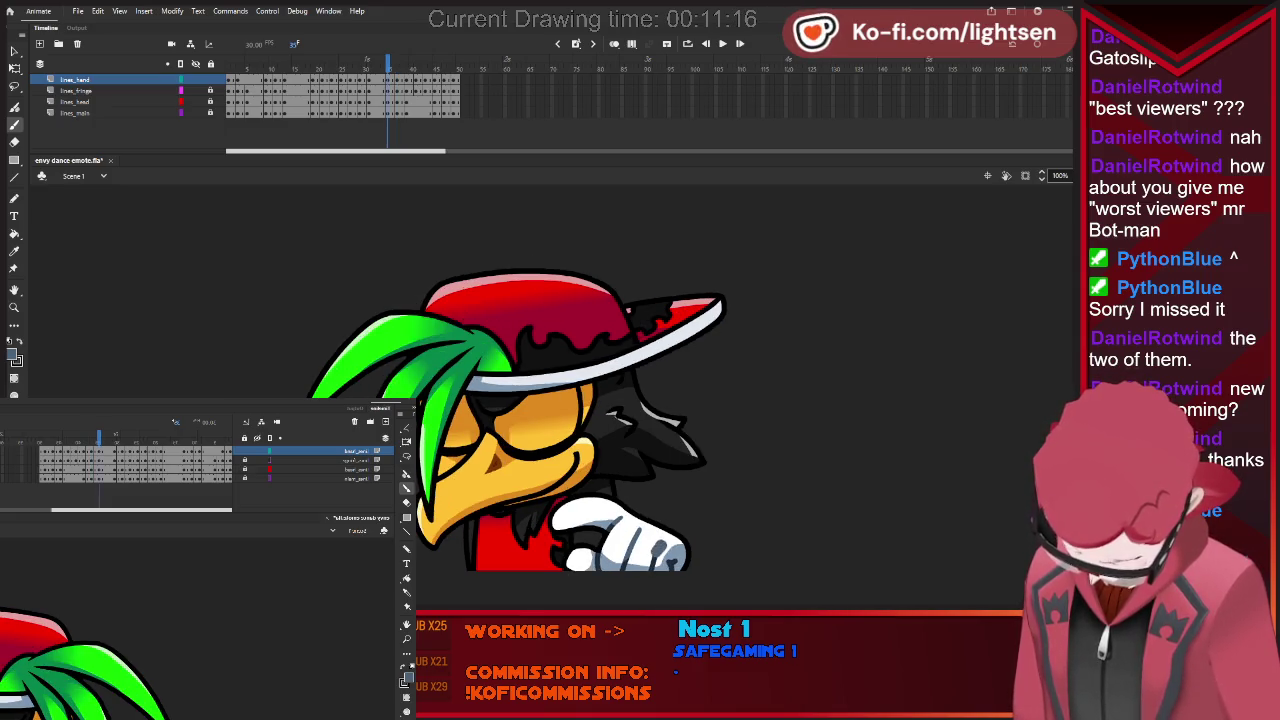
{"action": "key", "text": "comma"}
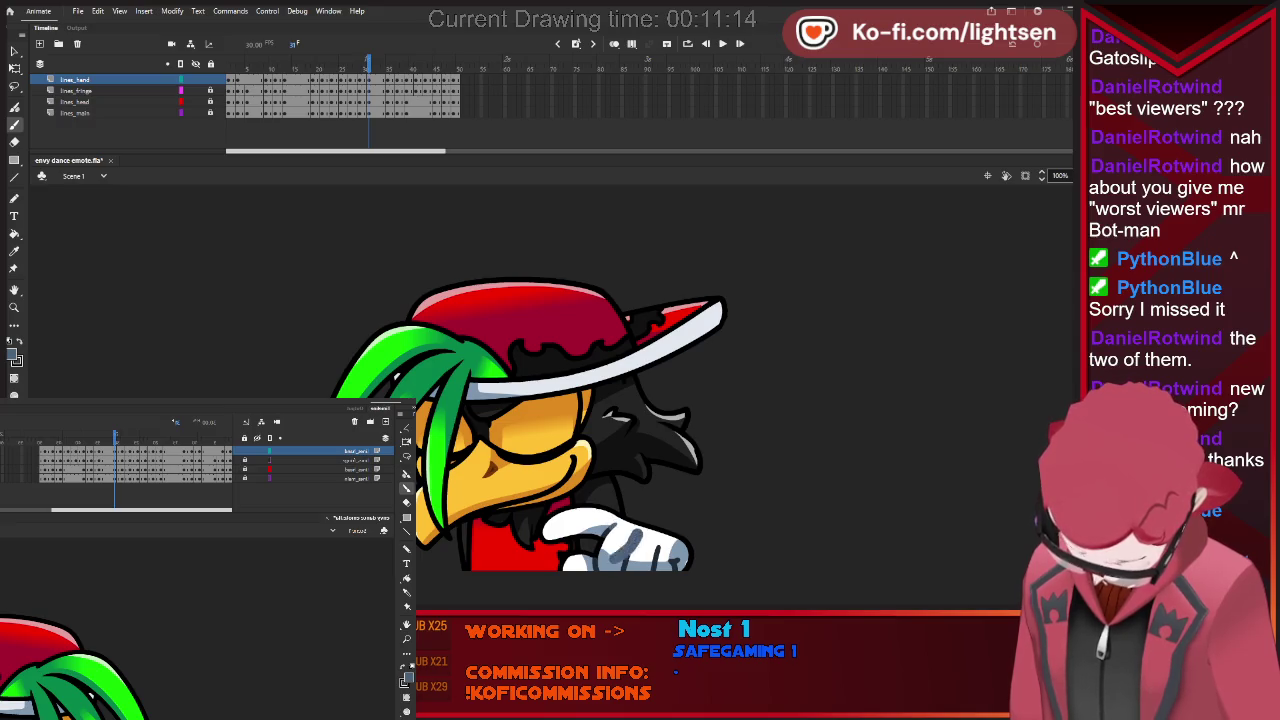
{"action": "key", "text": "comma"}
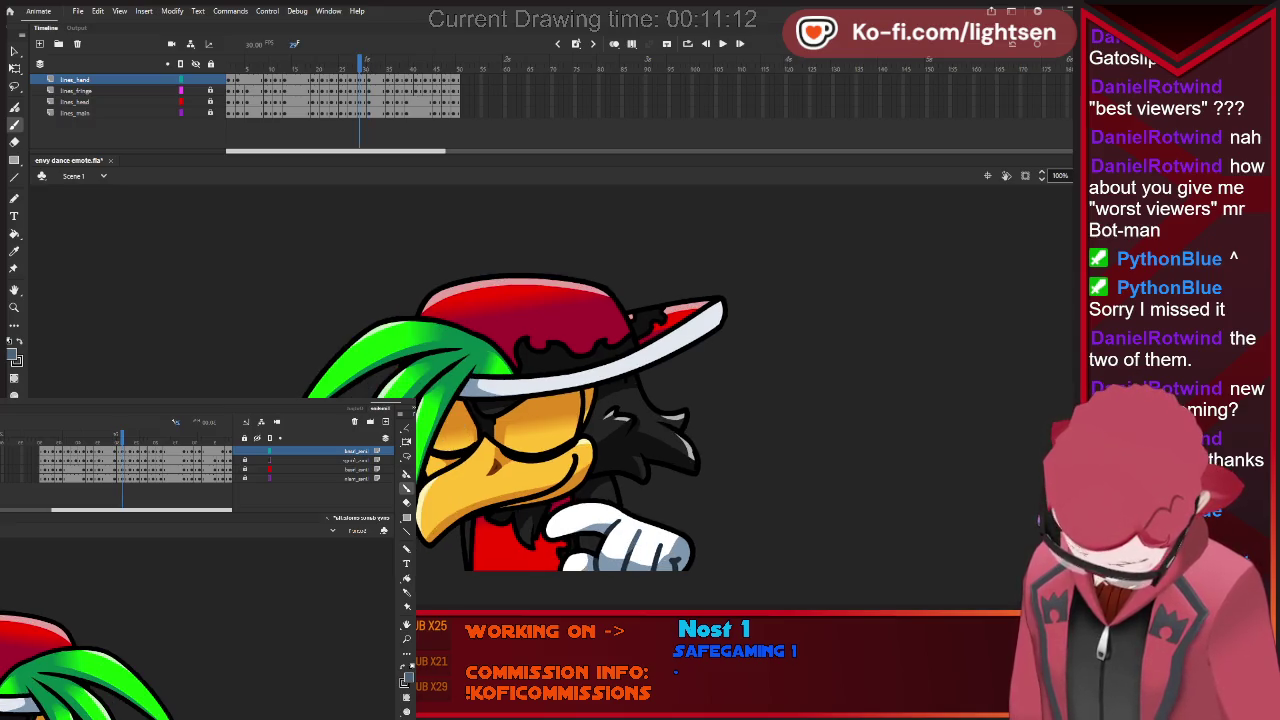
{"action": "key", "text": "comma"}
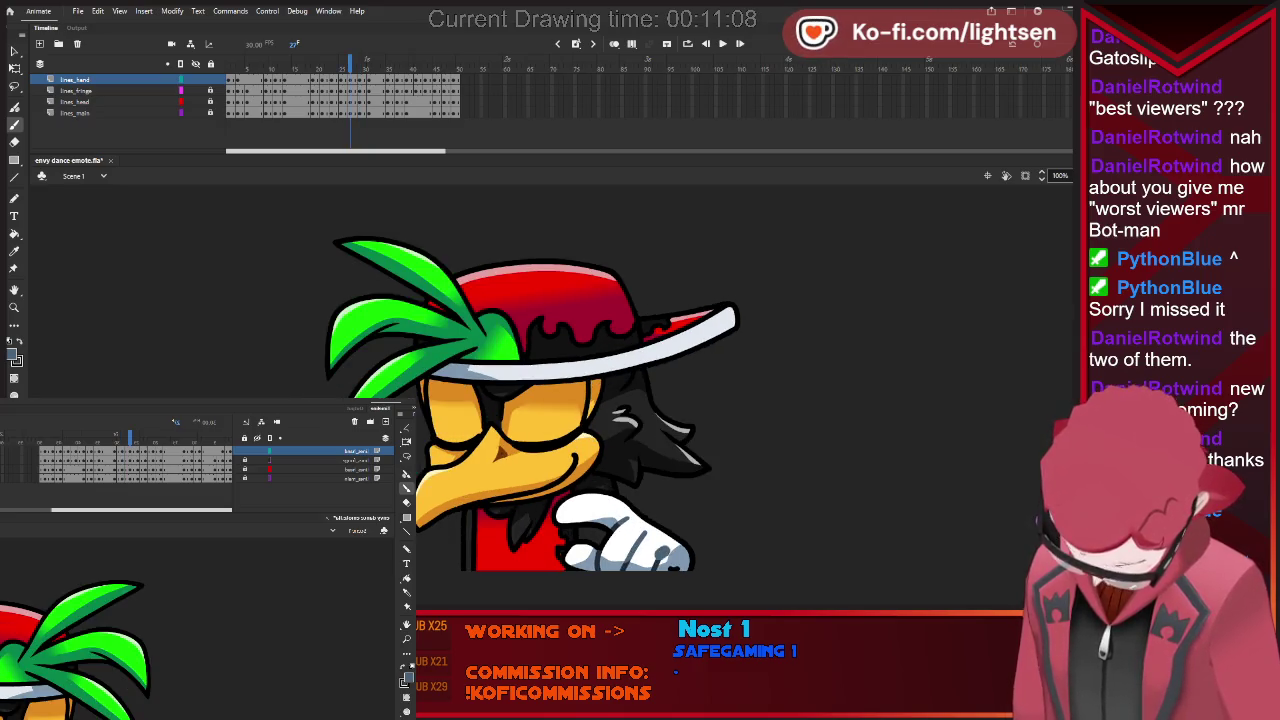
Continue stepping back to the first frame and play the dance animation.
{"action": "key", "text": "comma"}
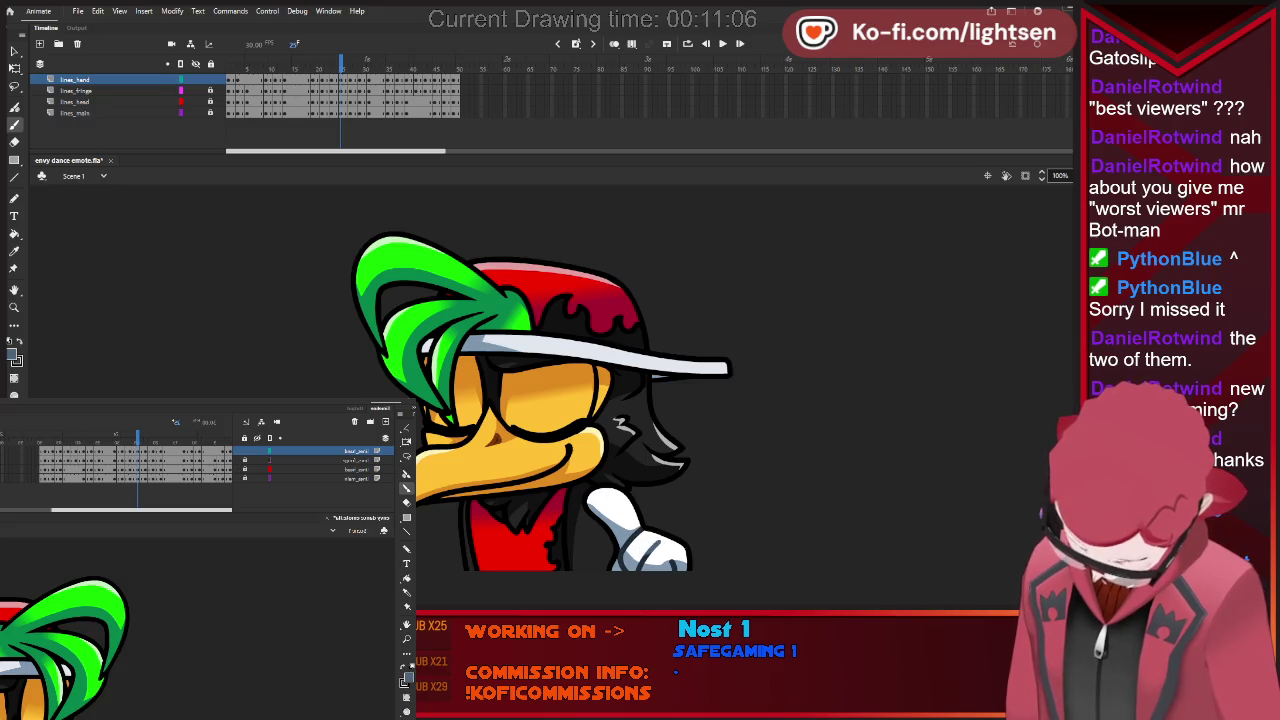
{"action": "key", "text": "comma"}
{"action": "key", "text": "comma"}
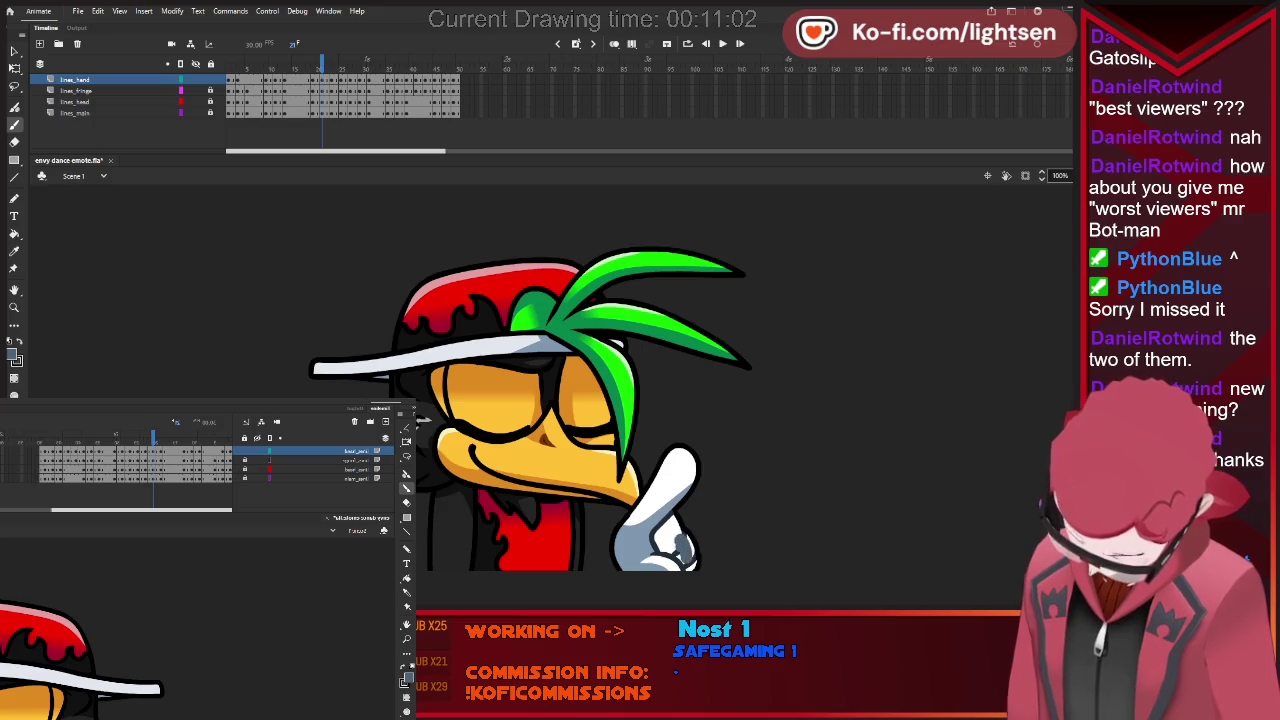
{"action": "key", "text": "comma"}
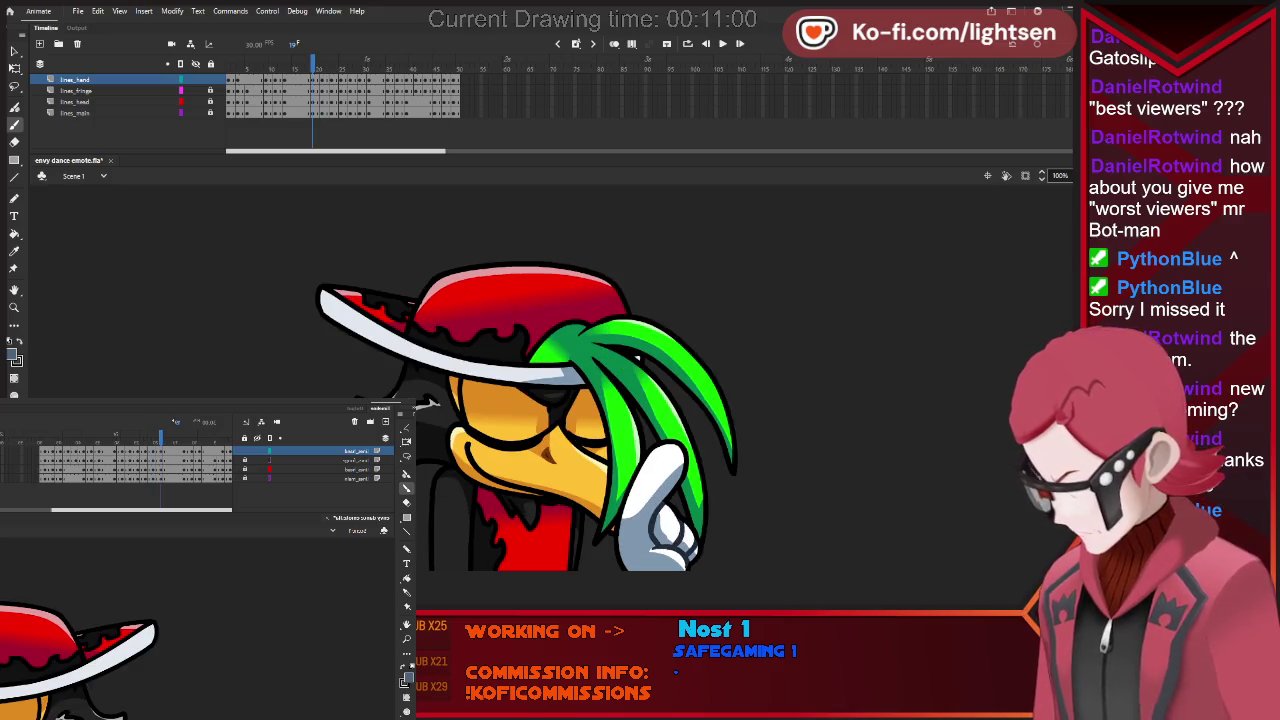
{"action": "key", "text": "comma"}
{"action": "key", "text": "comma"}
{"action": "key", "text": "comma"}
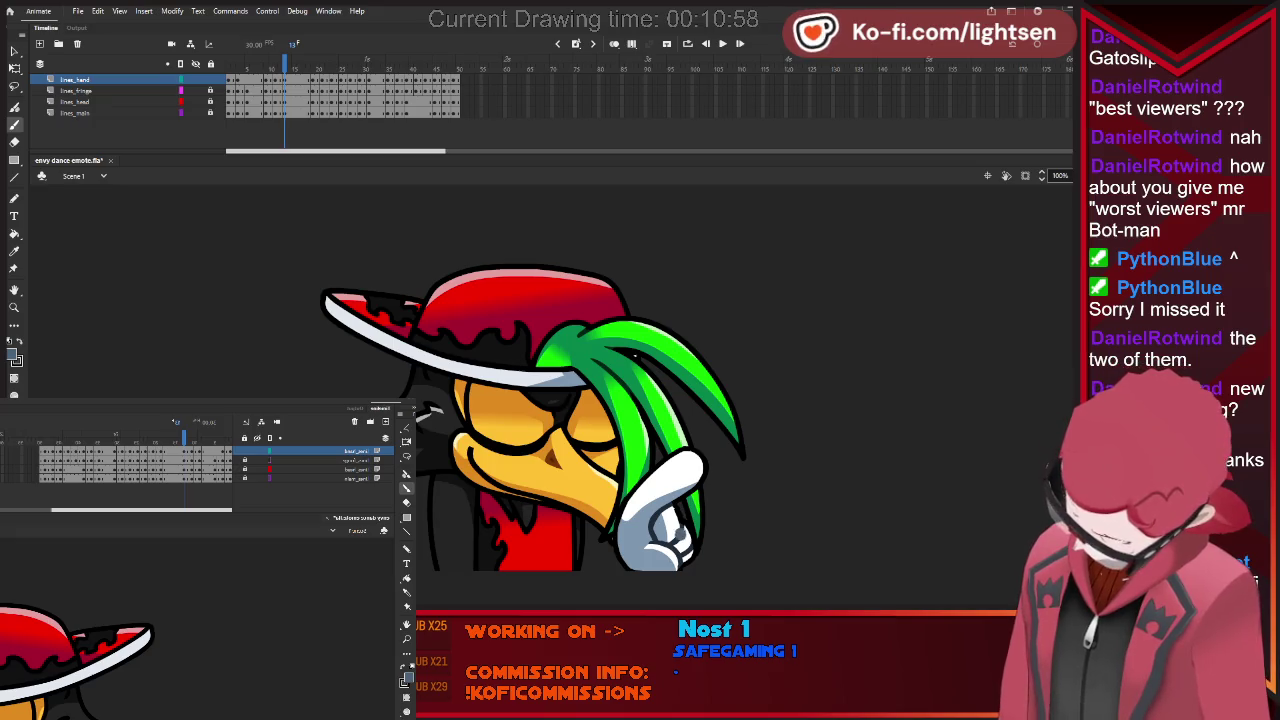
{"action": "key", "text": "comma"}
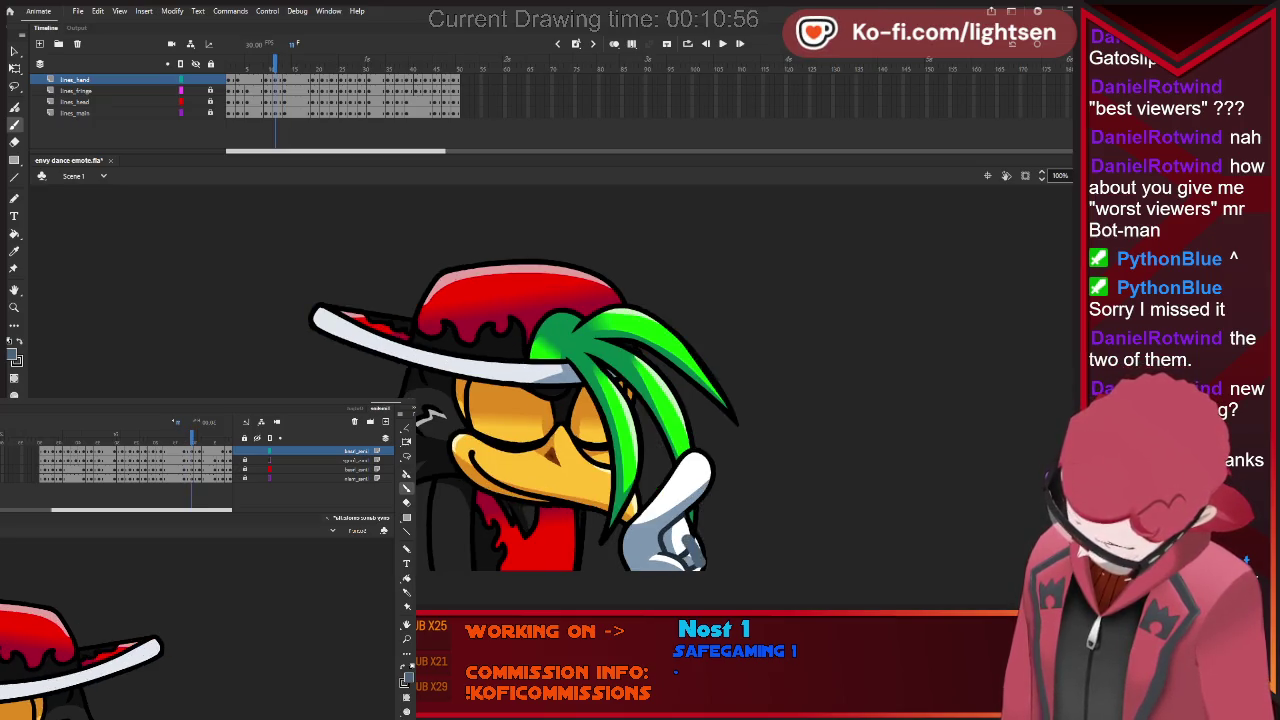
{"action": "key", "text": "comma"}
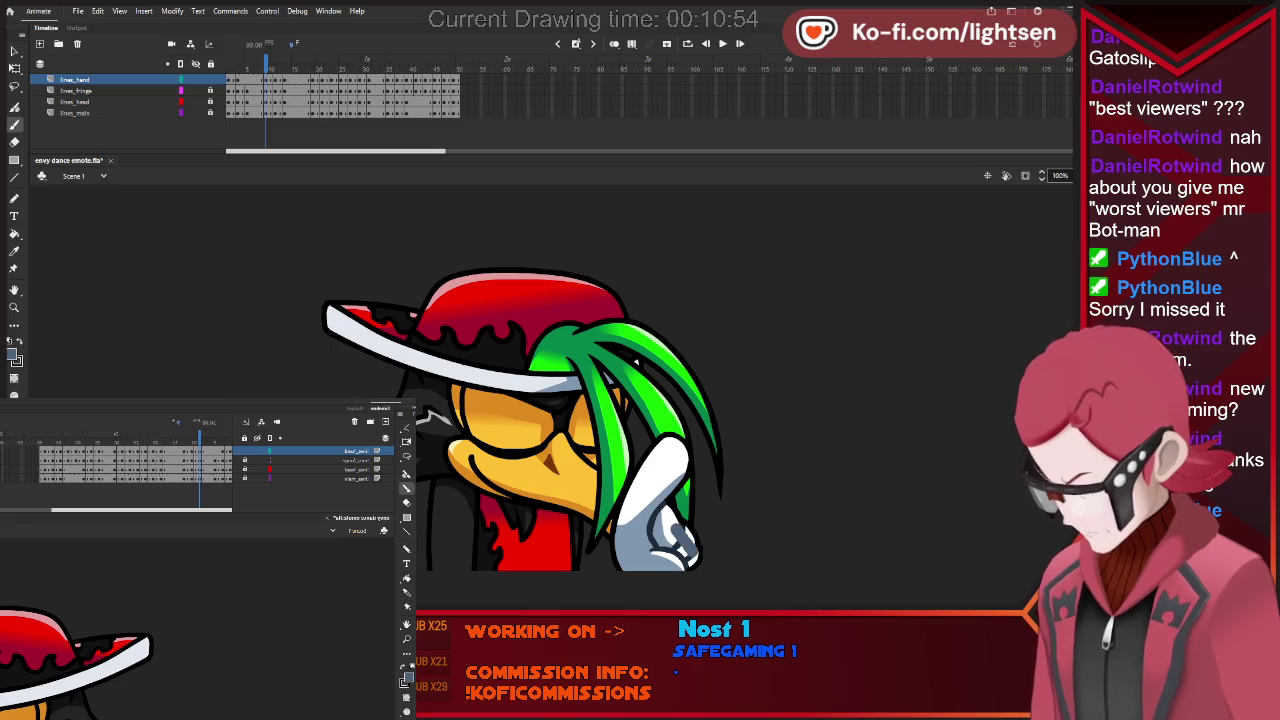
{"action": "key", "text": "comma"}
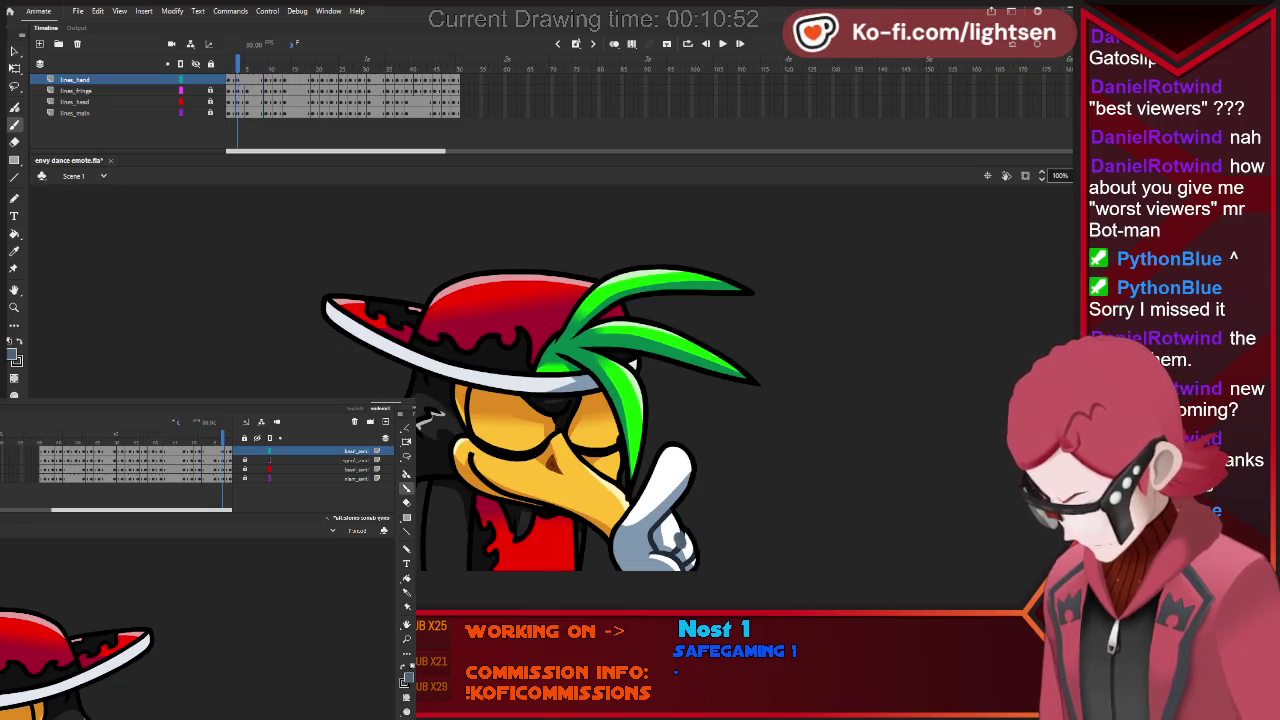
{"action": "key", "text": "comma"}
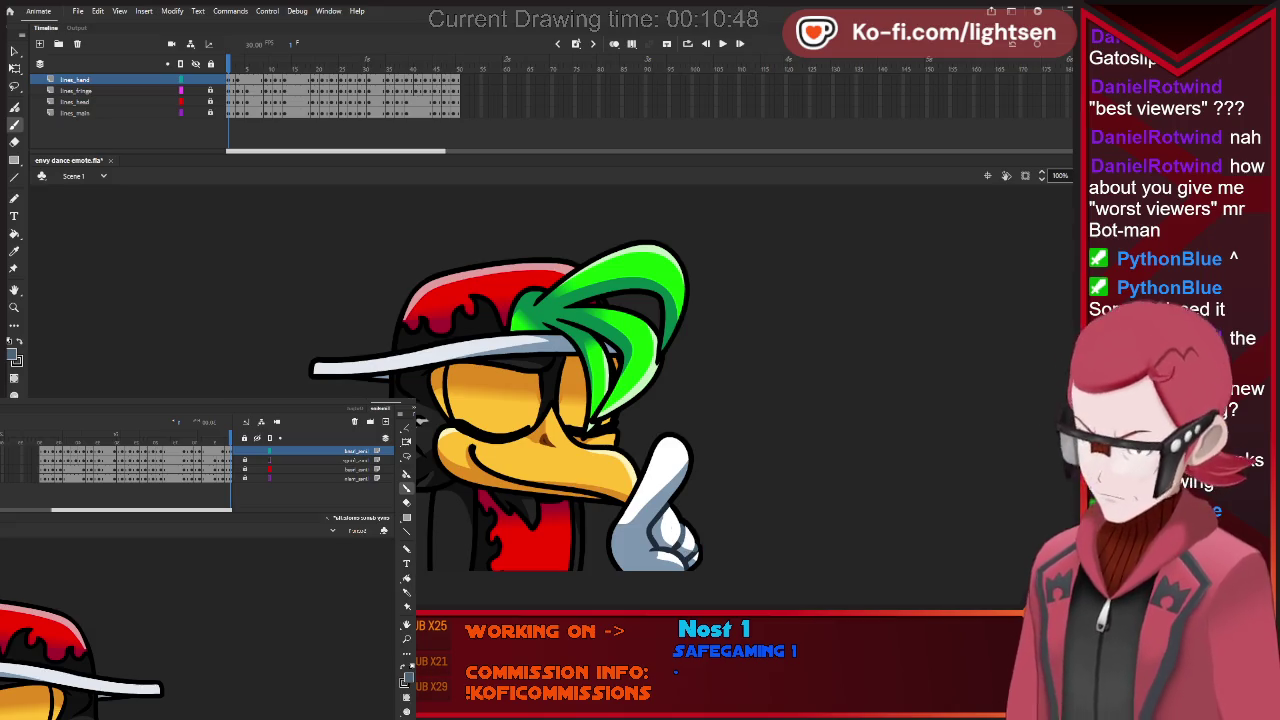
{"action": "key", "text": "Return"}
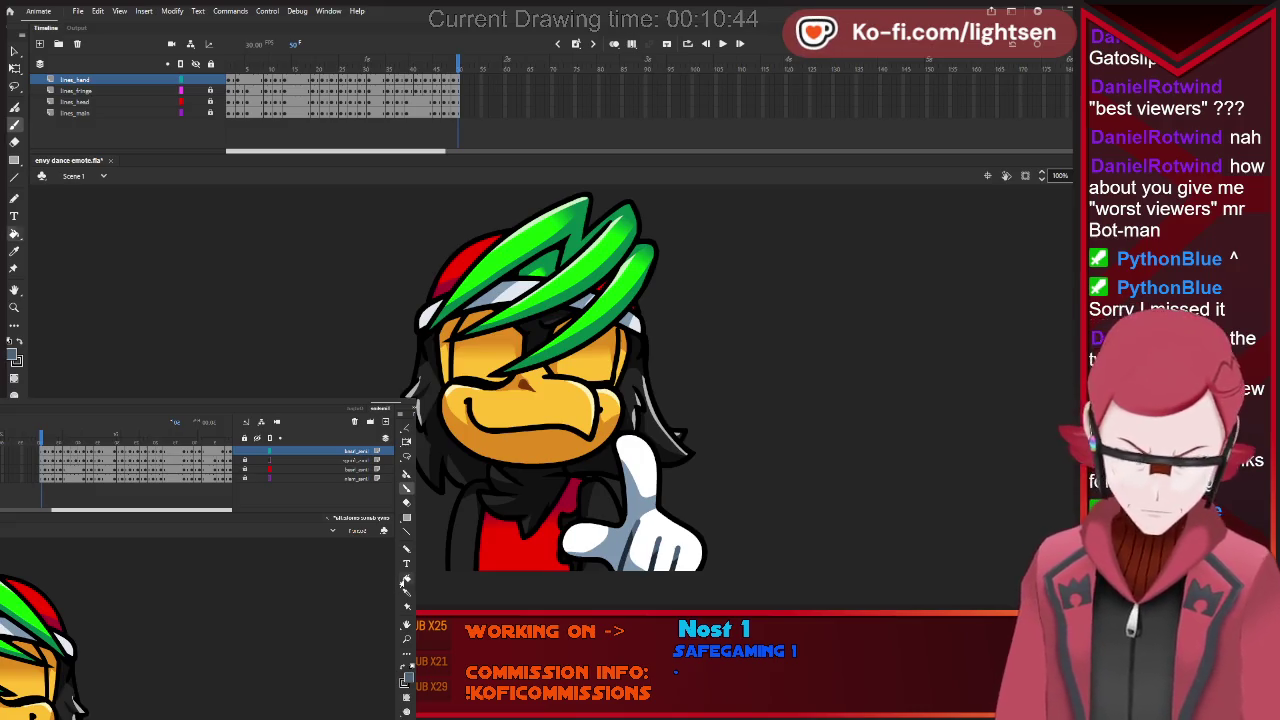
Switch to the Paint Bucket and step back from frame 46, comparing neighbouring poses.
{"action": "key", "text": "k"}
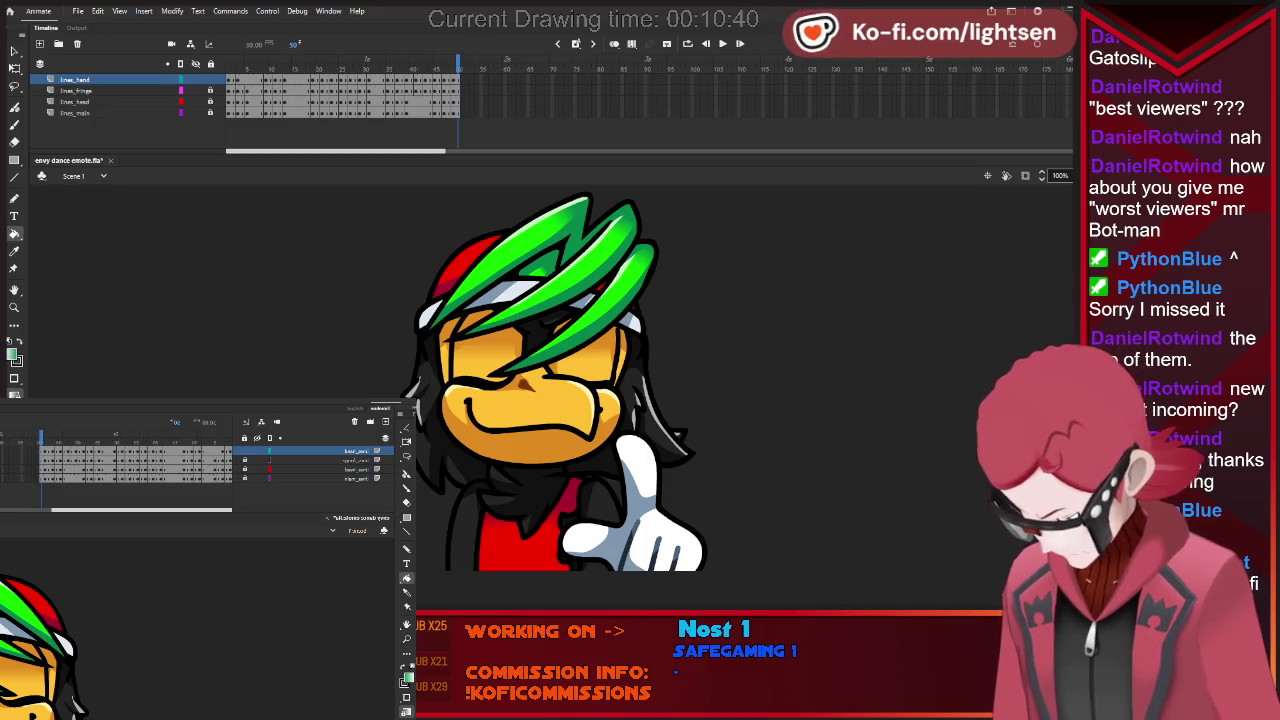
{"action": "key", "text": "comma"}
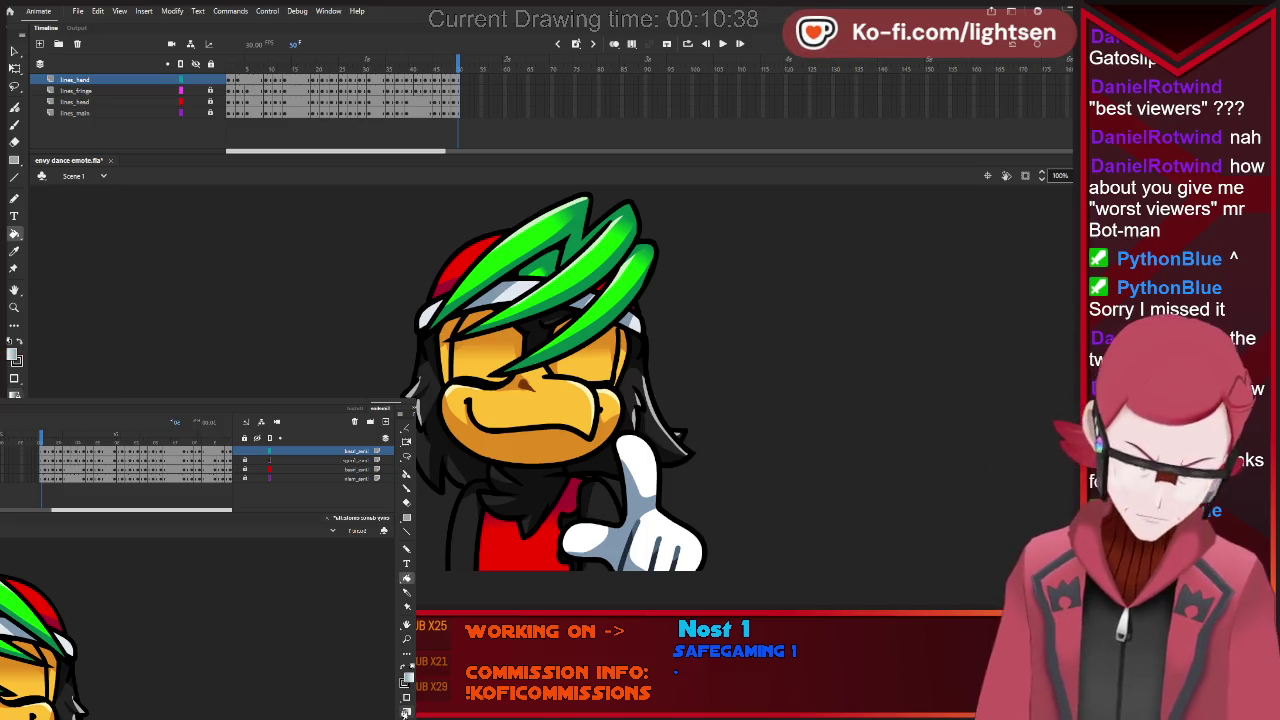
{"action": "key", "text": "period"}
{"action": "key", "text": "comma"}
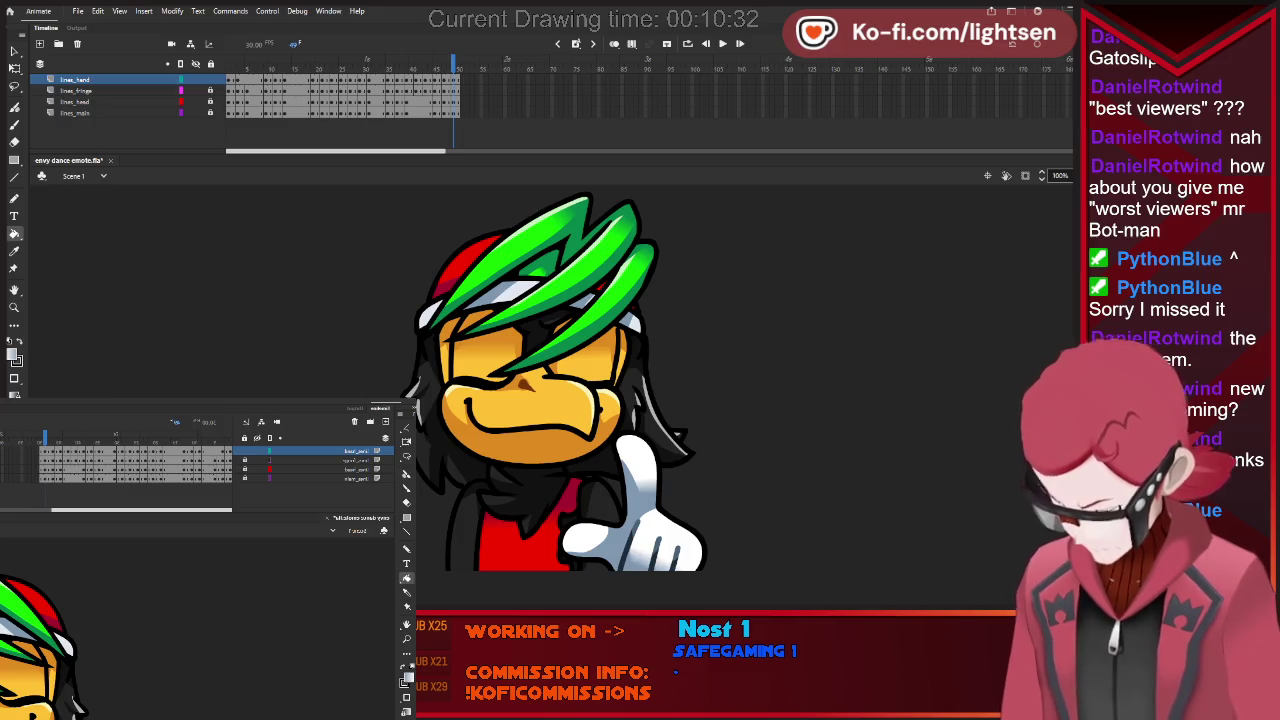
{"action": "key", "text": "comma"}
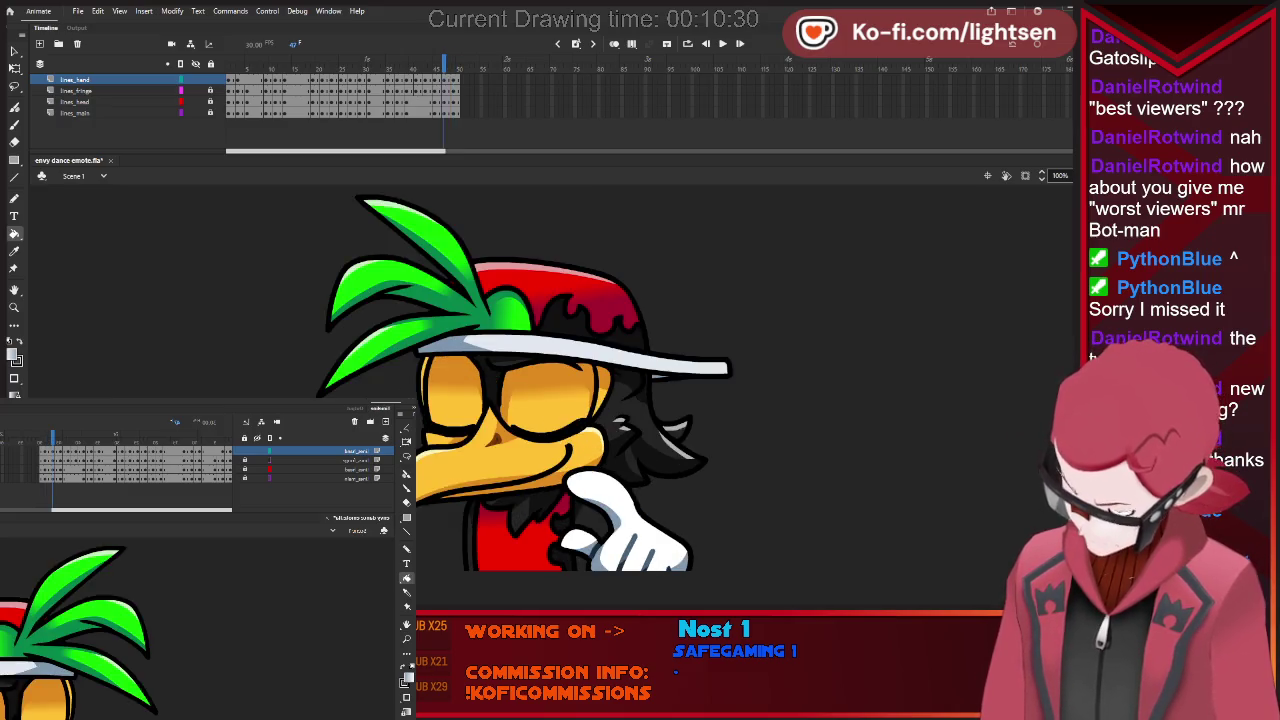
{"action": "key", "text": "comma"}
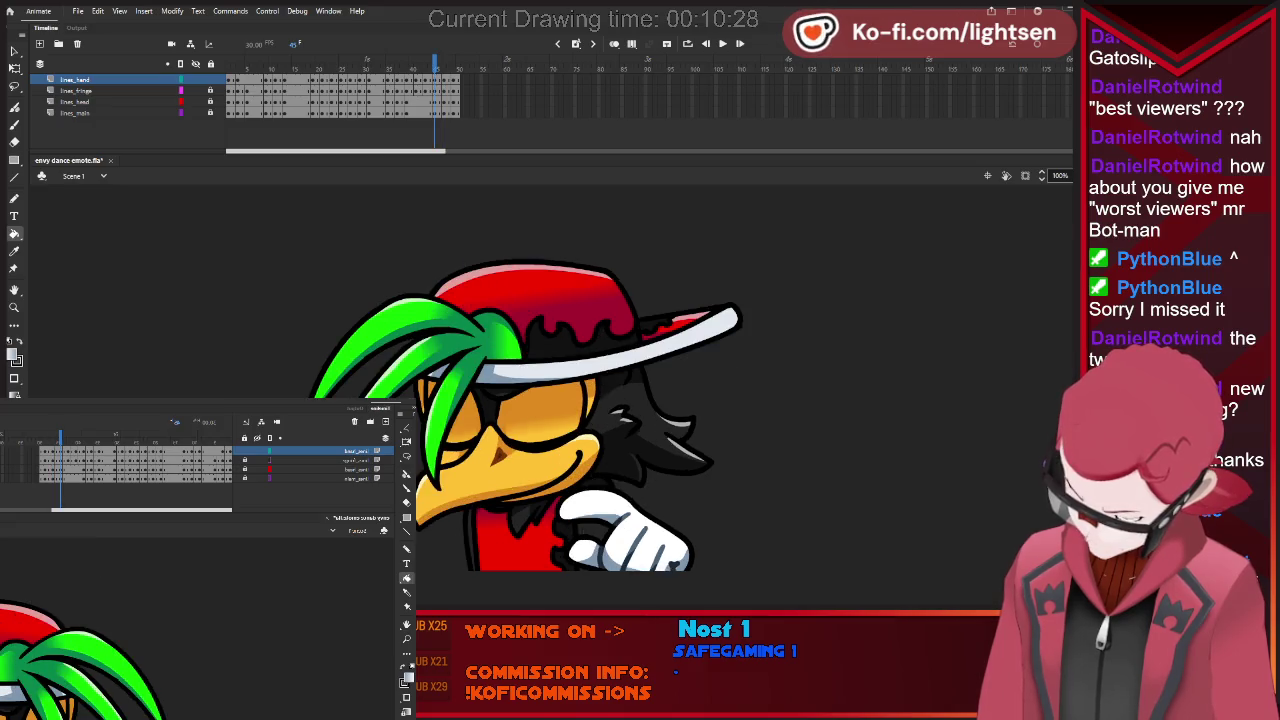
Keep stepping back through drawings past frames 37 and 35 toward frame 23.
{"action": "key", "text": "comma"}
{"action": "key", "text": "comma"}
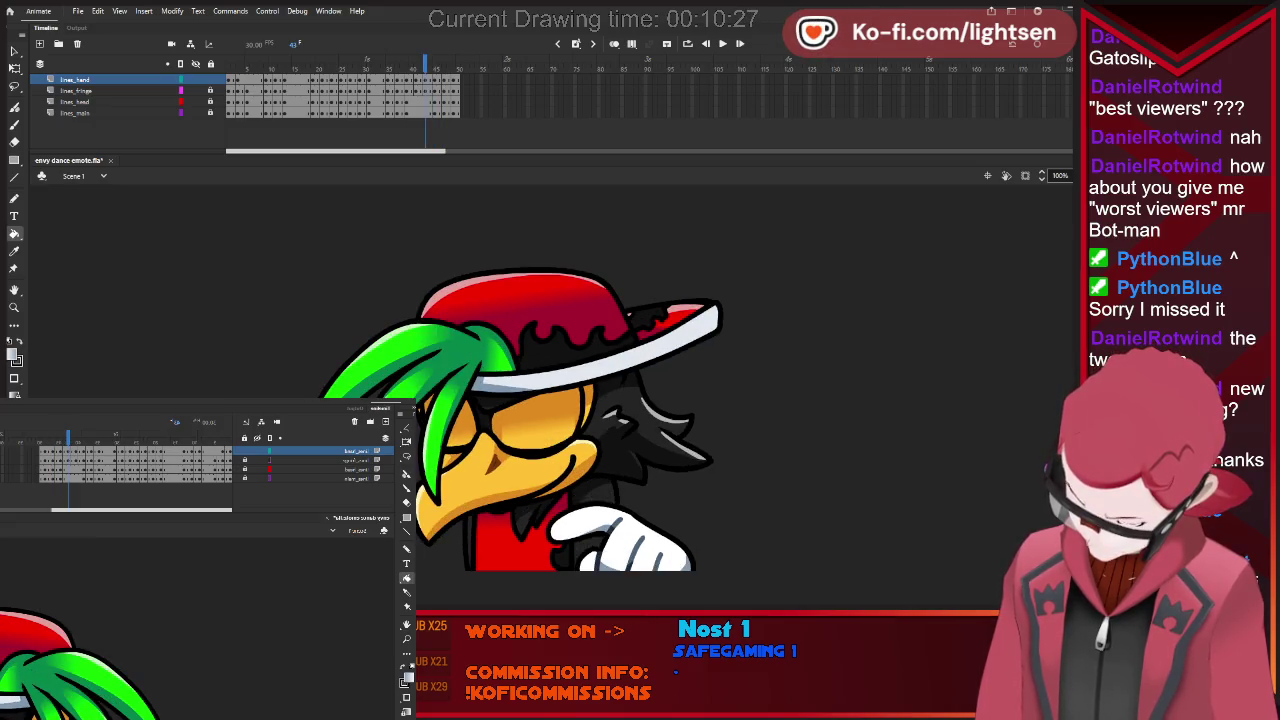
{"action": "key", "text": "comma"}
{"action": "key", "text": "comma"}
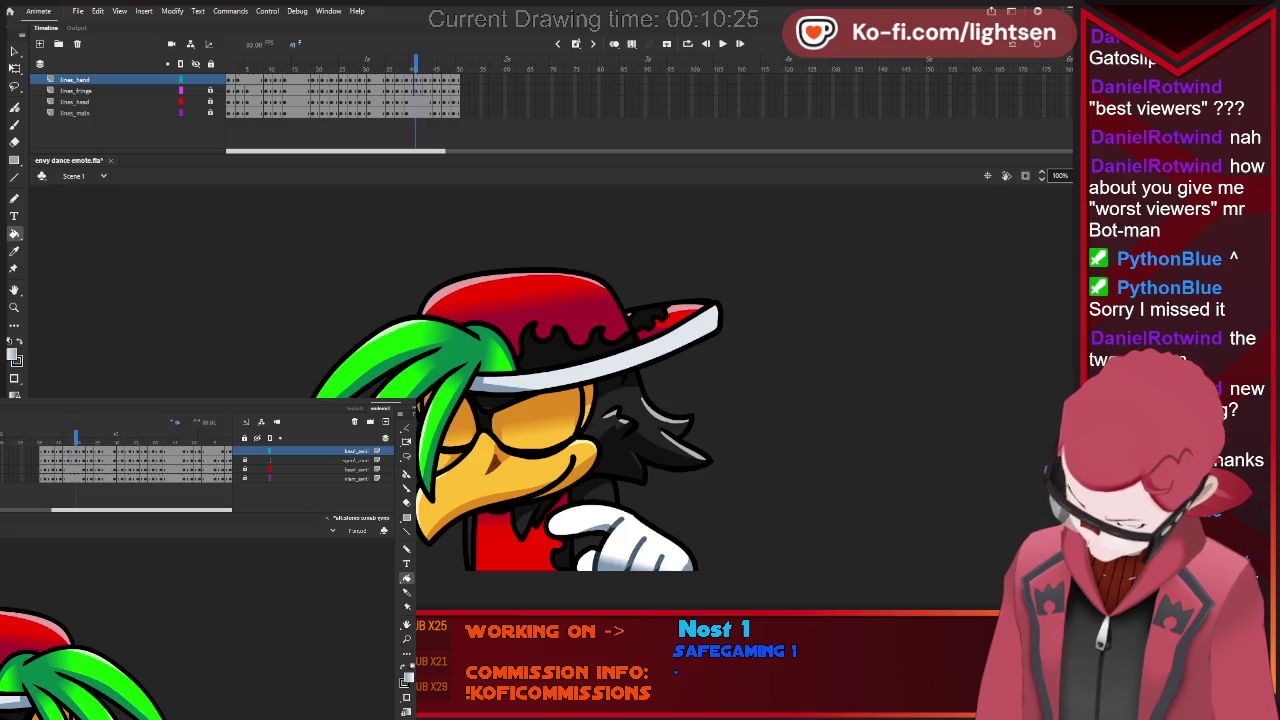
{"action": "key", "text": "comma"}
{"action": "key", "text": "comma"}
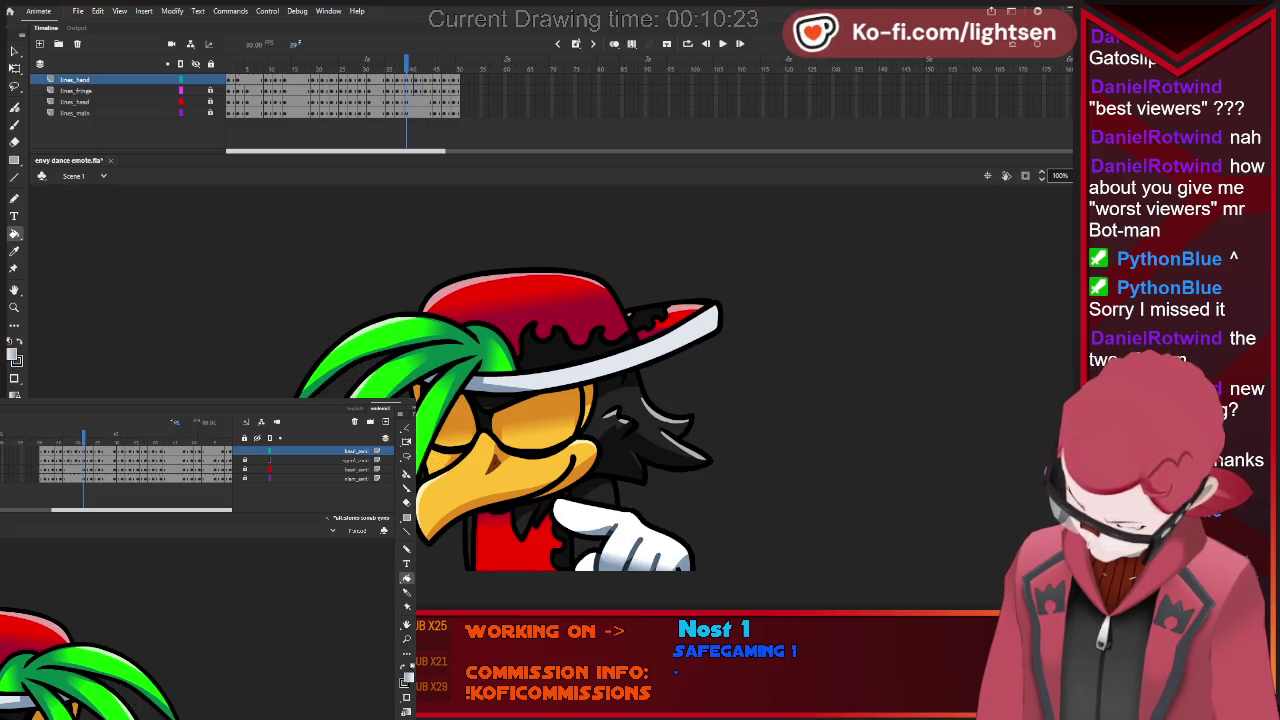
{"action": "key", "text": "comma"}
{"action": "key", "text": "comma"}
{"action": "key", "text": "comma"}
{"action": "key", "text": "comma"}
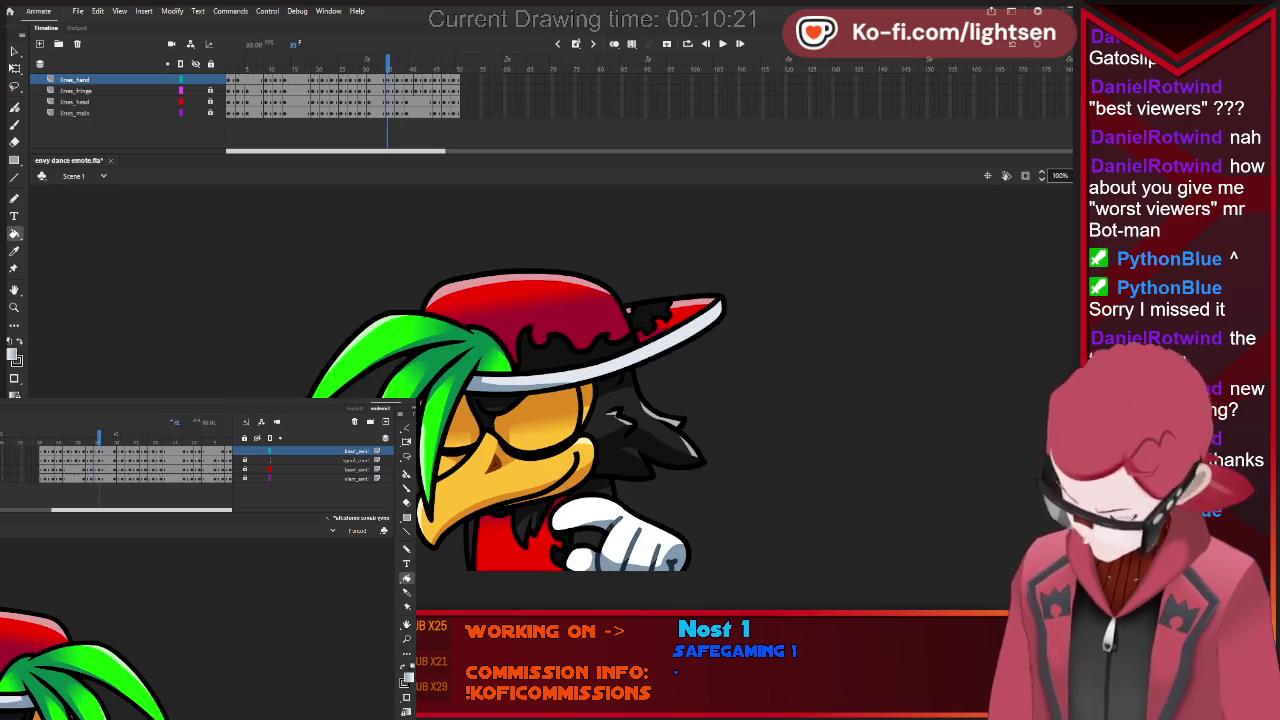
{"action": "key", "text": "comma"}
{"action": "key", "text": "comma"}
{"action": "key", "text": "comma"}
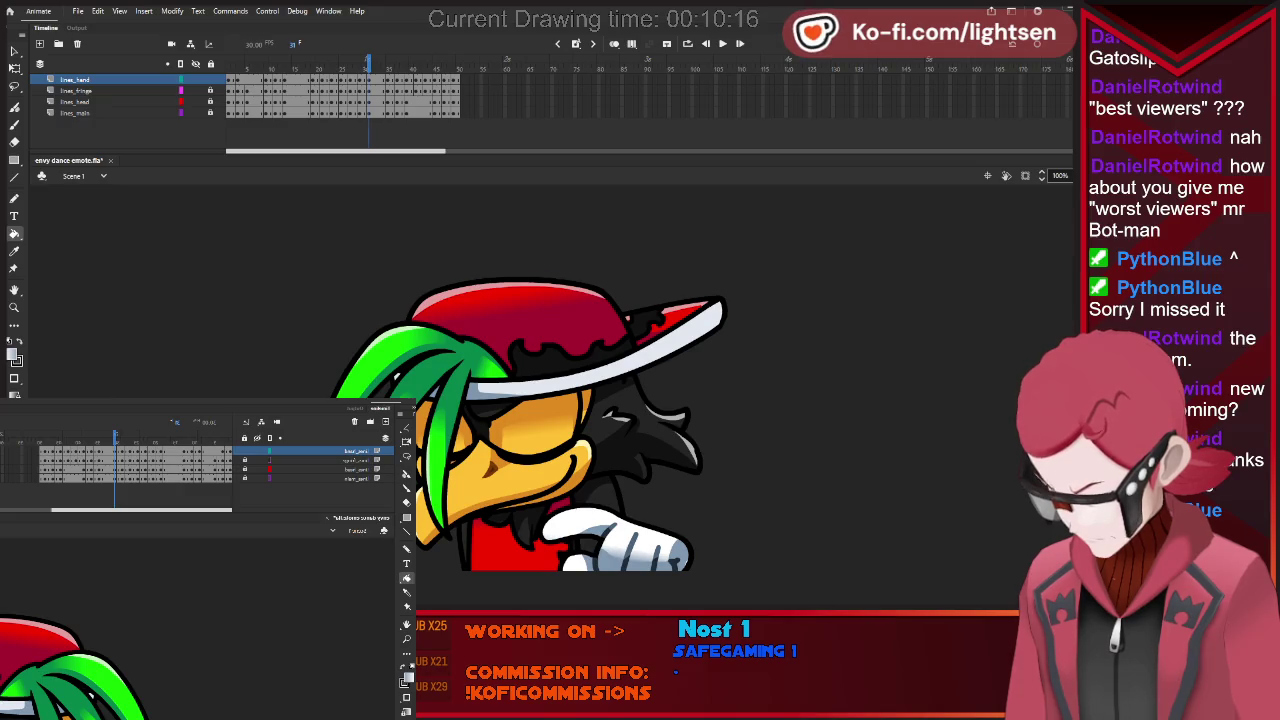
{"action": "key", "text": "comma"}
{"action": "key", "text": "comma"}
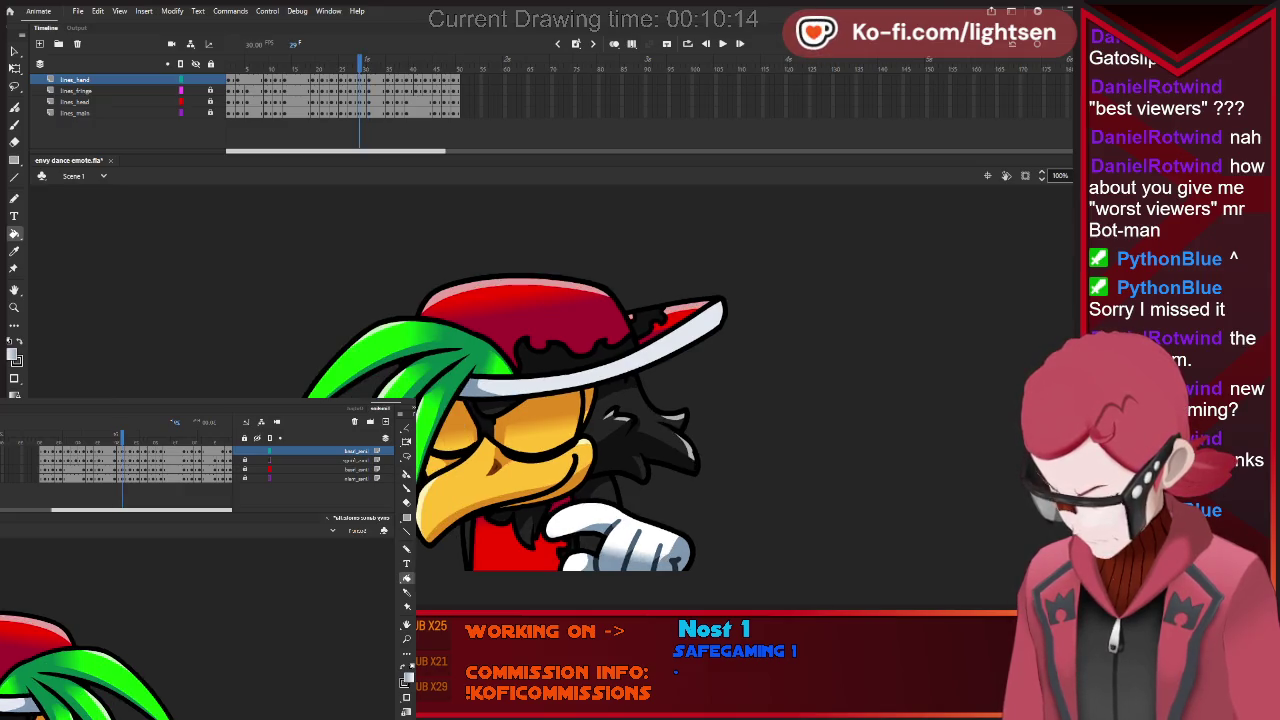
{"action": "key", "text": "comma"}
{"action": "key", "text": "comma"}
{"action": "key", "text": "comma"}
{"action": "key", "text": "comma"}
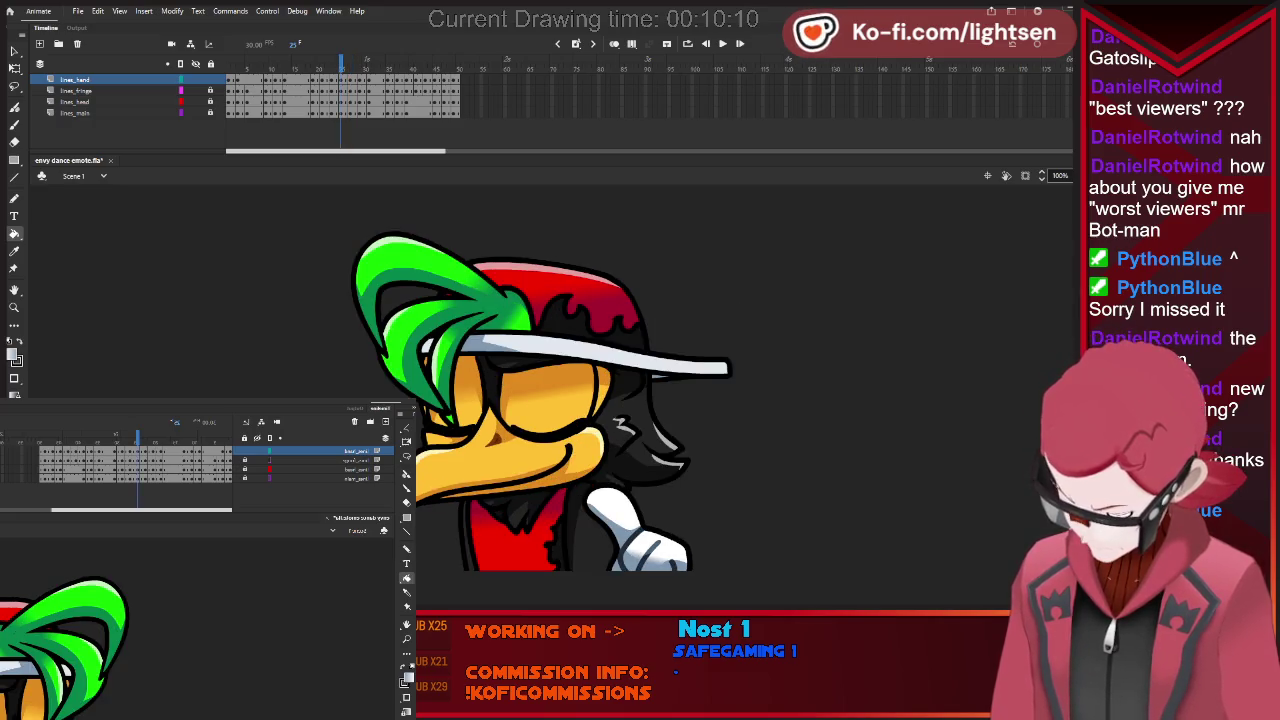
Flip between frames 23 and 25 to compare the poses.
{"action": "key", "text": "comma"}
{"action": "key", "text": "comma"}
{"action": "key", "text": "comma"}
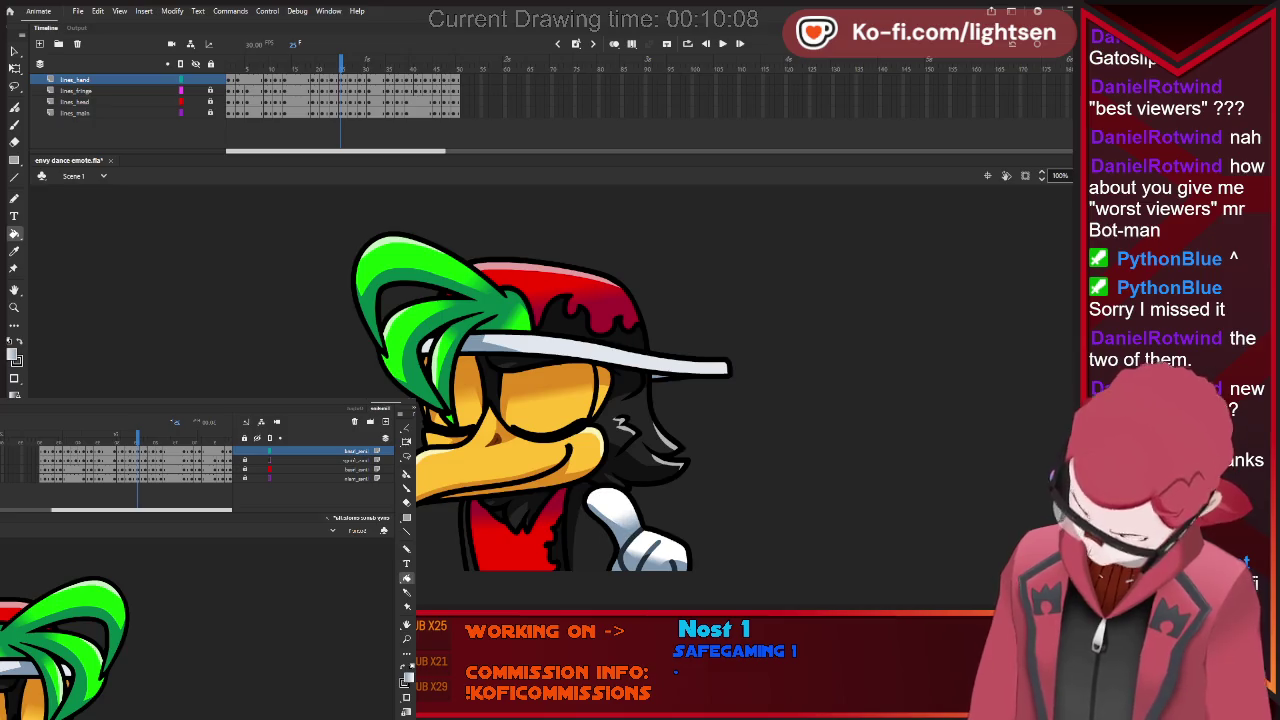
{"action": "key", "text": "period"}
{"action": "key", "text": "comma"}
{"action": "key", "text": "period"}
{"action": "key", "text": "period"}
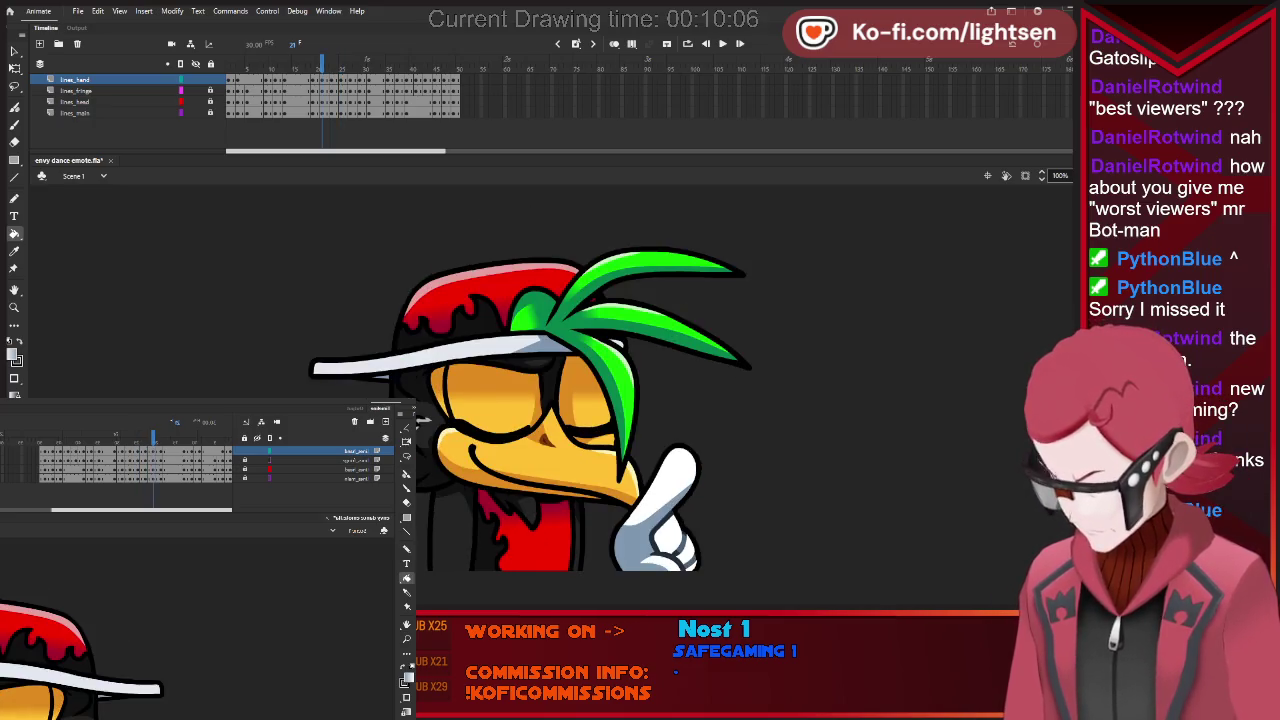
{"action": "key", "text": "period"}
{"action": "key", "text": "comma"}
{"action": "key", "text": "comma"}
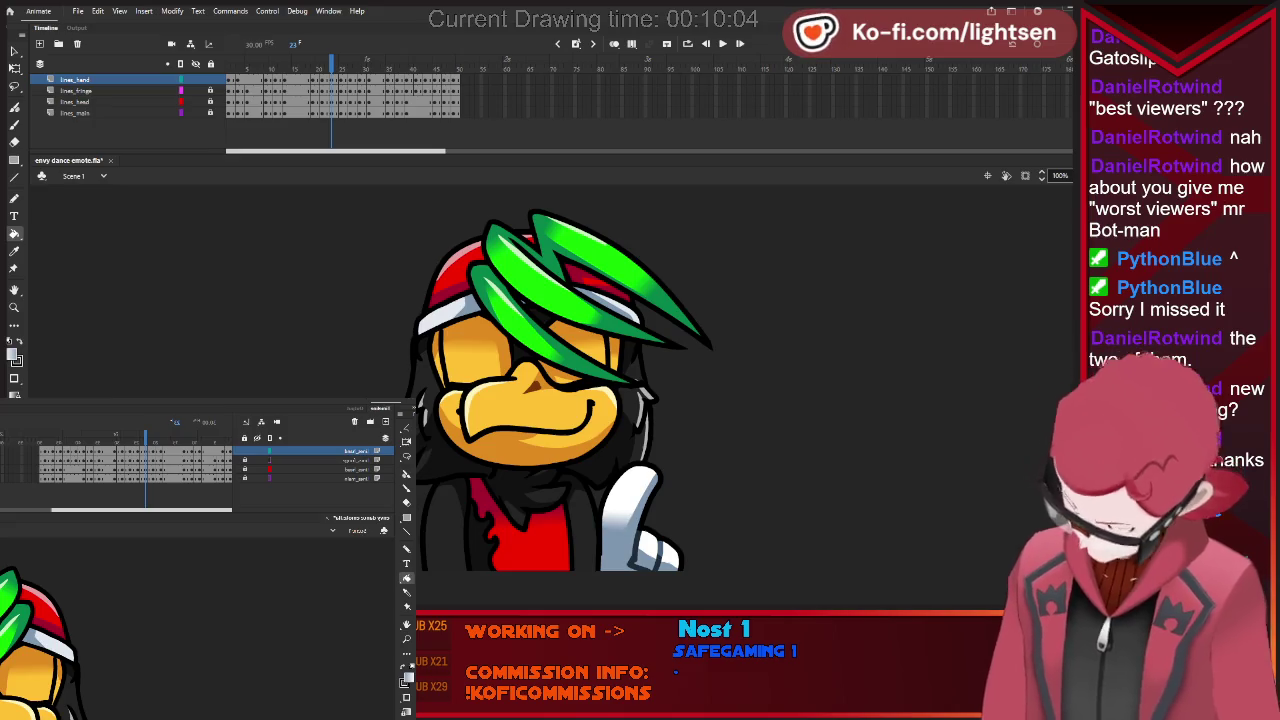
Step back from frame 21 through earlier drawings to the start of the animation.
{"action": "key", "text": "comma"}
{"action": "key", "text": "comma"}
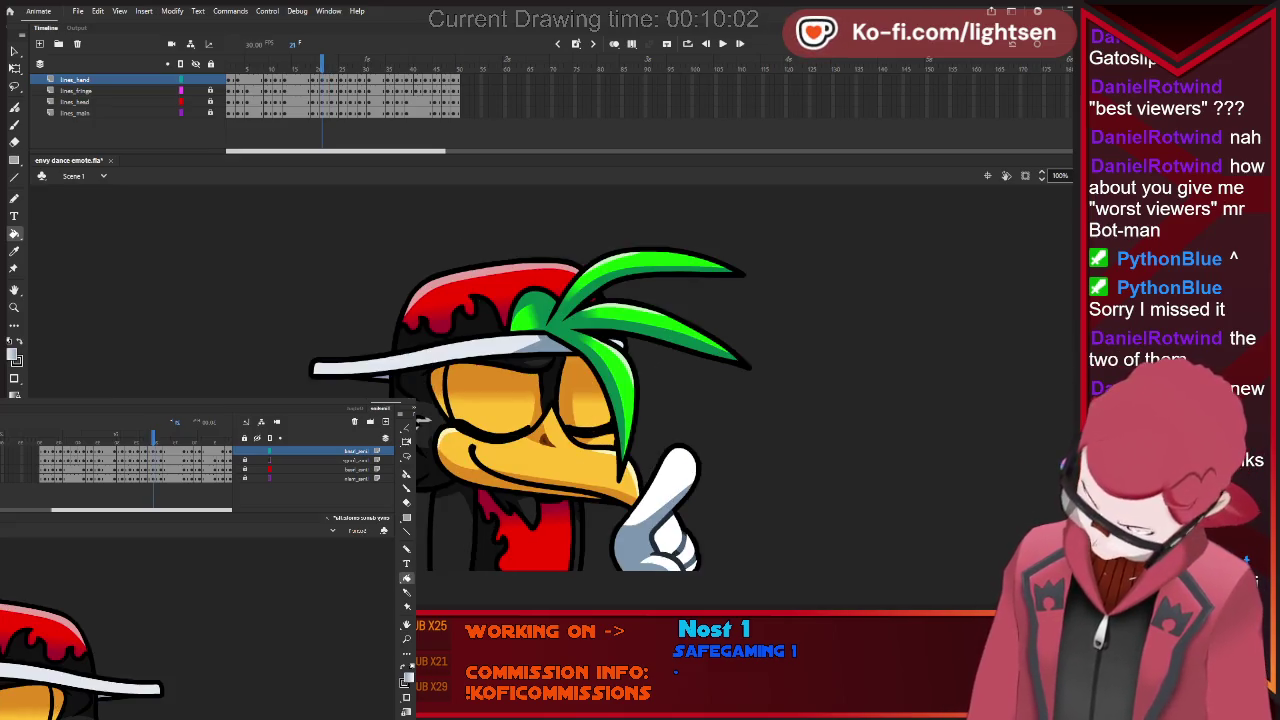
{"action": "key", "text": "comma"}
{"action": "key", "text": "comma"}
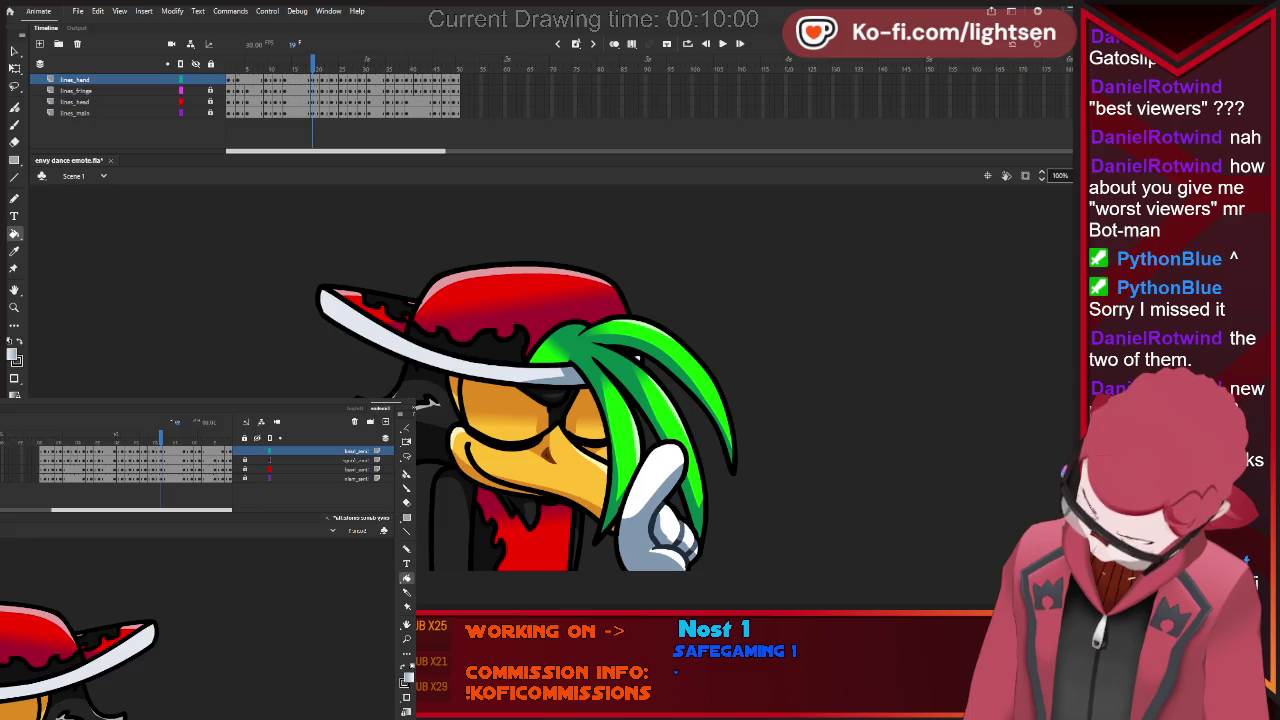
{"action": "key", "text": "comma"}
{"action": "key", "text": "comma"}
{"action": "key", "text": "comma"}
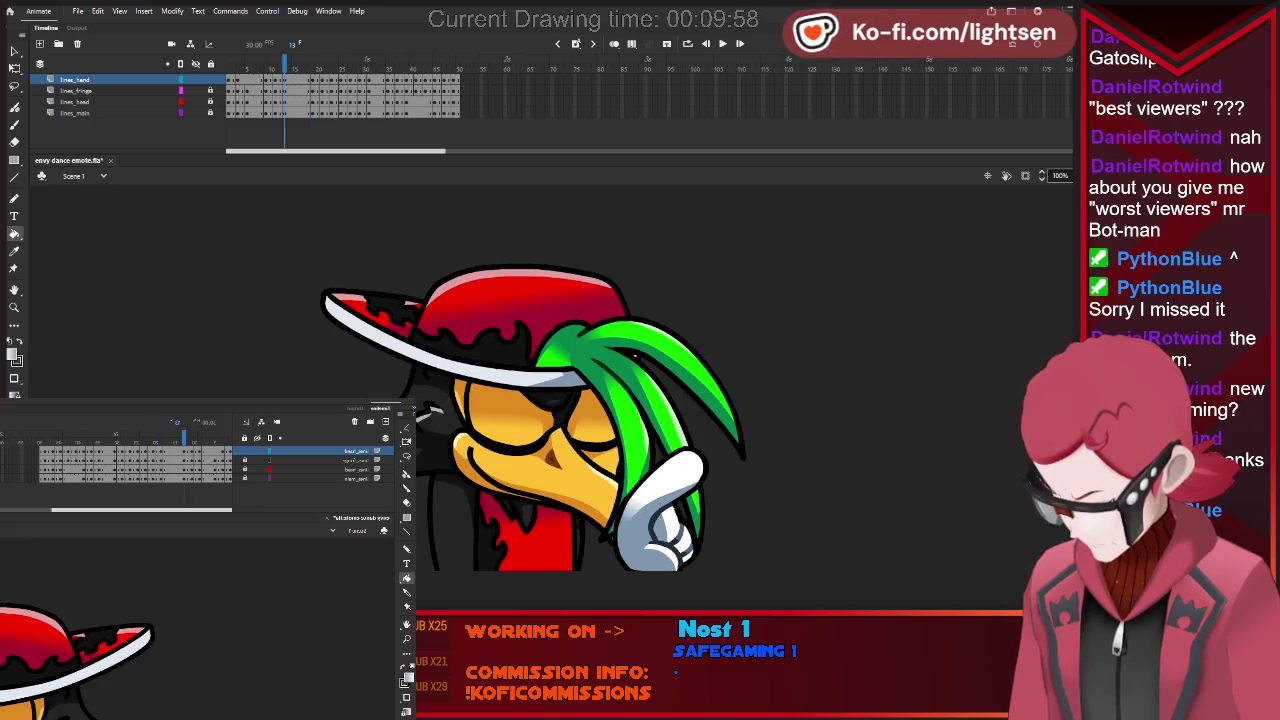
{"action": "key", "text": "comma"}
{"action": "key", "text": "comma"}
{"action": "key", "text": "comma"}
{"action": "key", "text": "comma"}
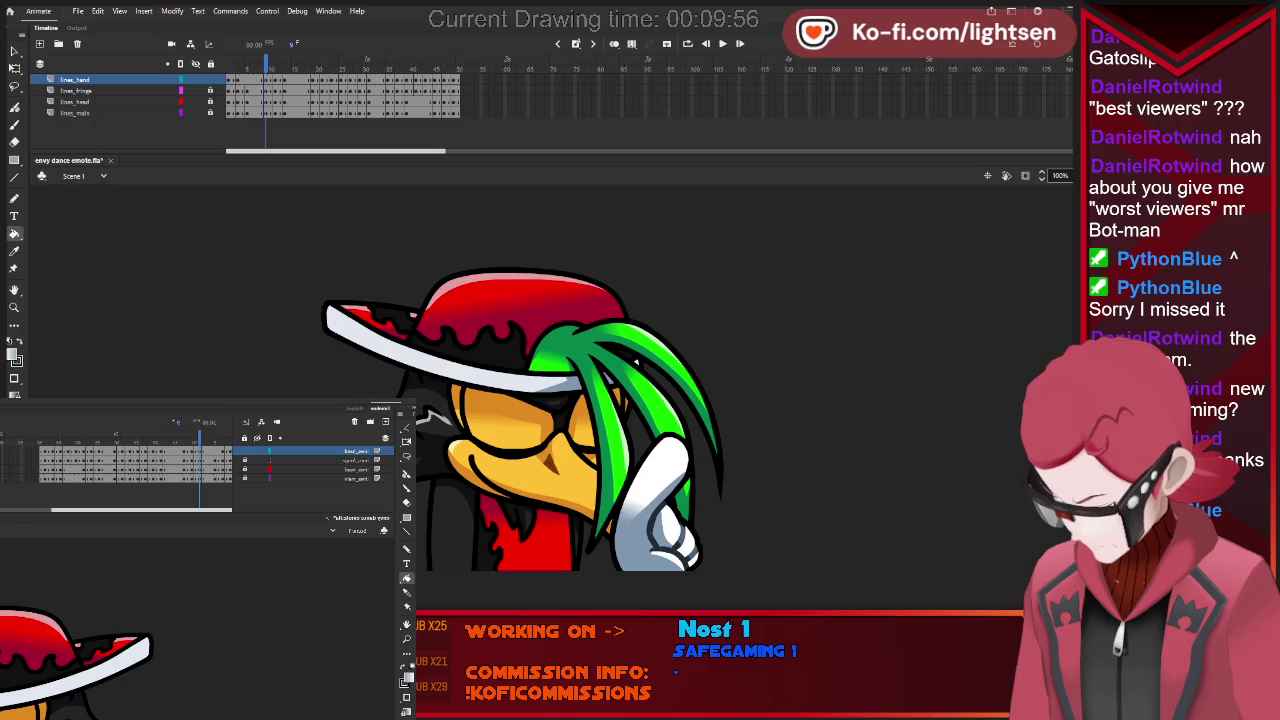
{"action": "key", "text": "comma"}
{"action": "key", "text": "comma"}
{"action": "key", "text": "comma"}
{"action": "key", "text": "comma"}
{"action": "key", "text": "comma"}
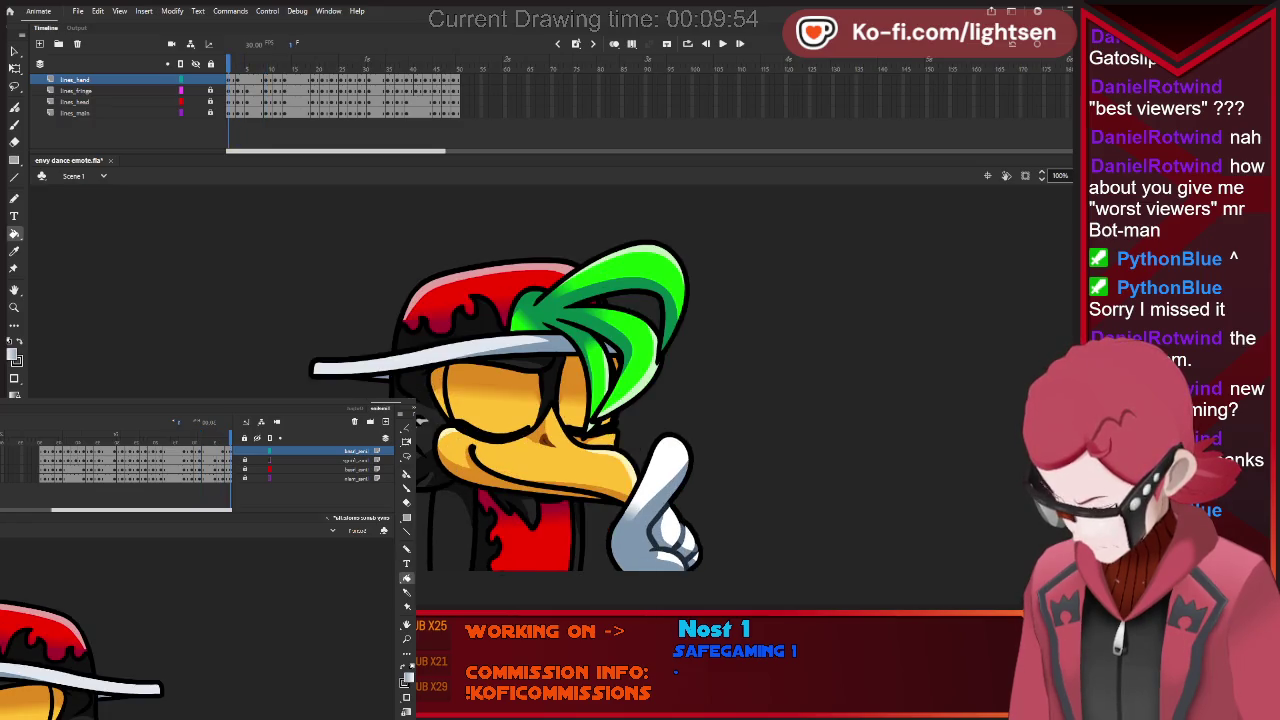
{"action": "key", "text": "period"}
{"action": "key", "text": "period"}
{"action": "key", "text": "period"}
{"action": "key", "text": "period"}
{"action": "key", "text": "period"}
{"action": "key", "text": "period"}
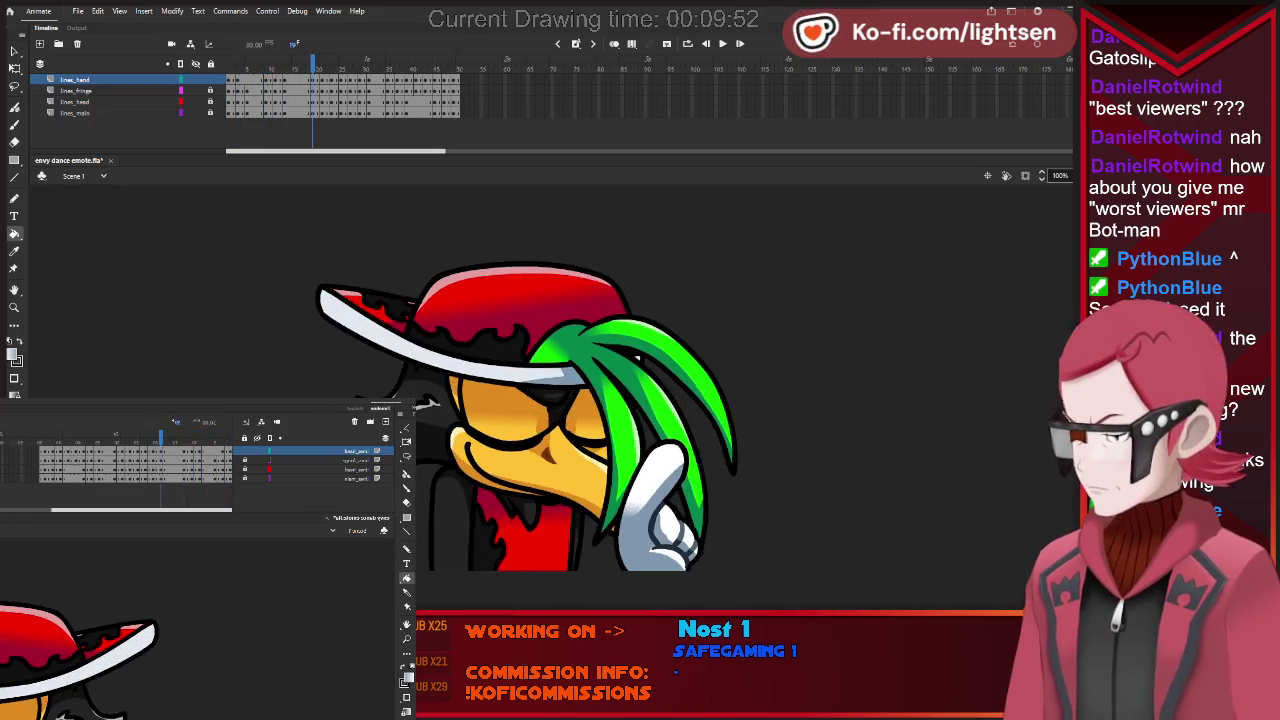
{"action": "key", "text": "period"}
{"action": "key", "text": "period"}
{"action": "key", "text": "period"}
{"action": "key", "text": "comma"}
{"action": "key", "text": "comma"}
{"action": "key", "text": "comma"}
{"action": "key", "text": "comma"}
{"action": "key", "text": "comma"}
{"action": "key", "text": "comma"}
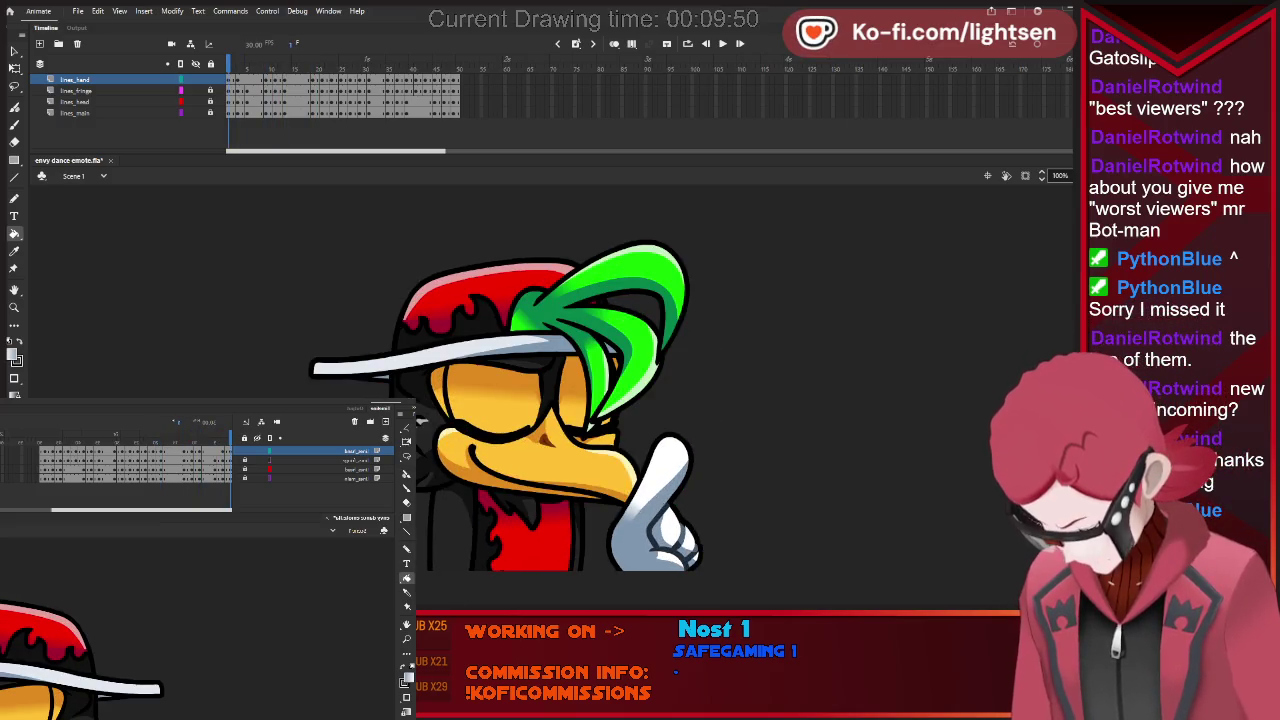
Advance through the later drawings, then play the whole dance animation.
{"action": "key", "text": "period"}
{"action": "key", "text": "period"}
{"action": "key", "text": "period"}
{"action": "key", "text": "period"}
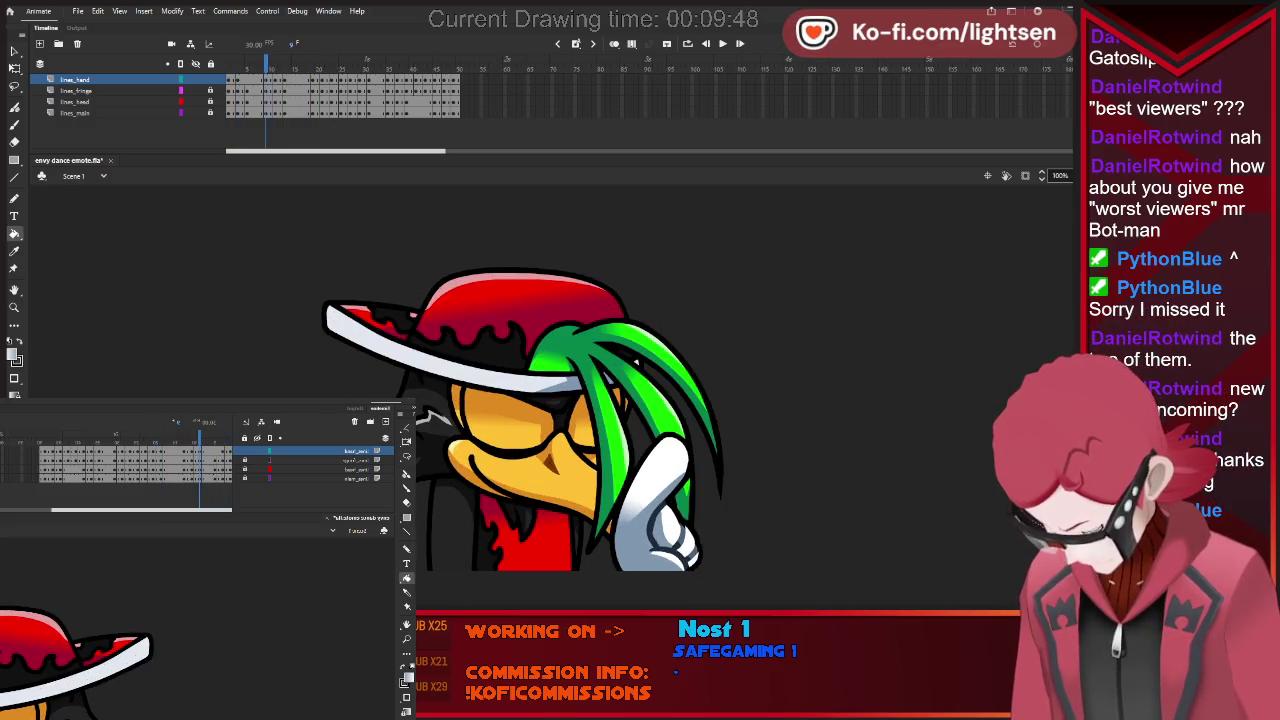
{"action": "key", "text": "period"}
{"action": "key", "text": "period"}
{"action": "key", "text": "period"}
{"action": "key", "text": "period"}
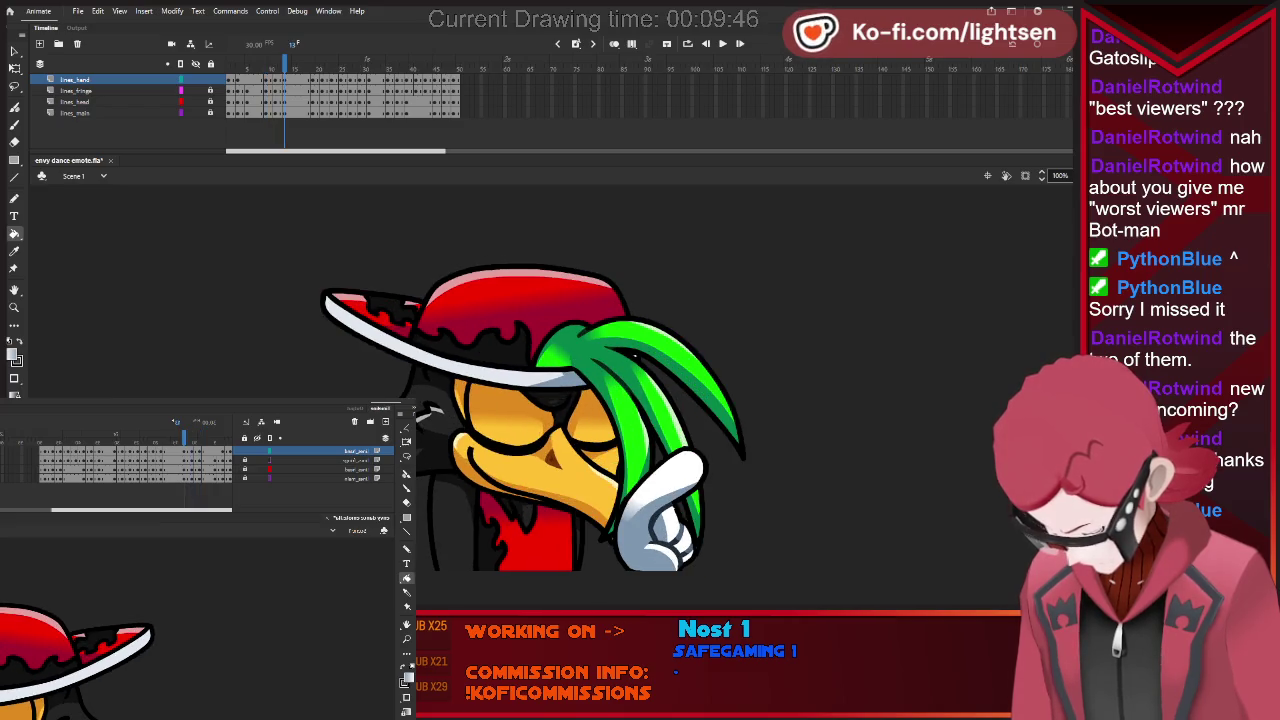
{"action": "key", "text": "period"}
{"action": "key", "text": "period"}
{"action": "key", "text": "period"}
{"action": "key", "text": "period"}
{"action": "key", "text": "period"}
{"action": "key", "text": "period"}
{"action": "key", "text": "period"}
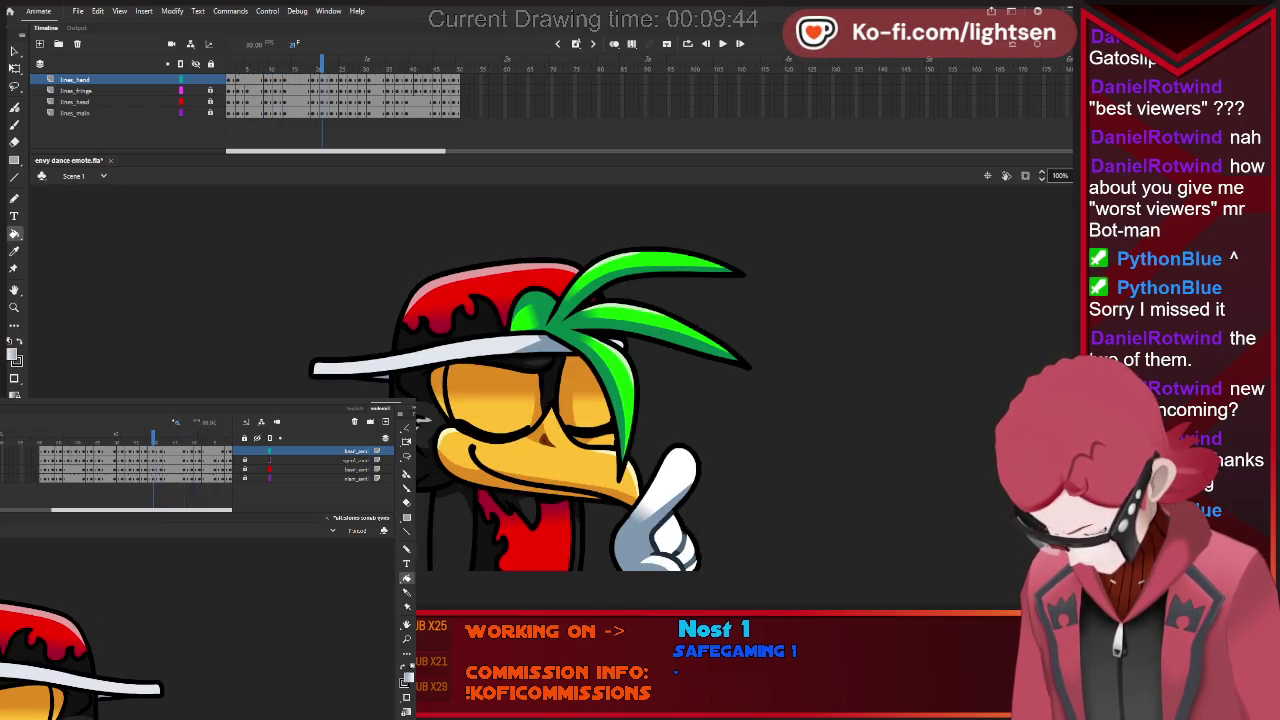
{"action": "key", "text": "period"}
{"action": "key", "text": "period"}
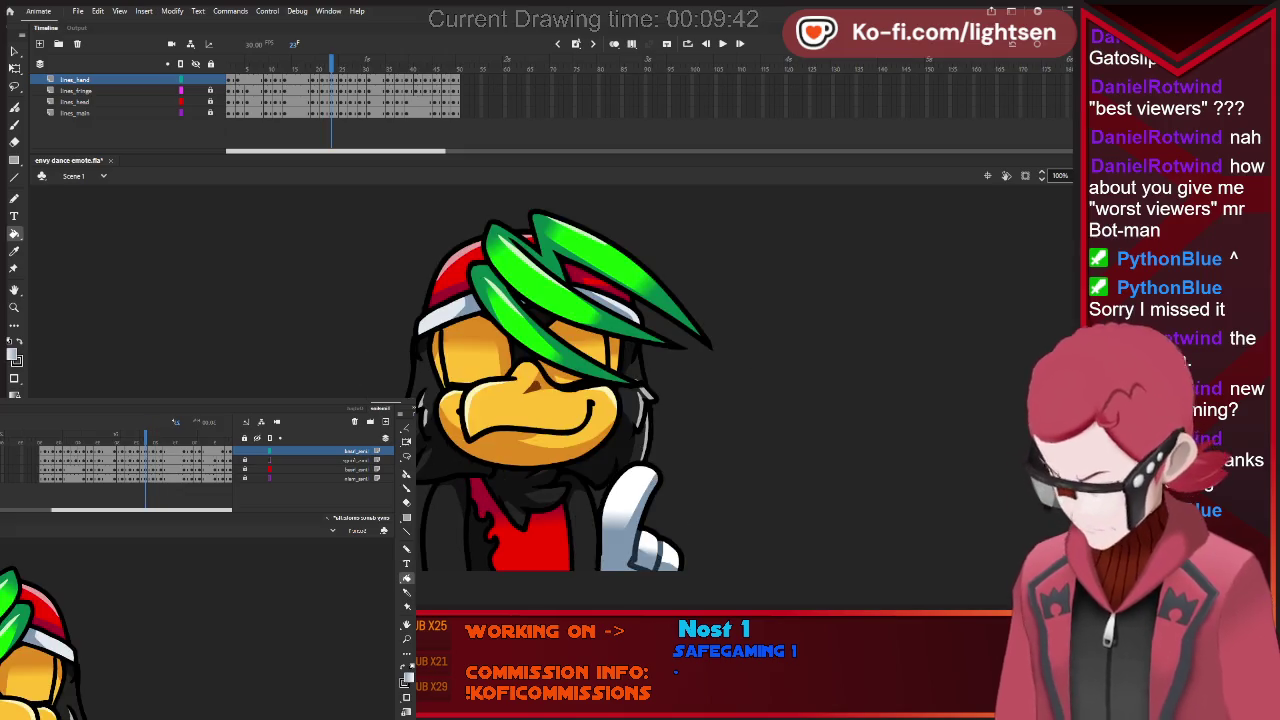
{"action": "key", "text": "period"}
{"action": "key", "text": "comma"}
{"action": "key", "text": "period"}
{"action": "key", "text": "period"}
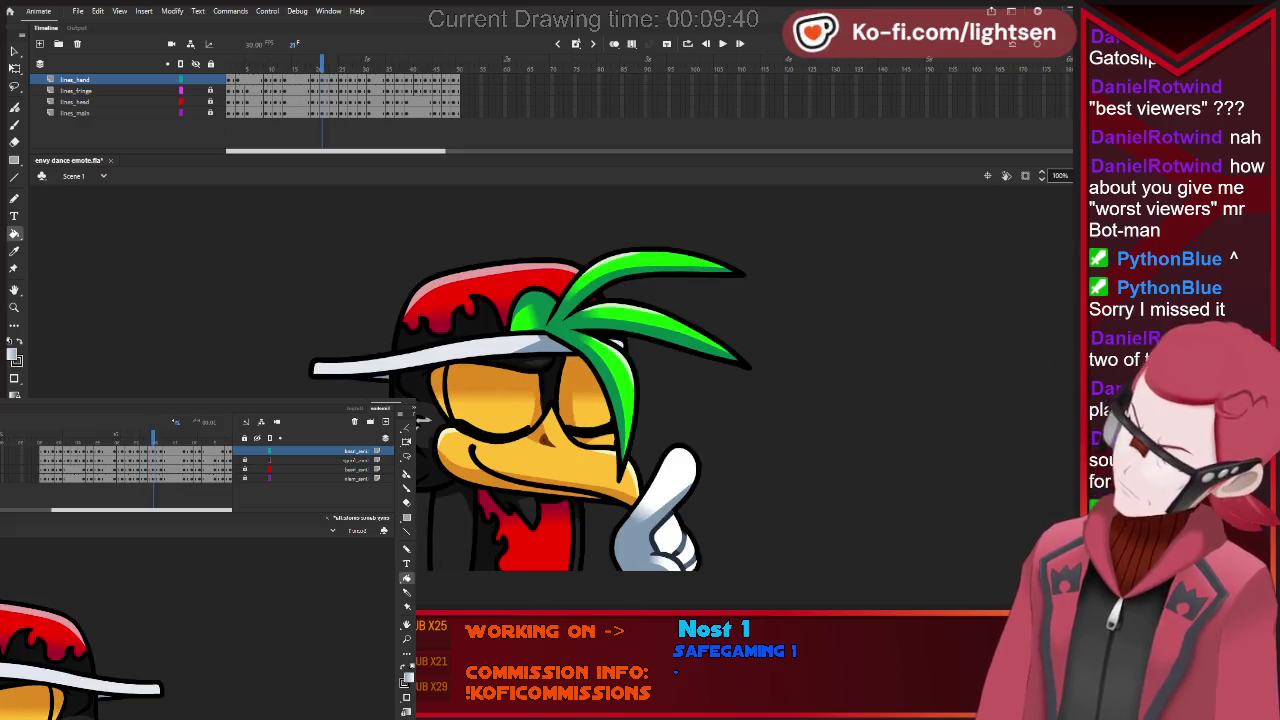
{"action": "key", "text": "Return"}
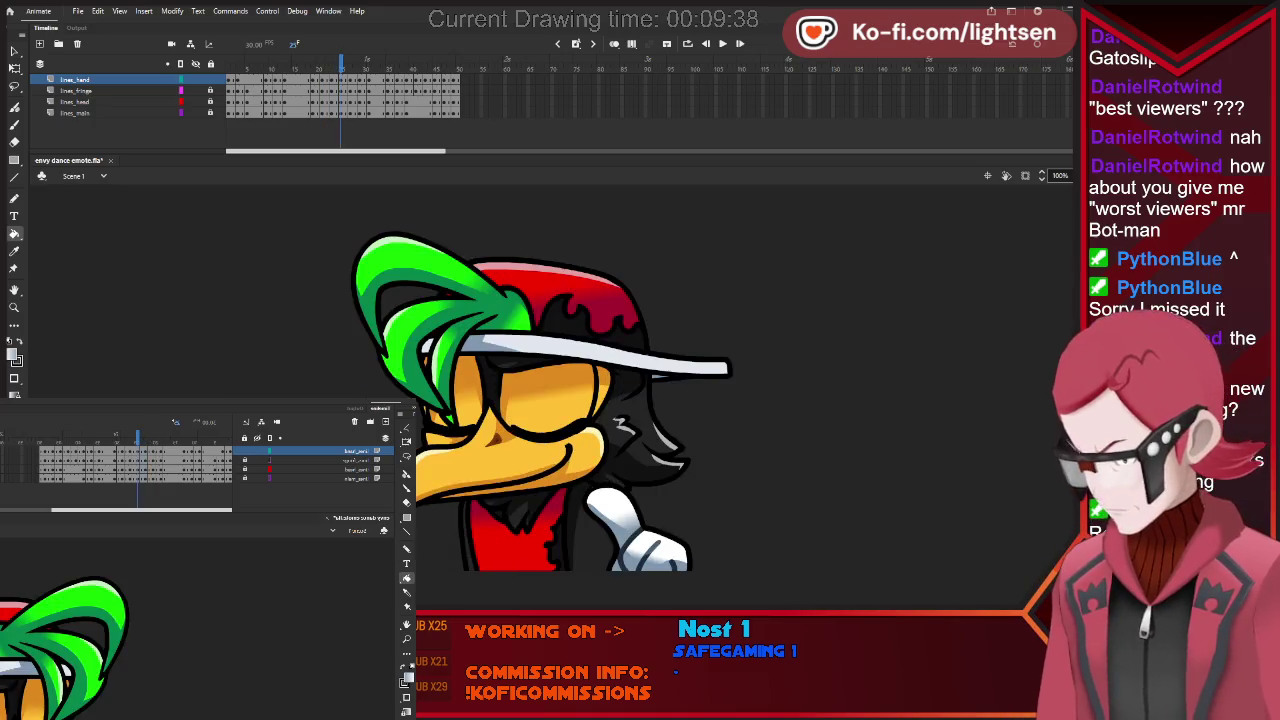
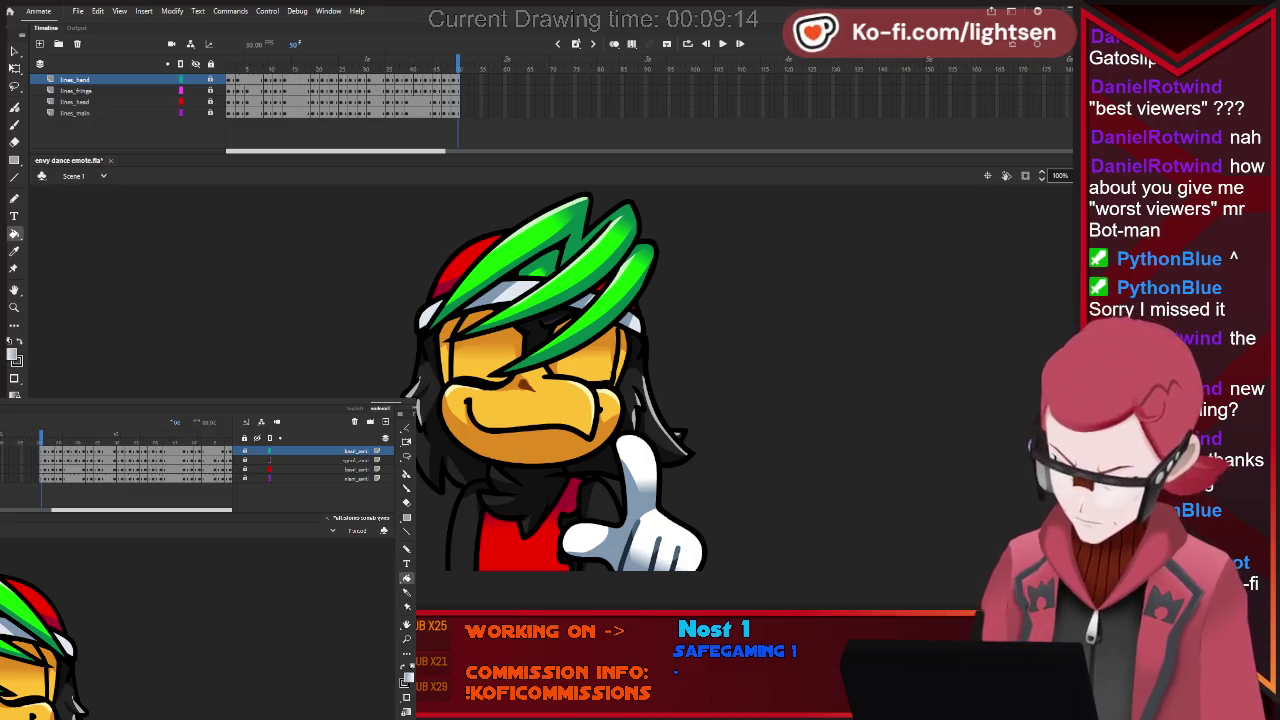
Scrub the dance animation to the hat pose and select the green fringe drawing on its layer.
{"action": "key", "text": "b"}
{"action": "key", "text": "comma"}
{"action": "key", "text": "comma"}
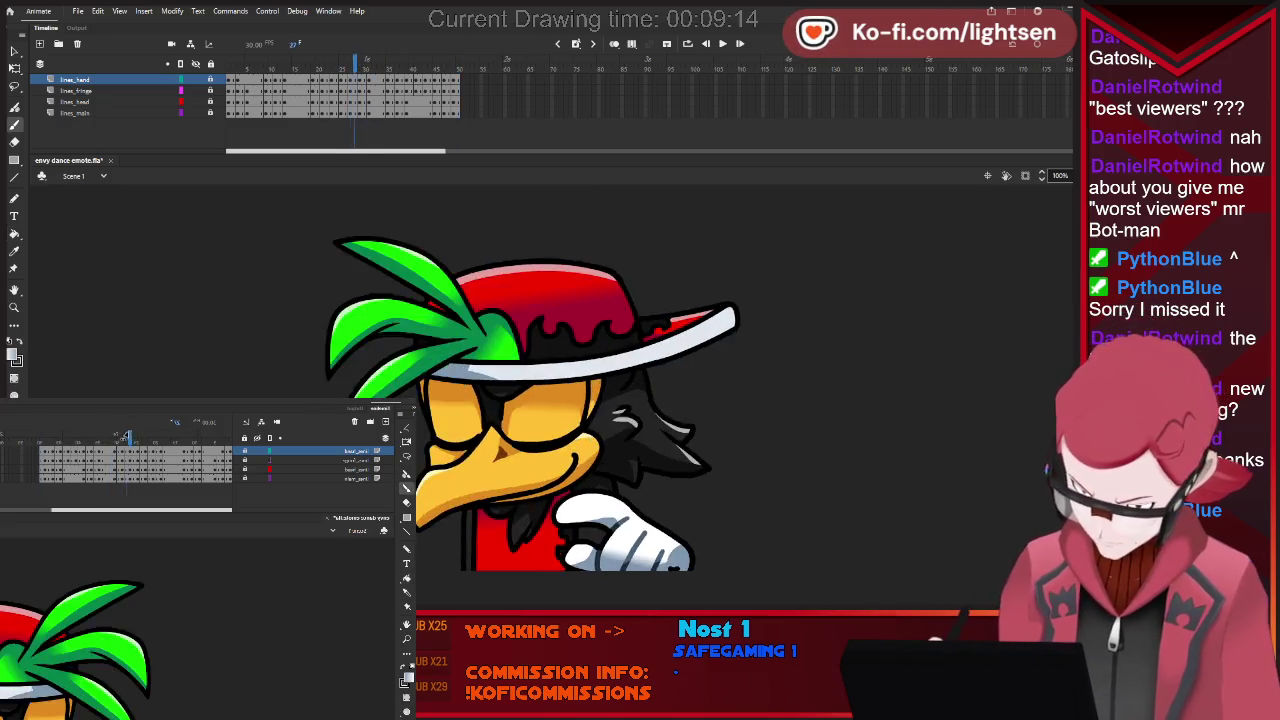
{"action": "key", "text": "comma"}
{"action": "key", "text": "comma"}
{"action": "key", "text": "comma"}
{"action": "key", "text": "comma"}
{"action": "key", "text": "period"}
{"action": "key", "text": "period"}
{"action": "key", "text": "period"}
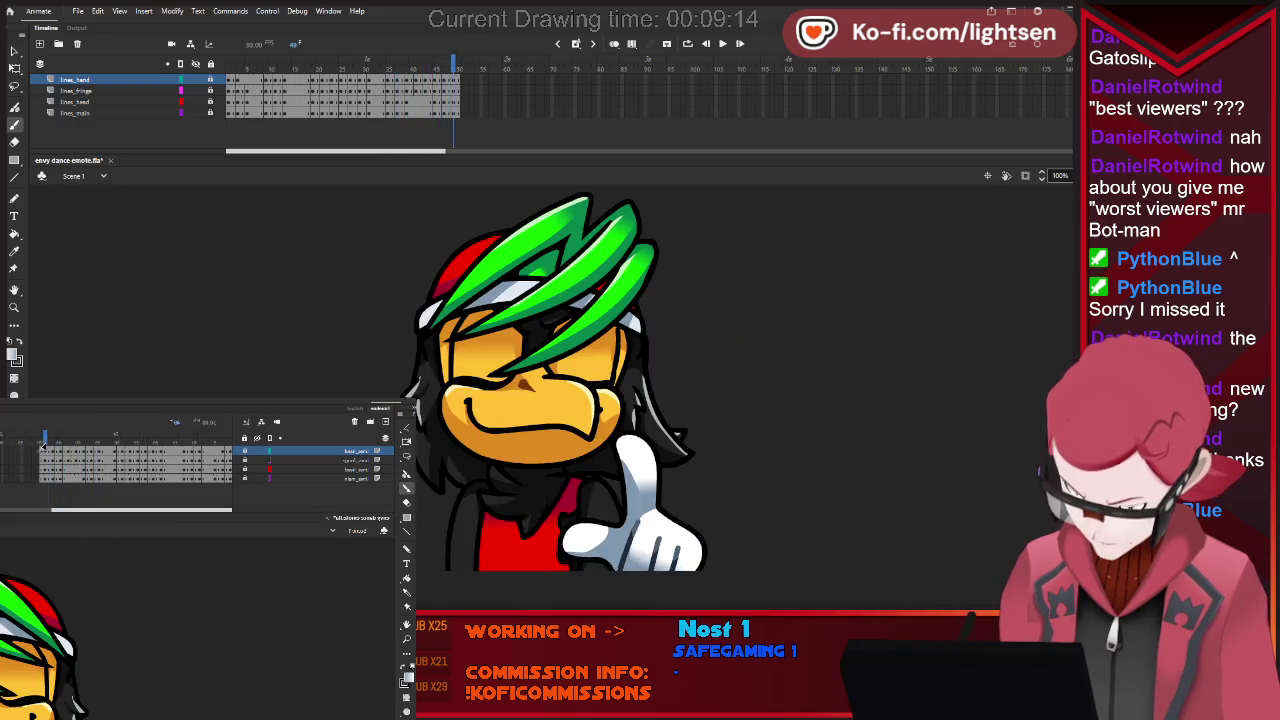
{"action": "left_click_drag", "start_coordinate": [33, 446], "coordinate": [165, 441]}
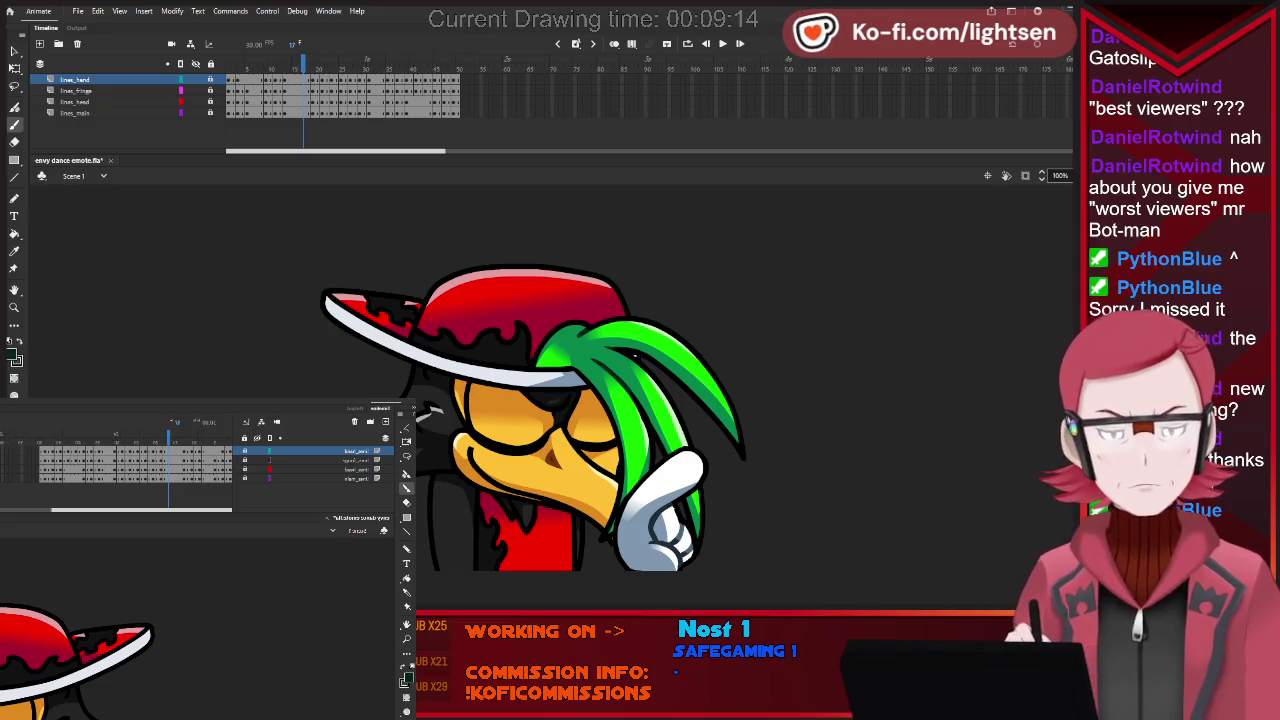
{"action": "left_click", "coordinate": [230, 460]}
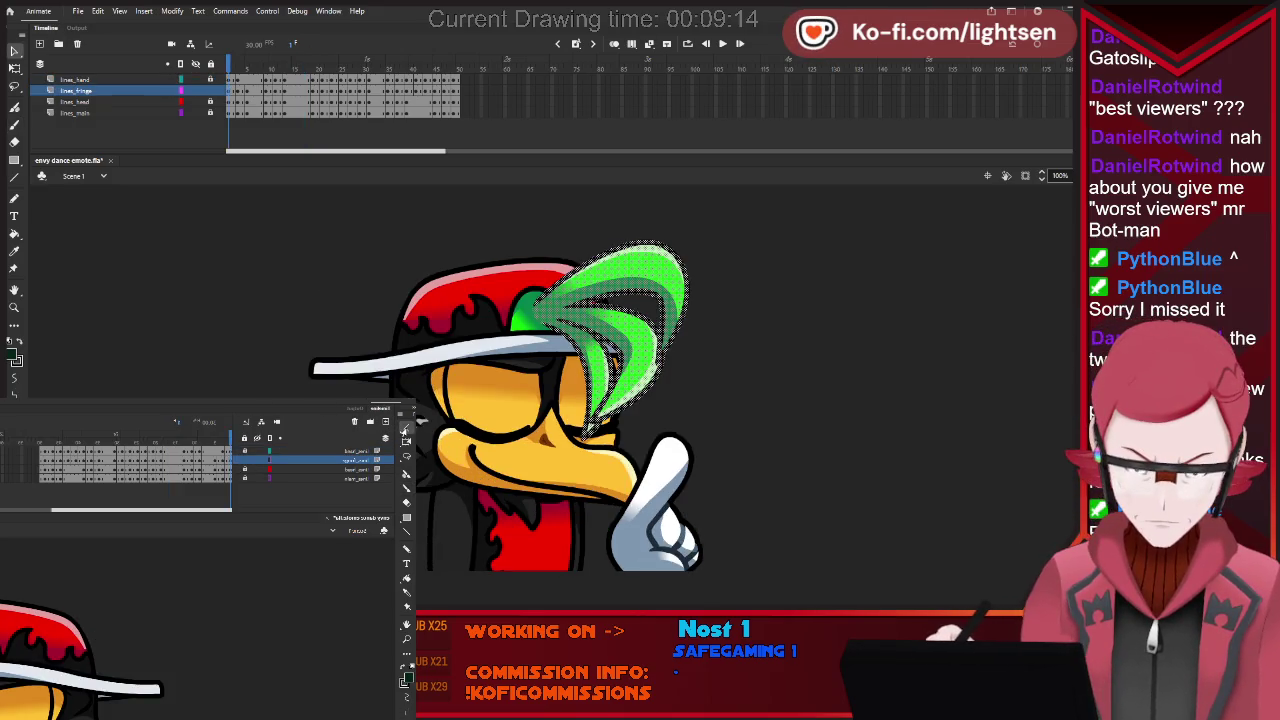
Step forward through the fringe poses and brush a short dark line on the green hair.
{"action": "key", "text": "b"}
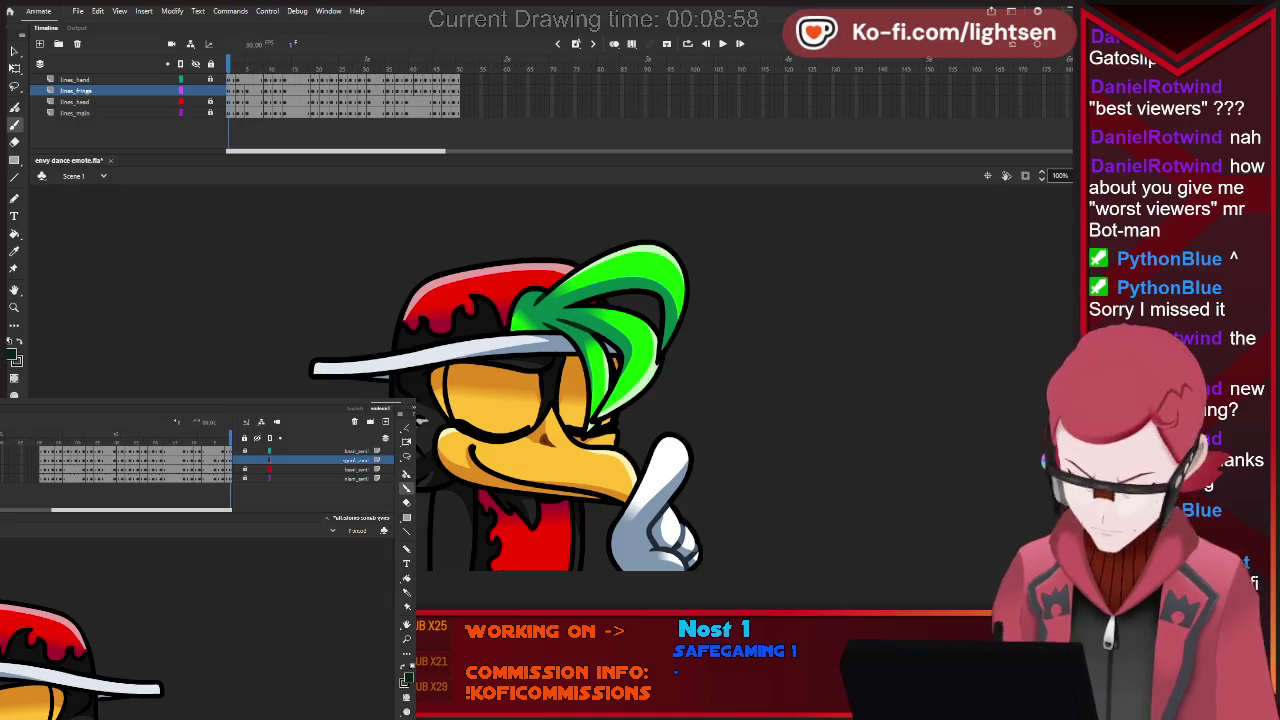
{"action": "key", "text": "period"}
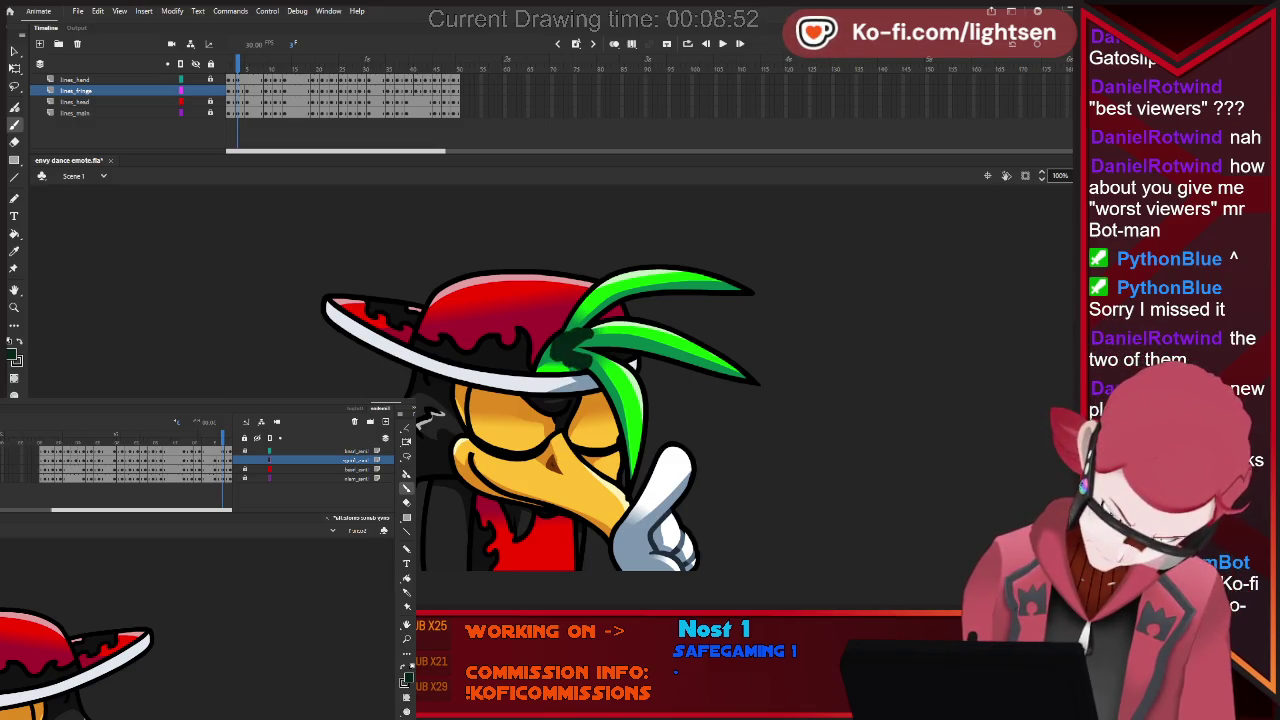
{"action": "key", "text": "period"}
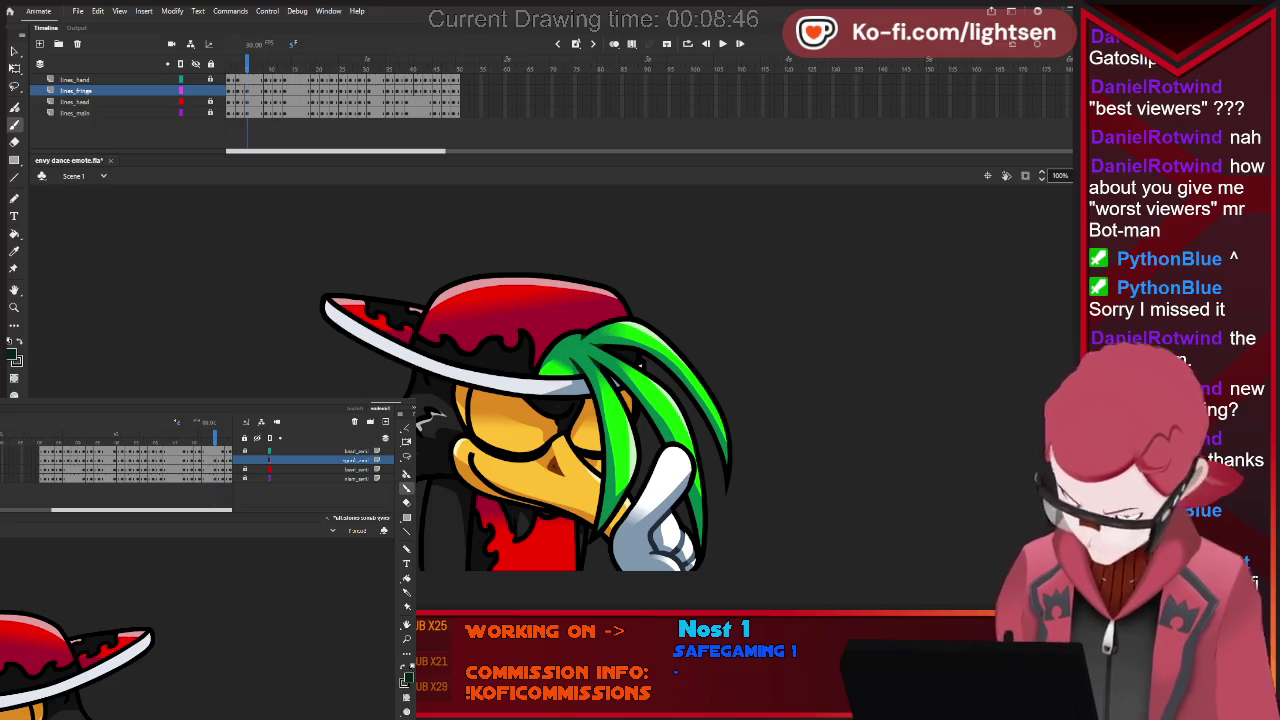
{"action": "key", "text": "period"}
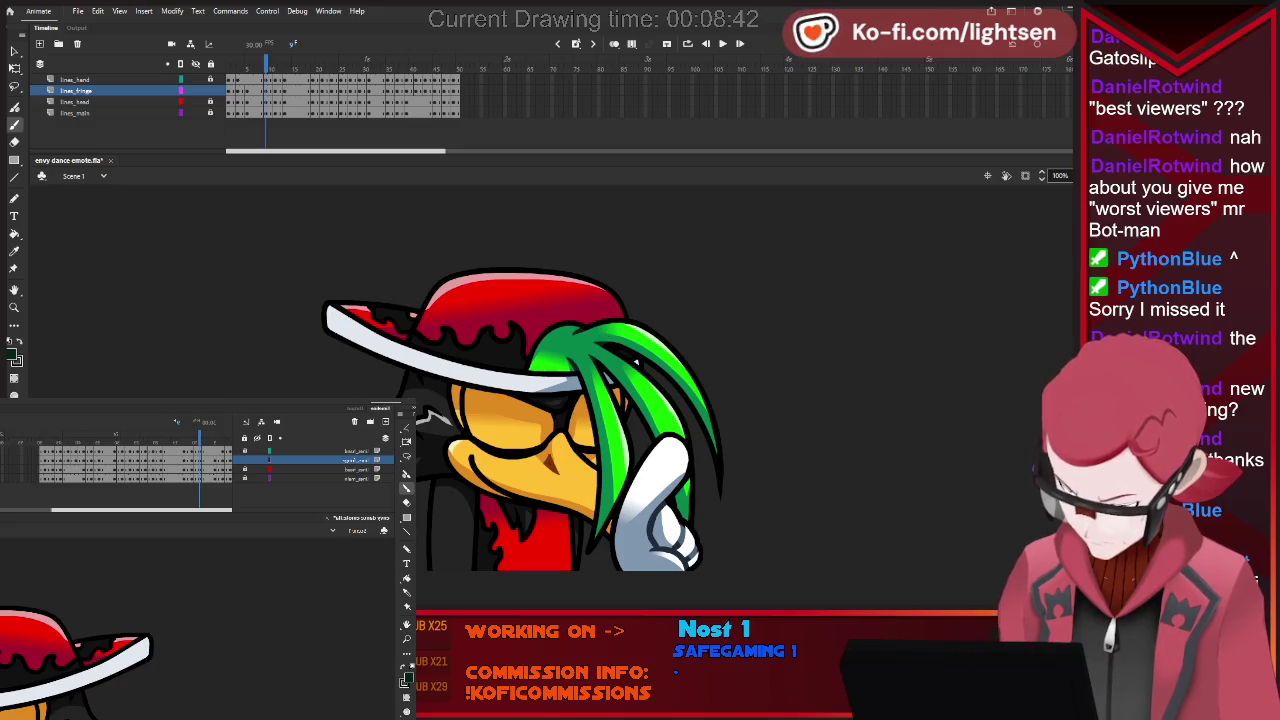
{"action": "key", "text": "period"}
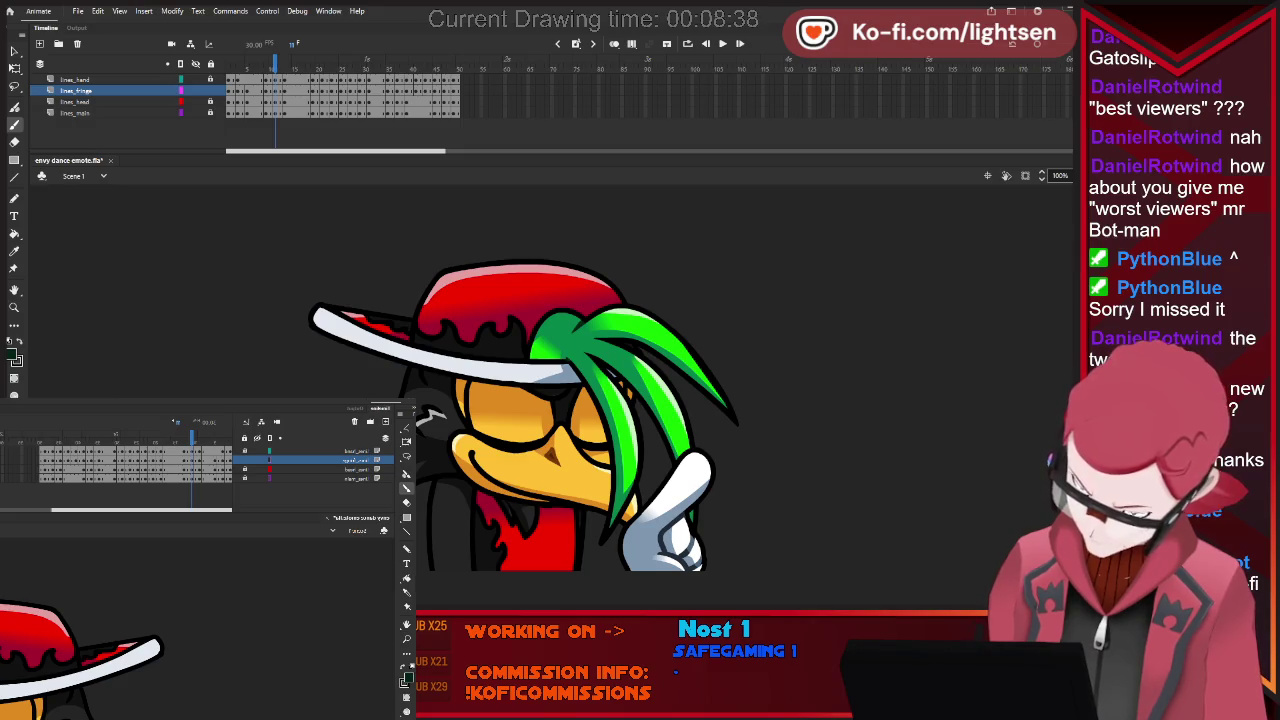
{"action": "mouse_move", "coordinate": [582, 346]}
{"action": "left_mouse_down"}
{"action": "mouse_move", "coordinate": [594, 358]}
{"action": "mouse_move", "coordinate": [568, 360]}
{"action": "left_mouse_up"}
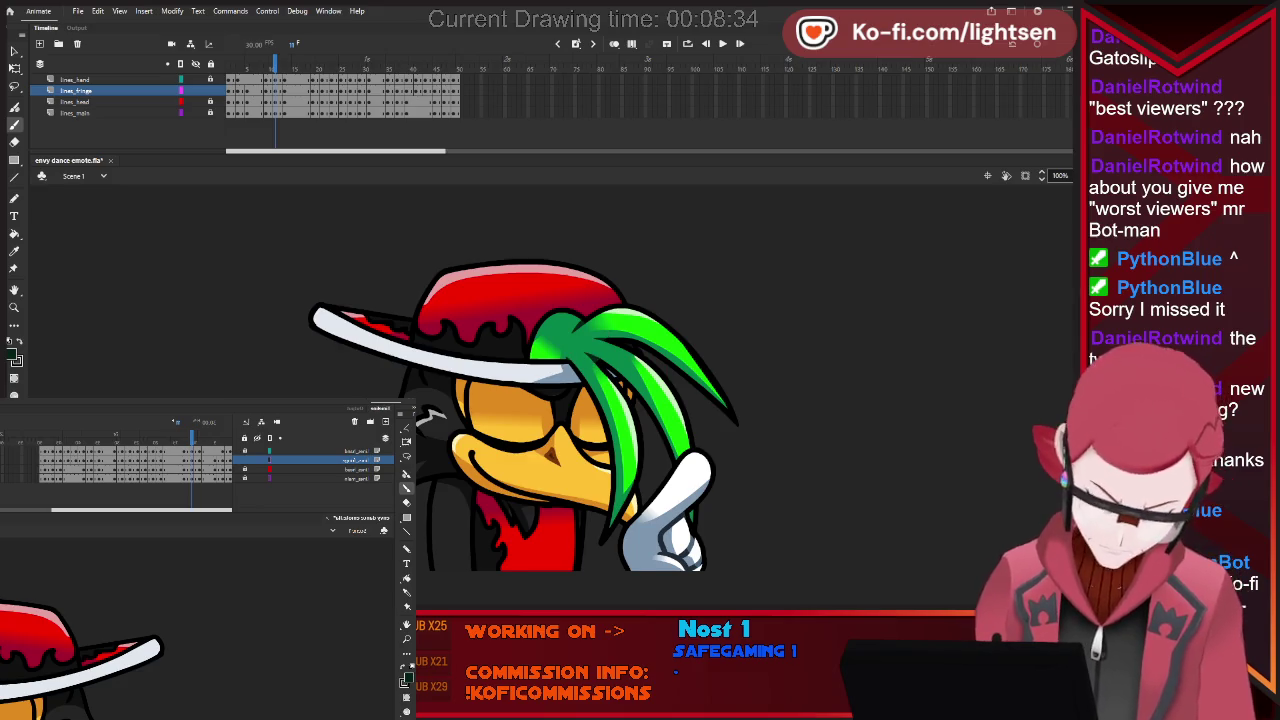
{"action": "key", "text": "period"}
{"action": "key", "text": "Return"}
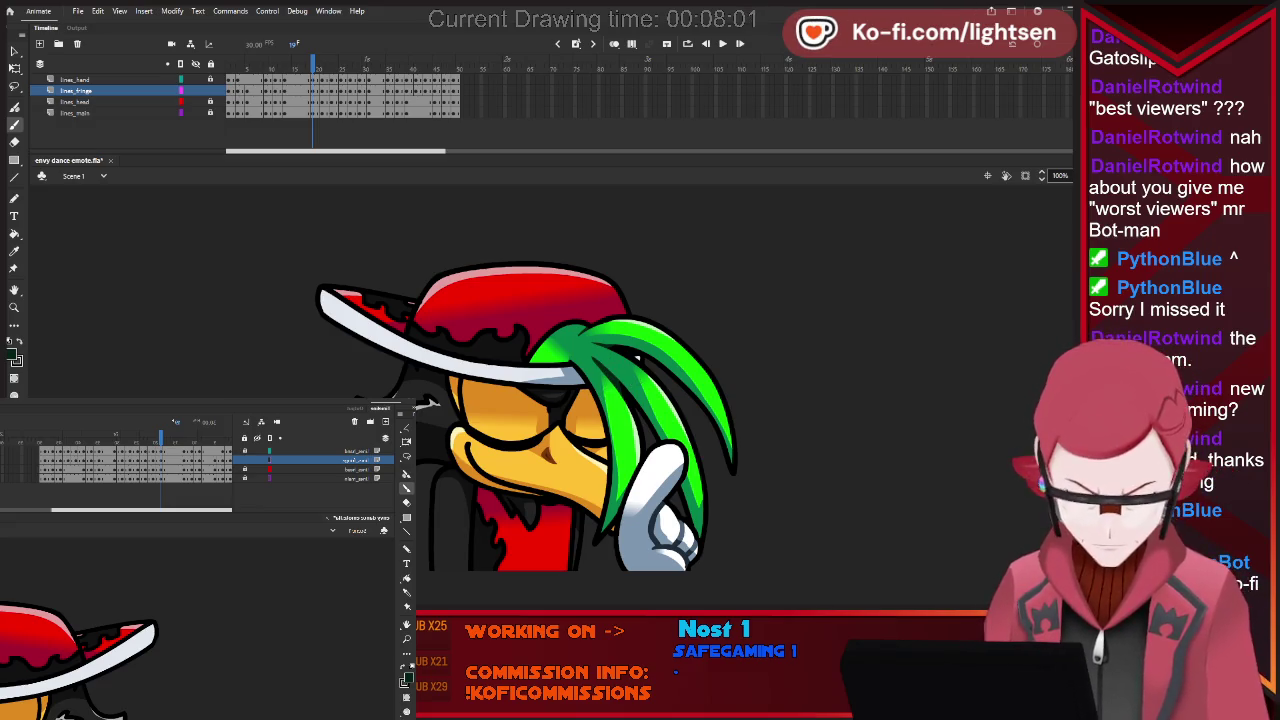
Move to a later pose and undo the stray dark marks on the green hair.
{"action": "key", "text": "period"}
{"action": "key", "text": "period"}
{"action": "key", "text": "period"}
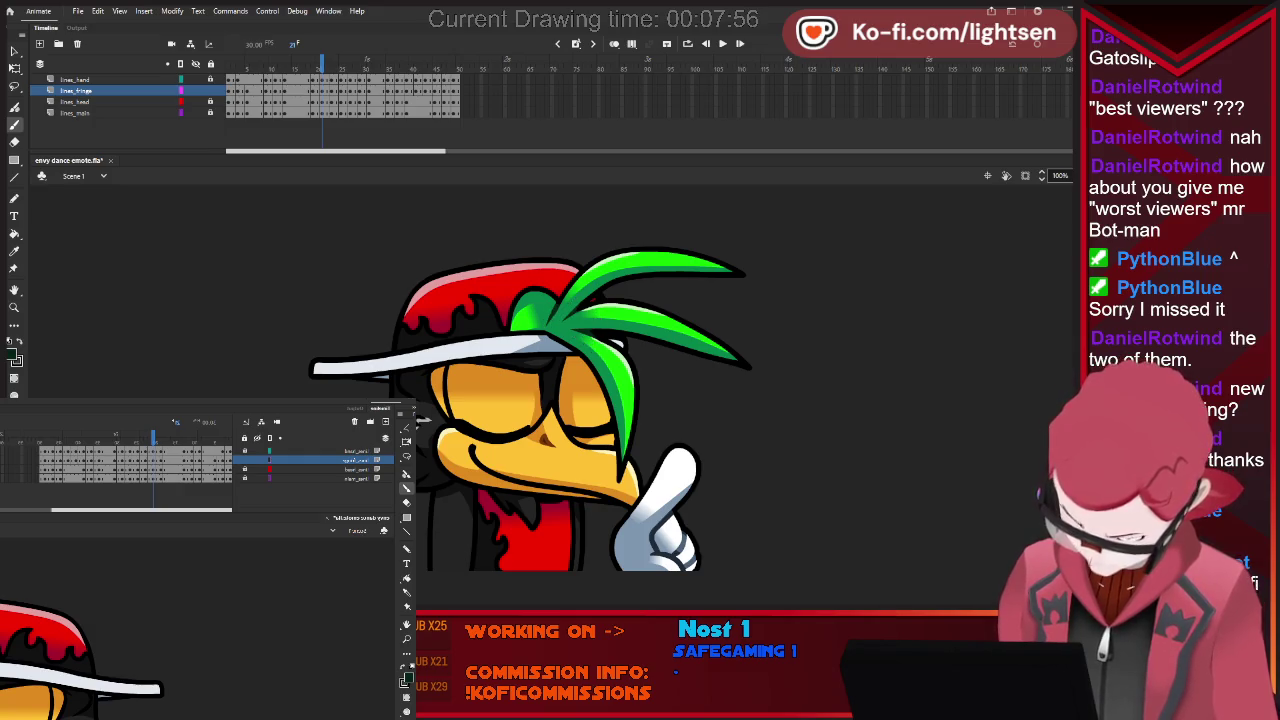
{"action": "key", "text": "comma"}
{"action": "key", "text": "comma"}
{"action": "key", "text": "period"}
{"action": "key", "text": "period"}
{"action": "key", "text": "period"}
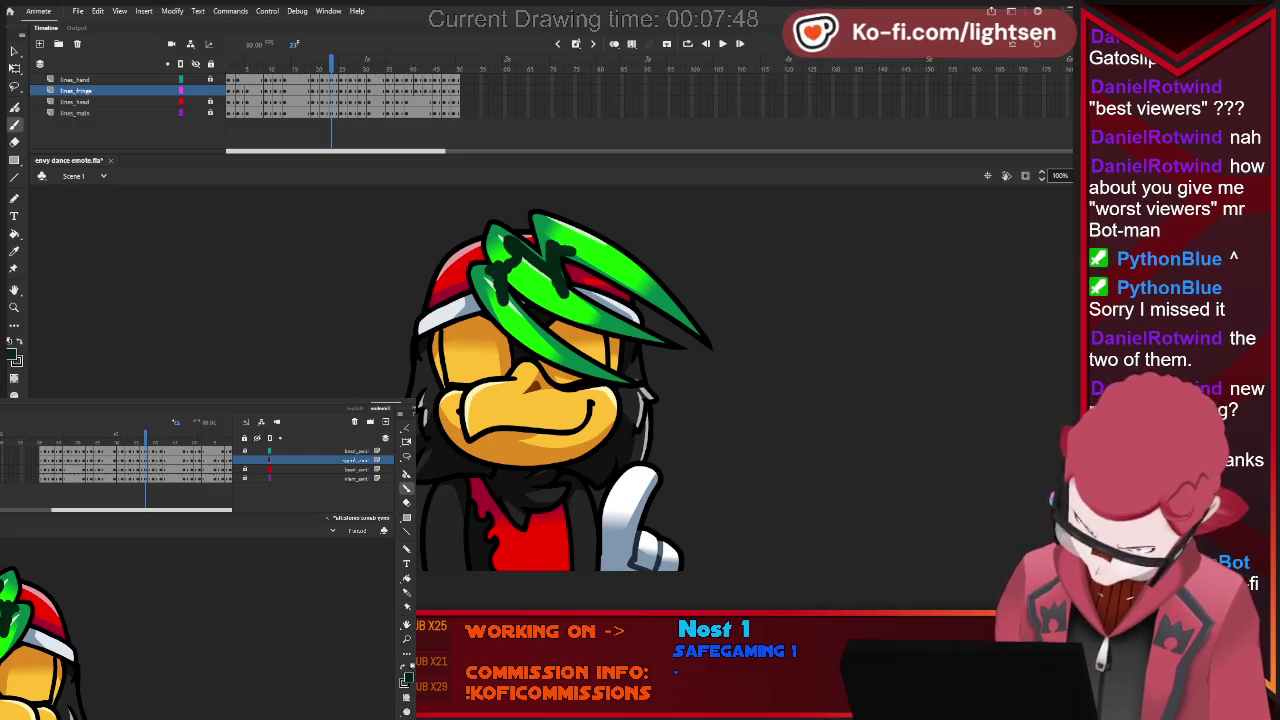
{"action": "key", "text": "ctrl+z"}
Review the remaining fringe poses, including the tilted-cap pose, comparing neighbouring frames.
{"action": "key", "text": "period"}
{"action": "key", "text": "period"}
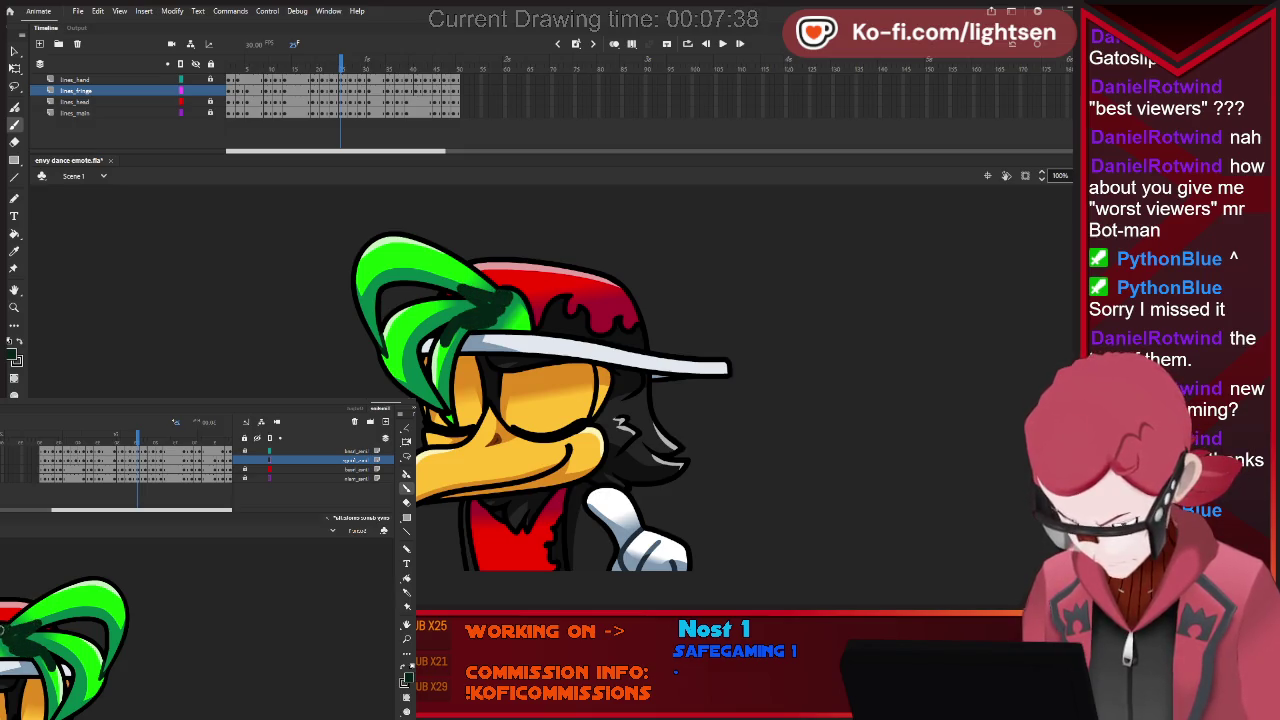
{"action": "key", "text": "period"}
{"action": "key", "text": "period"}
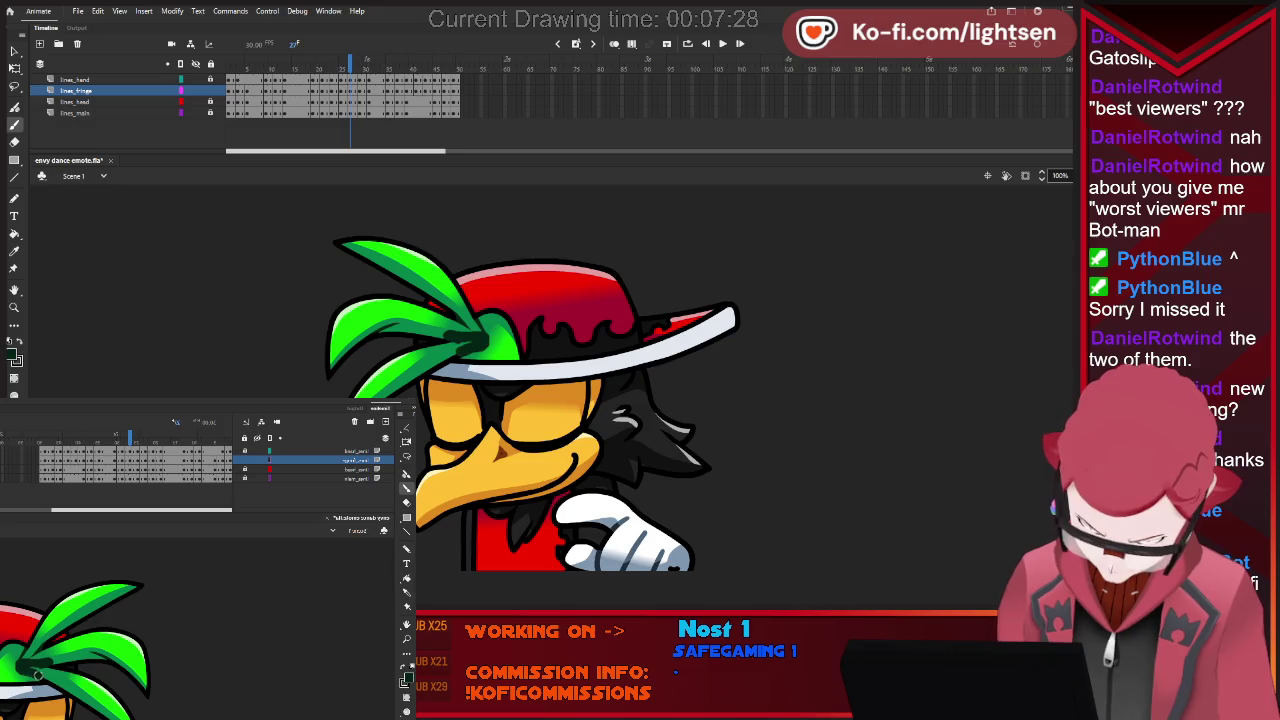
{"action": "key", "text": "period"}
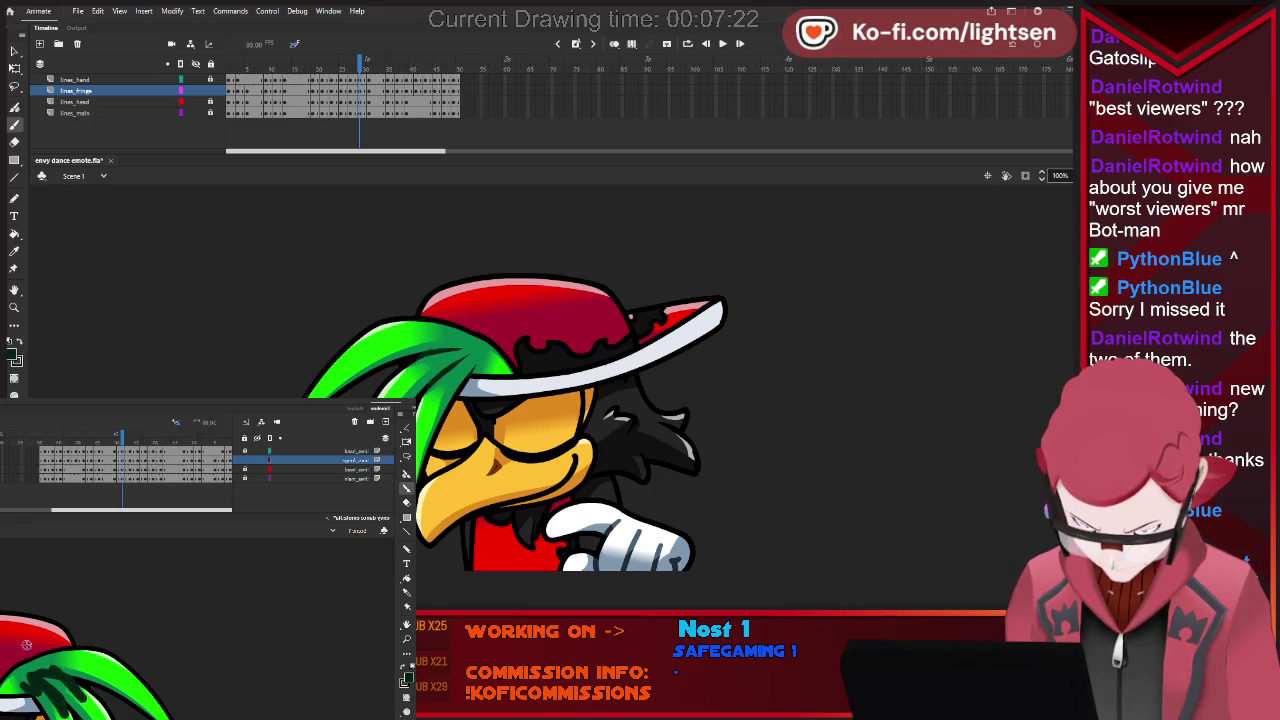
{"action": "key", "text": "period"}
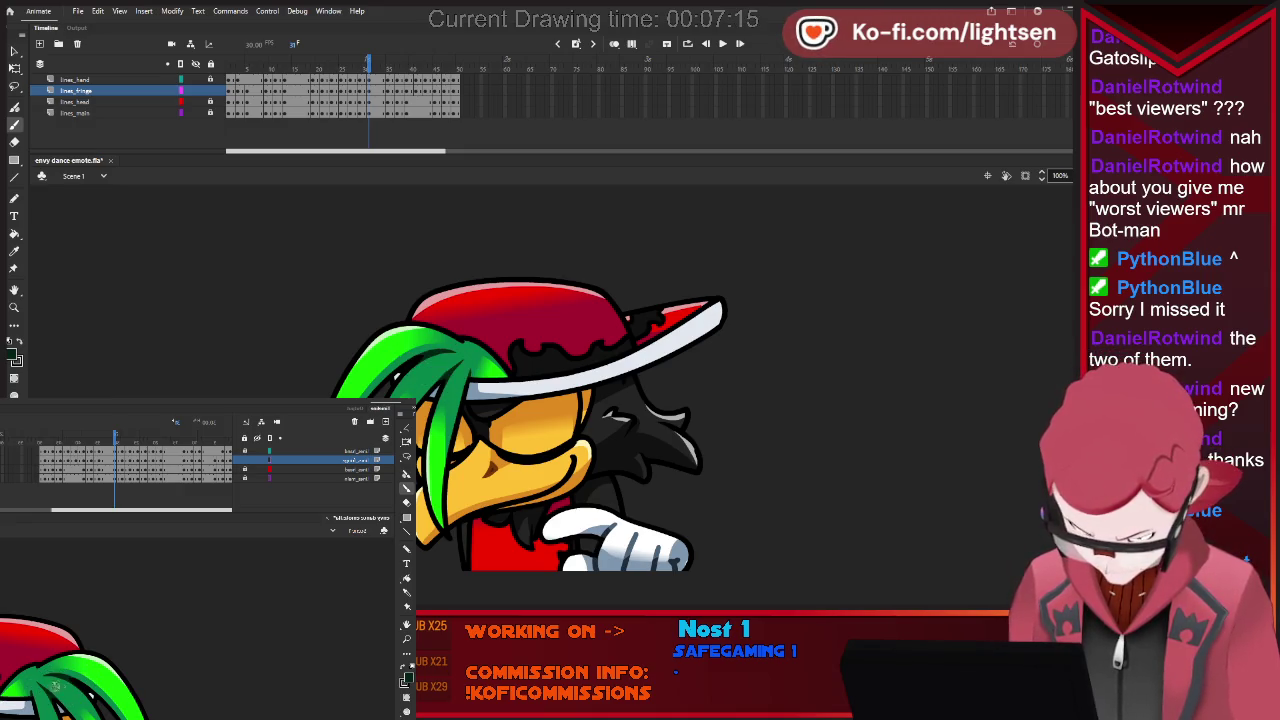
{"action": "key", "text": "period"}
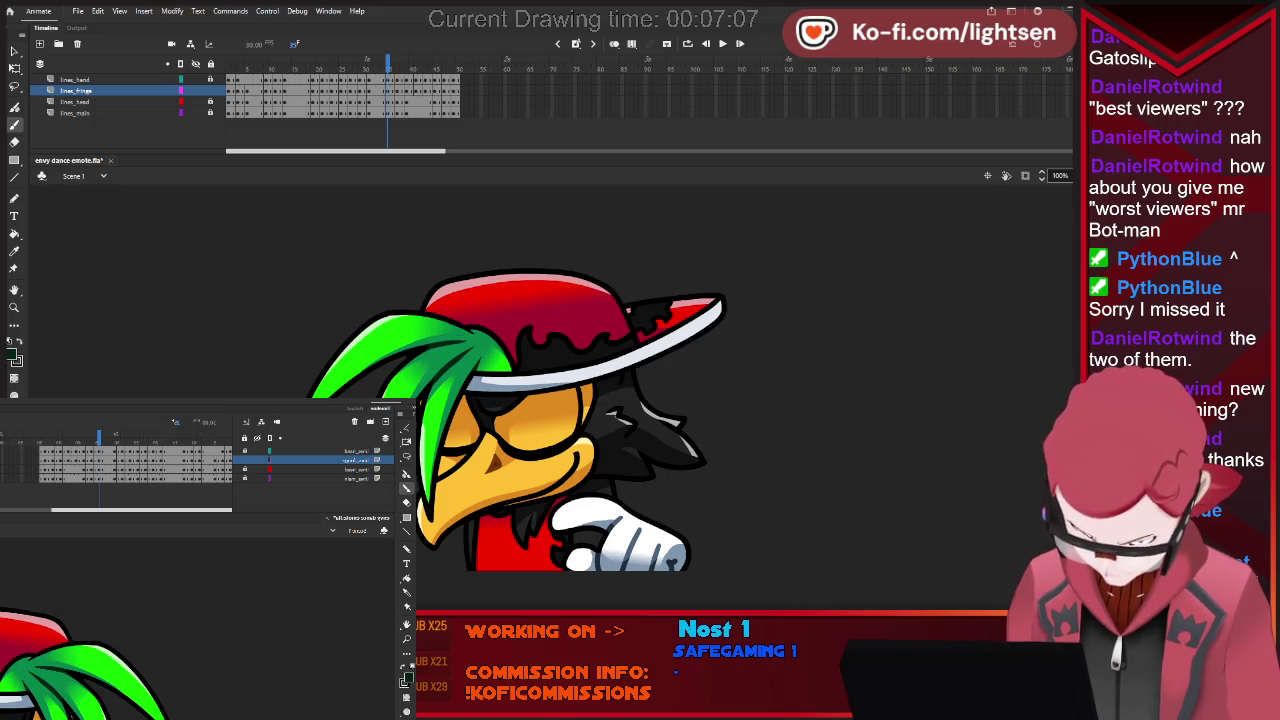
{"action": "key", "text": "period"}
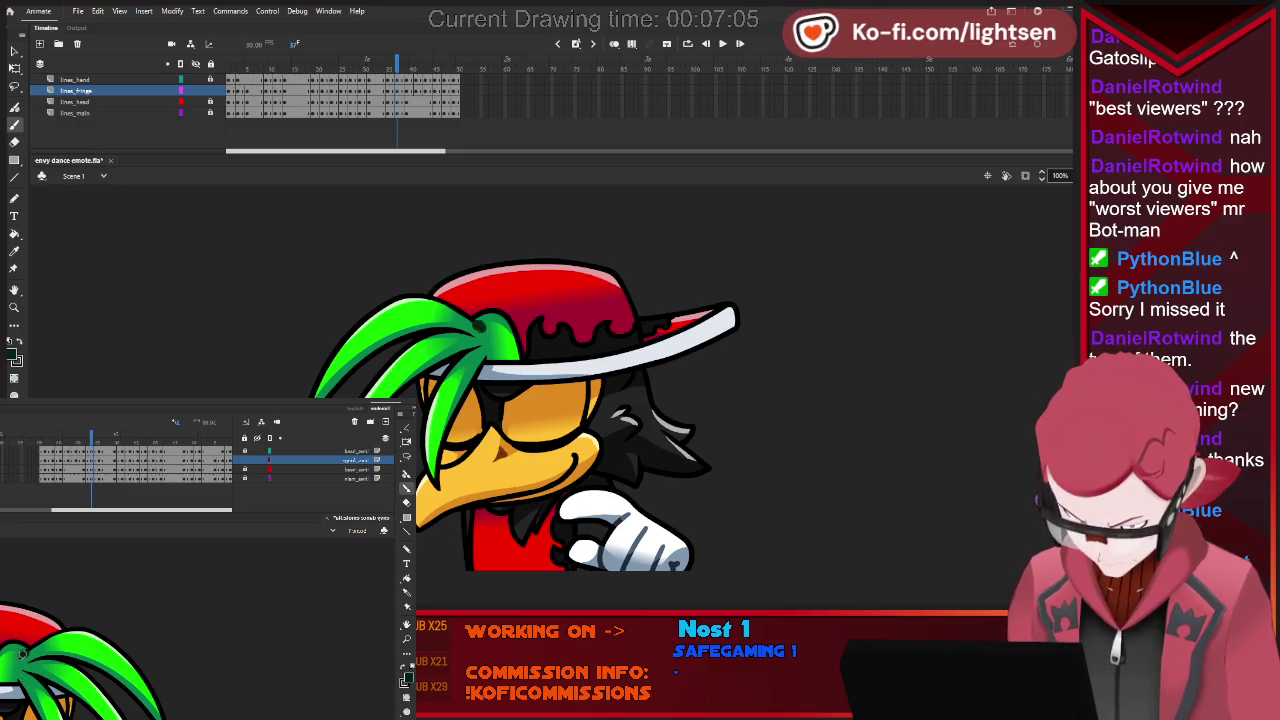
{"action": "key", "text": "comma"}
{"action": "key", "text": "period"}
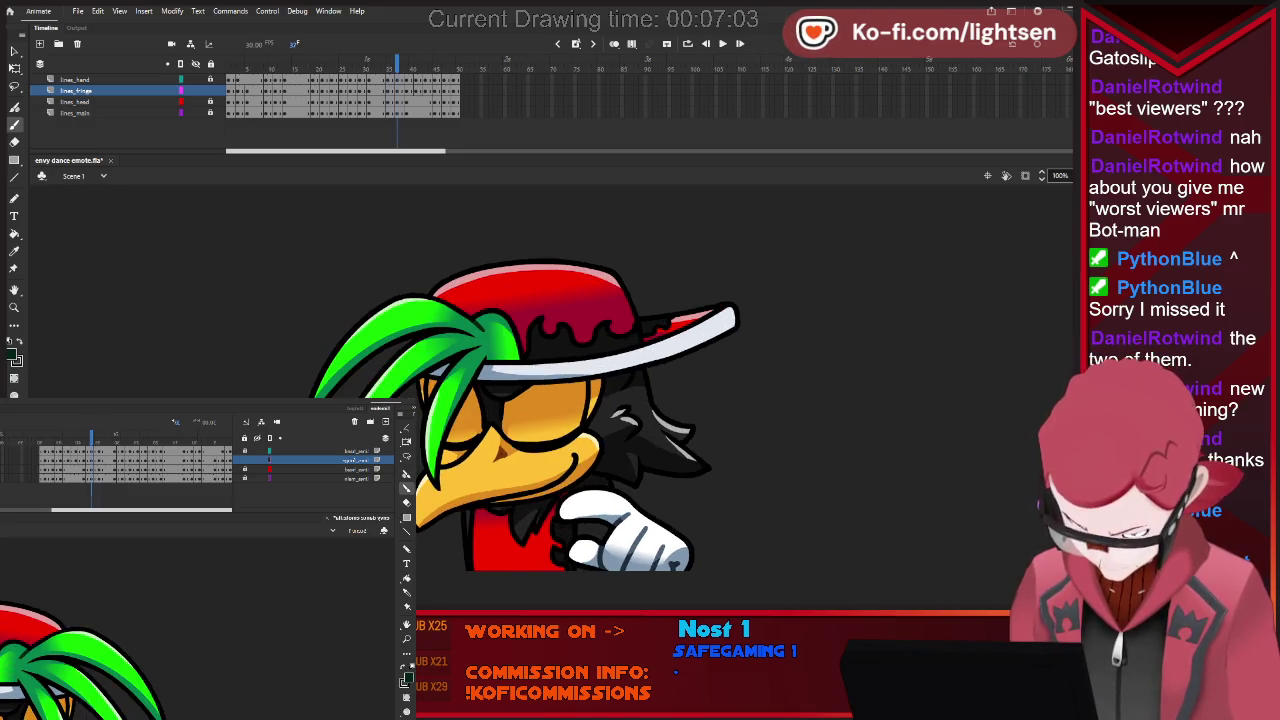
{"action": "key", "text": "comma"}
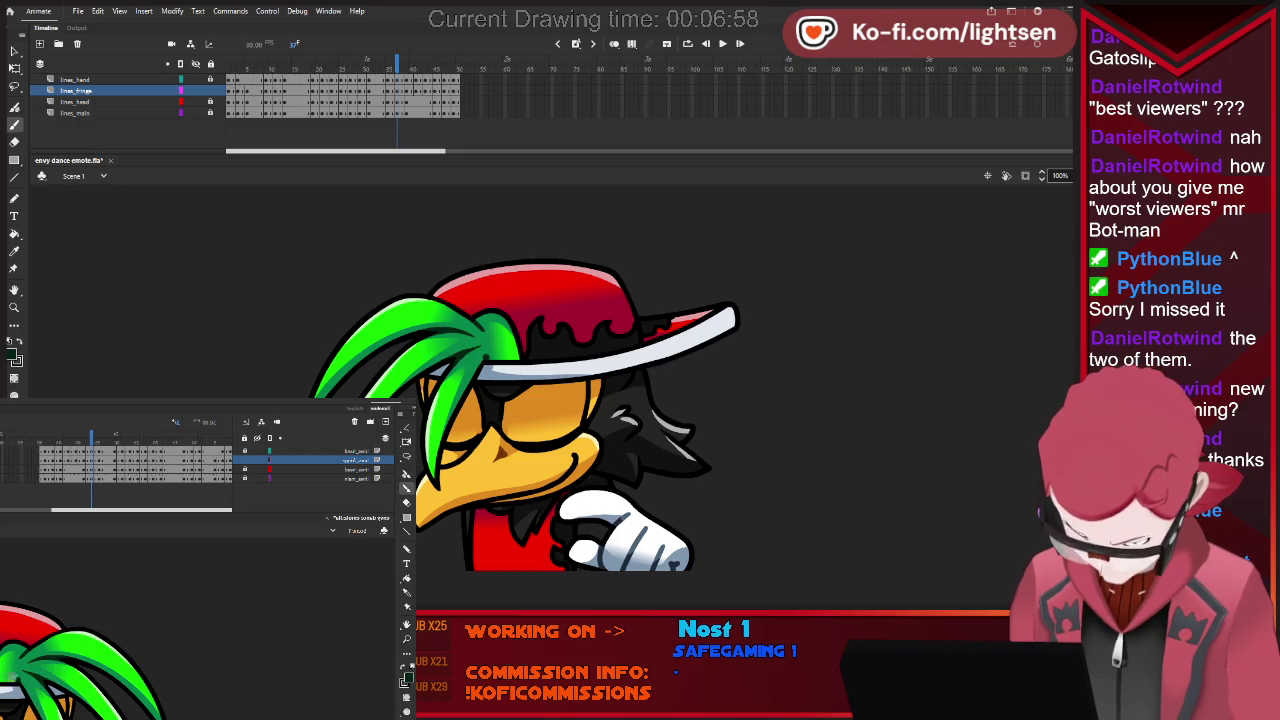
{"action": "key", "text": "period"}
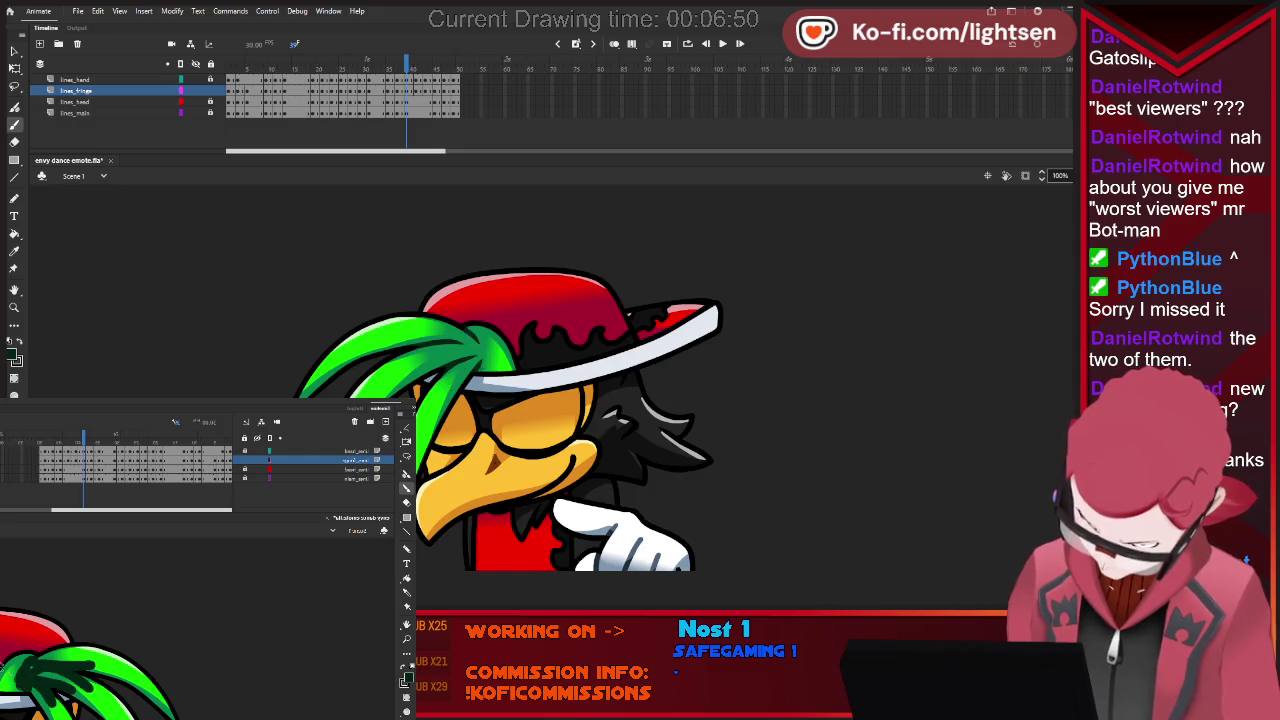
{"action": "key", "text": "period"}
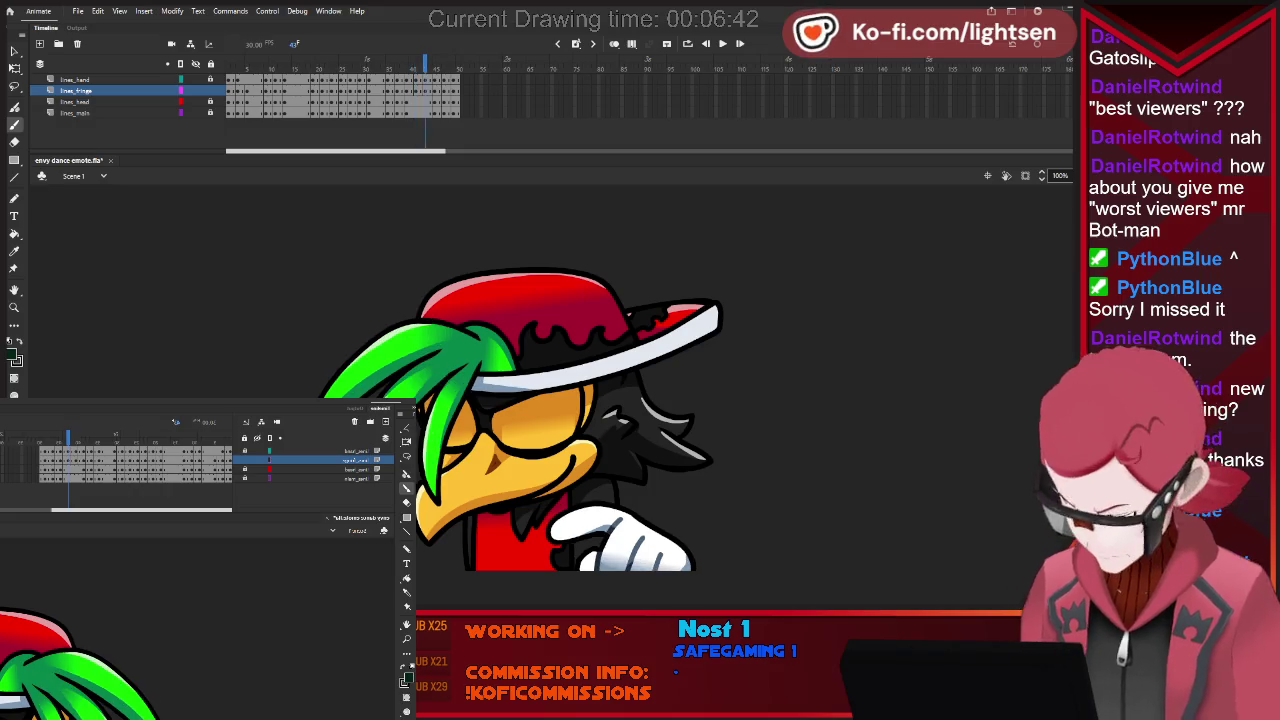
{"action": "key", "text": "."}
{"action": "key", "text": "."}
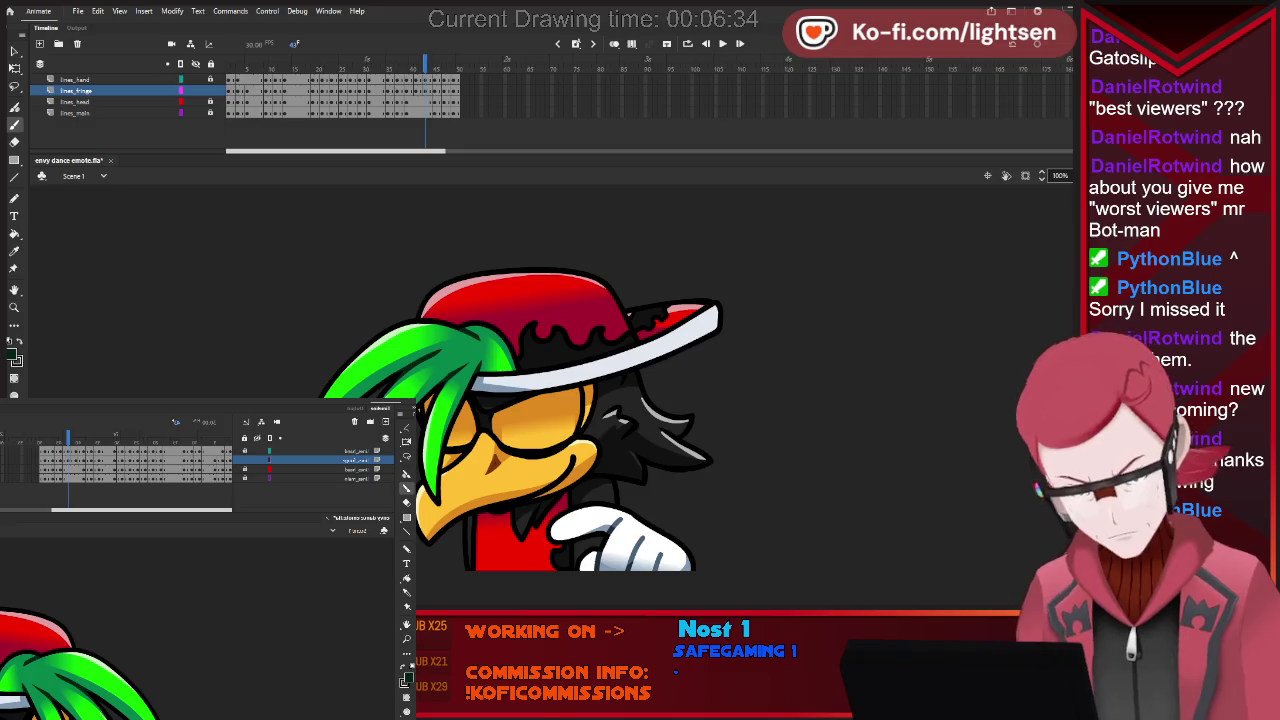
{"action": "key", "text": "."}
{"action": "key", "text": "."}
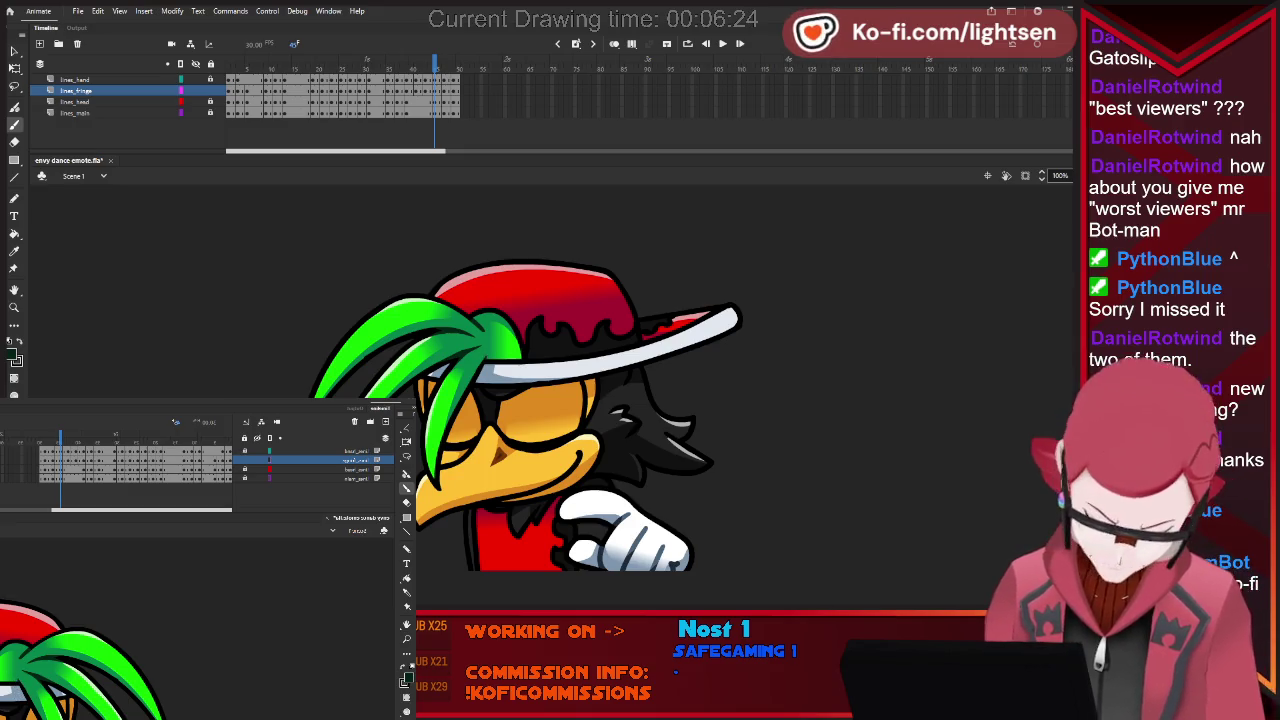
{"action": "key", "text": "period"}
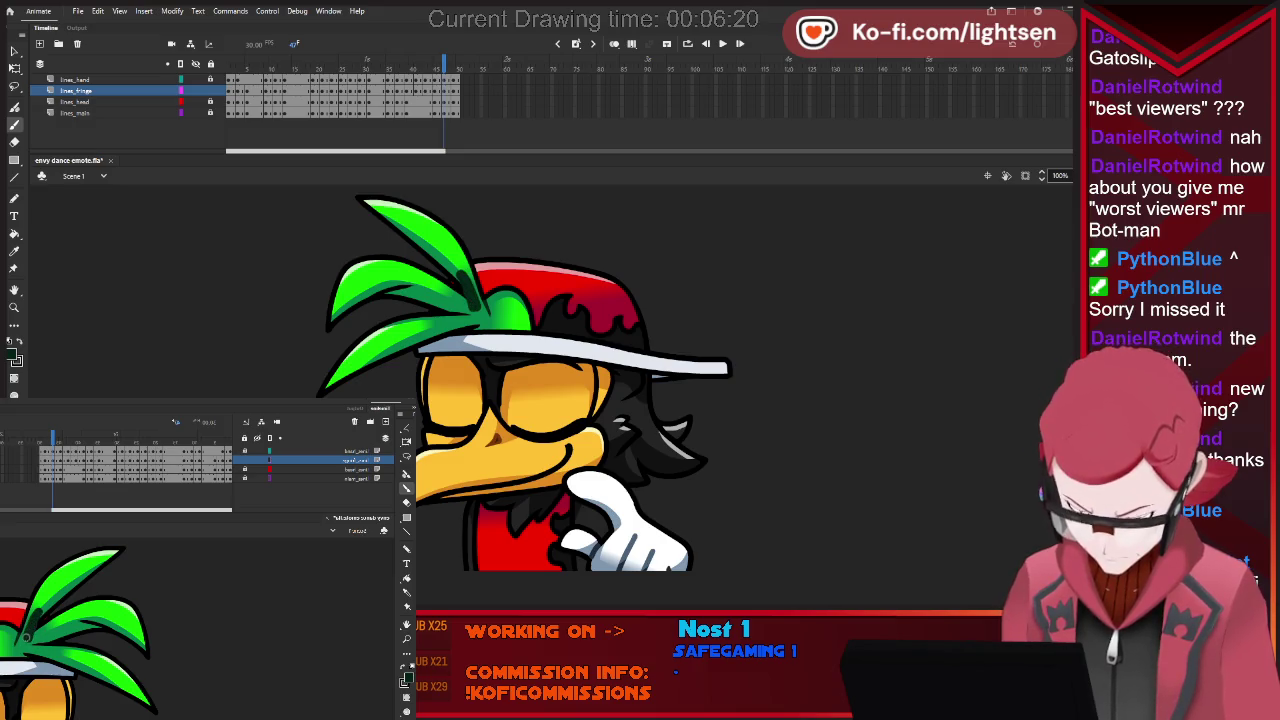
Try dark test strokes on the leaf and green hair, undoing each of them.
{"action": "left_click_drag", "start_coordinate": [372, 288], "coordinate": [420, 284]}
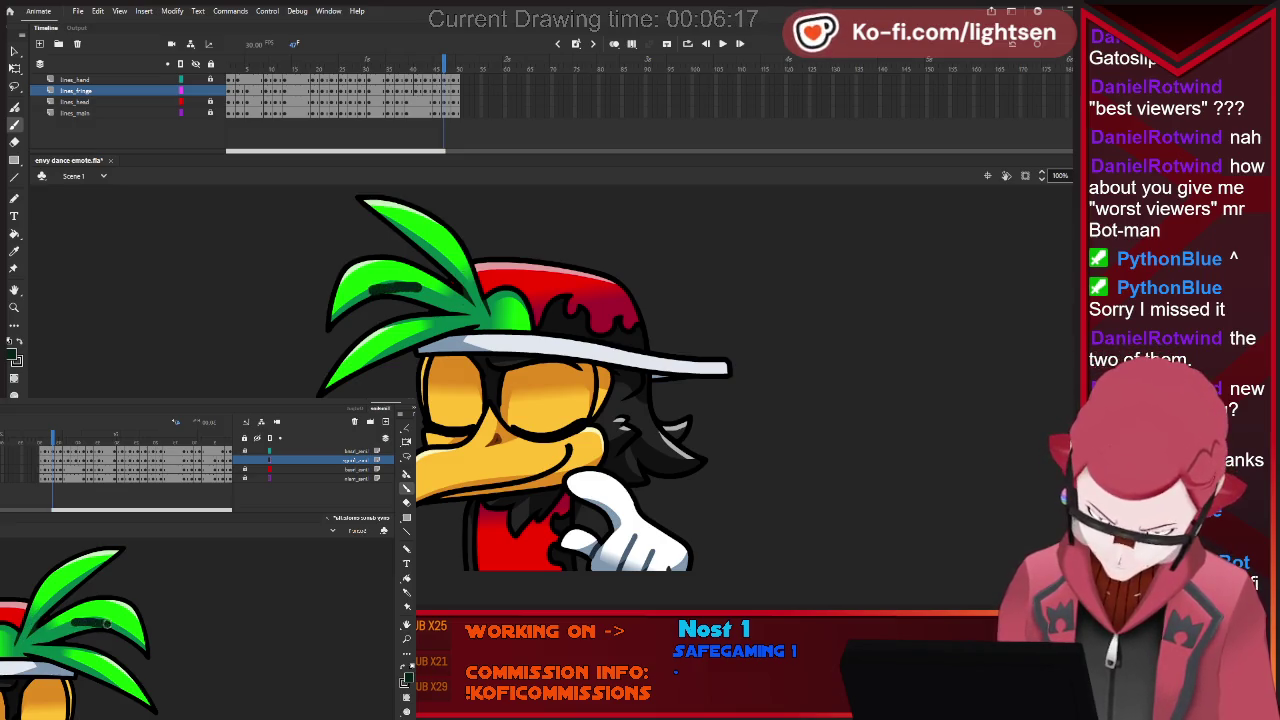
{"action": "key", "text": "ctrl+z"}
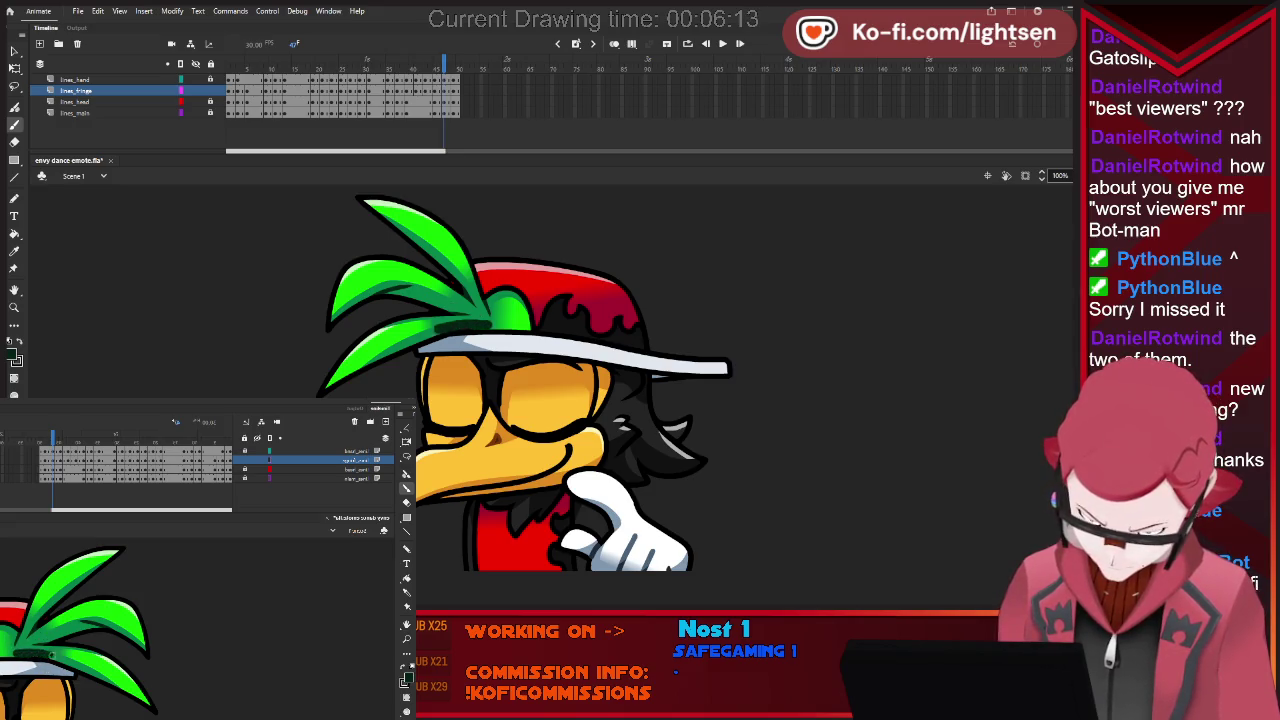
{"action": "key", "text": "period"}
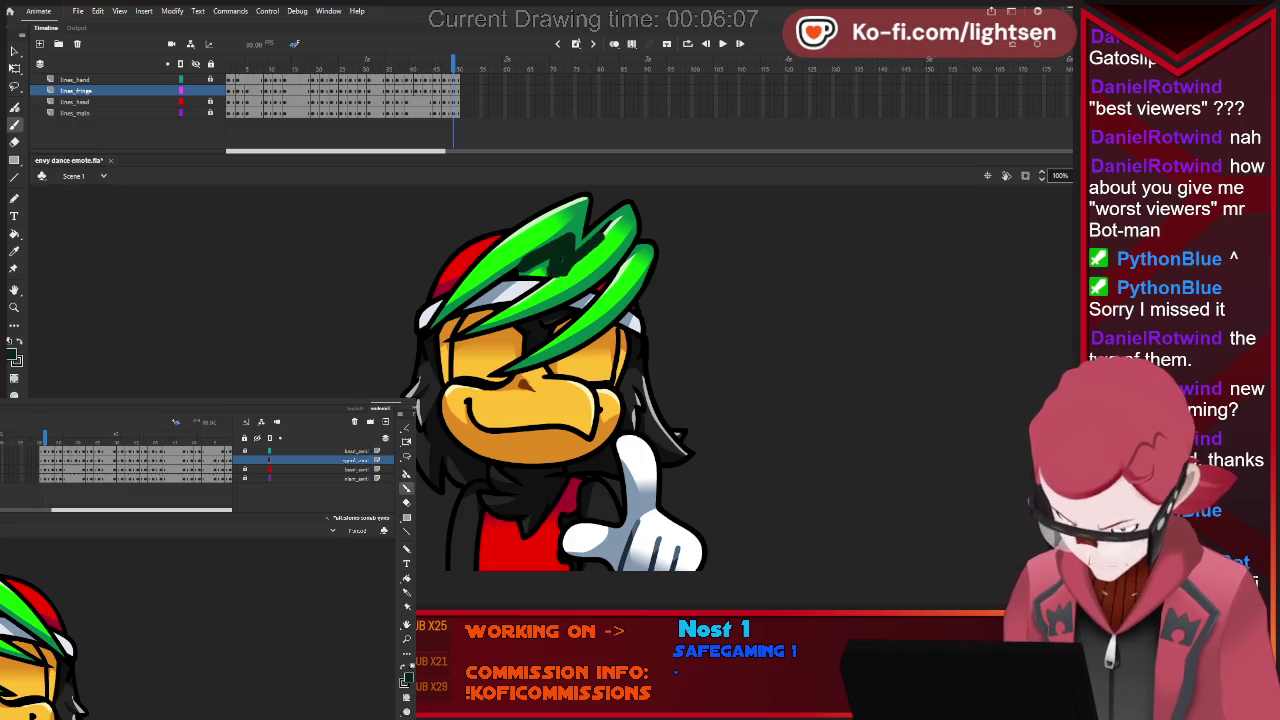
{"action": "mouse_move", "coordinate": [576, 262]}
{"action": "left_mouse_down"}
{"action": "mouse_move", "coordinate": [644, 248]}
{"action": "mouse_move", "coordinate": [632, 232]}
{"action": "left_mouse_up"}
{"action": "left_click_drag", "start_coordinate": [582, 282], "coordinate": [616, 258]}
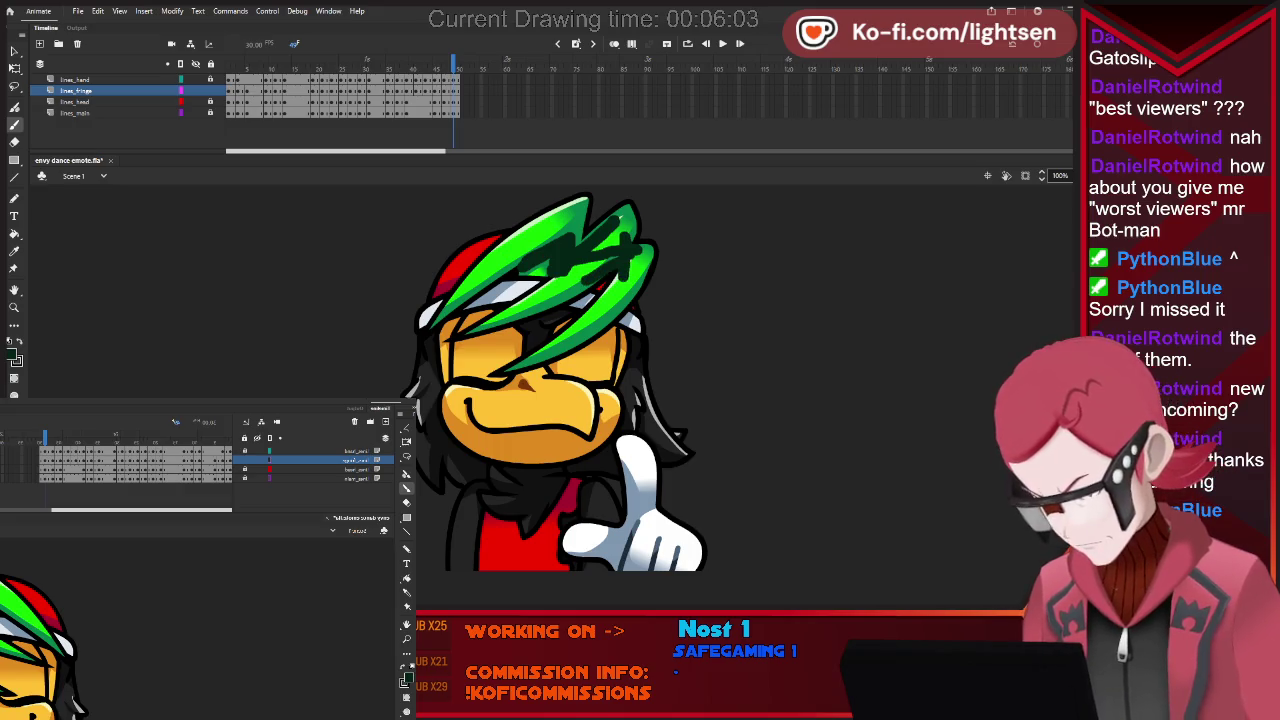
{"action": "key", "text": "ctrl+z"}
{"action": "key", "text": "ctrl+z"}
{"action": "key", "text": "ctrl+z"}
{"action": "key", "text": "."}
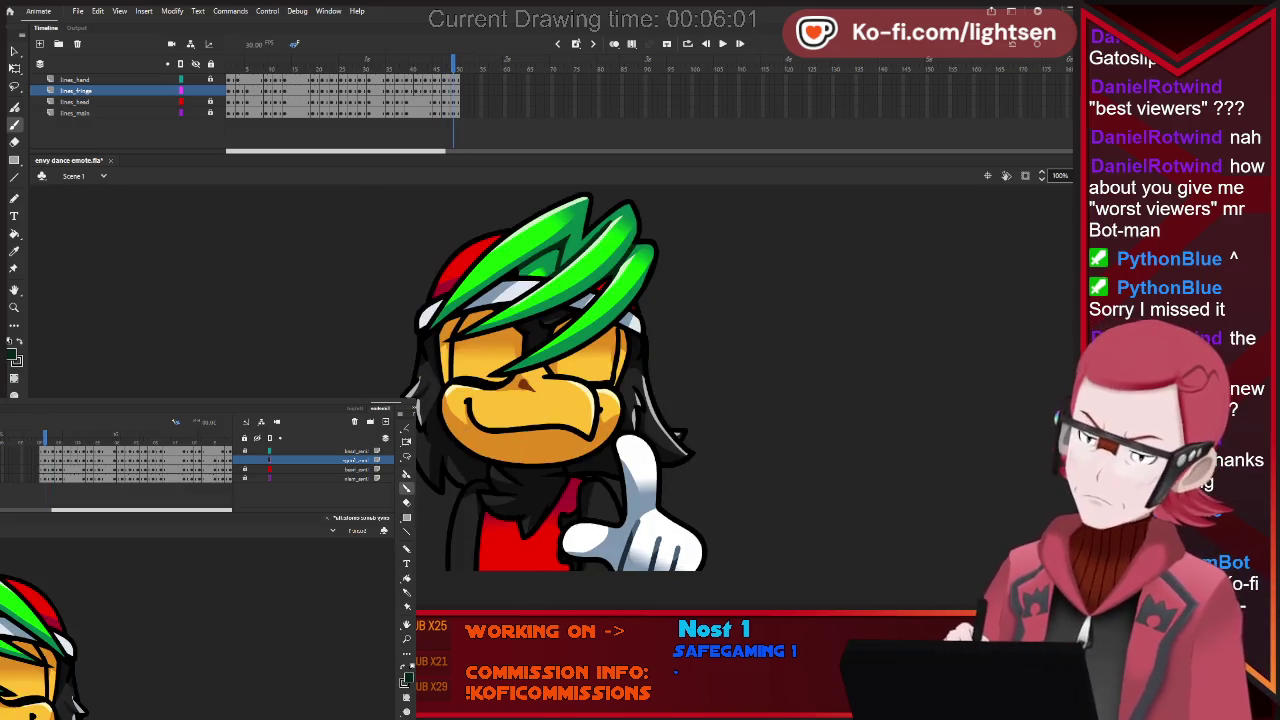
Step back through the frames to the hat pose.
{"action": "key", "text": "comma"}
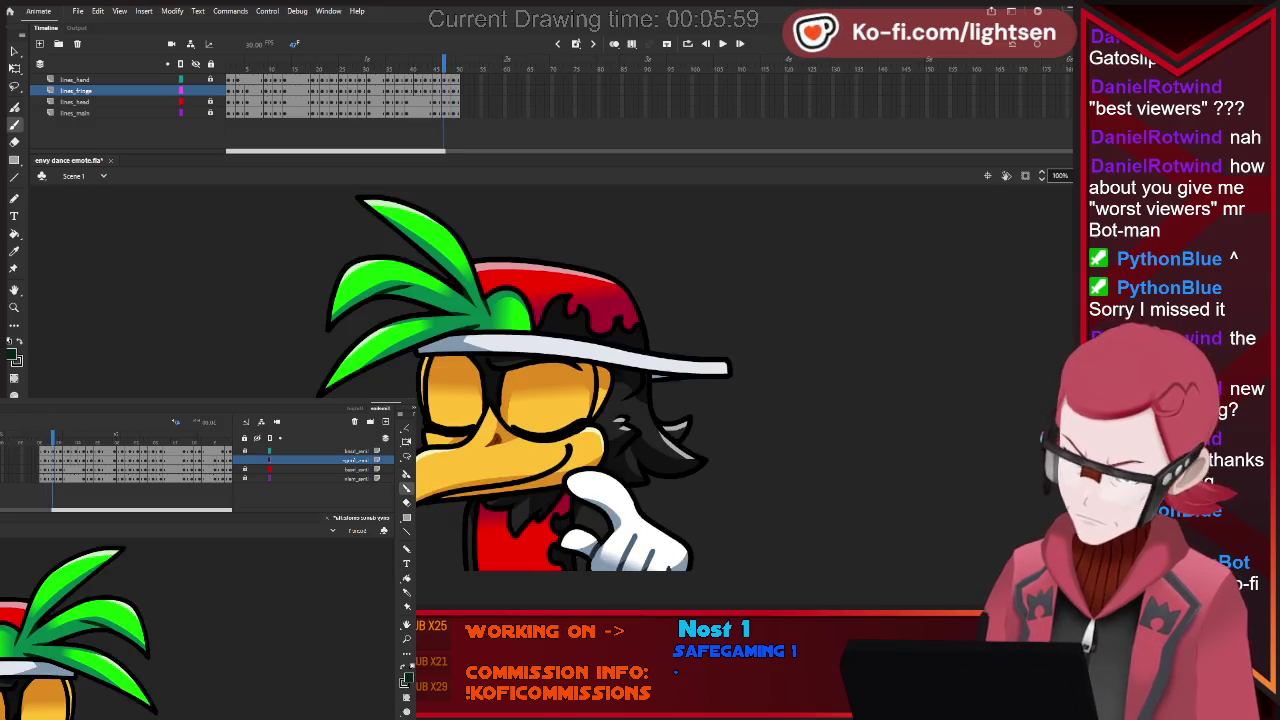
{"action": "key", "text": "comma"}
{"action": "key", "text": "comma"}
{"action": "key", "text": "comma"}
{"action": "key", "text": "comma"}
{"action": "key", "text": "comma"}
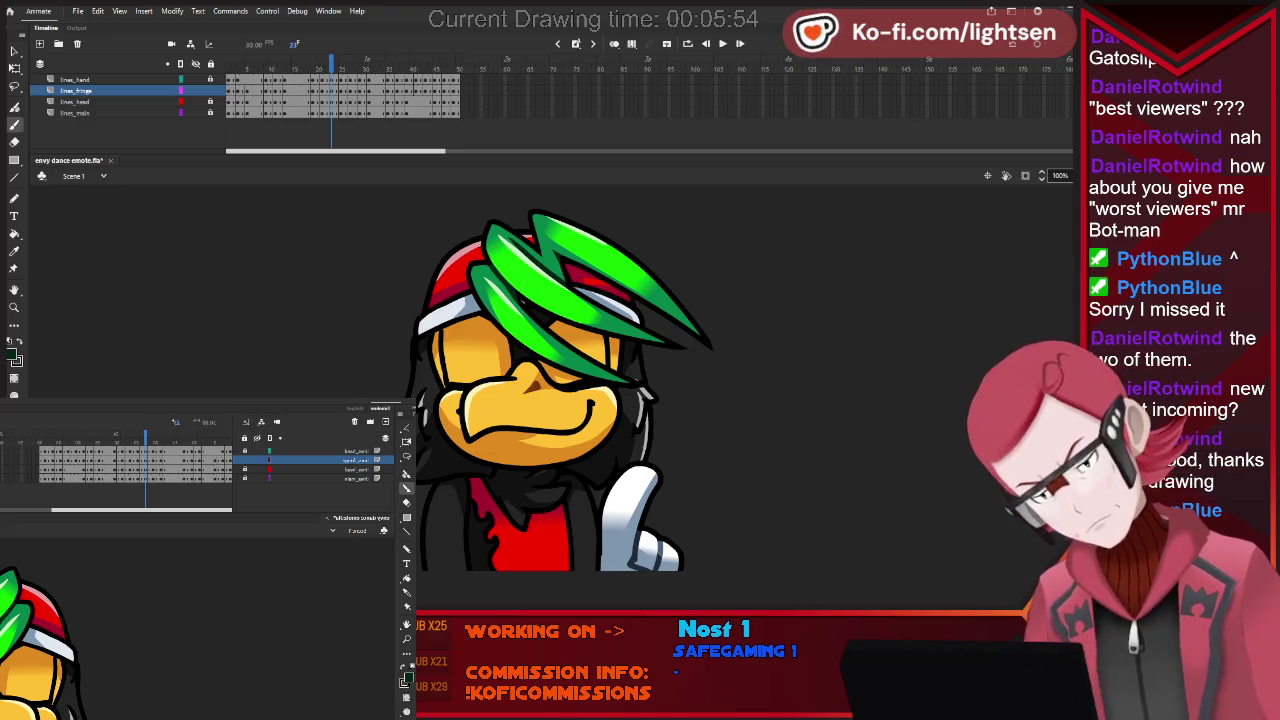
{"action": "key", "text": "period"}
{"action": "key", "text": "period"}
{"action": "key", "text": "period"}
{"action": "key", "text": "period"}
{"action": "key", "text": "period"}
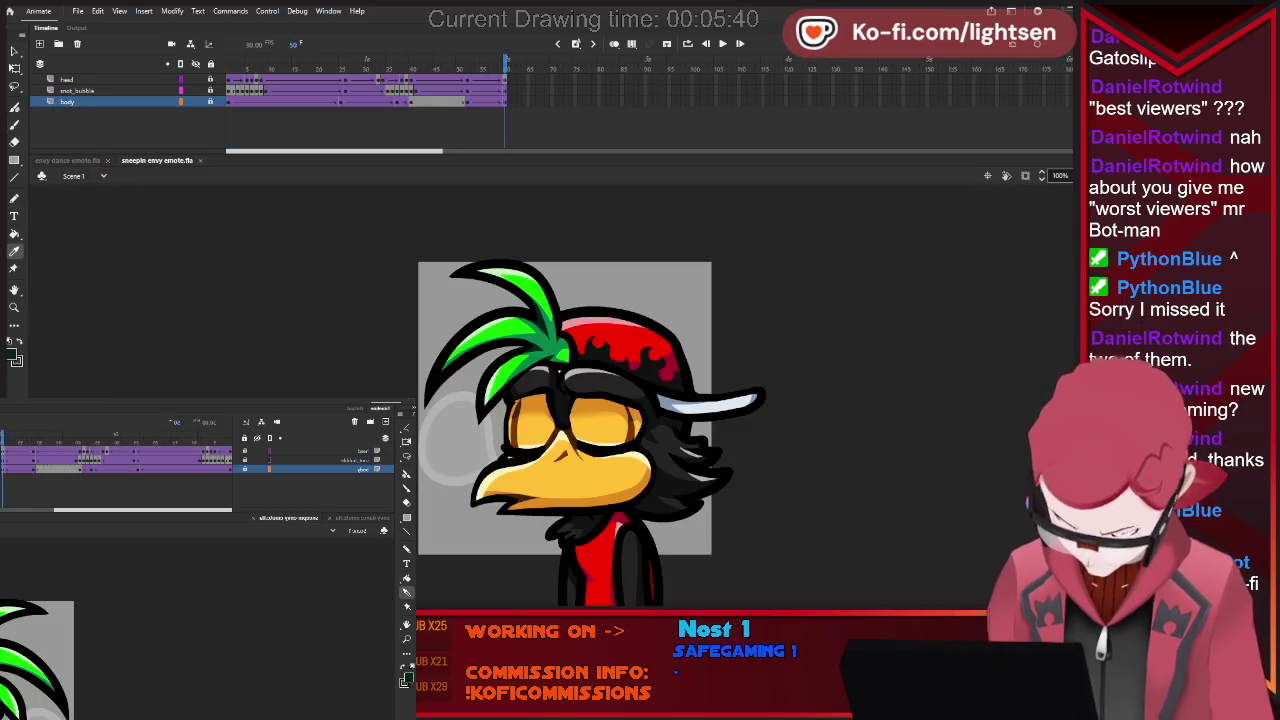
Return to envy dance emote.fla and target the lines_head layer with the Brush.
{"action": "key", "text": "k"}
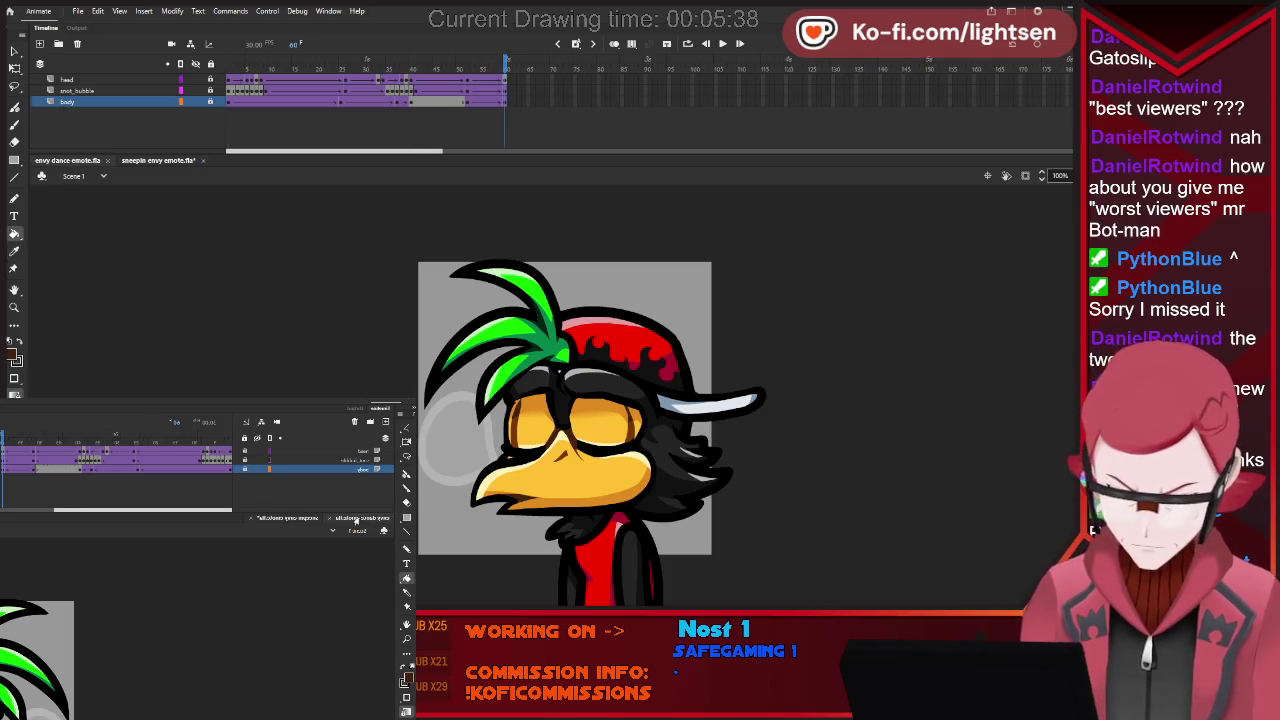
{"action": "left_click", "coordinate": [68, 160]}
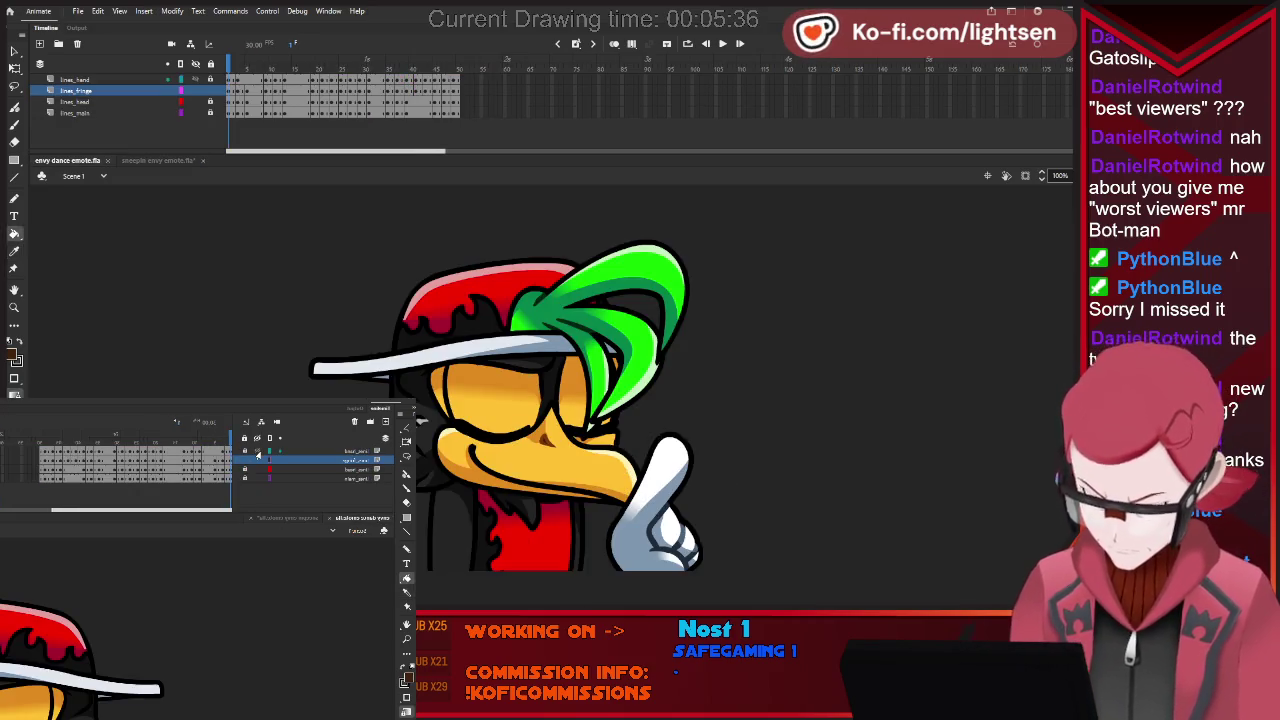
{"action": "key", "text": "b"}
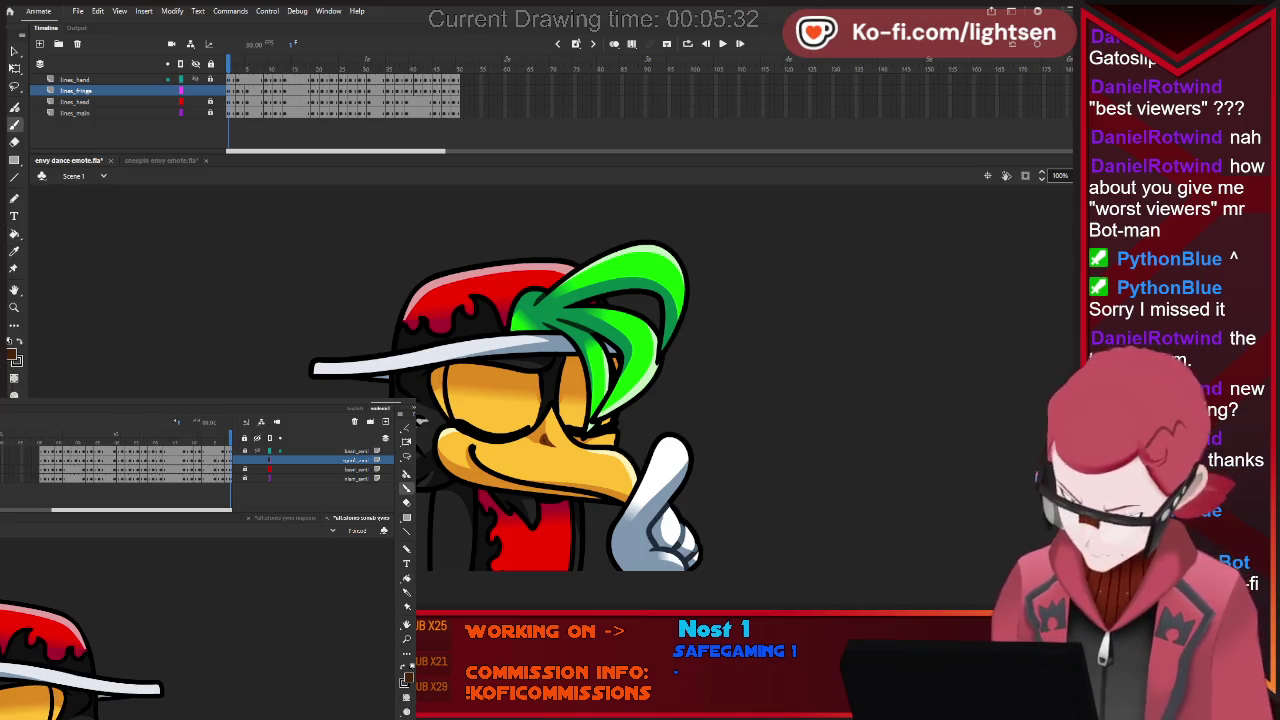
{"action": "left_click", "coordinate": [75, 101]}
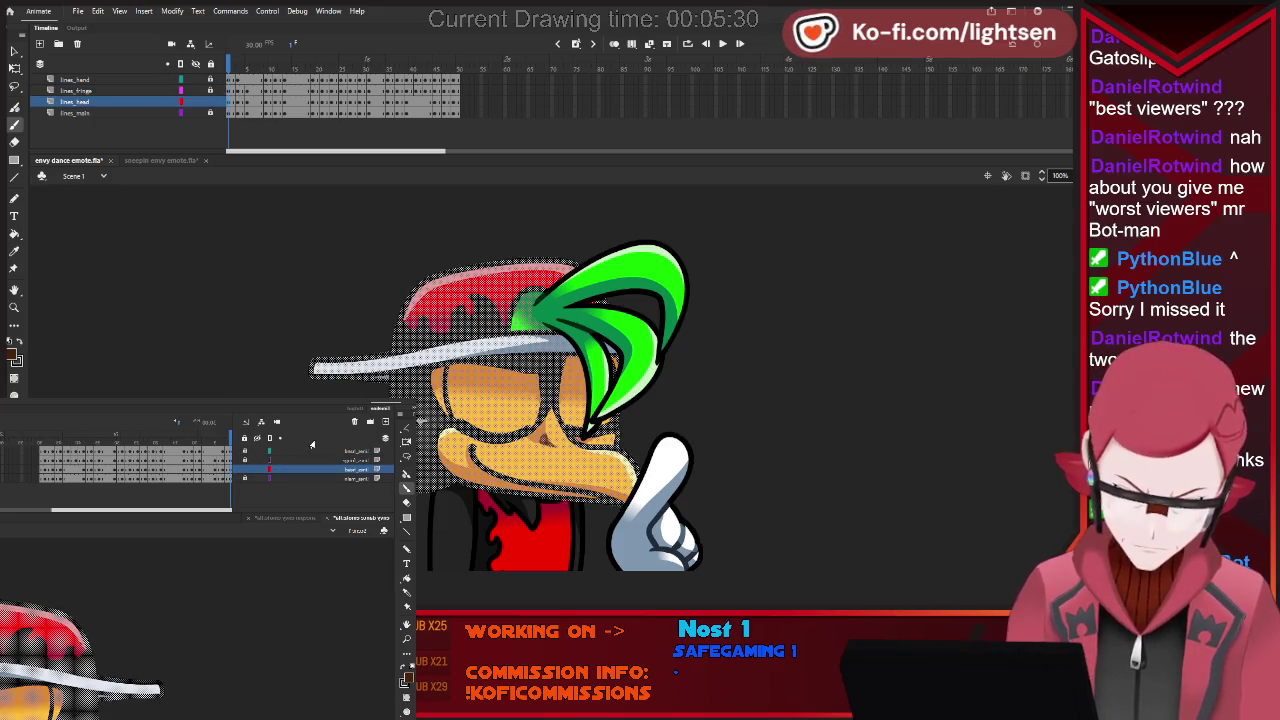
Step through the drawn poses up to the one with hair over the face.
{"action": "key", "text": "v"}
{"action": "key", "text": "b"}
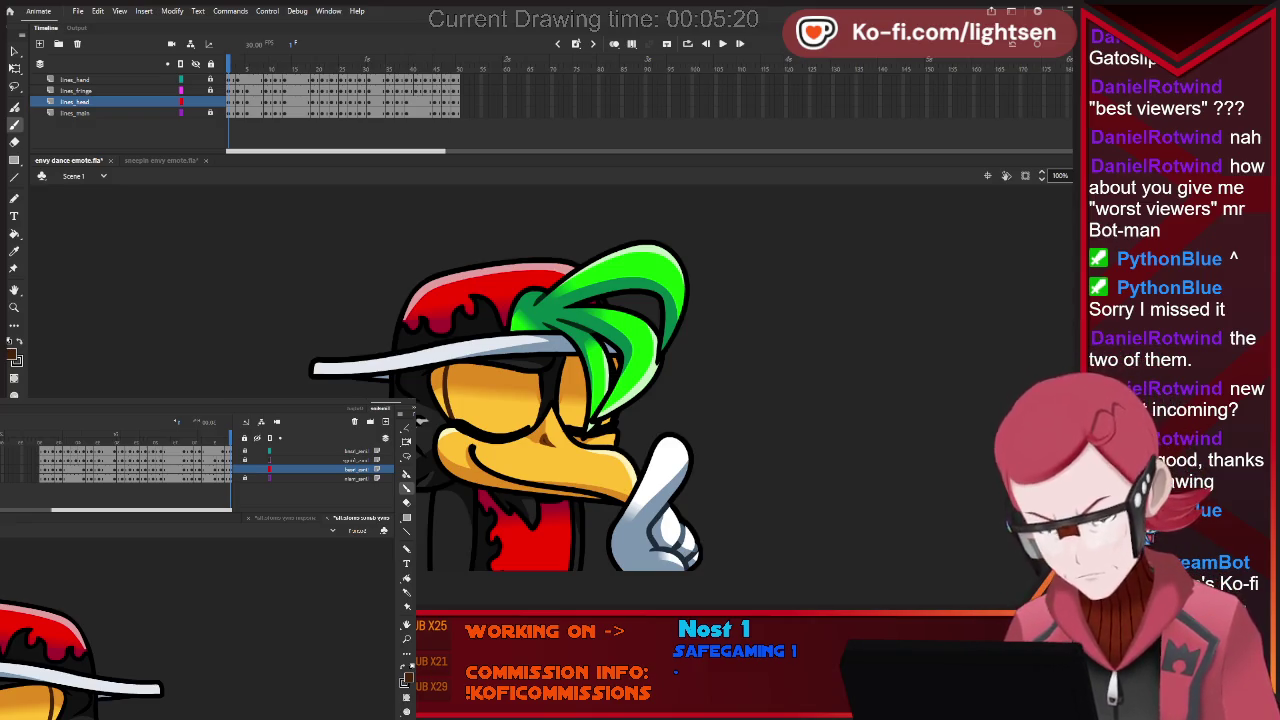
{"action": "key", "text": "."}
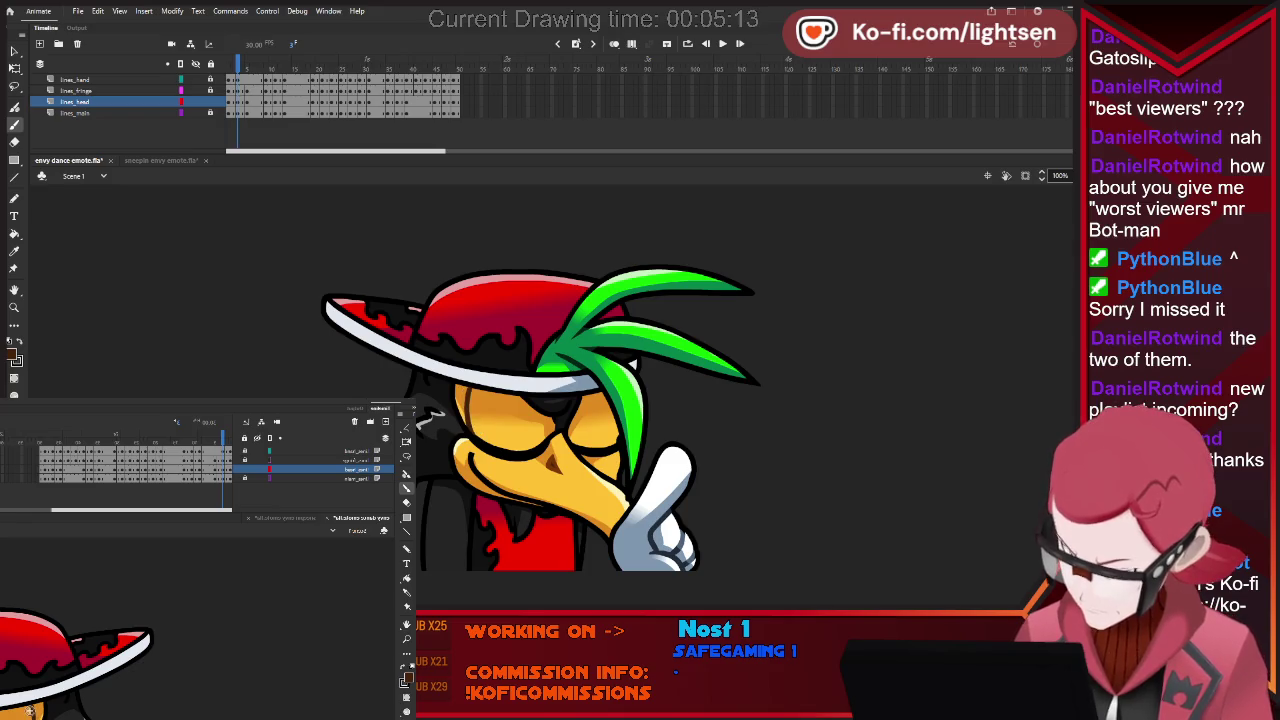
{"action": "key", "text": "."}
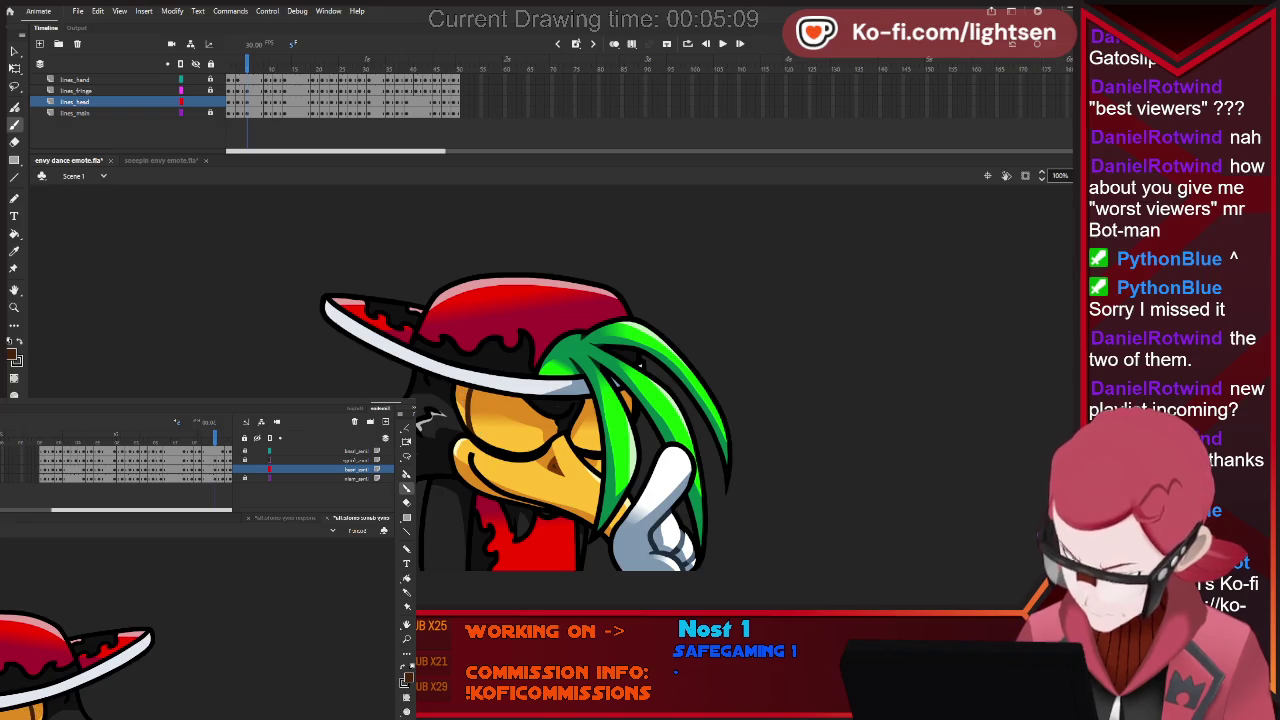
{"action": "key", "text": "."}
{"action": "key", "text": "."}
{"action": "key", "text": "."}
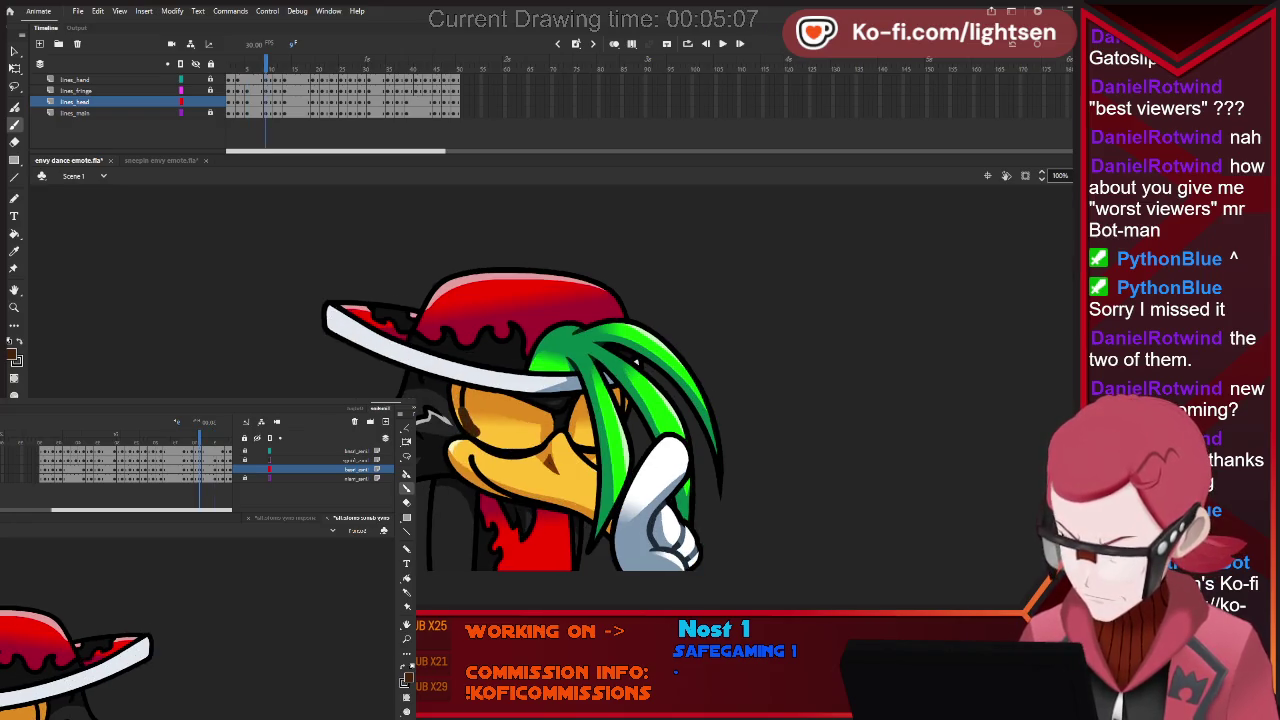
{"action": "key", "text": "."}
{"action": "key", "text": "."}
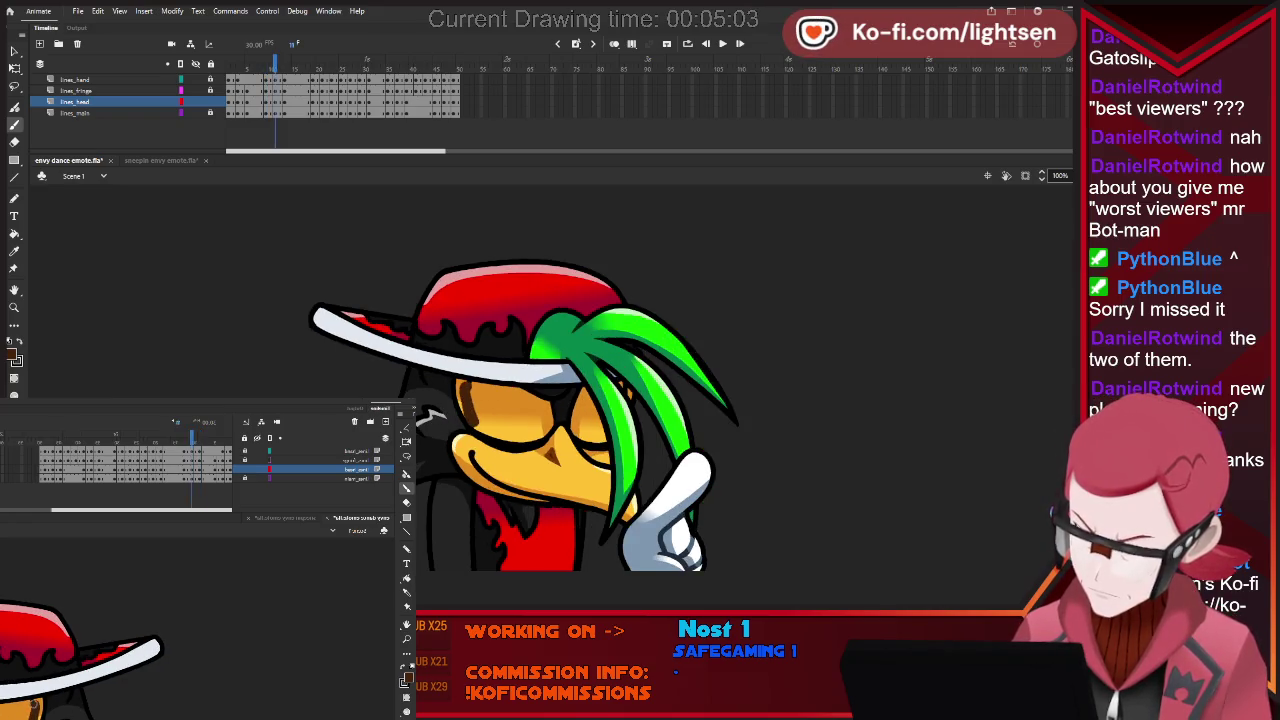
{"action": "key", "text": "."}
{"action": "key", "text": "."}
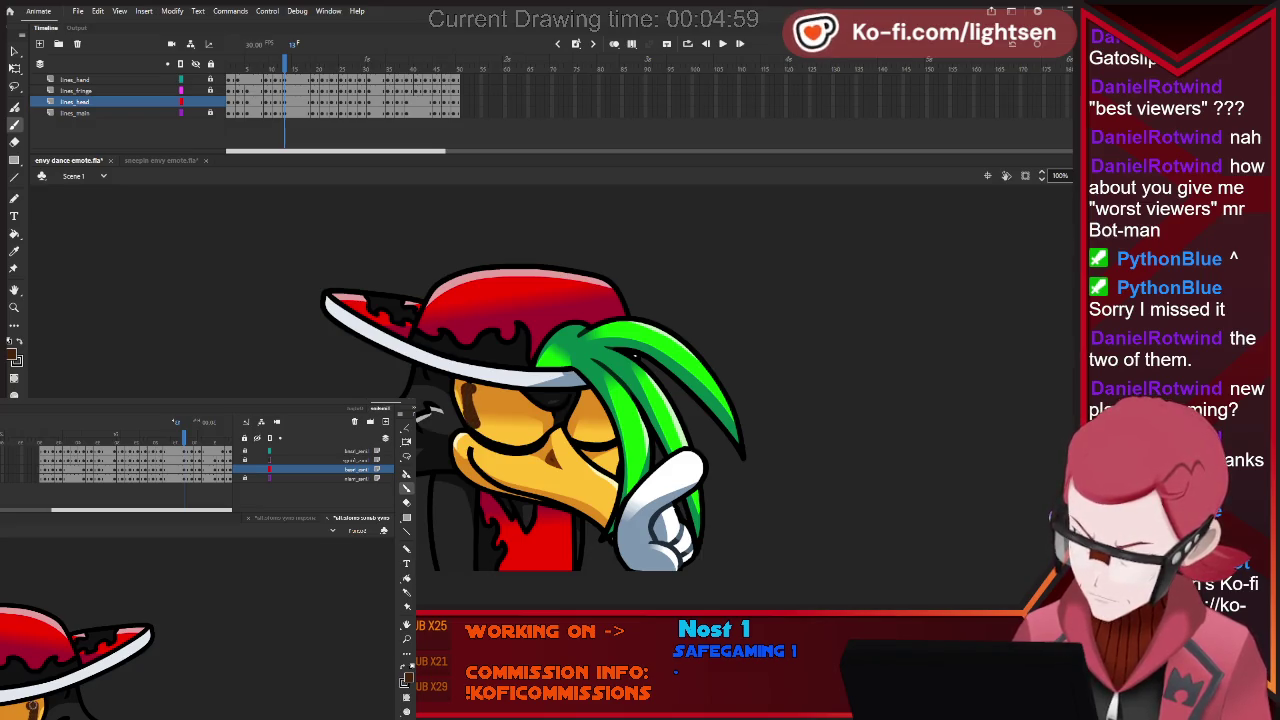
{"action": "key", "text": "."}
{"action": "key", "text": "."}
{"action": "key", "text": "."}
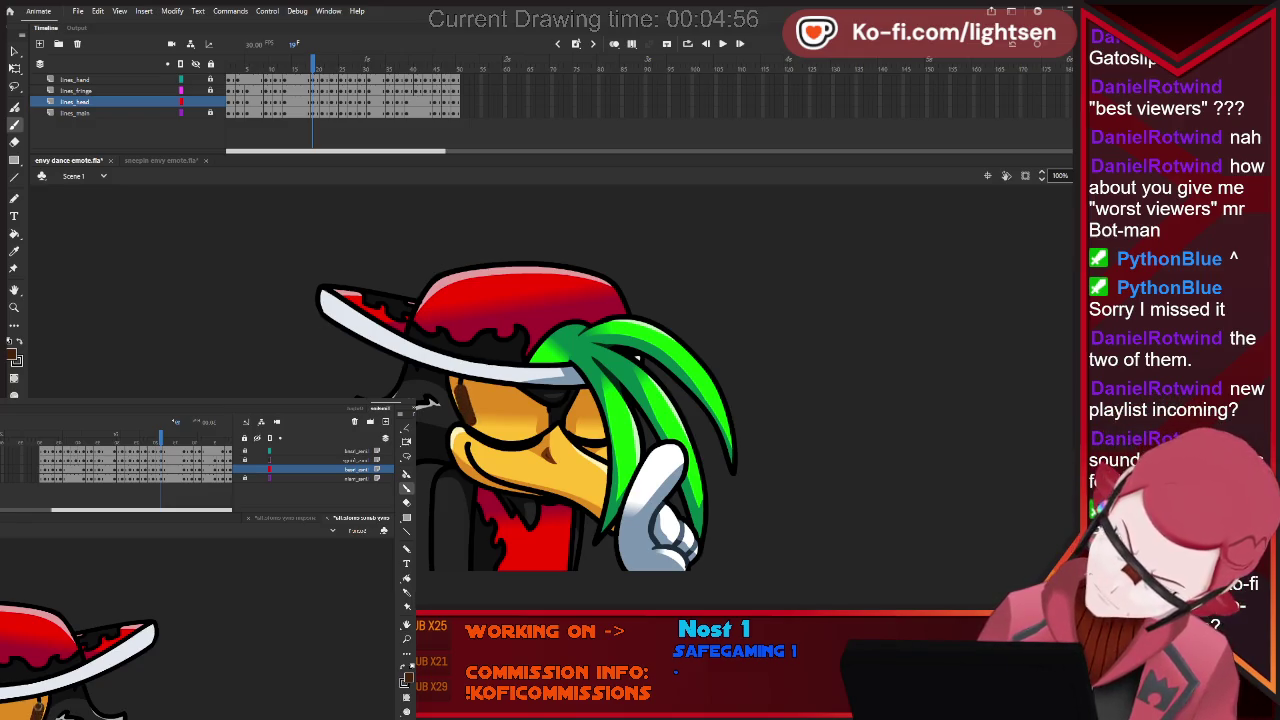
{"action": "key", "text": "."}
{"action": "key", "text": "."}
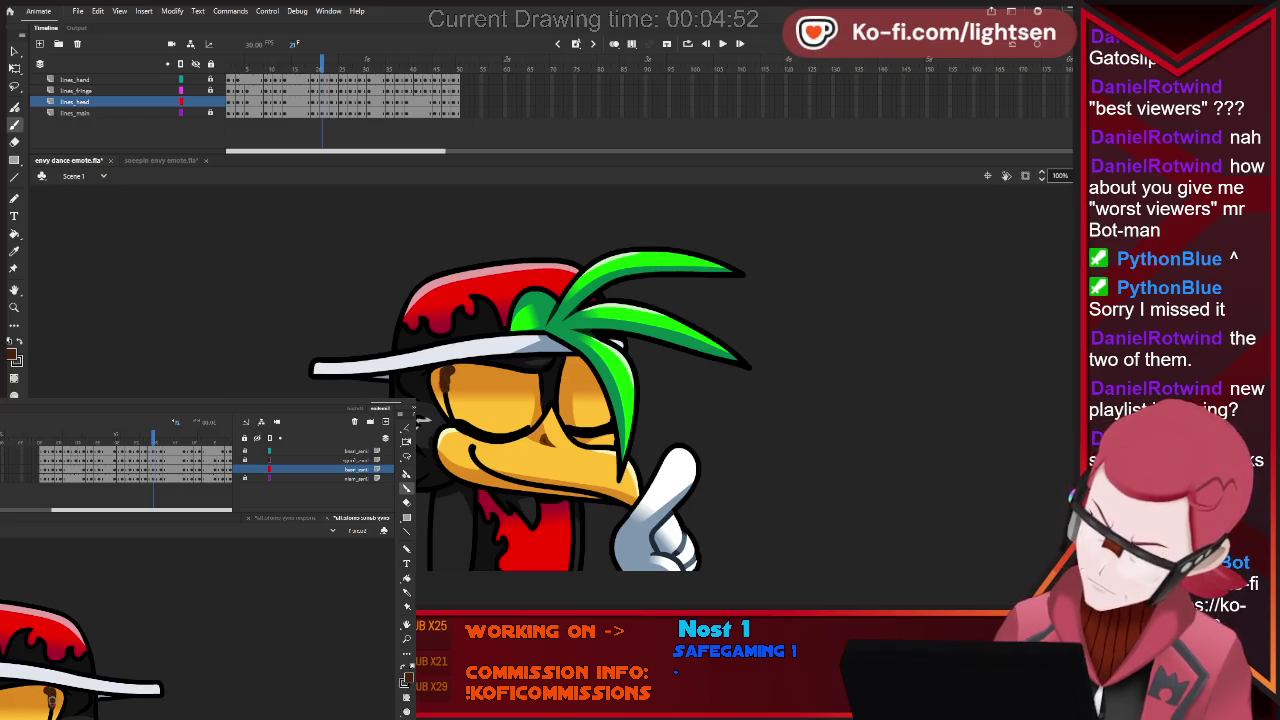
{"action": "key", "text": "."}
{"action": "key", "text": "."}
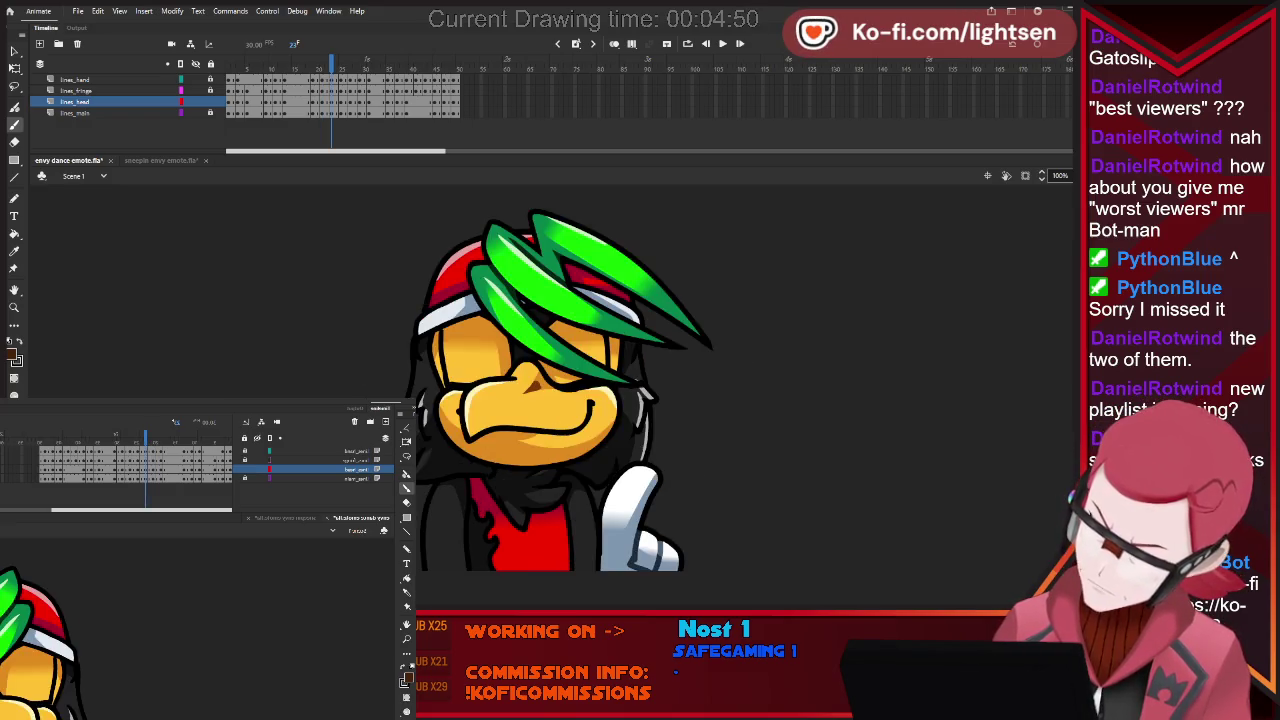
Add two small dark brown marks on the face, flipping neighbouring frames to compare.
{"action": "left_click_drag", "start_coordinate": [603, 339], "coordinate": [607, 351]}
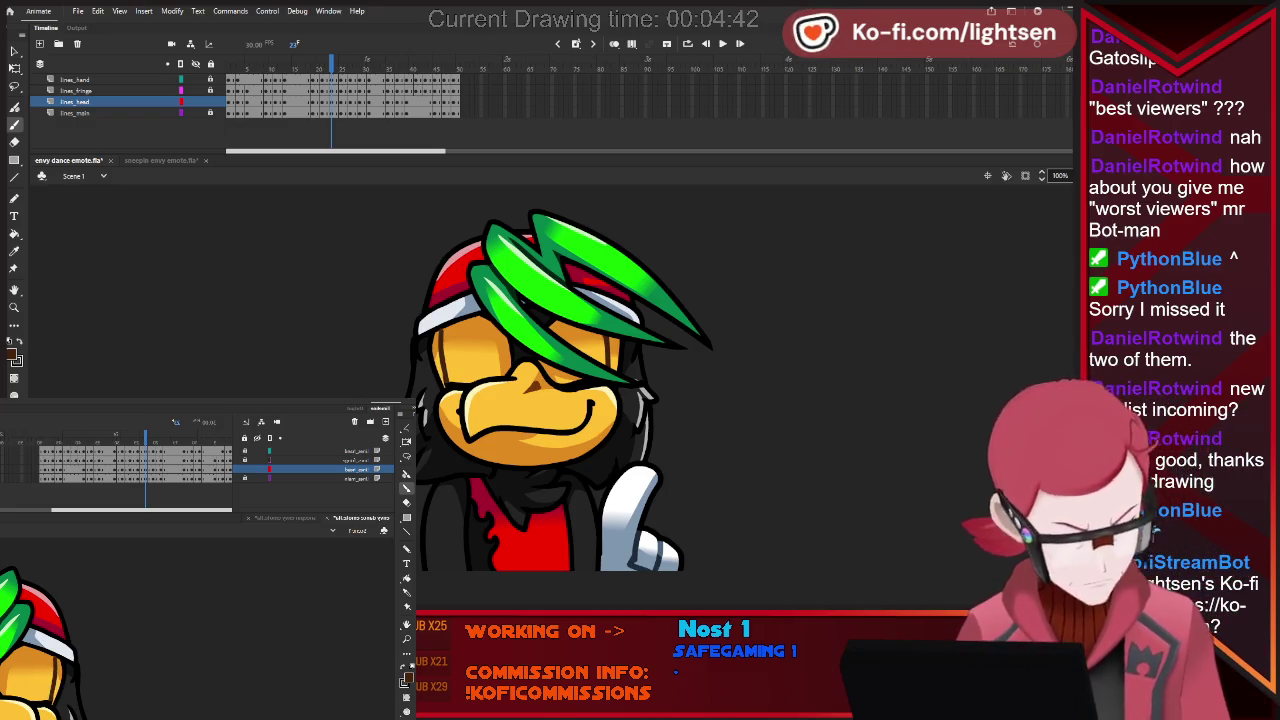
{"action": "key", "text": "period"}
{"action": "key", "text": "period"}
{"action": "key", "text": "comma"}
{"action": "key", "text": "comma"}
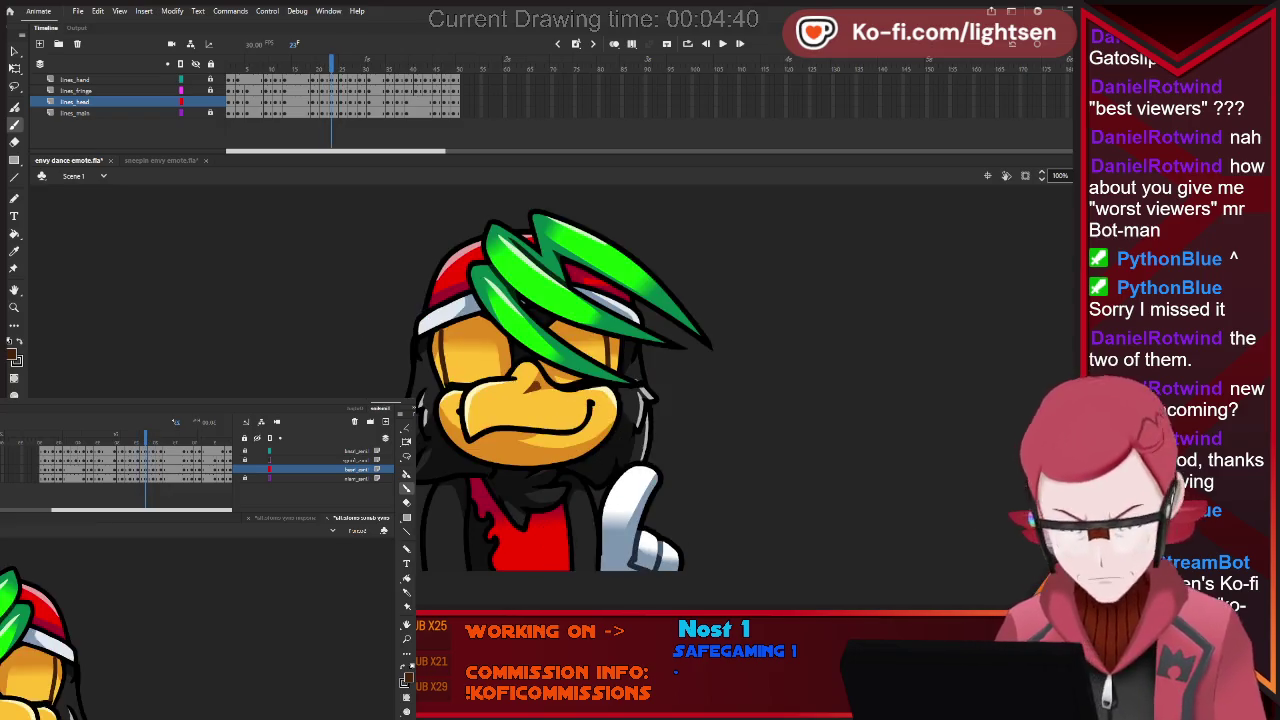
{"action": "key", "text": "period"}
{"action": "key", "text": "comma"}
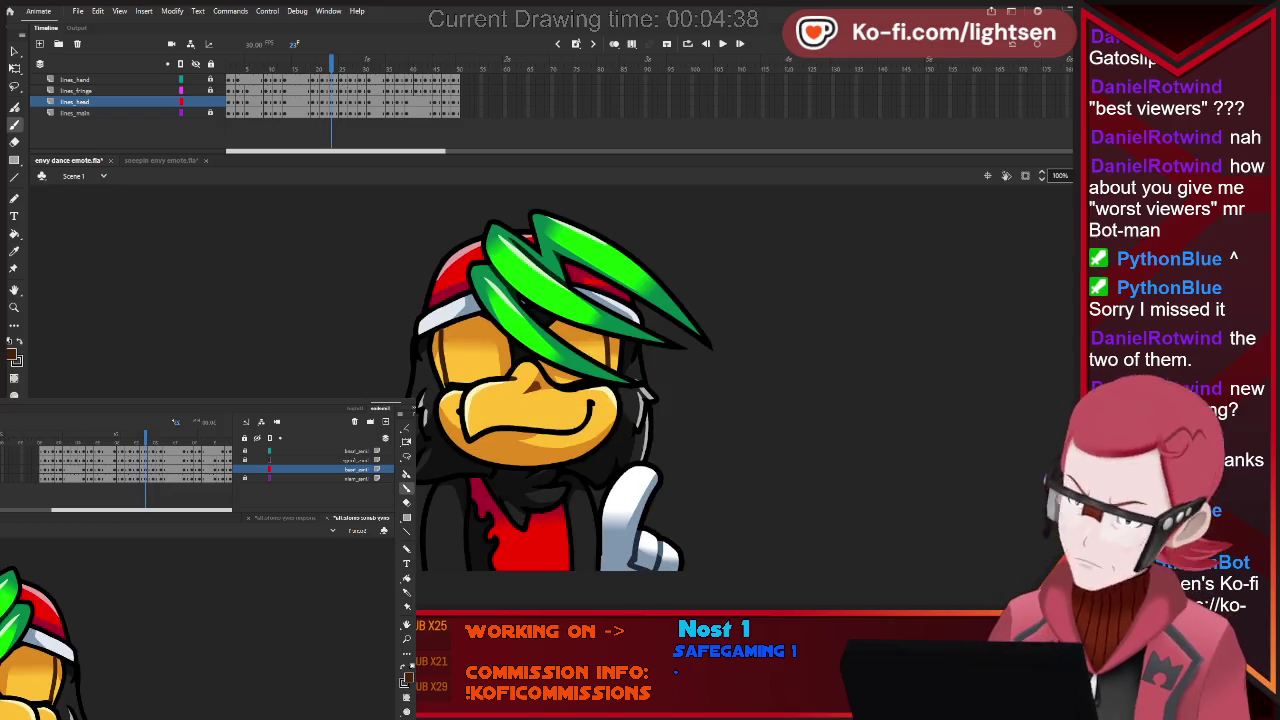
{"action": "key", "text": "period"}
{"action": "key", "text": "period"}
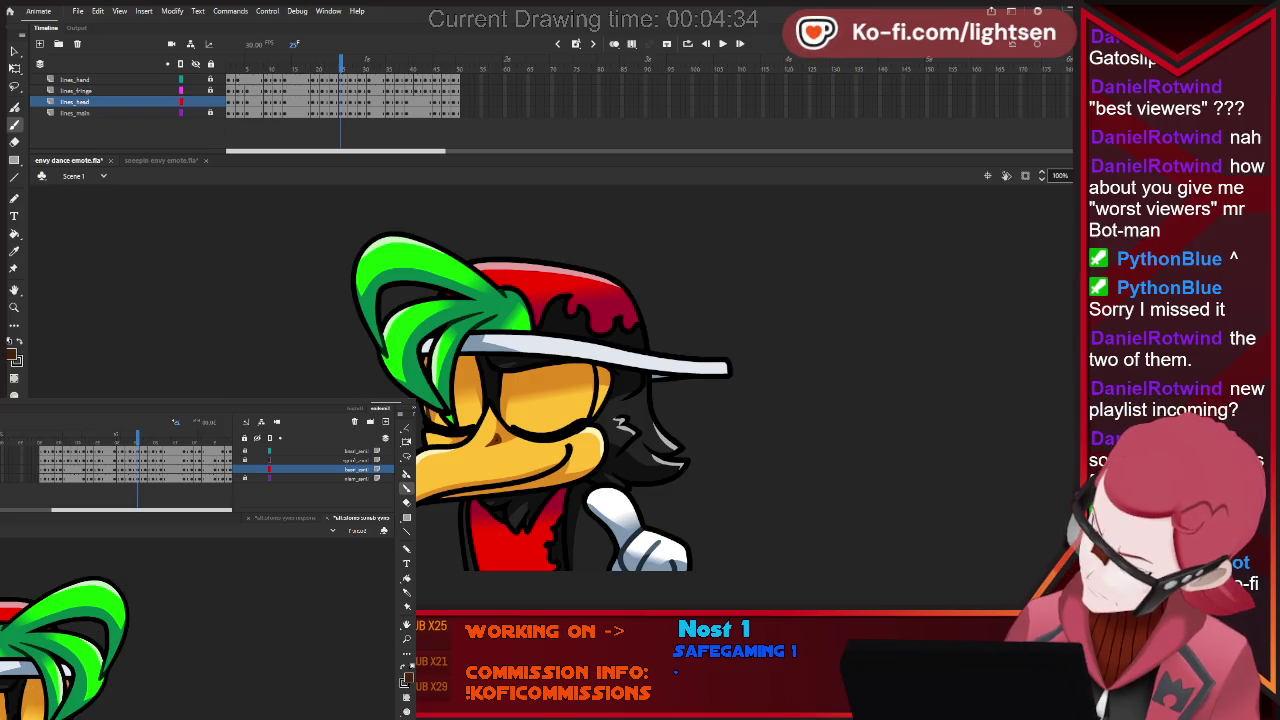
{"action": "left_click_drag", "start_coordinate": [592, 368], "coordinate": [597, 388]}
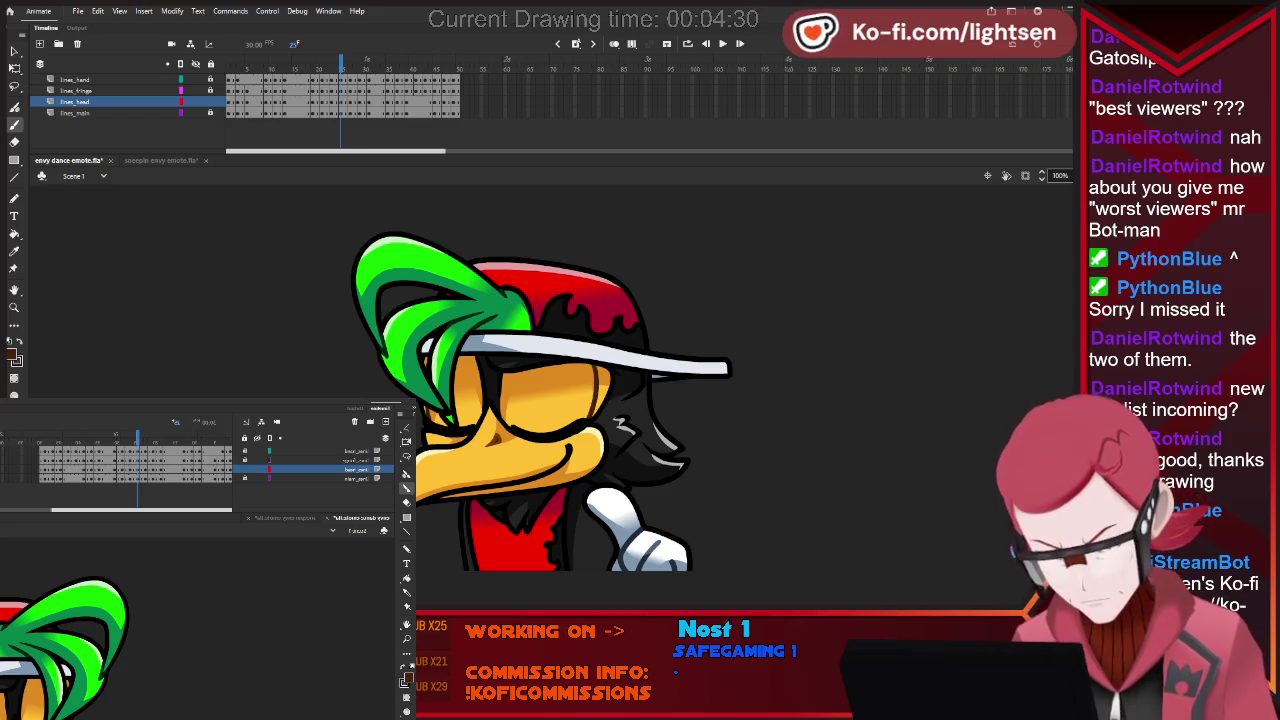
Continue through the later head and cap poses to the upward-spiking fringe pose.
{"action": "key", "text": "period"}
{"action": "key", "text": "period"}
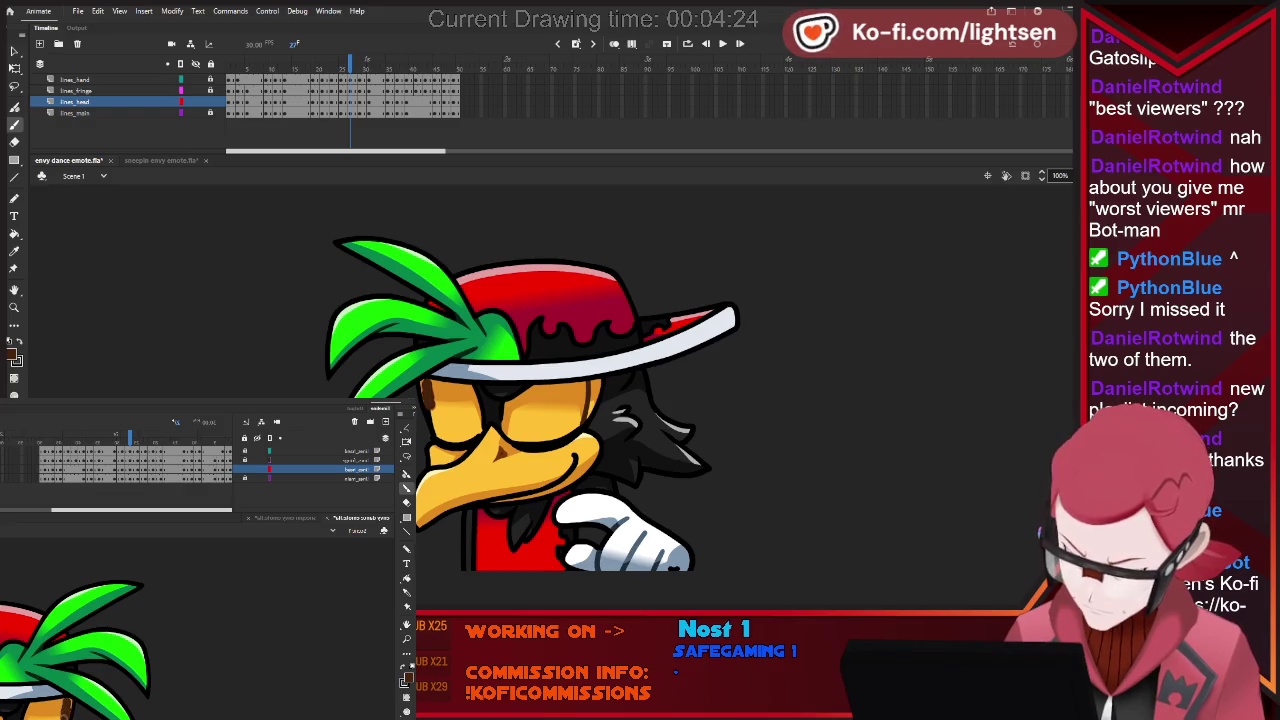
{"action": "key", "text": "period"}
{"action": "key", "text": "period"}
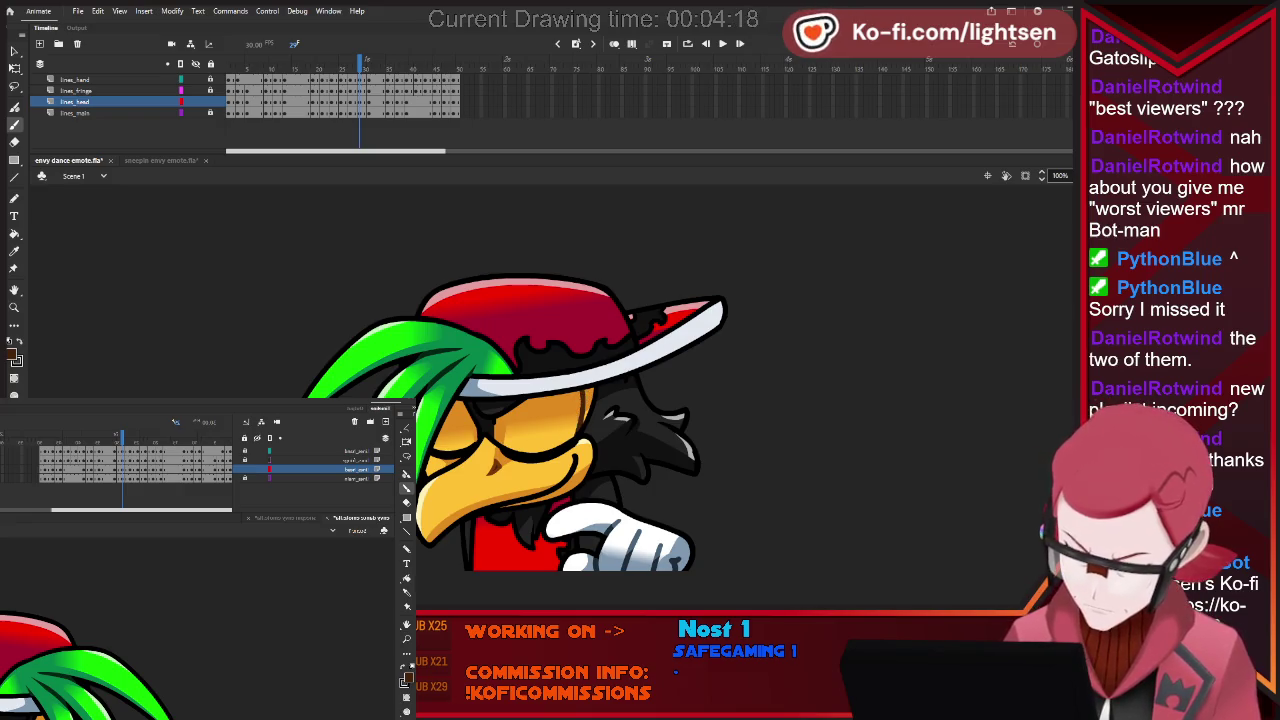
{"action": "key", "text": "period"}
{"action": "key", "text": "period"}
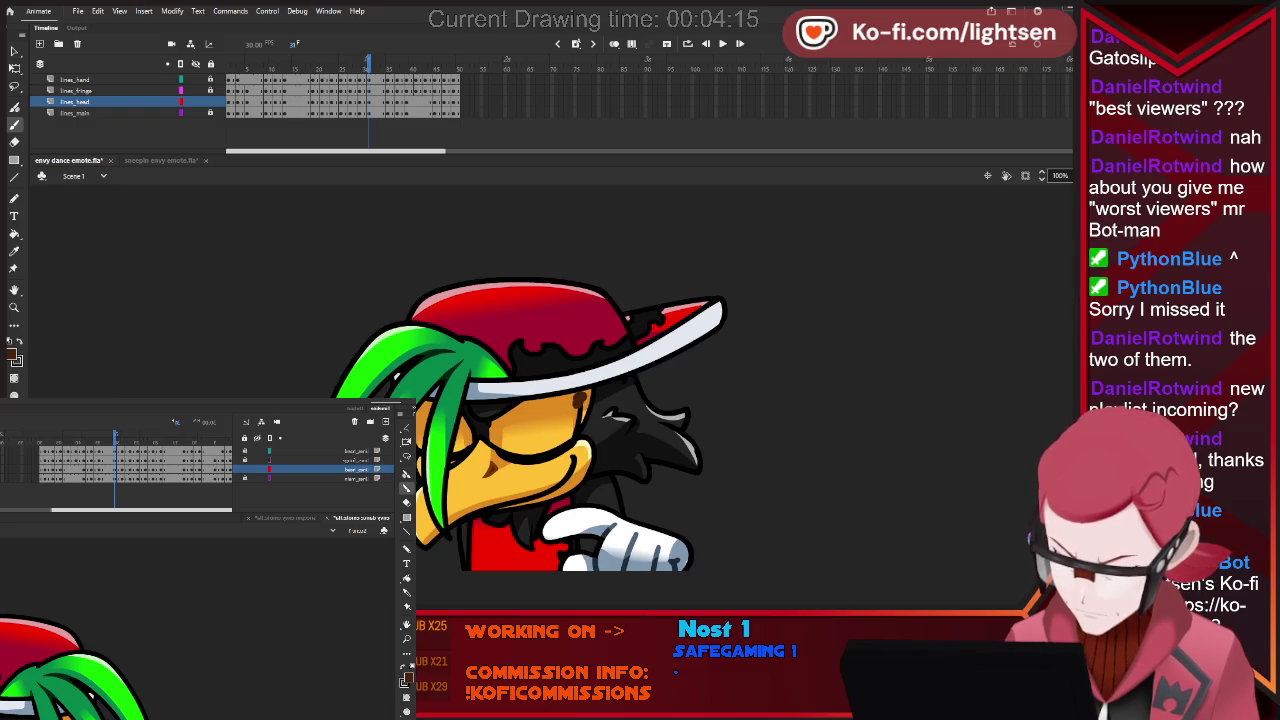
{"action": "key", "text": "period"}
{"action": "key", "text": "period"}
{"action": "key", "text": "period"}
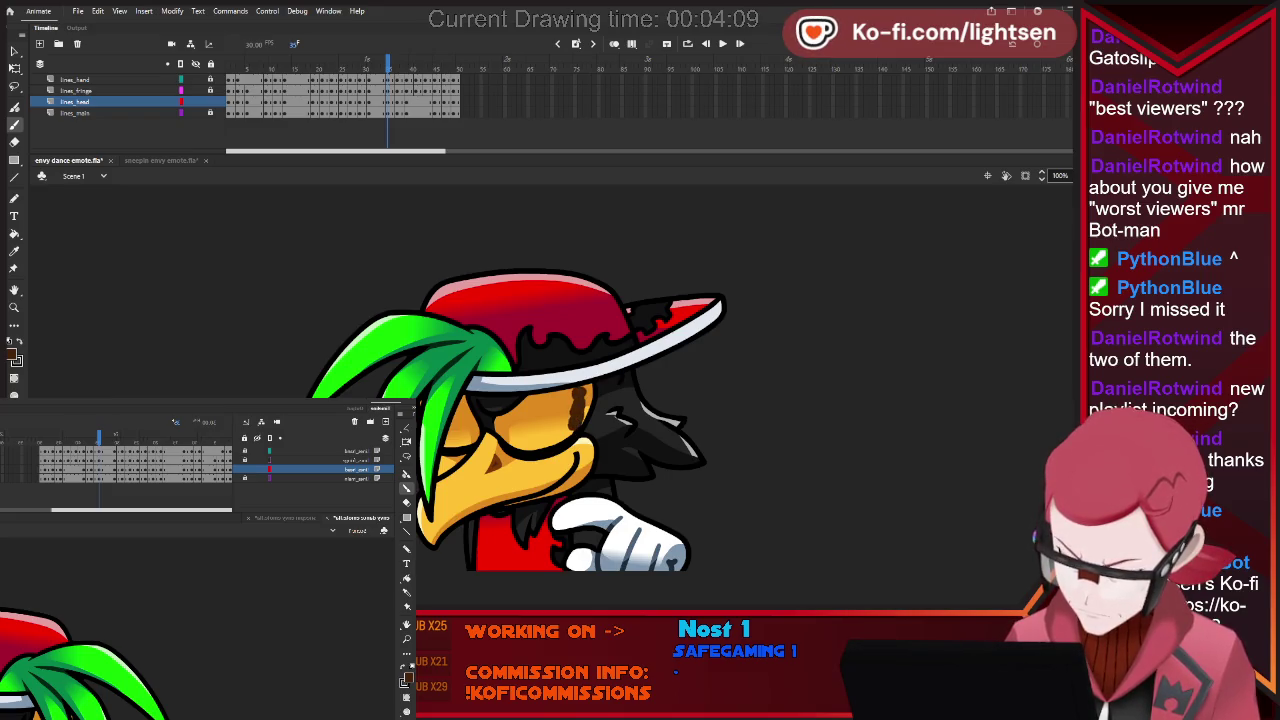
{"action": "key", "text": "period"}
{"action": "key", "text": "period"}
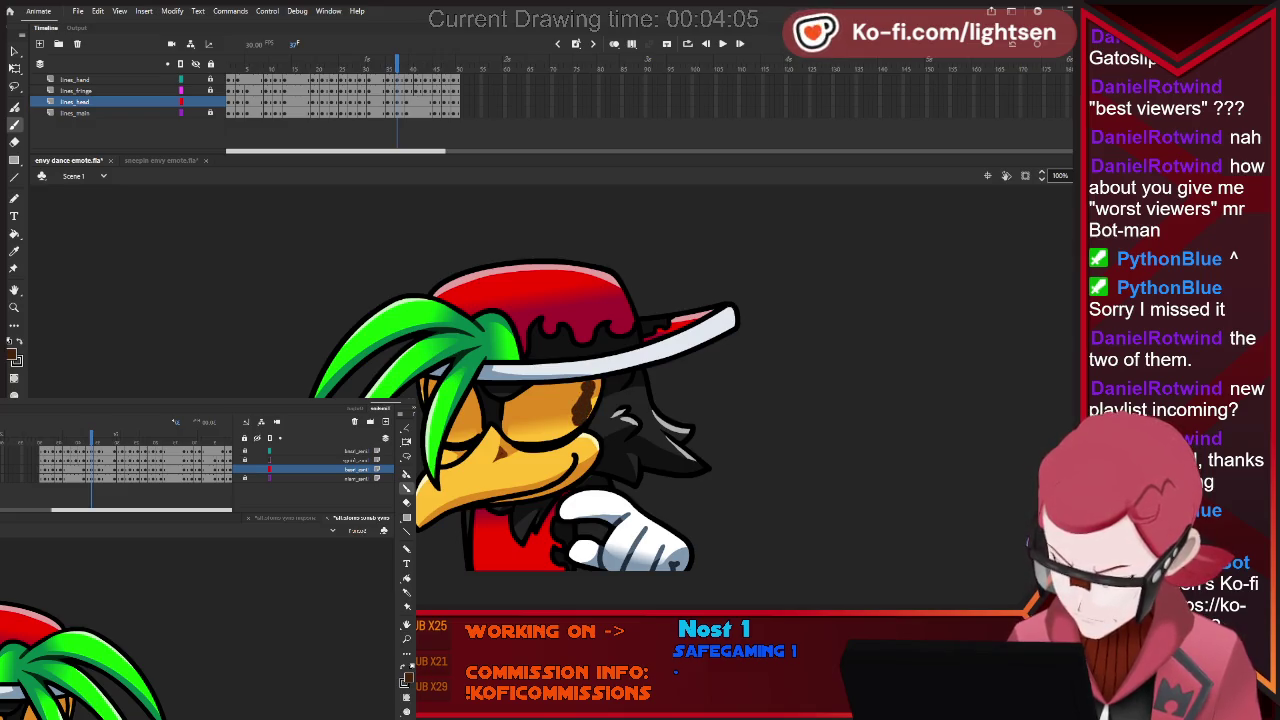
{"action": "key", "text": "period"}
{"action": "key", "text": "period"}
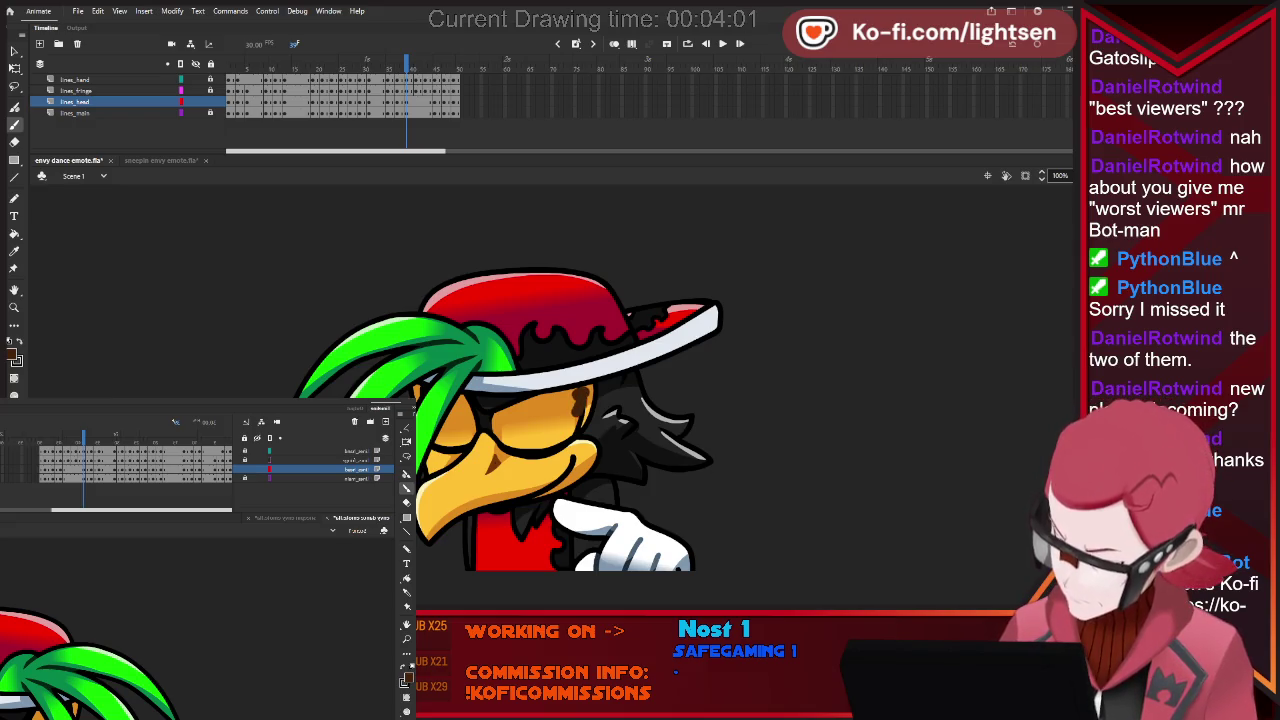
{"action": "key", "text": "period"}
{"action": "key", "text": "period"}
{"action": "key", "text": "period"}
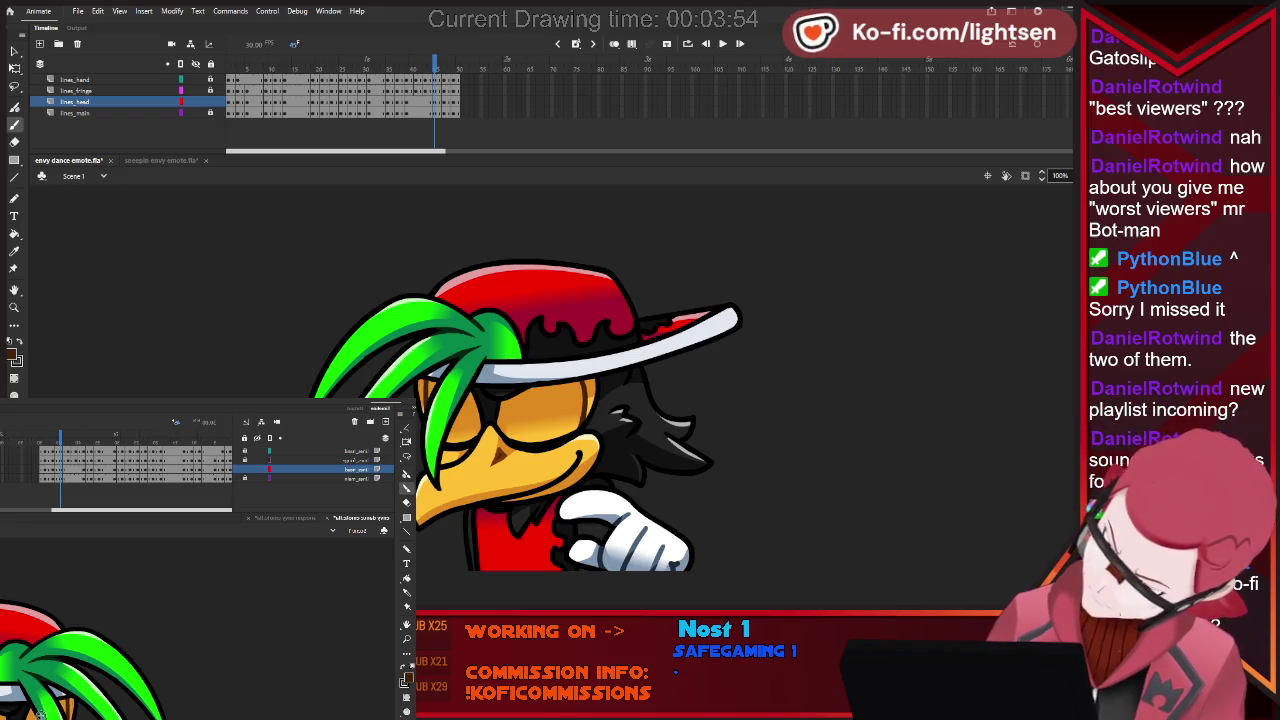
{"action": "key", "text": "comma"}
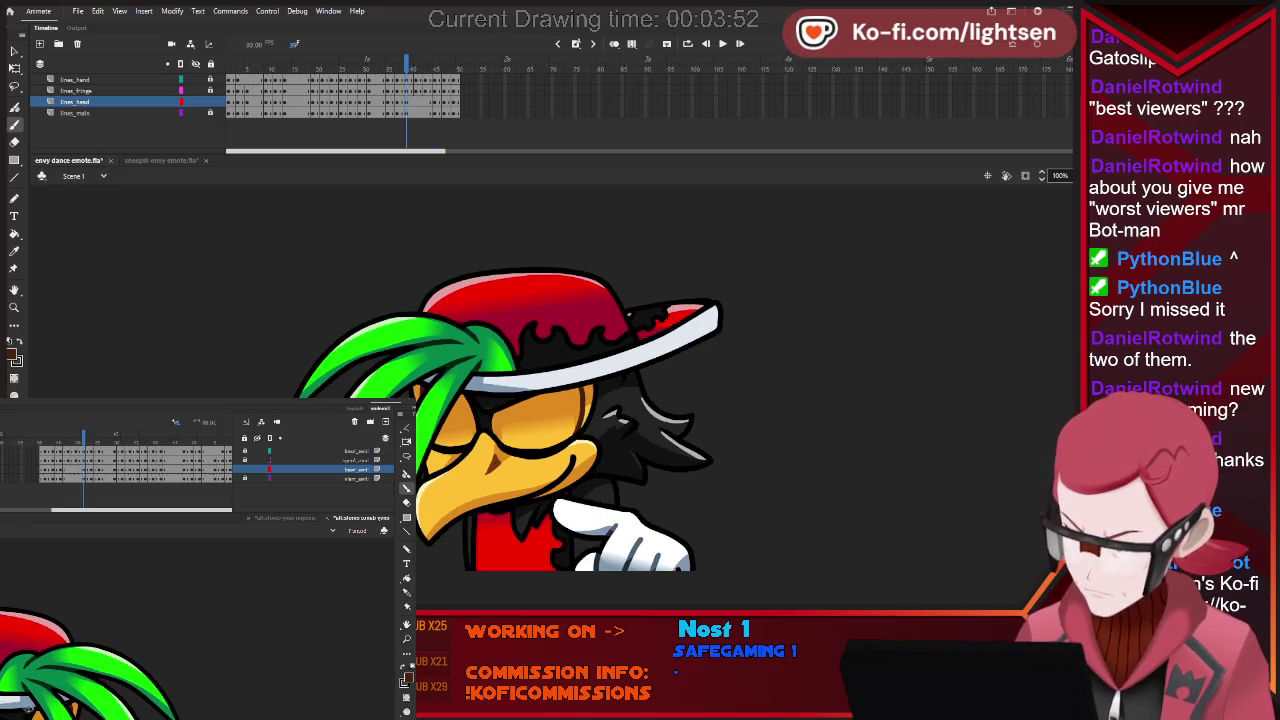
{"action": "key", "text": "period"}
{"action": "key", "text": "period"}
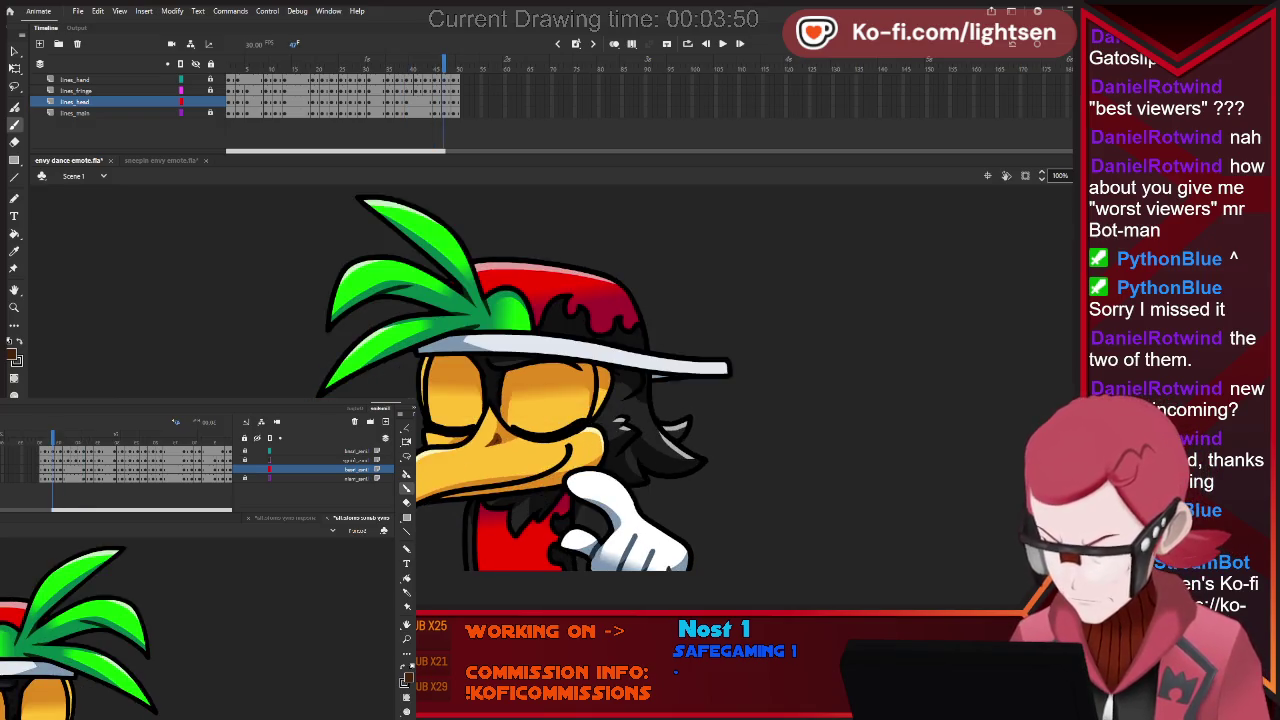
Add a dark stroke on the sunglasses, then step back through the earlier frames.
{"action": "mouse_move", "coordinate": [574, 366]}
{"action": "left_mouse_down"}
{"action": "mouse_move", "coordinate": [592, 367]}
{"action": "mouse_move", "coordinate": [602, 398]}
{"action": "left_mouse_up"}
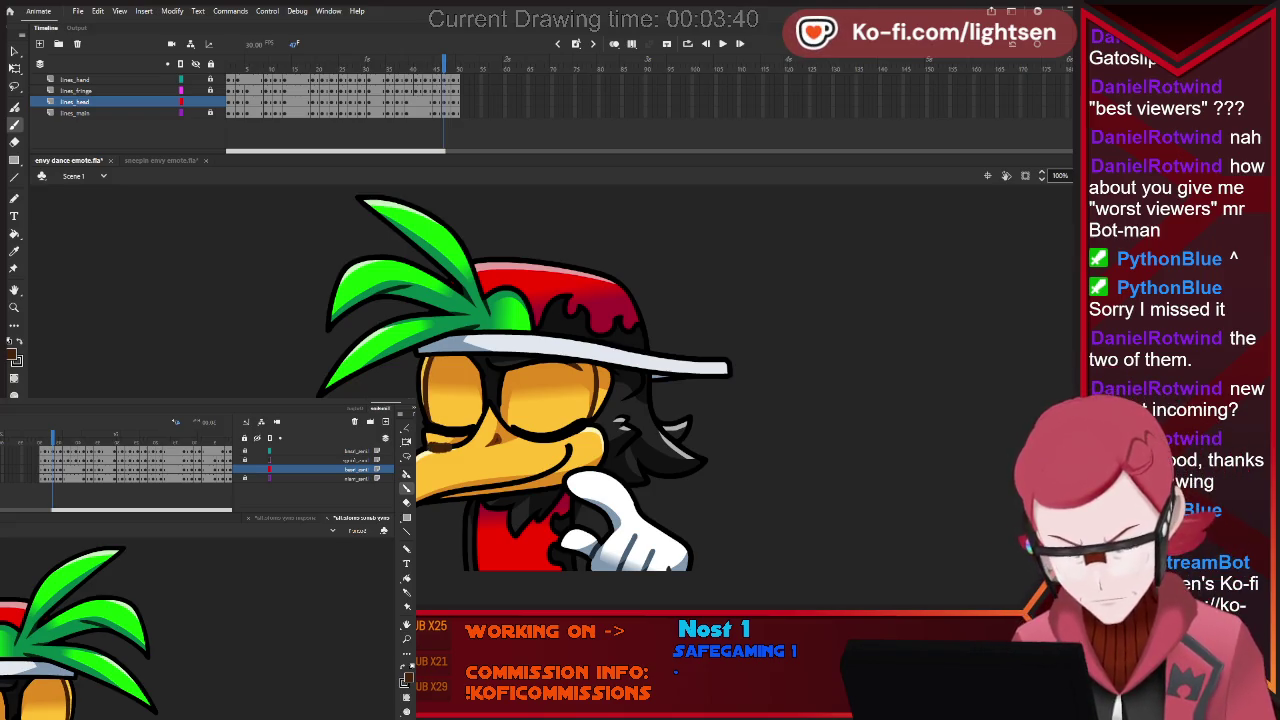
{"action": "key", "text": "comma"}
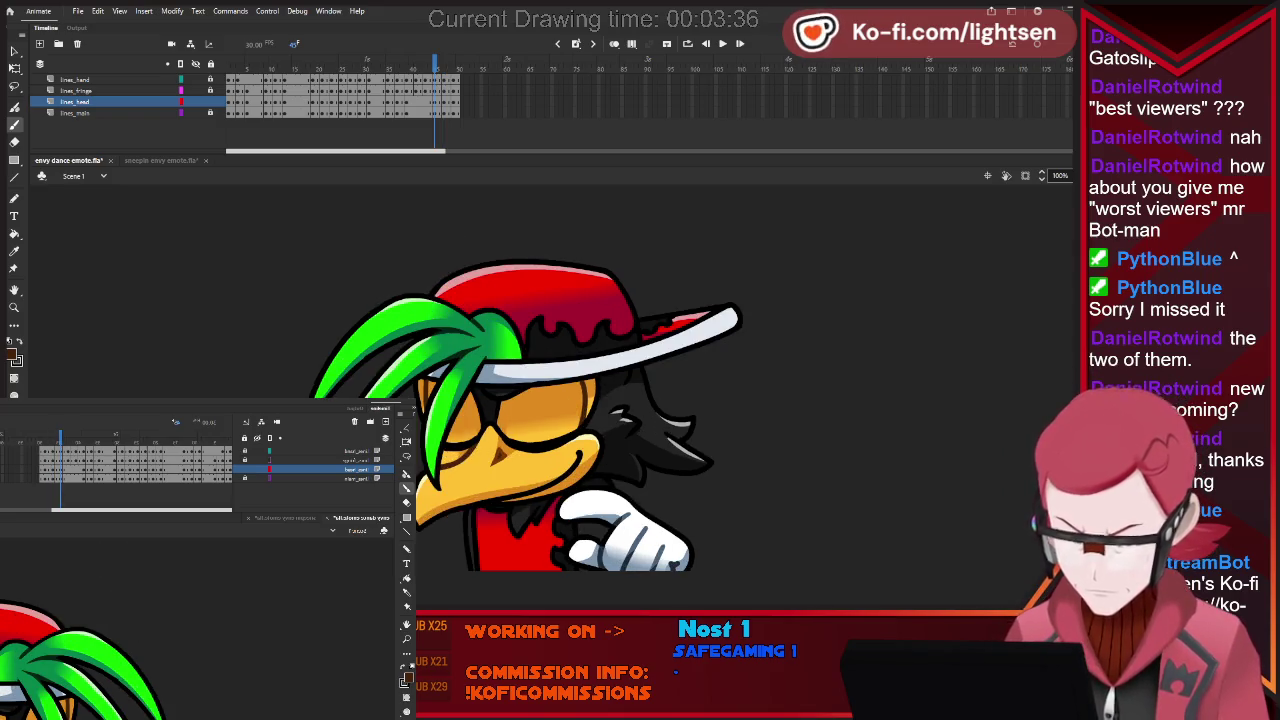
{"action": "key", "text": "comma"}
{"action": "key", "text": "comma"}
{"action": "key", "text": "comma"}
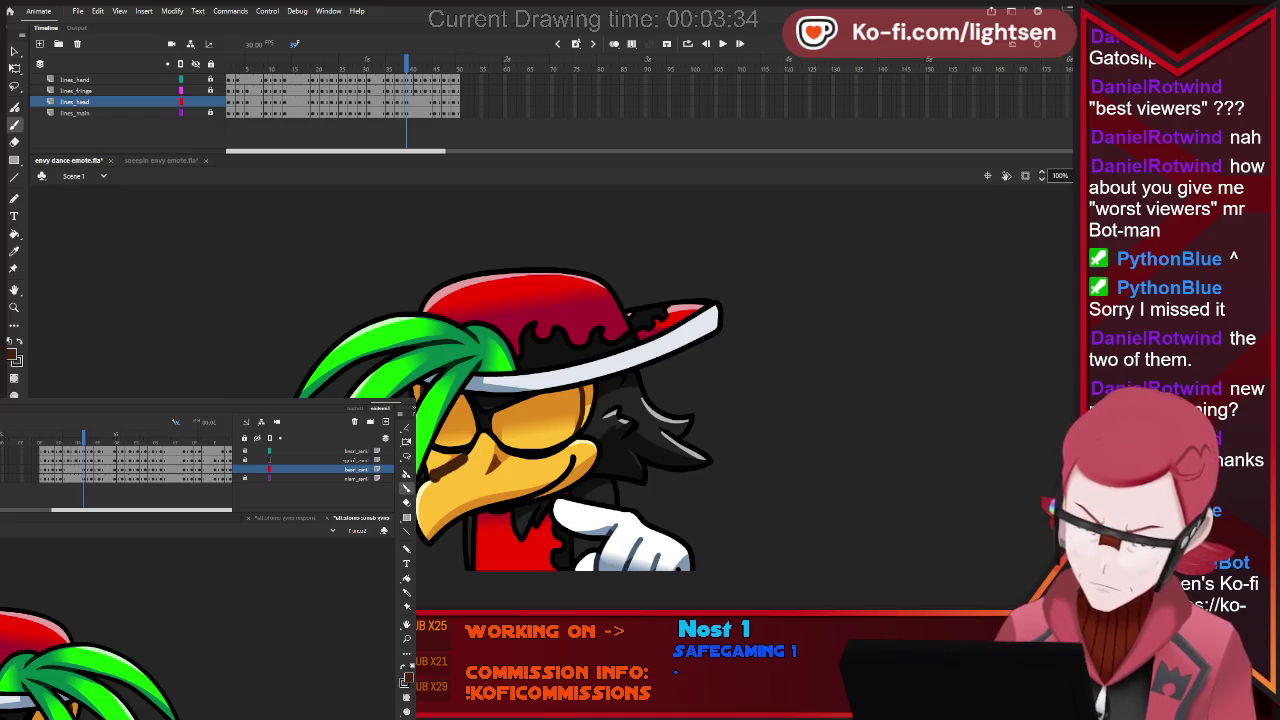
{"action": "key", "text": "comma"}
{"action": "key", "text": "comma"}
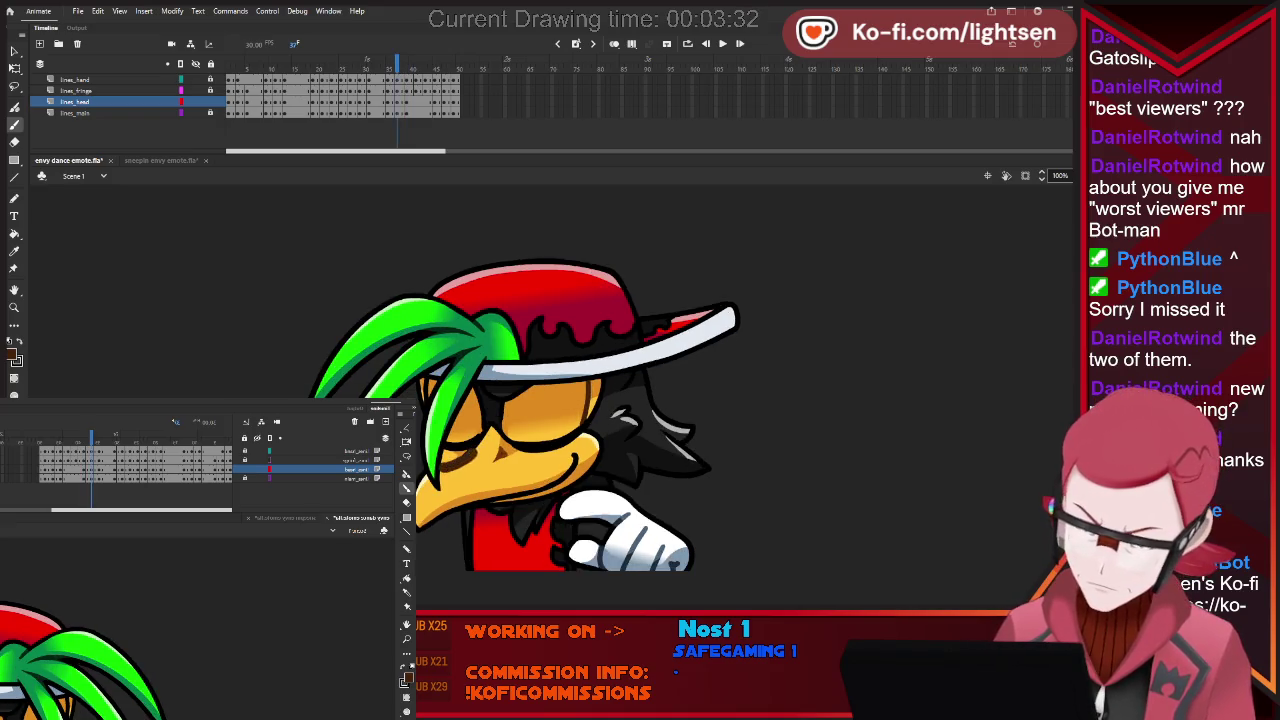
{"action": "key", "text": "comma"}
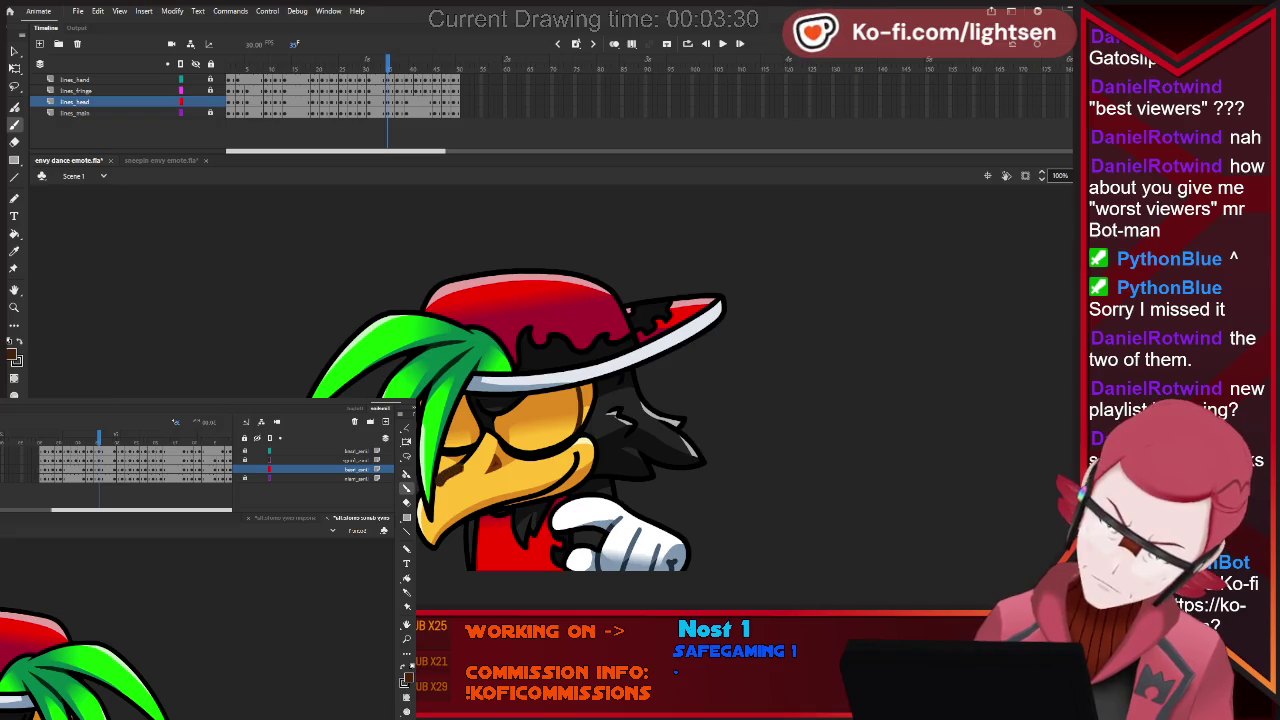
{"action": "key", "text": "comma"}
{"action": "key", "text": "comma"}
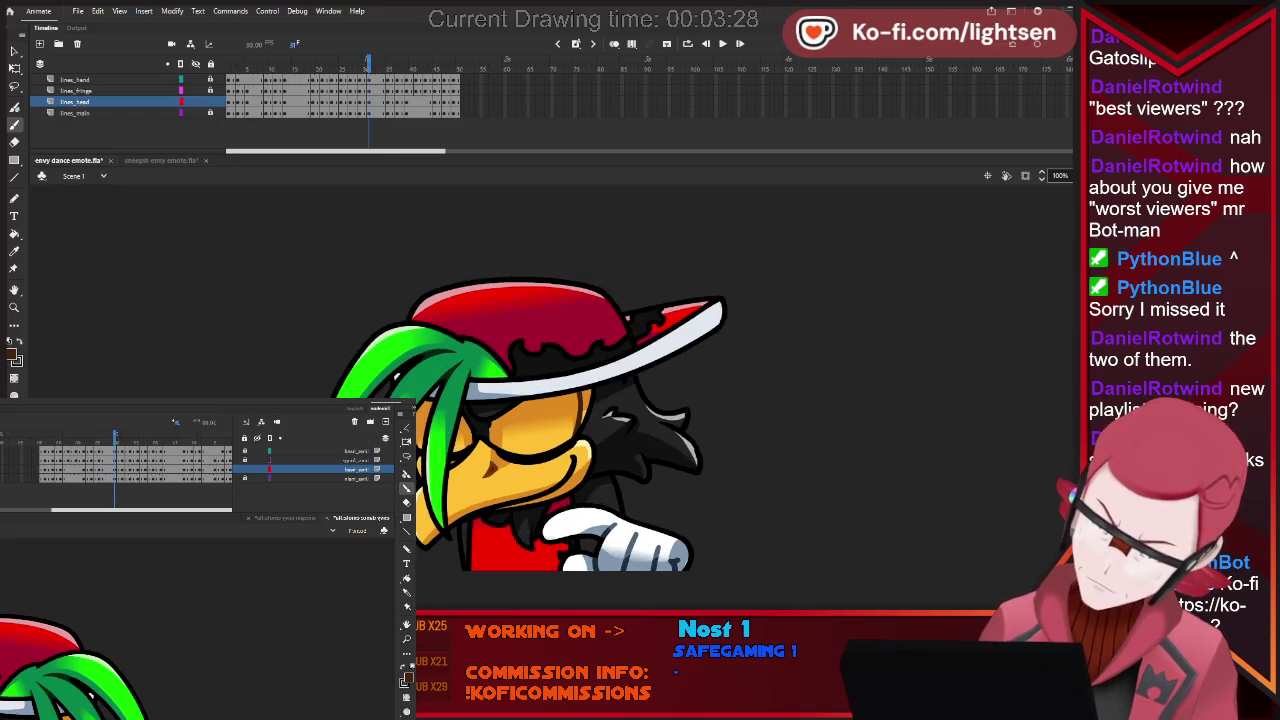
{"action": "key", "text": "comma"}
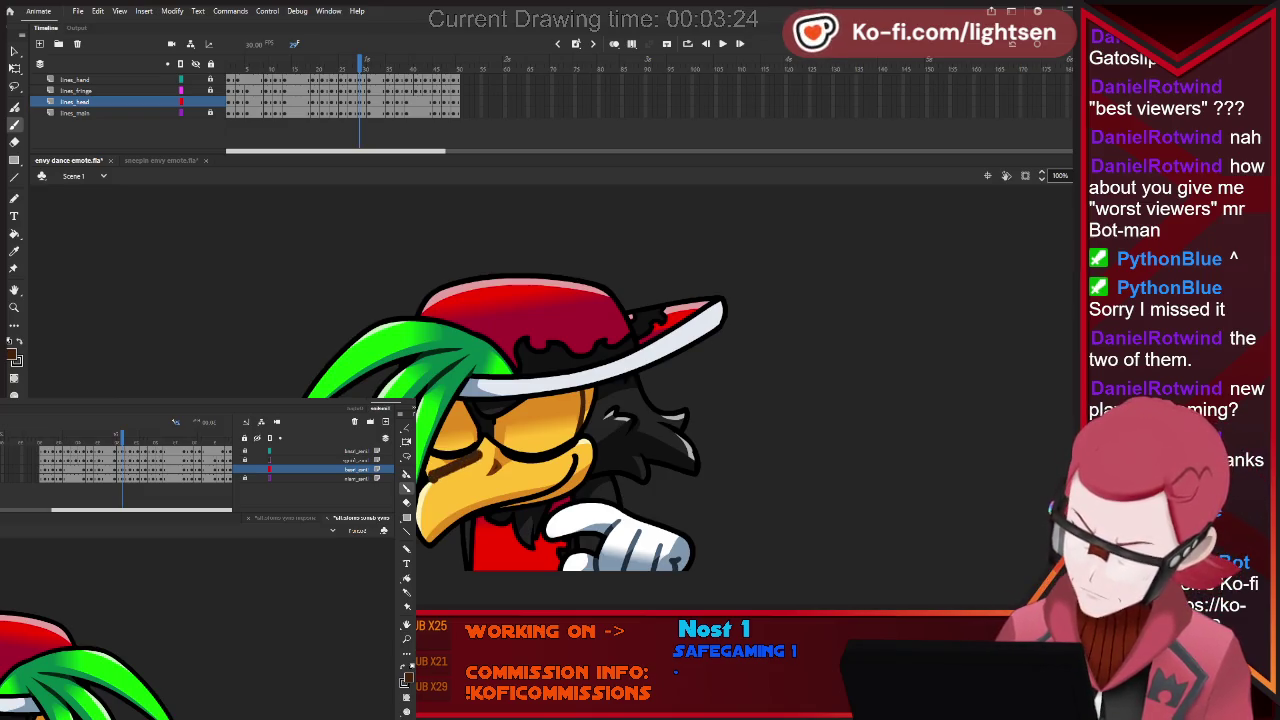
{"action": "key", "text": "comma"}
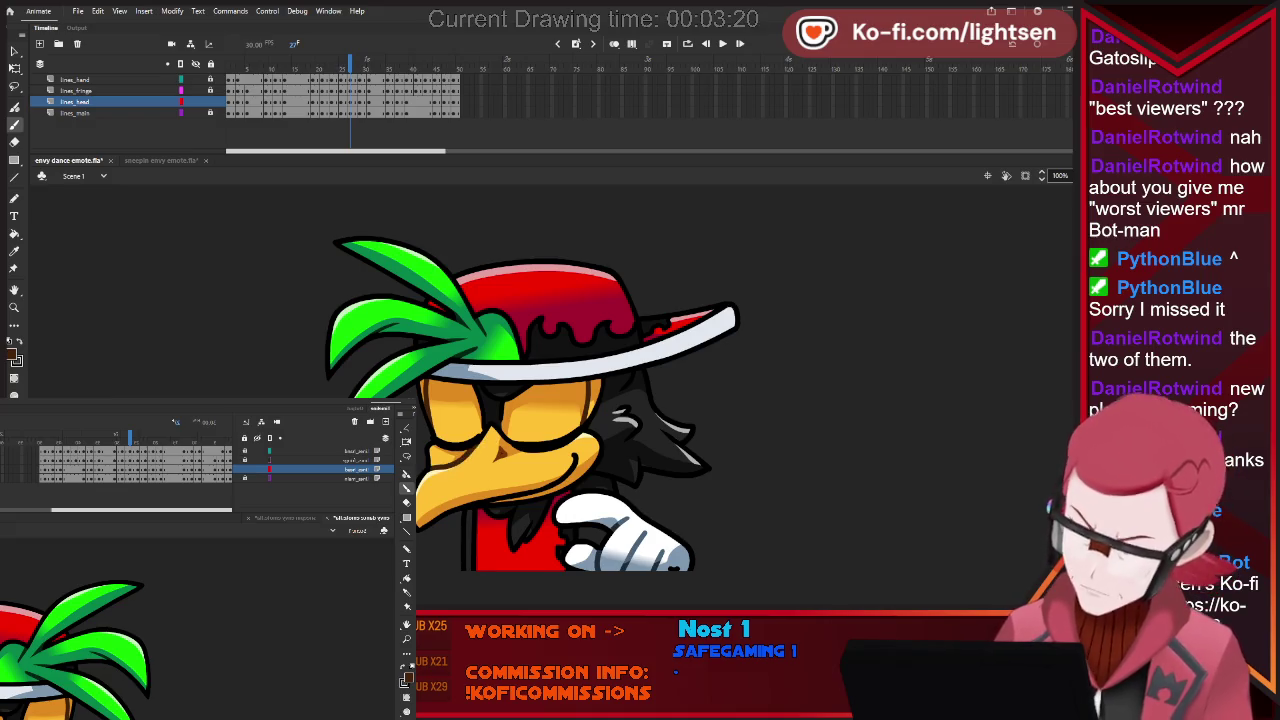
{"action": "key", "text": "comma"}
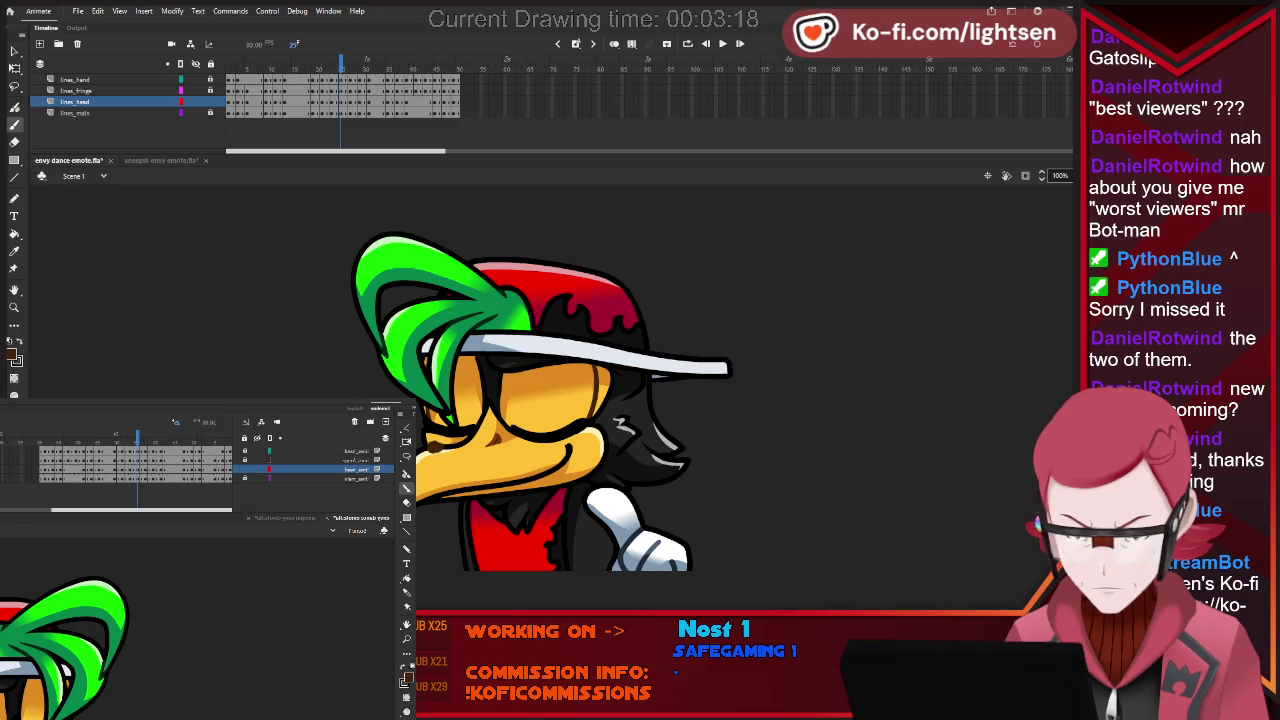
{"action": "key", "text": "comma"}
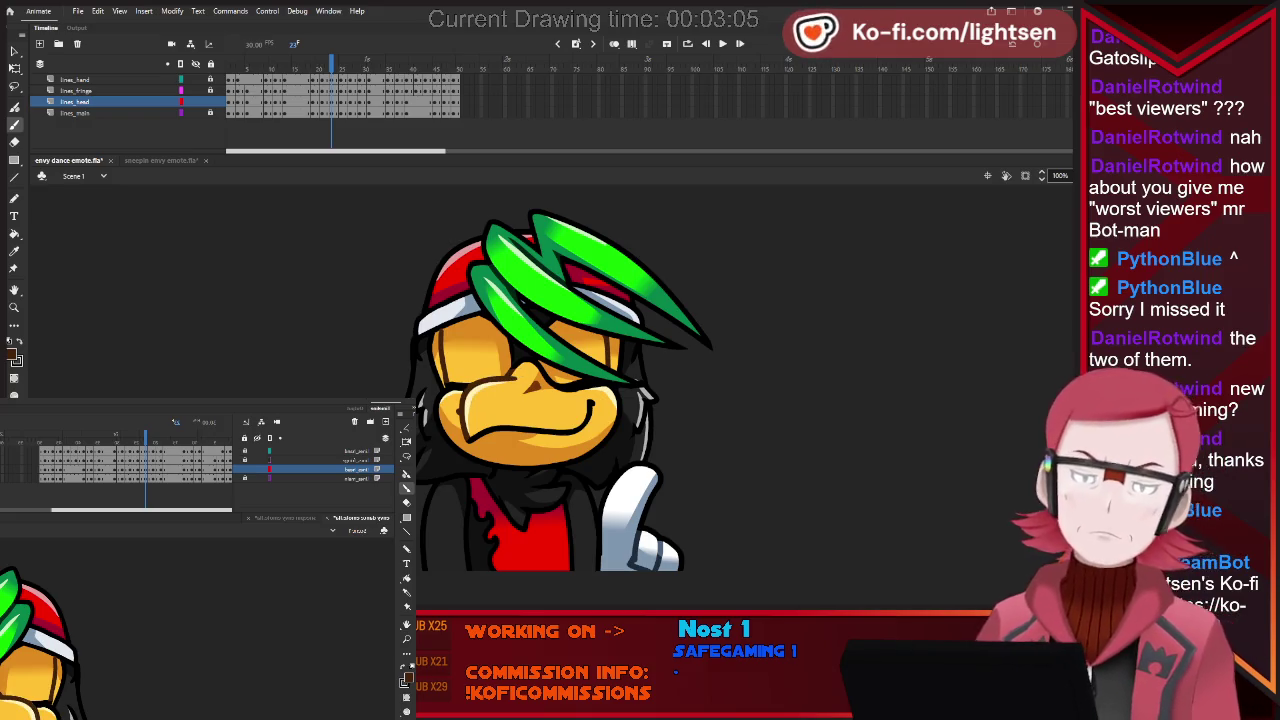
Compare two poses, play a few frames, and brush brown shading right of the nose.
{"action": "key", "text": "period"}
{"action": "key", "text": "comma"}
{"action": "key", "text": "period"}
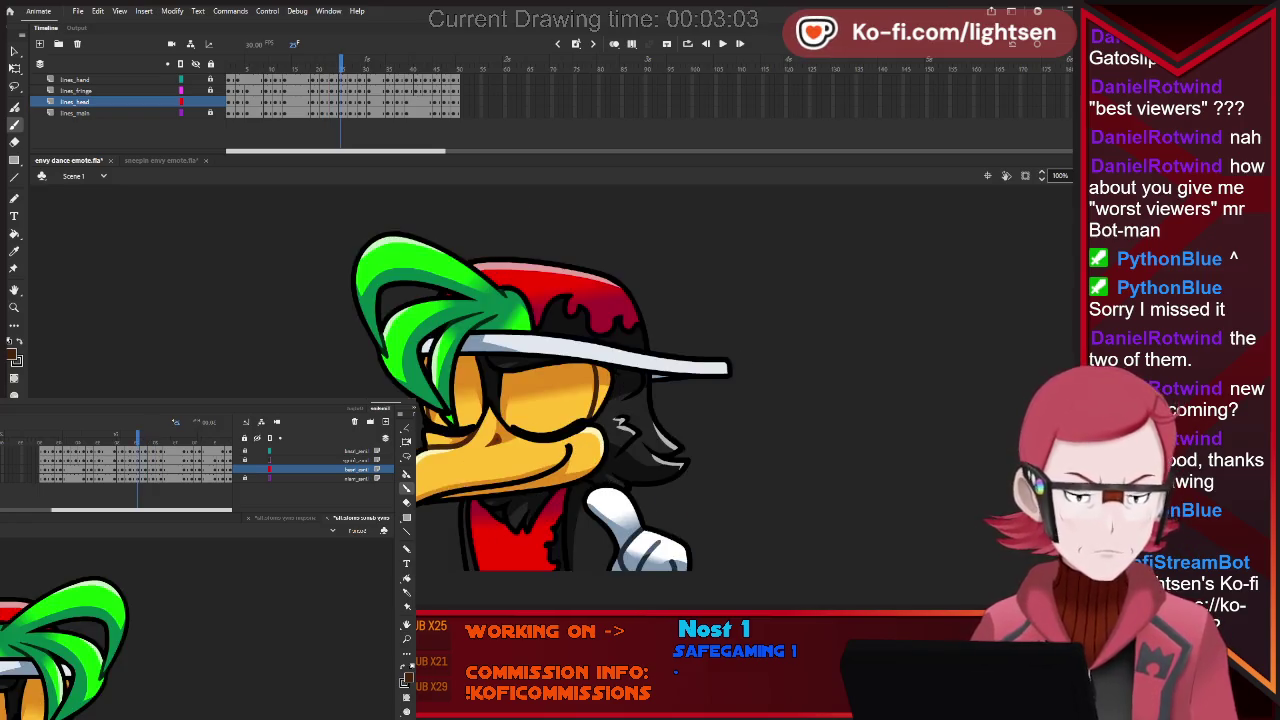
{"action": "key", "text": "period"}
{"action": "key", "text": "period"}
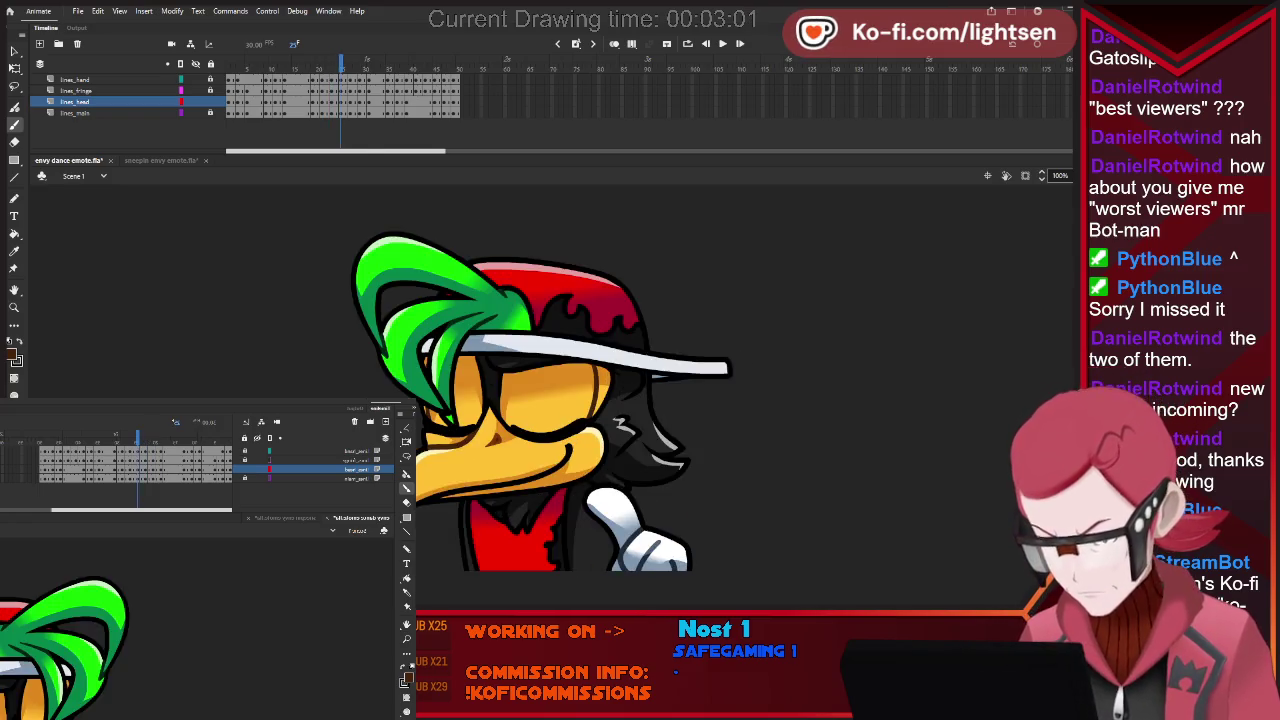
{"action": "key", "text": "period"}
{"action": "key", "text": "period"}
{"action": "key", "text": "period"}
{"action": "key", "text": "period"}
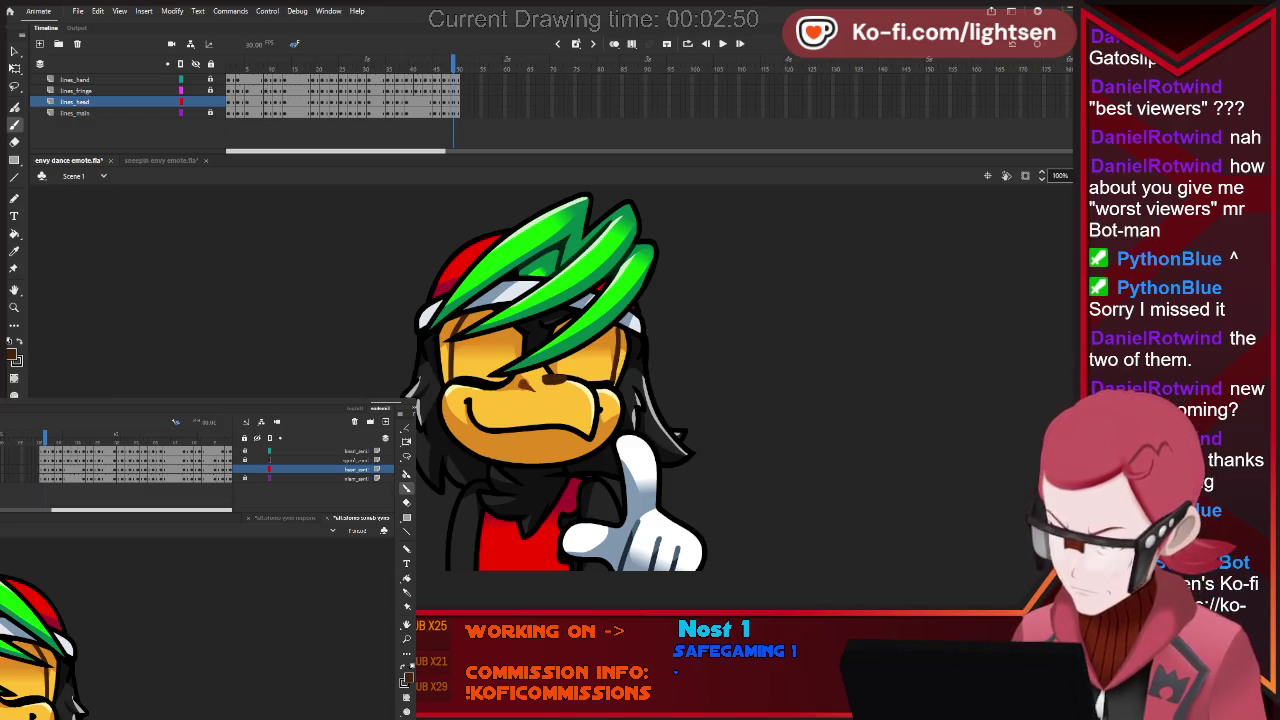
{"action": "left_click_drag", "start_coordinate": [562, 378], "coordinate": [598, 398]}
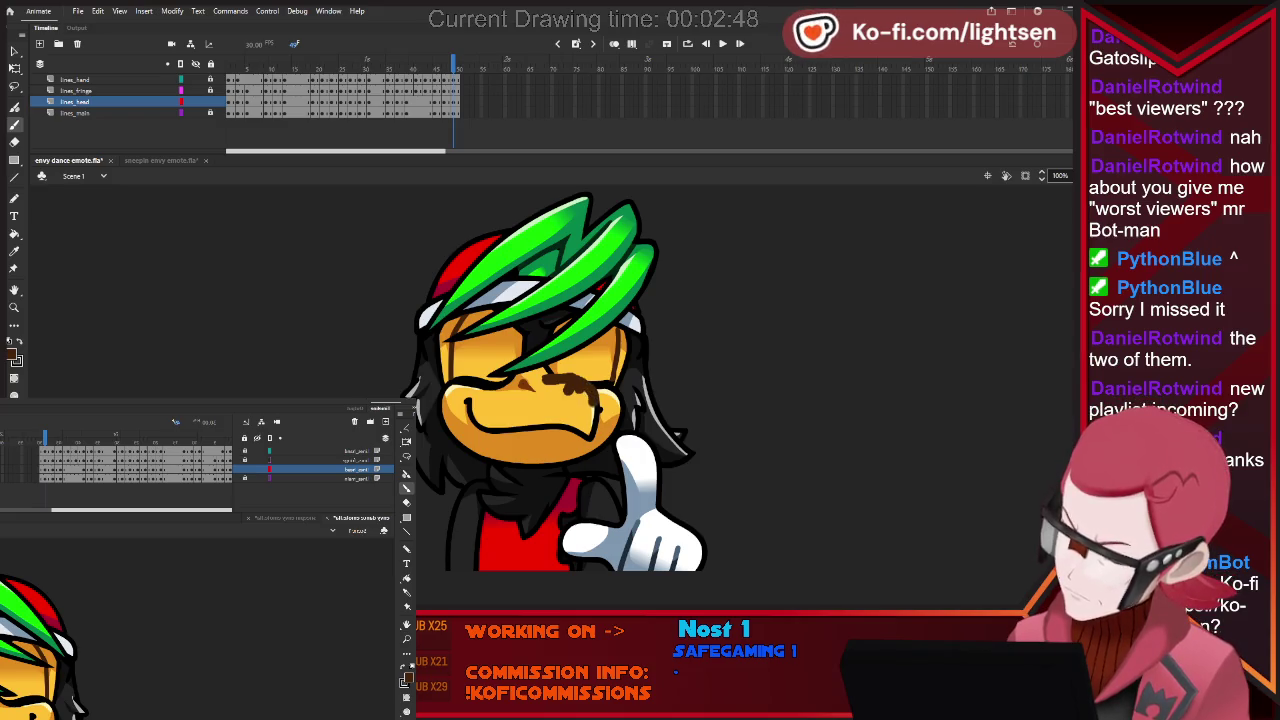
Remove the brown nose strokes, preview the animation, and step back to the cap pose.
{"action": "key", "text": "ctrl+z"}
{"action": "key", "text": "ctrl+z"}
{"action": "key", "text": "comma"}
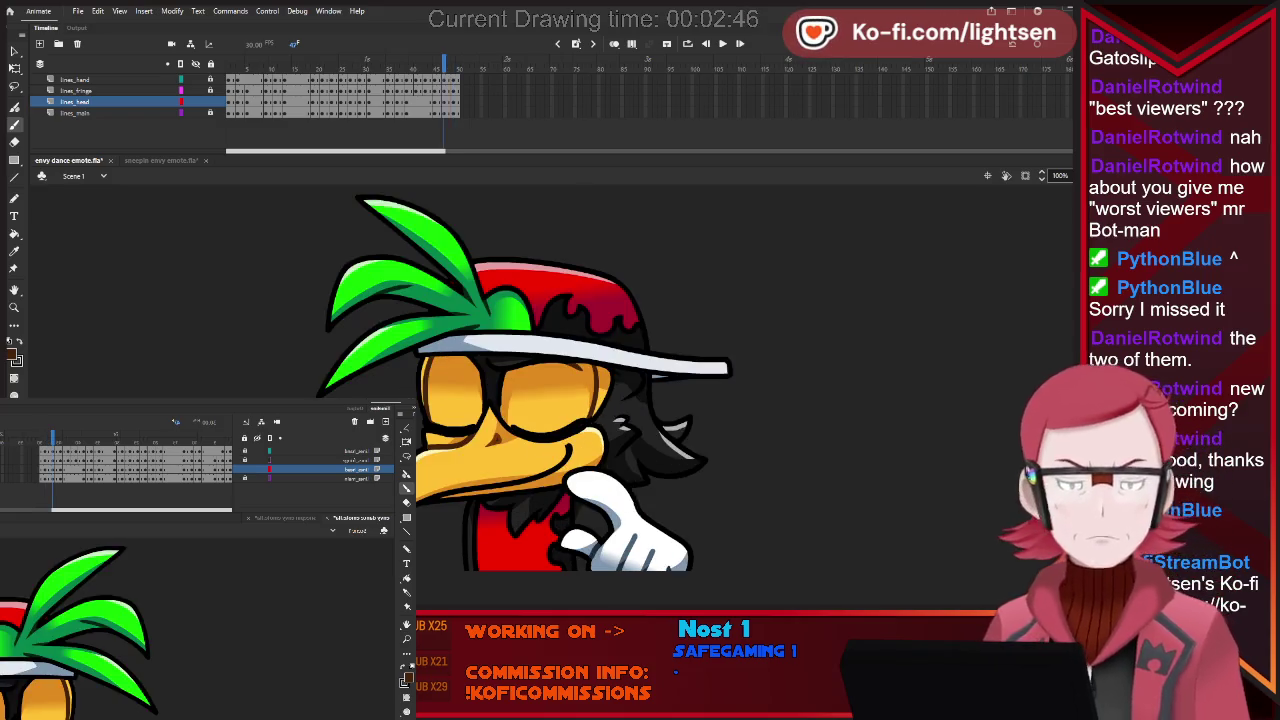
{"action": "key", "text": "period"}
{"action": "key", "text": "comma"}
{"action": "key", "text": "Return"}
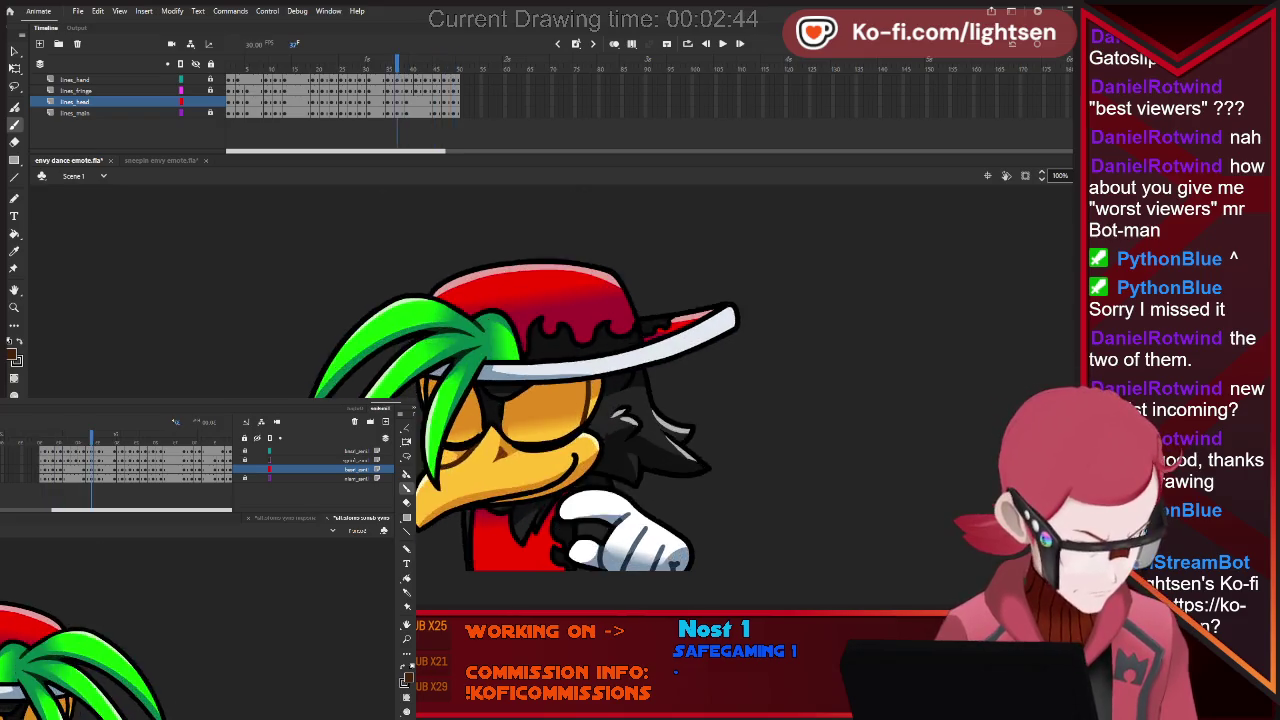
{"action": "key", "text": "comma"}
{"action": "key", "text": "comma"}
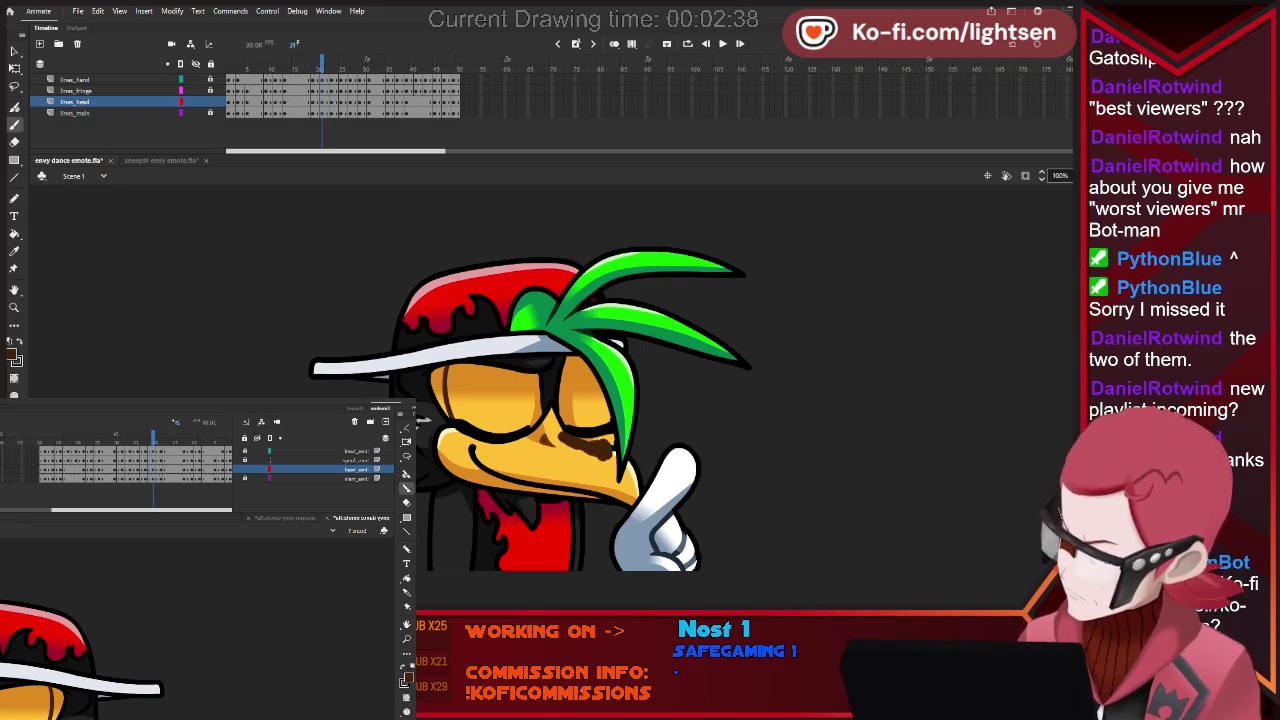
{"action": "key", "text": "comma"}
{"action": "key", "text": "comma"}
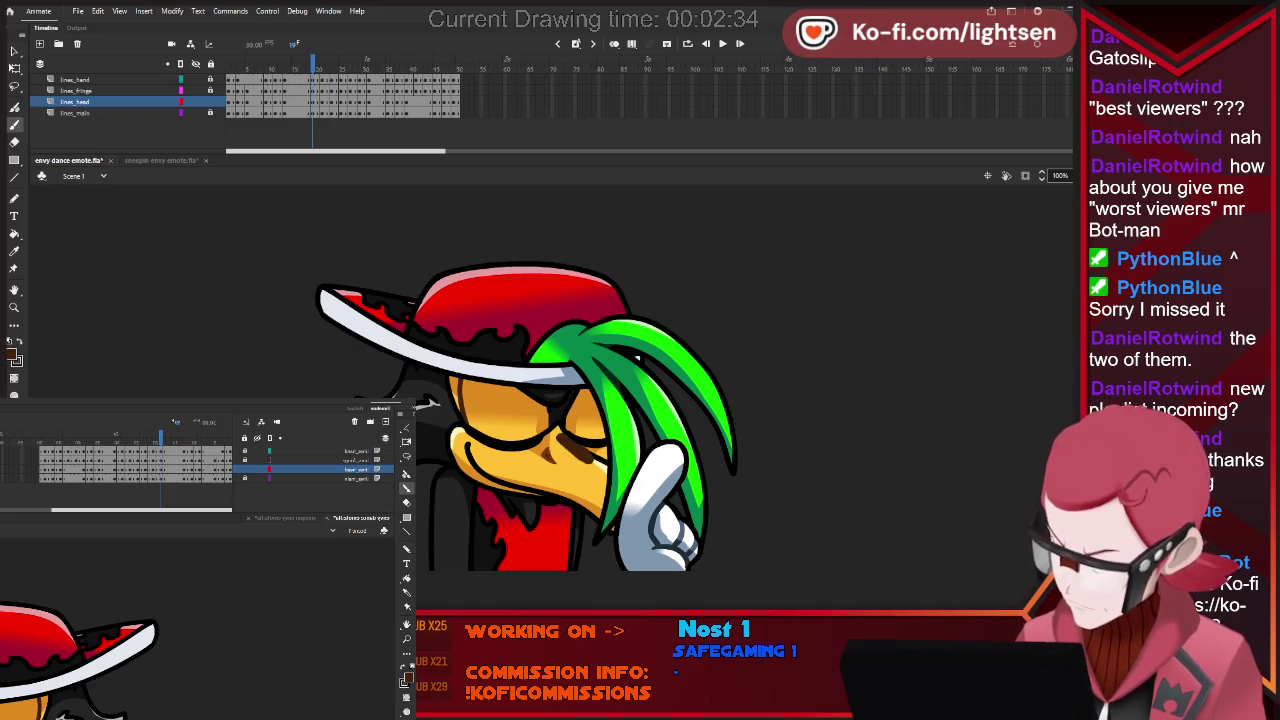
{"action": "key", "text": "comma"}
{"action": "key", "text": "comma"}
{"action": "key", "text": "comma"}
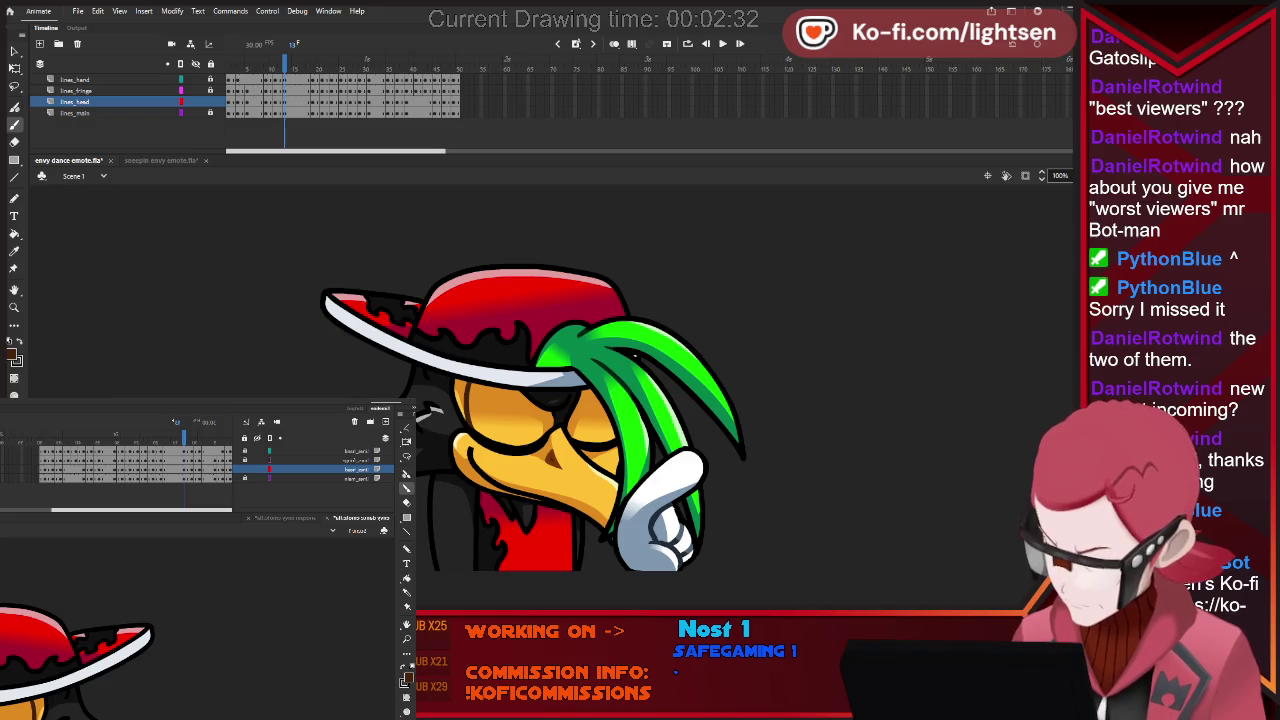
Try brown strokes on the face, step back through frames, undo them and replay.
{"action": "left_click_drag", "start_coordinate": [558, 436], "coordinate": [614, 488]}
{"action": "key", "text": "comma"}
{"action": "key", "text": "comma"}
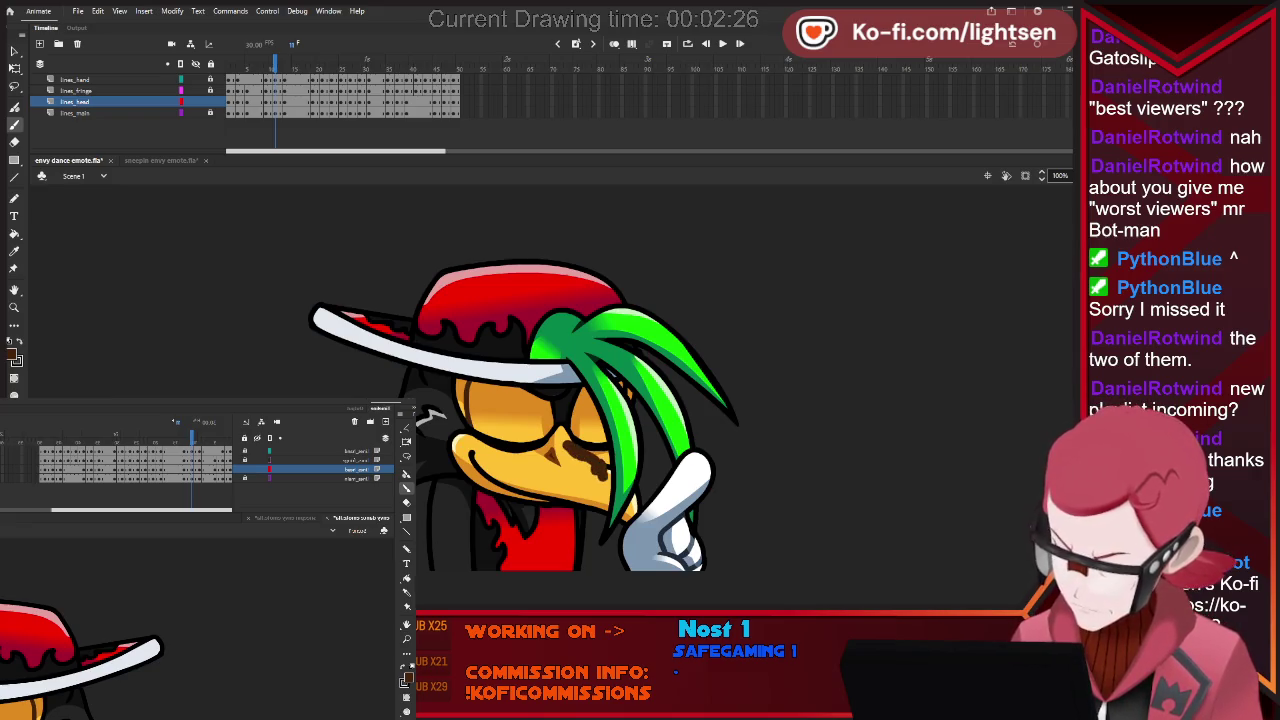
{"action": "key", "text": "comma"}
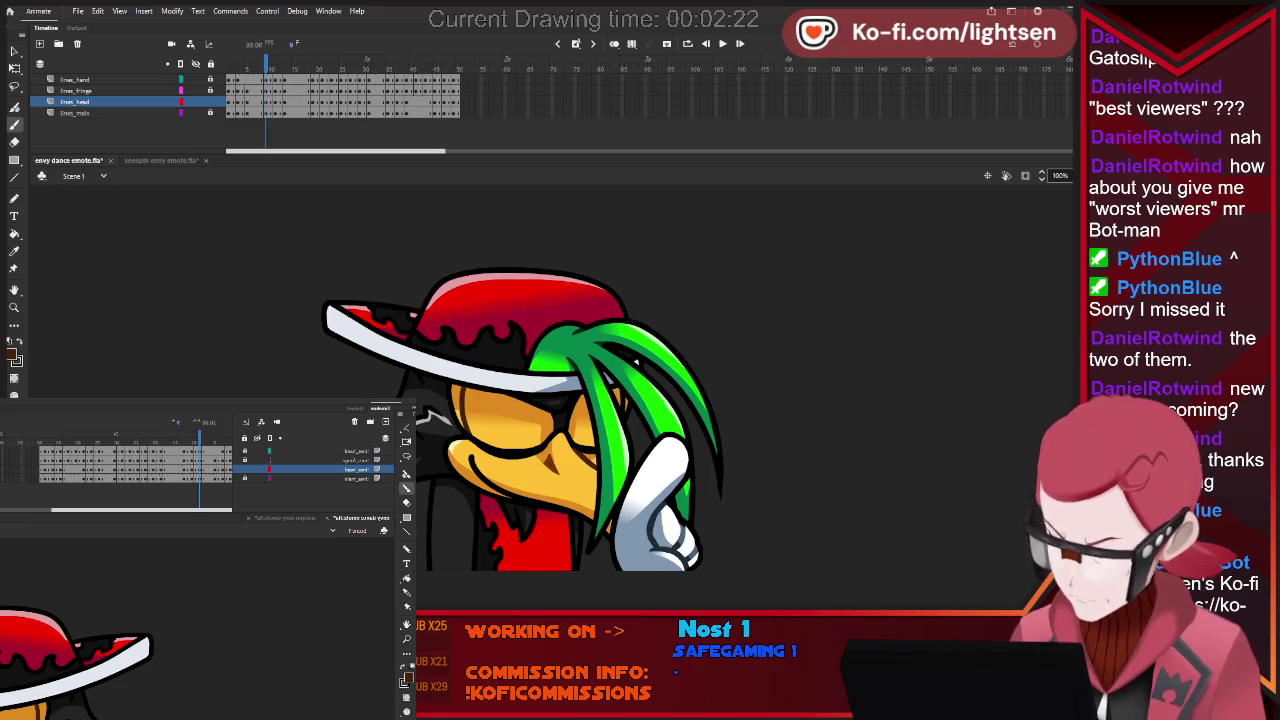
{"action": "key", "text": "comma"}
{"action": "key", "text": "comma"}
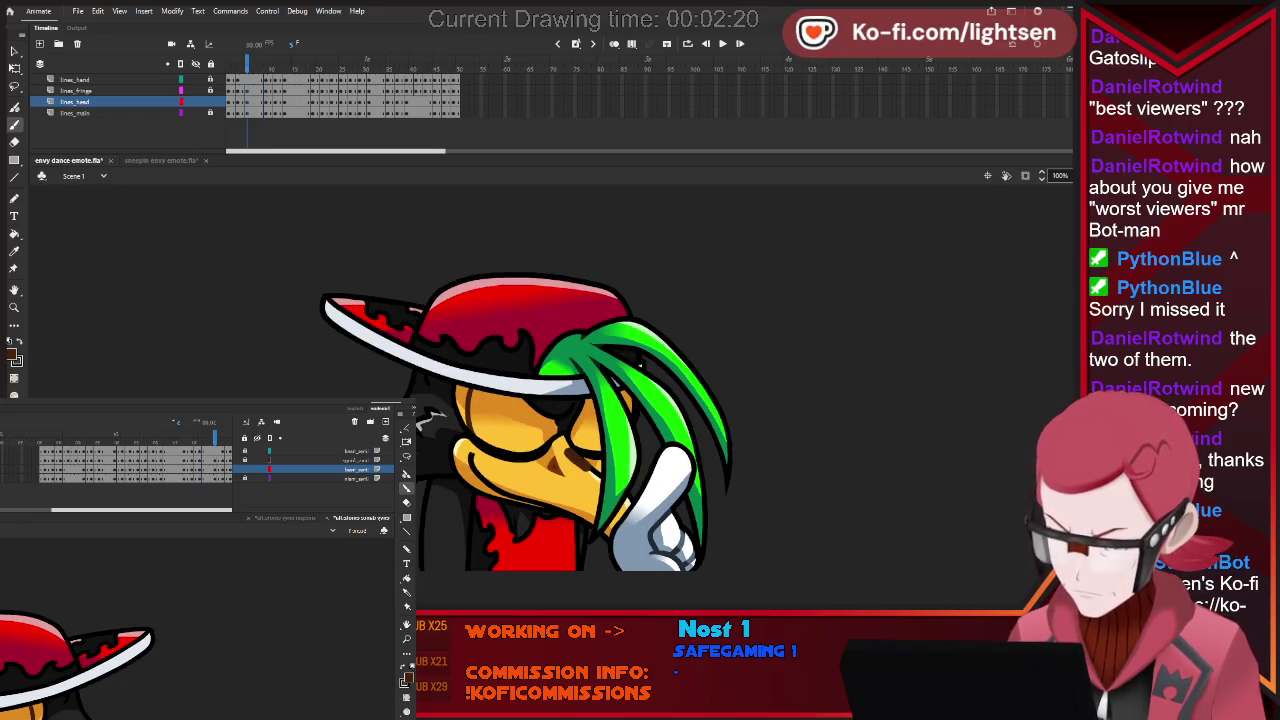
{"action": "key", "text": "comma"}
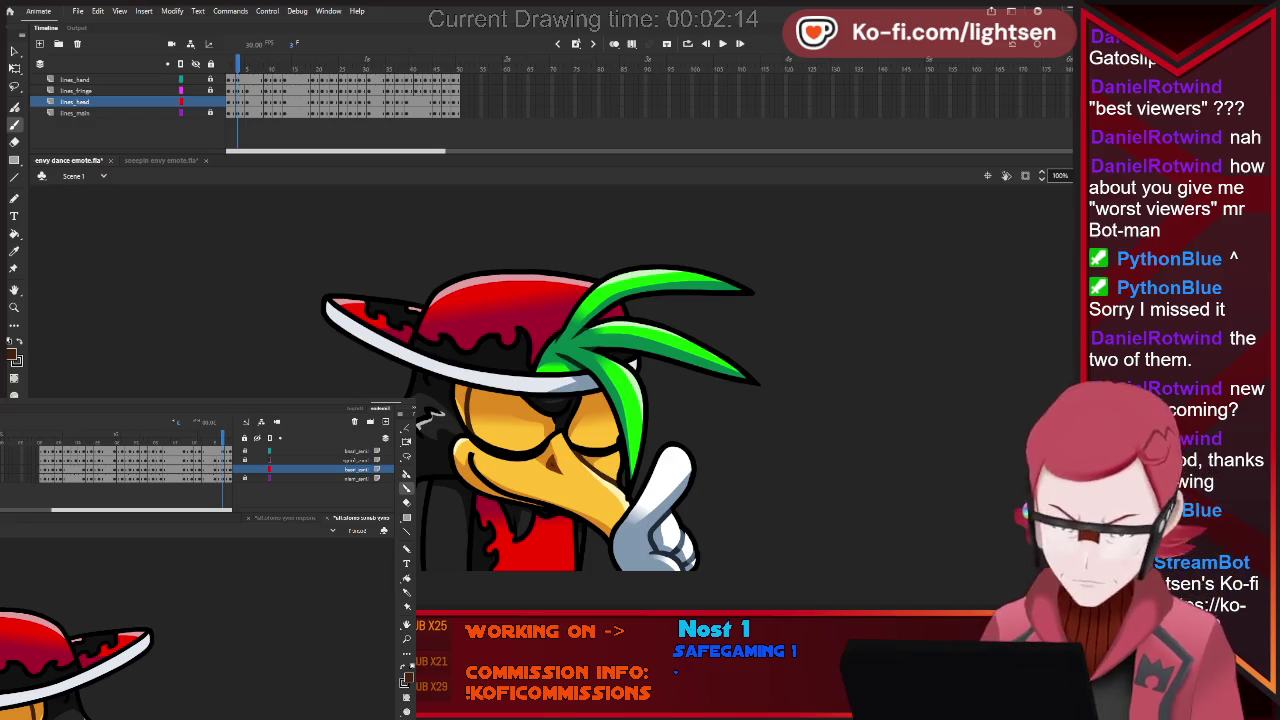
{"action": "key", "text": "comma"}
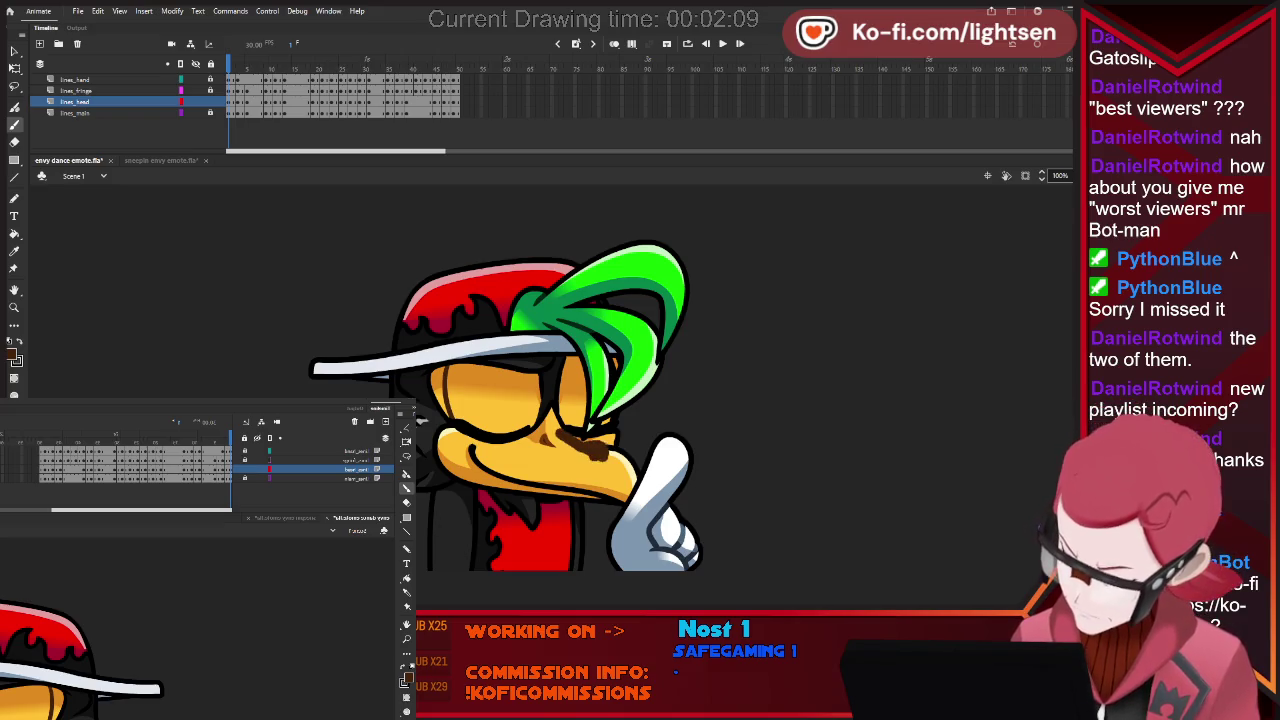
{"action": "key", "text": "ctrl+z"}
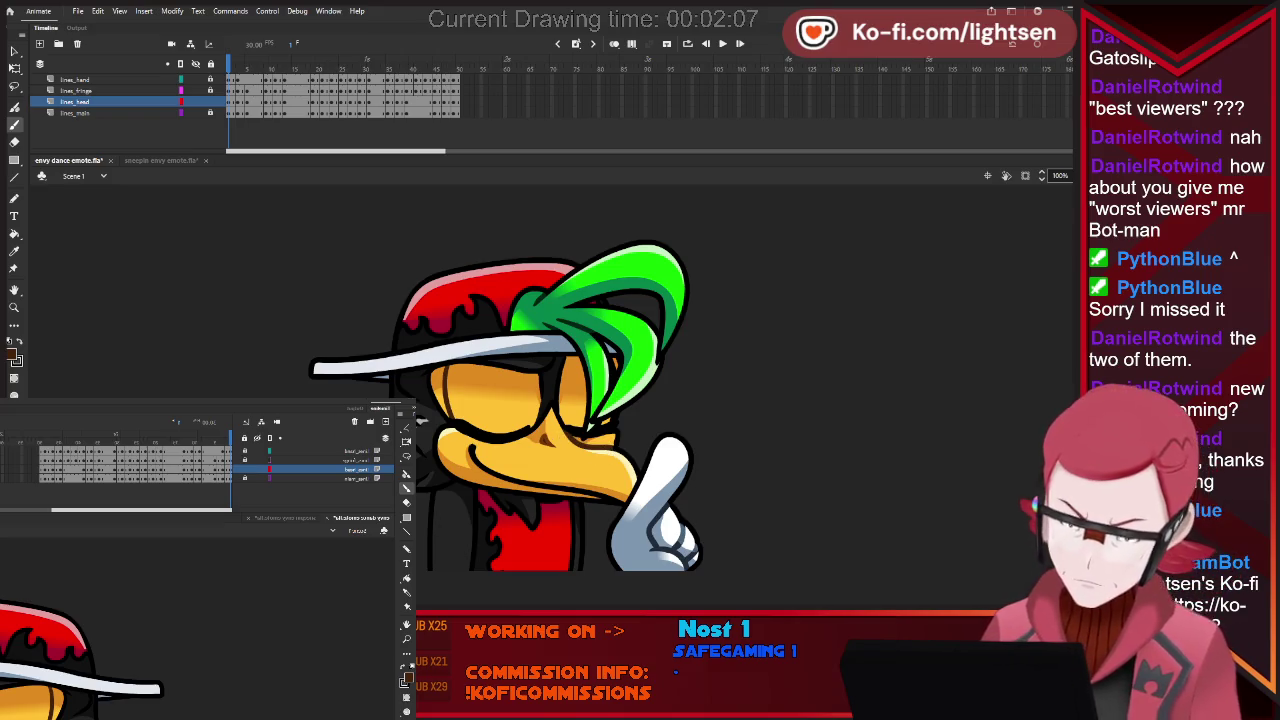
{"action": "key", "text": "Return"}
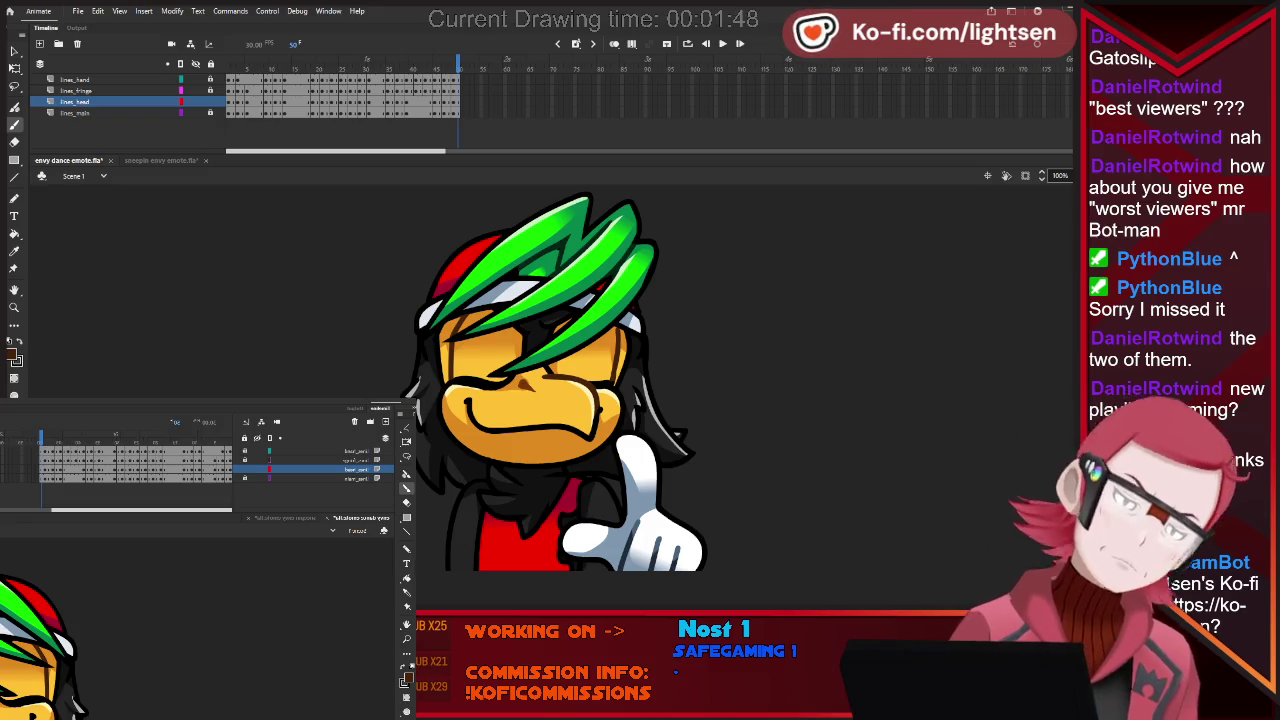
From frame 1 with the Paint Bucket ready, step forward through the drawn poses.
{"action": "key", "text": "shift+comma"}
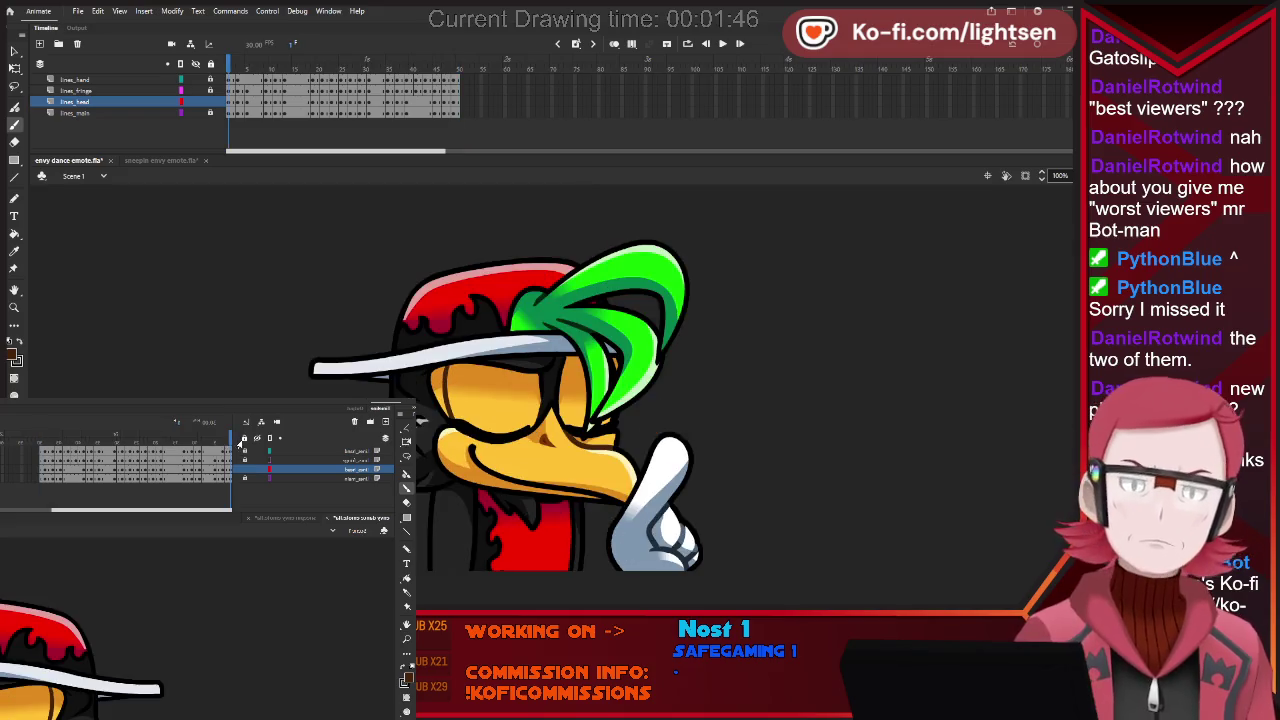
{"action": "key", "text": "k"}
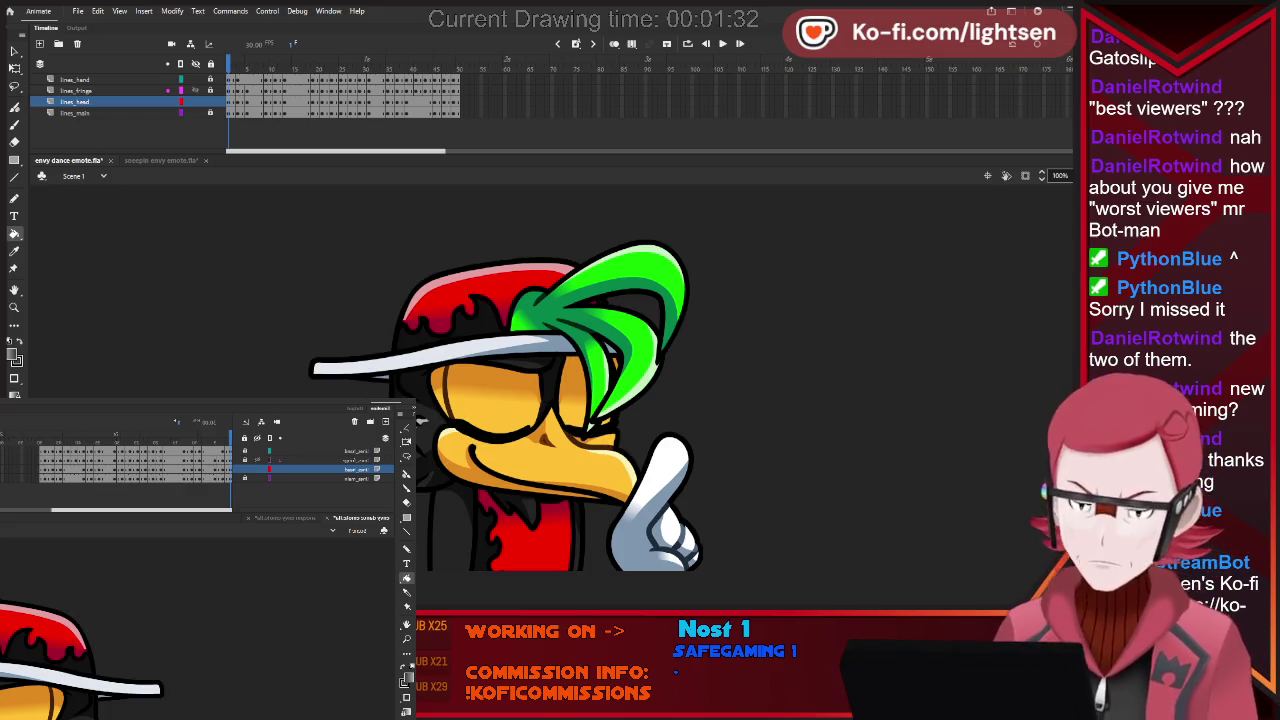
{"action": "key", "text": "period"}
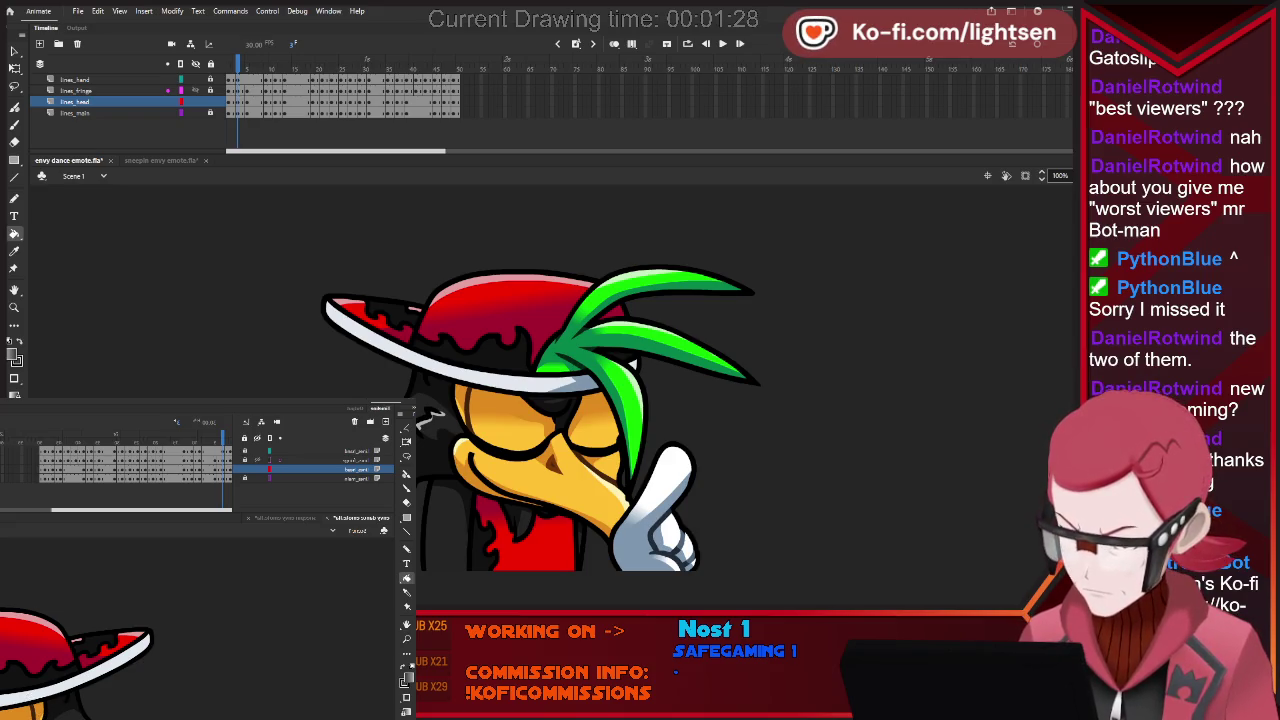
{"action": "key", "text": "period"}
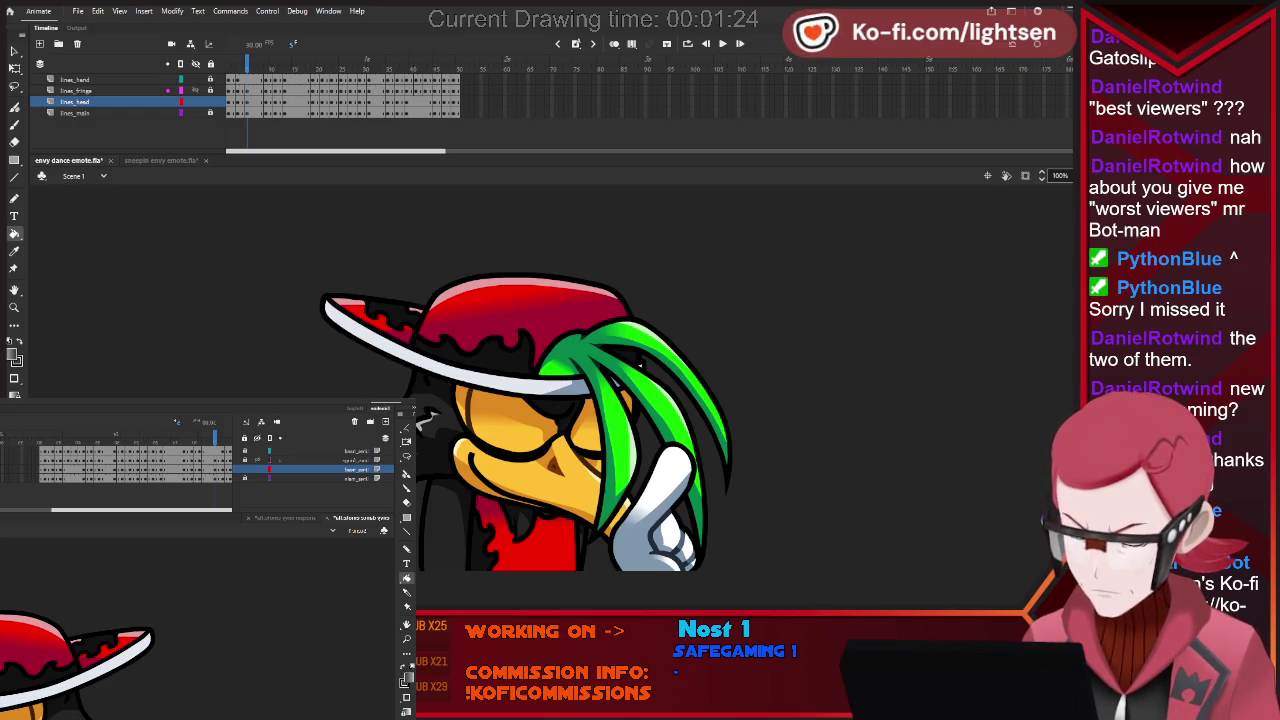
{"action": "key", "text": "period"}
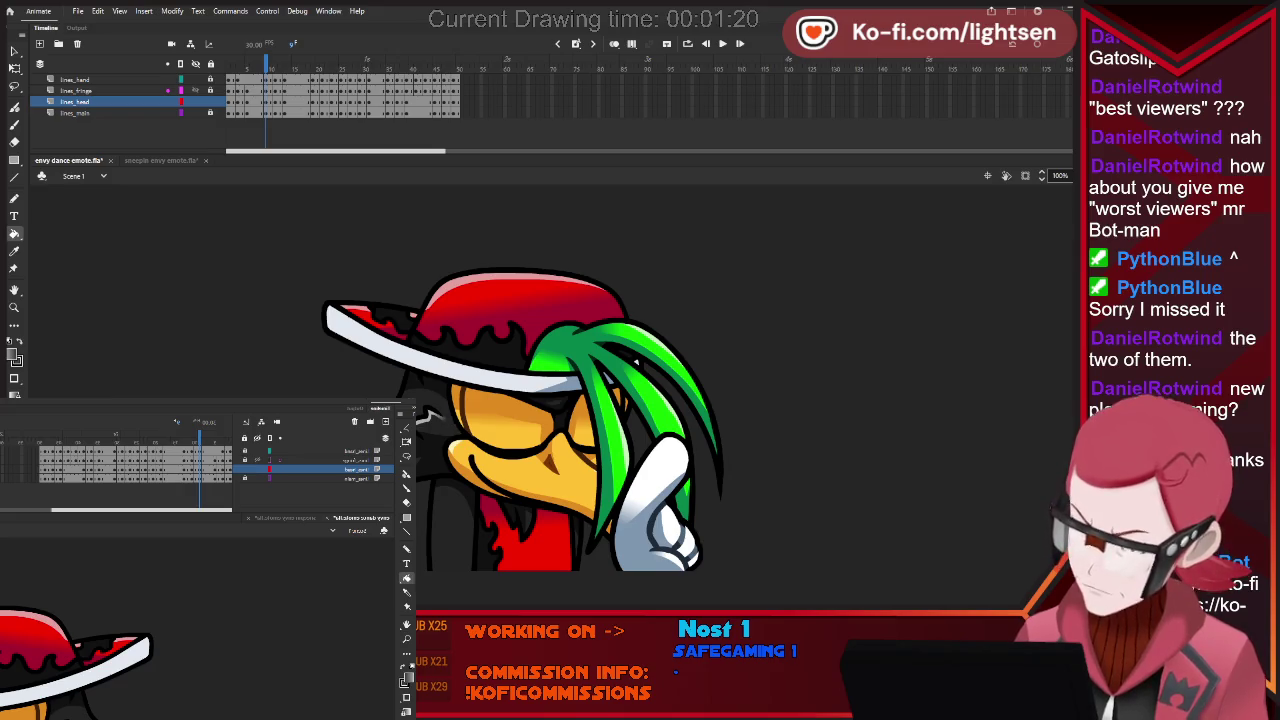
{"action": "key", "text": "period"}
{"action": "key", "text": "period"}
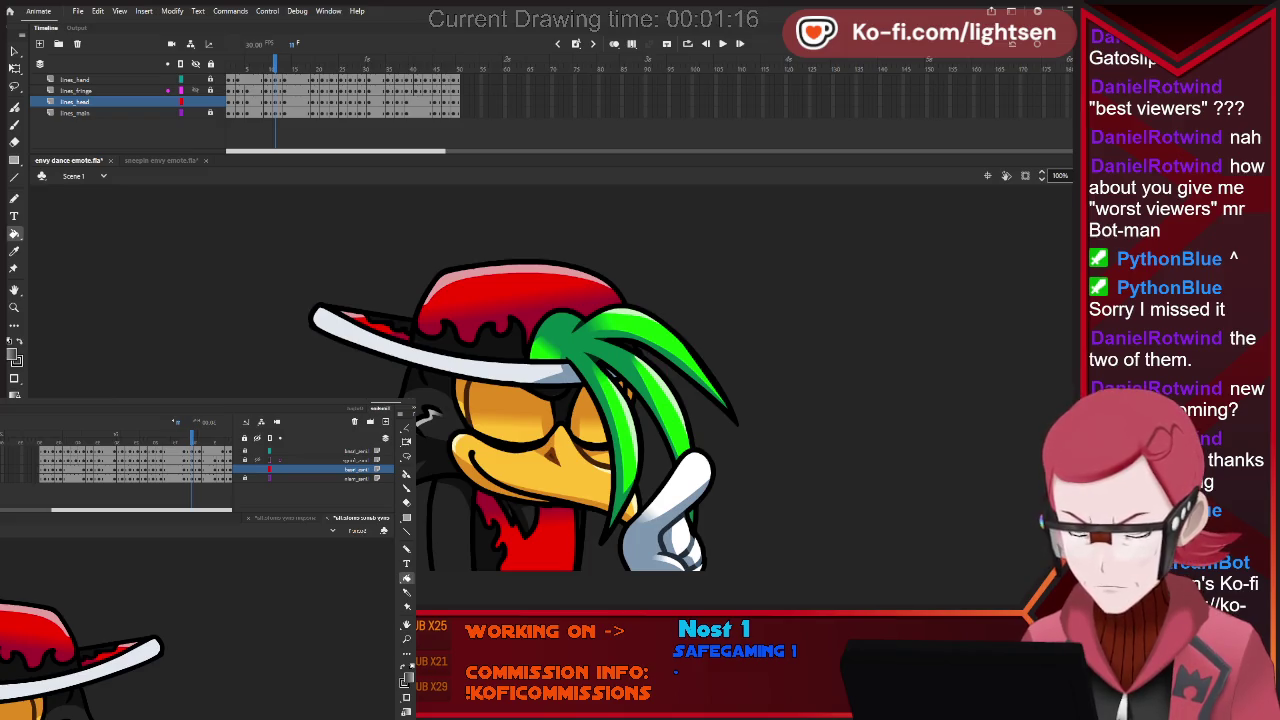
{"action": "key", "text": "period"}
{"action": "key", "text": "period"}
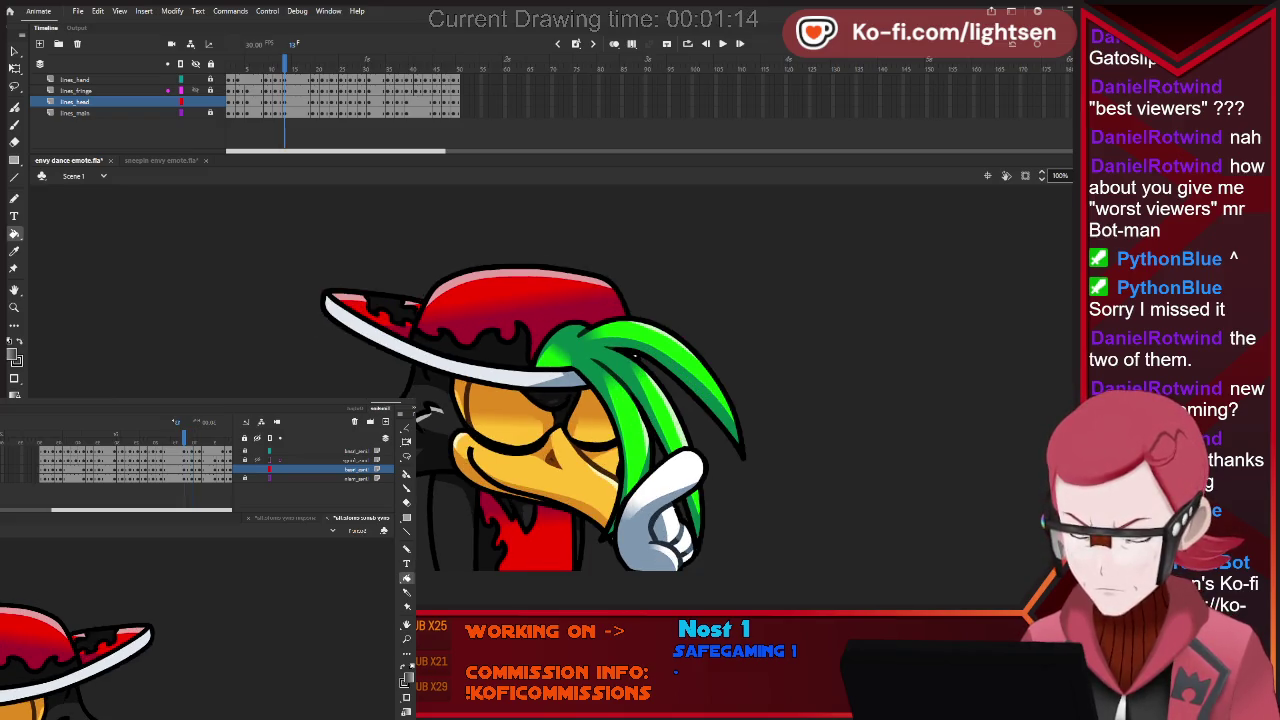
{"action": "key", "text": "period"}
{"action": "key", "text": "period"}
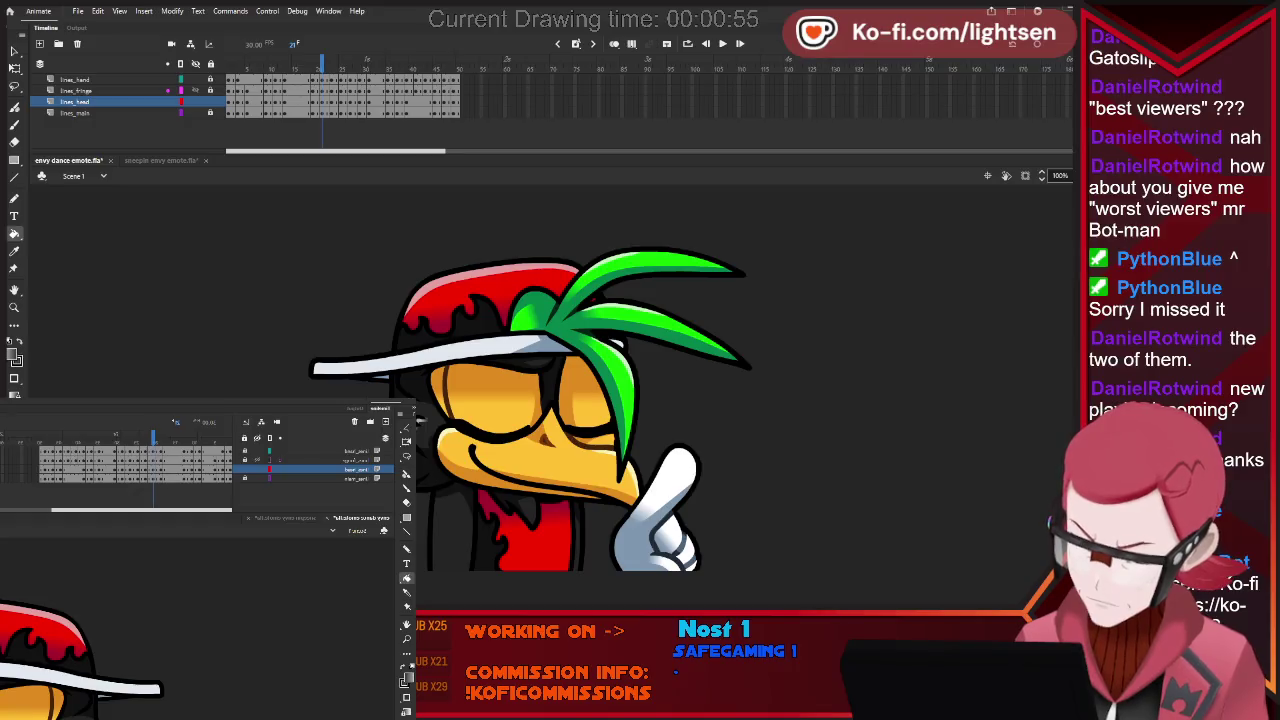
Step through the remaining head poses to the last frame.
{"action": "key", "text": "comma"}
{"action": "key", "text": "comma"}
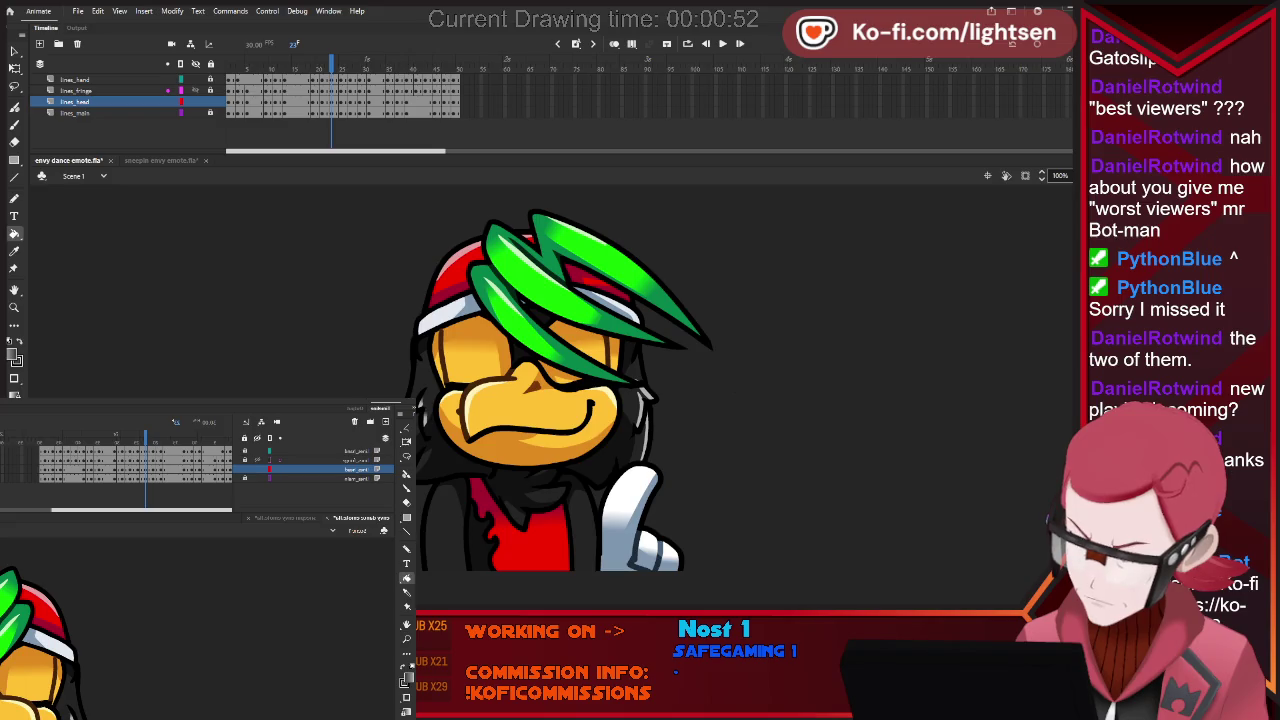
{"action": "key", "text": "period"}
{"action": "key", "text": "period"}
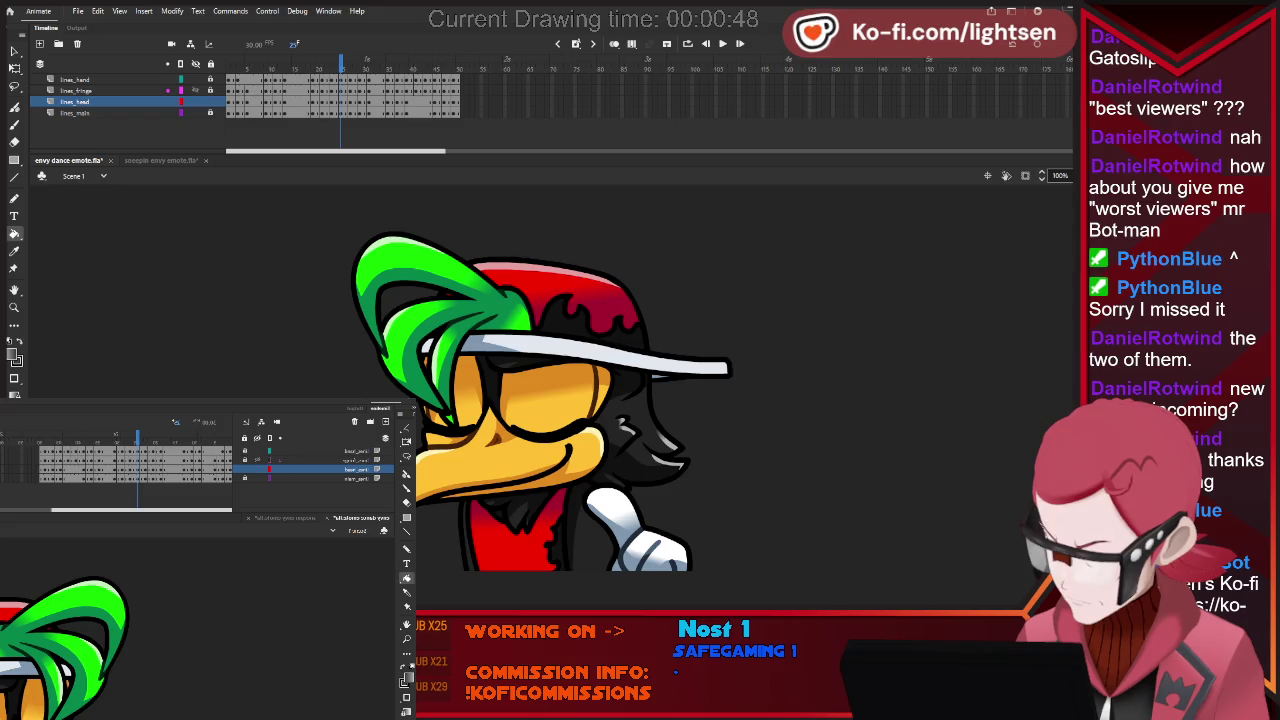
{"action": "key", "text": "period"}
{"action": "key", "text": "period"}
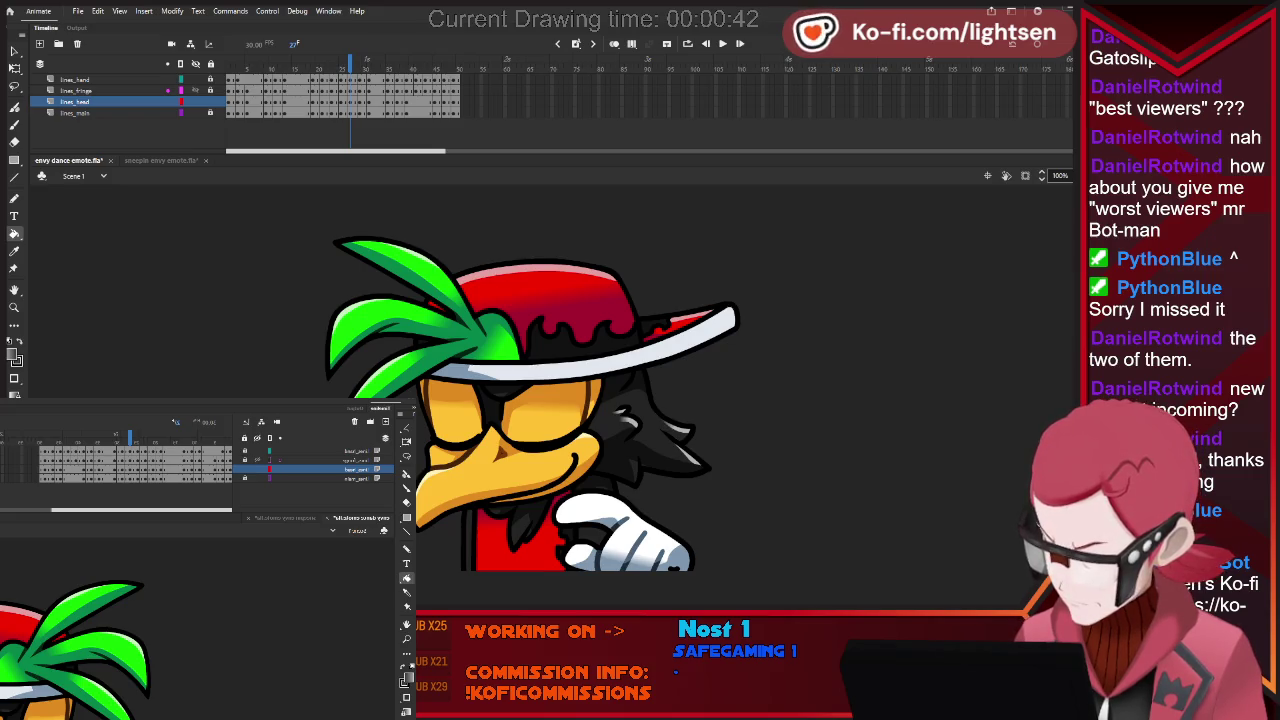
{"action": "key", "text": "period"}
{"action": "key", "text": "period"}
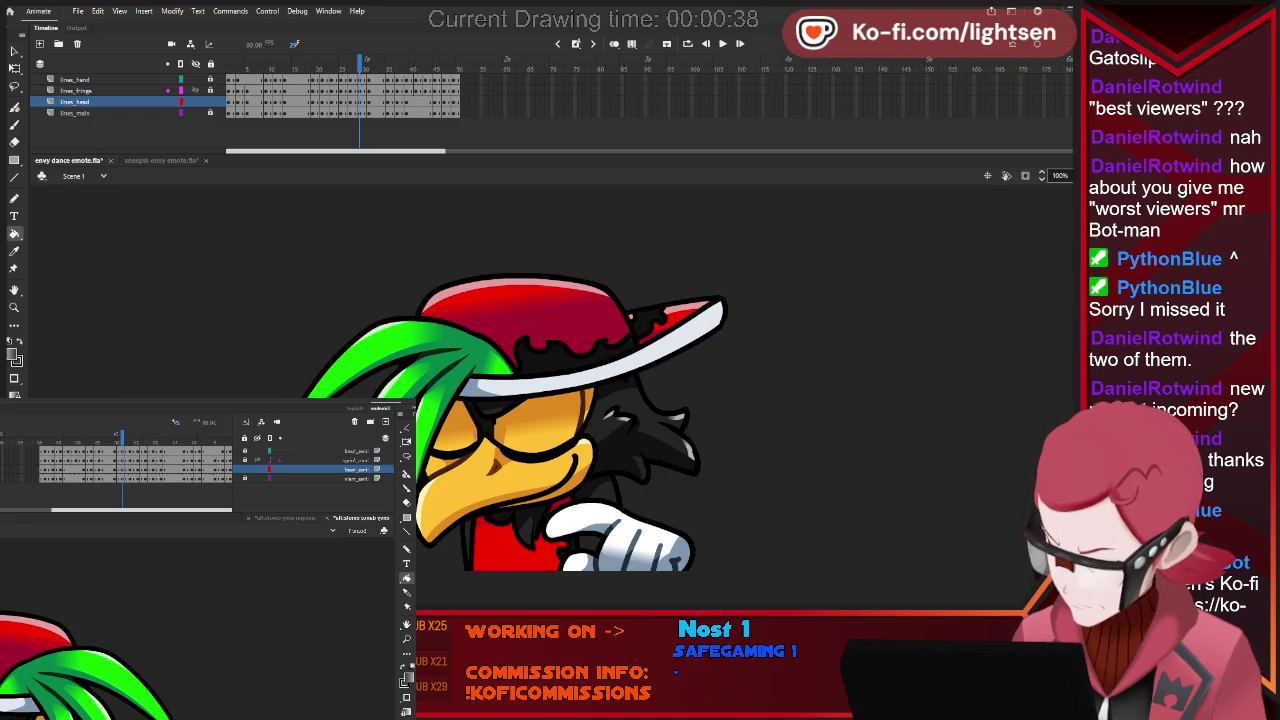
{"action": "key", "text": "period"}
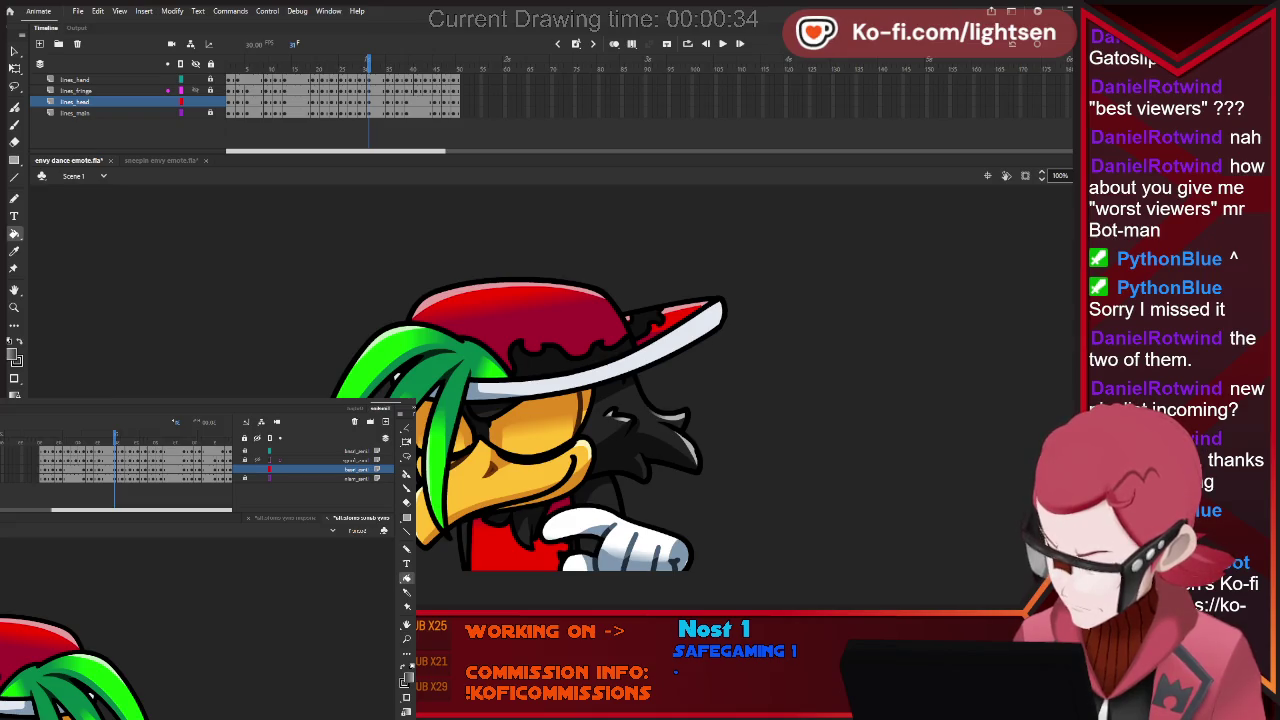
{"action": "key", "text": "period"}
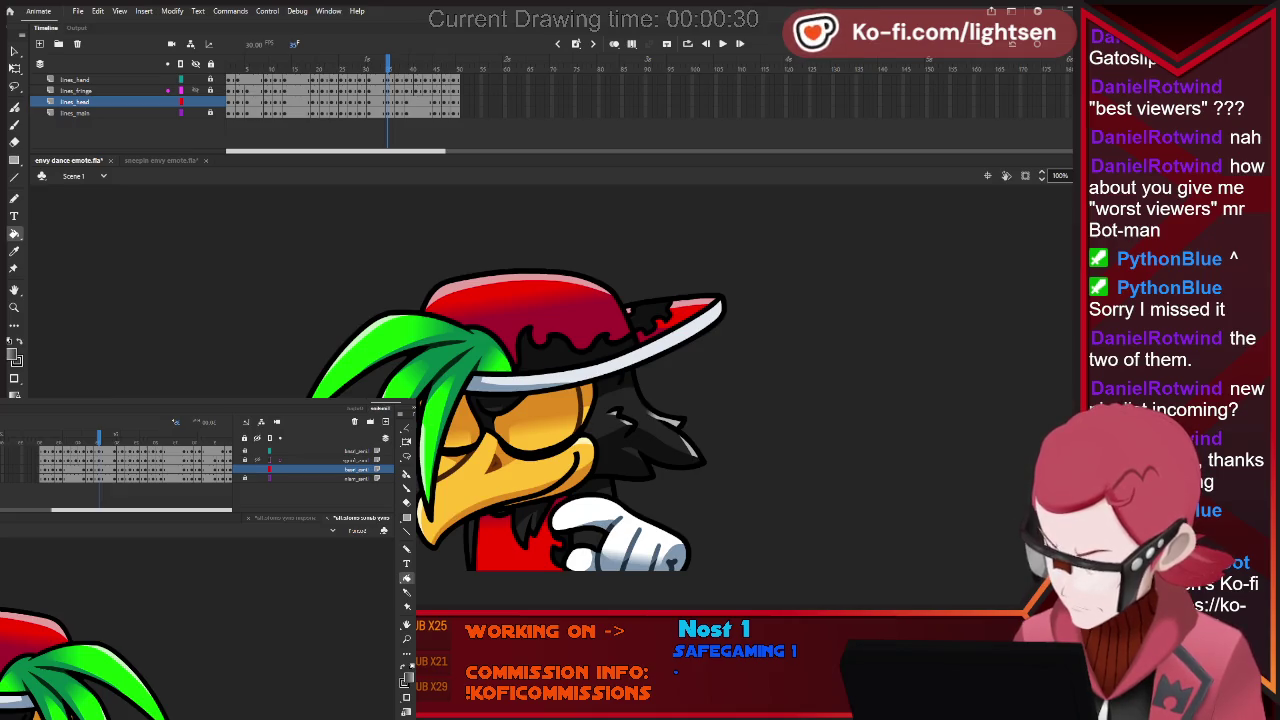
{"action": "key", "text": "period"}
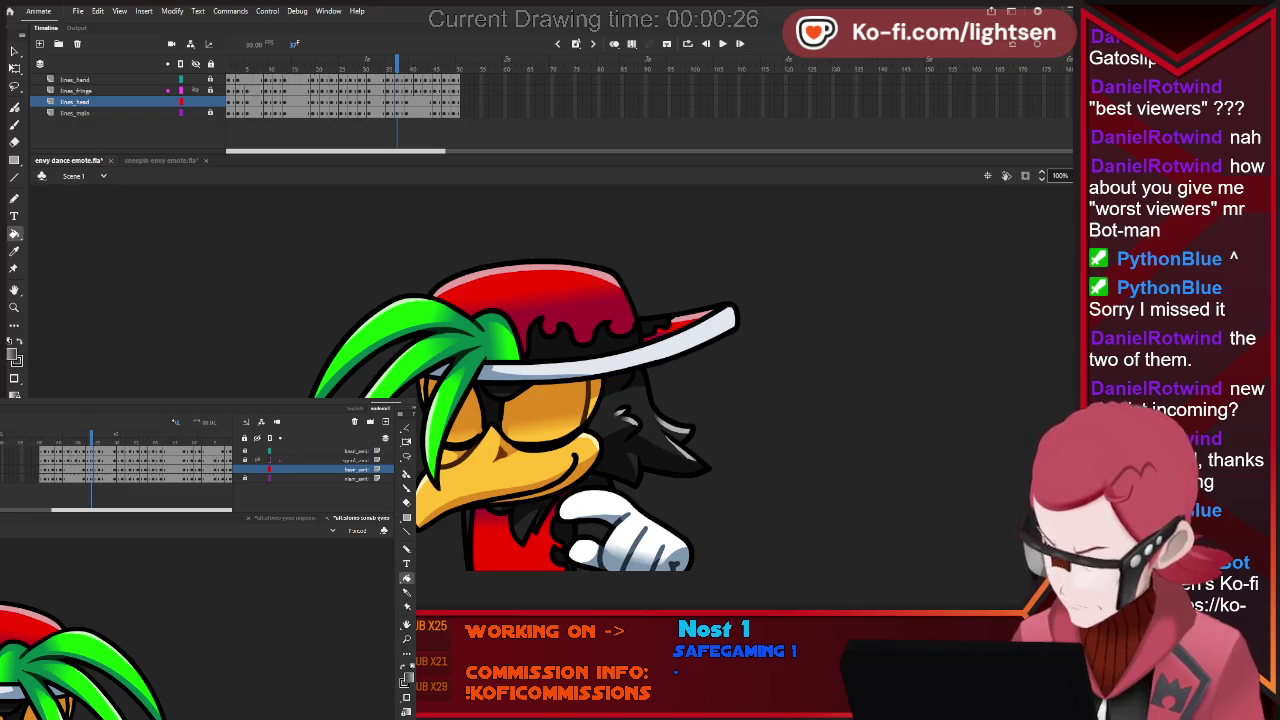
{"action": "key", "text": "period"}
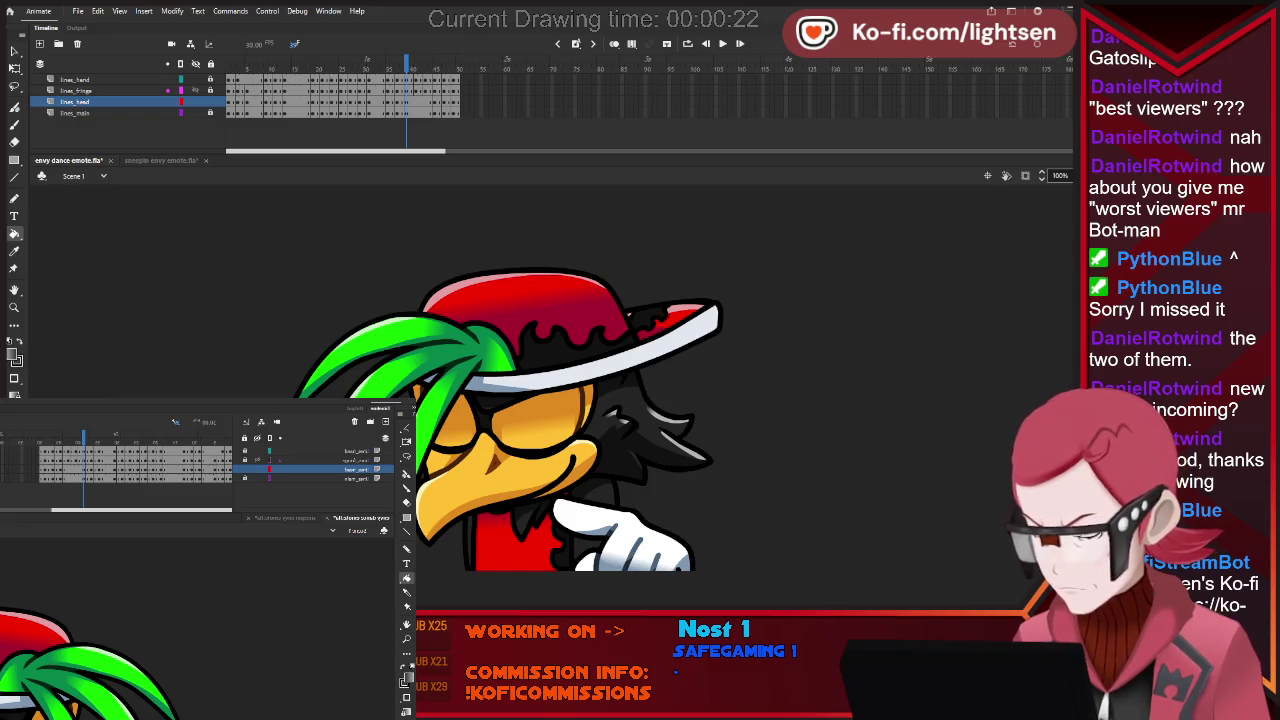
{"action": "key", "text": "period"}
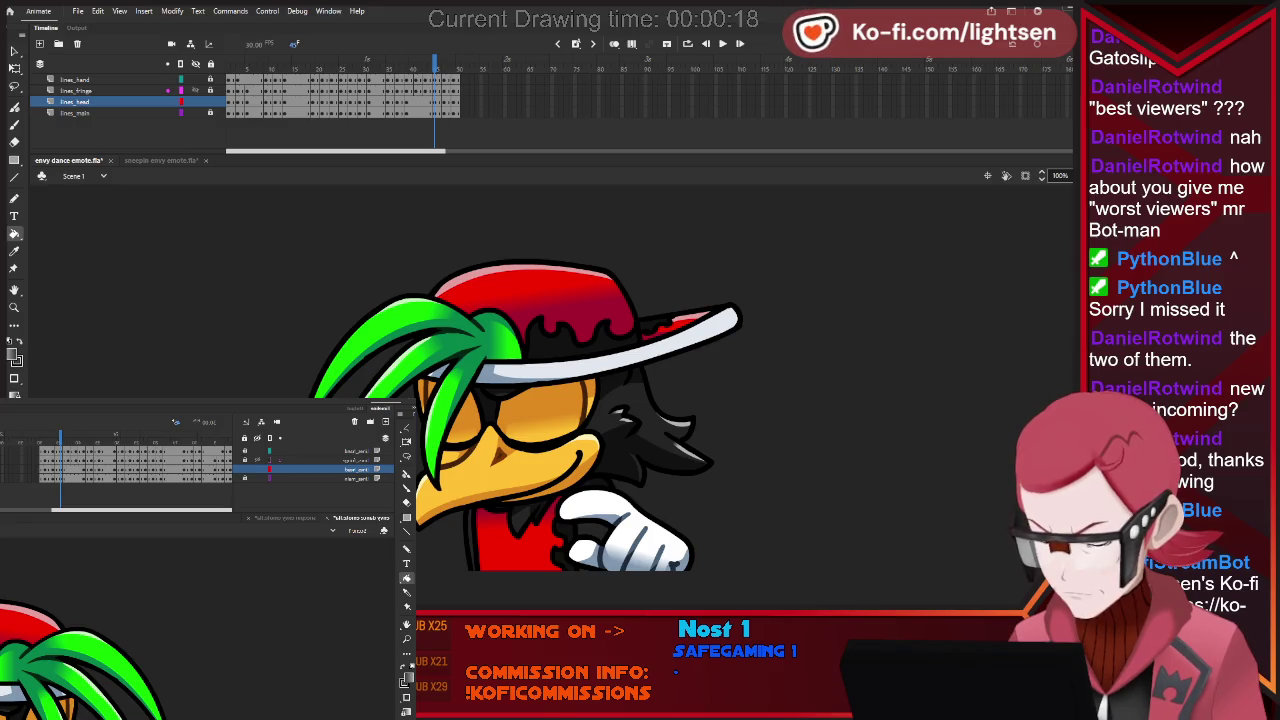
{"action": "key", "text": "period"}
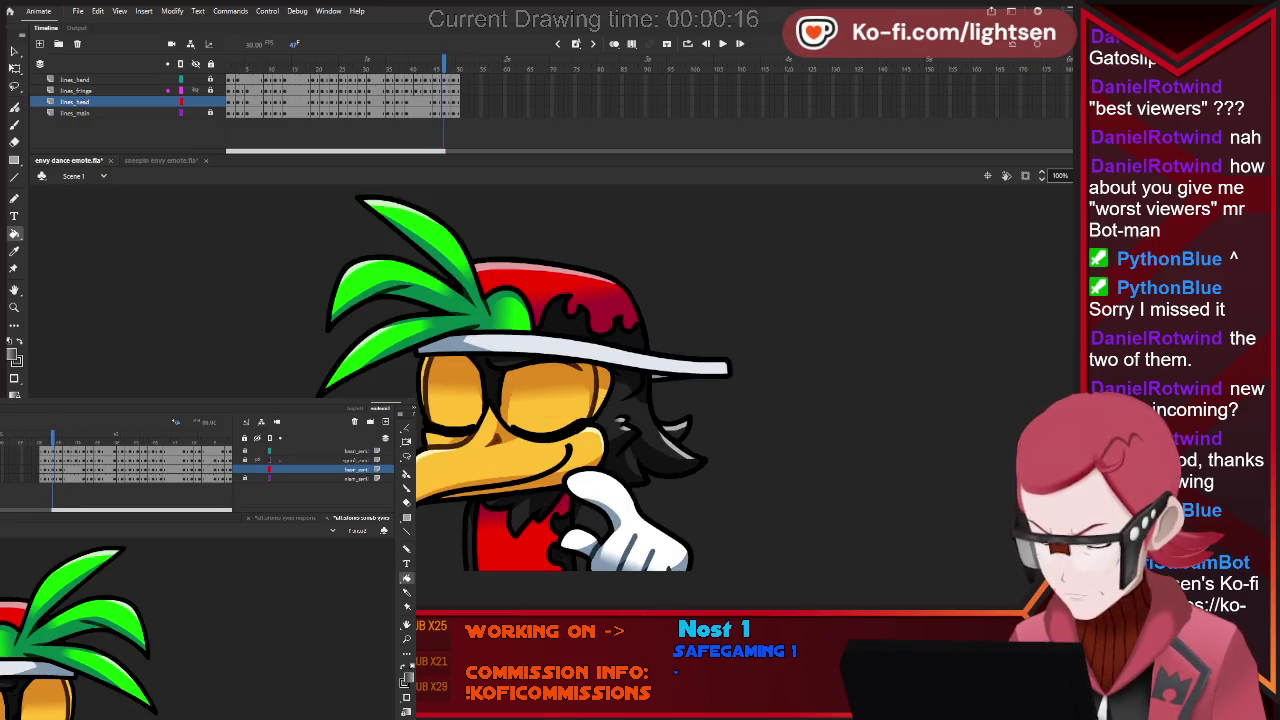
{"action": "key", "text": "period"}
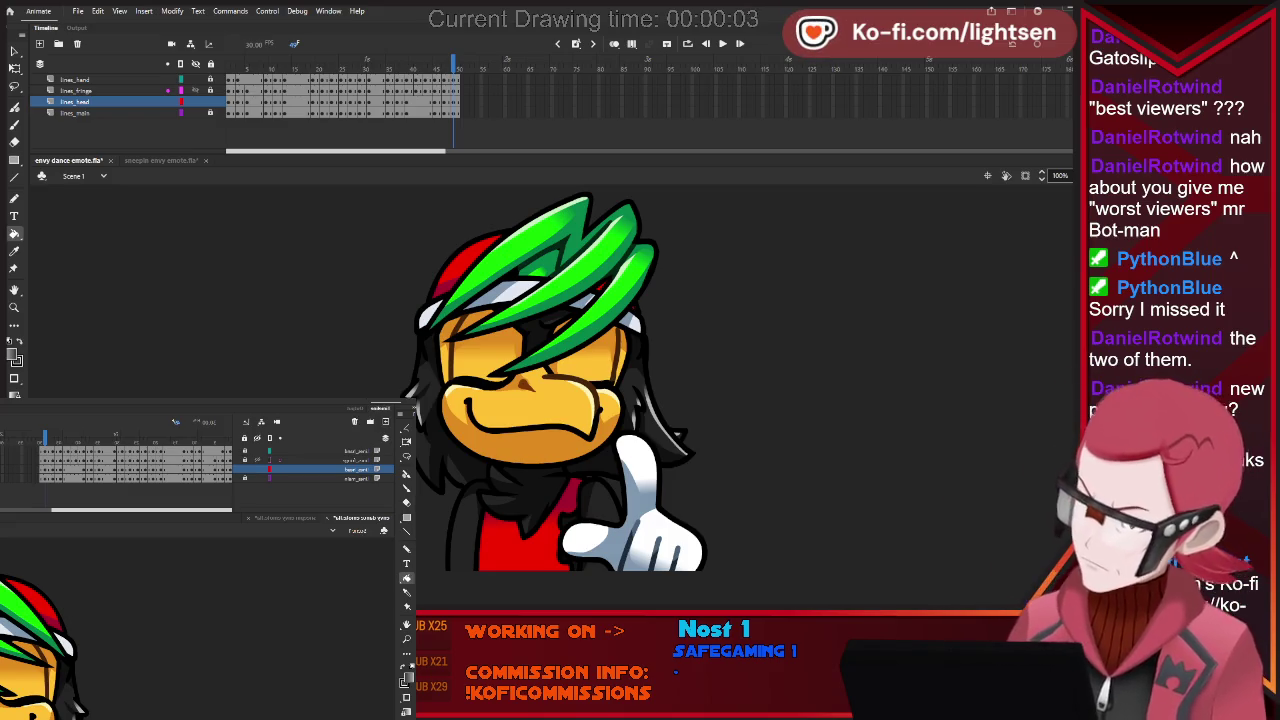
Play the animation, rewind to frame 1, and advance to the next pose.
{"action": "key", "text": "Return"}
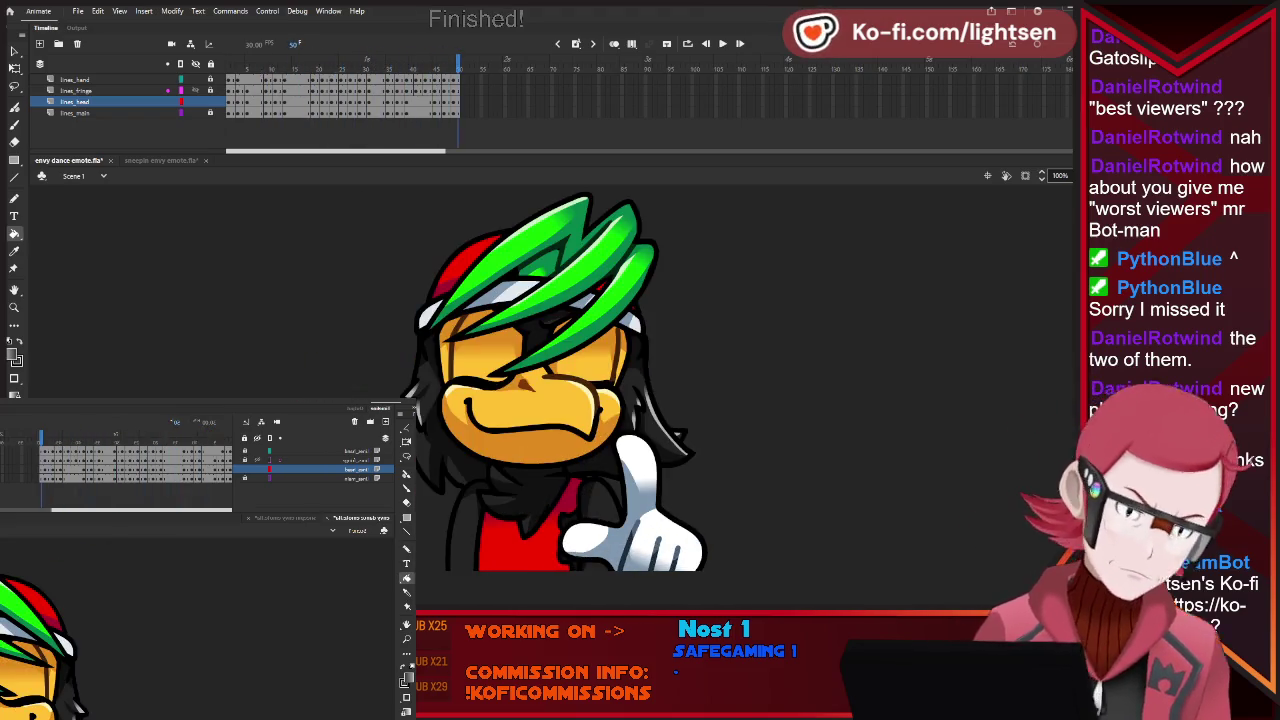
{"action": "key", "text": "shift+comma"}
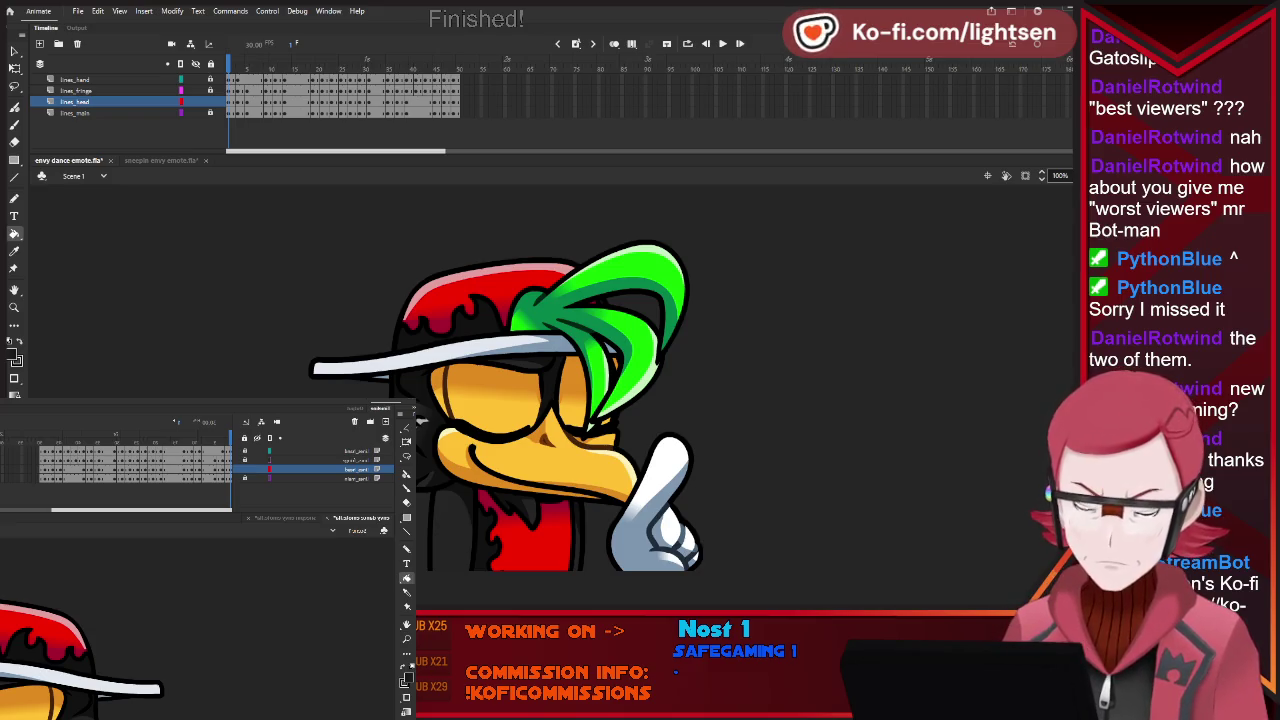
{"action": "key", "text": "period"}
{"action": "key", "text": "period"}
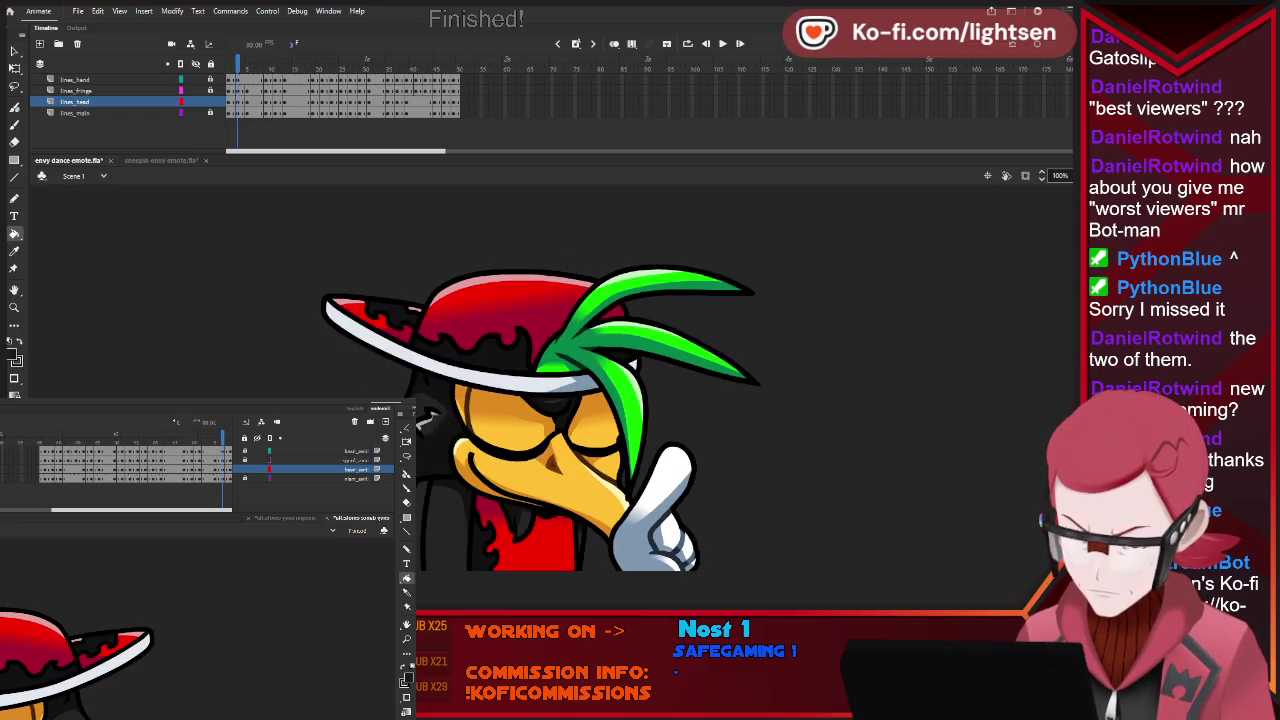
{"action": "key", "text": "period"}
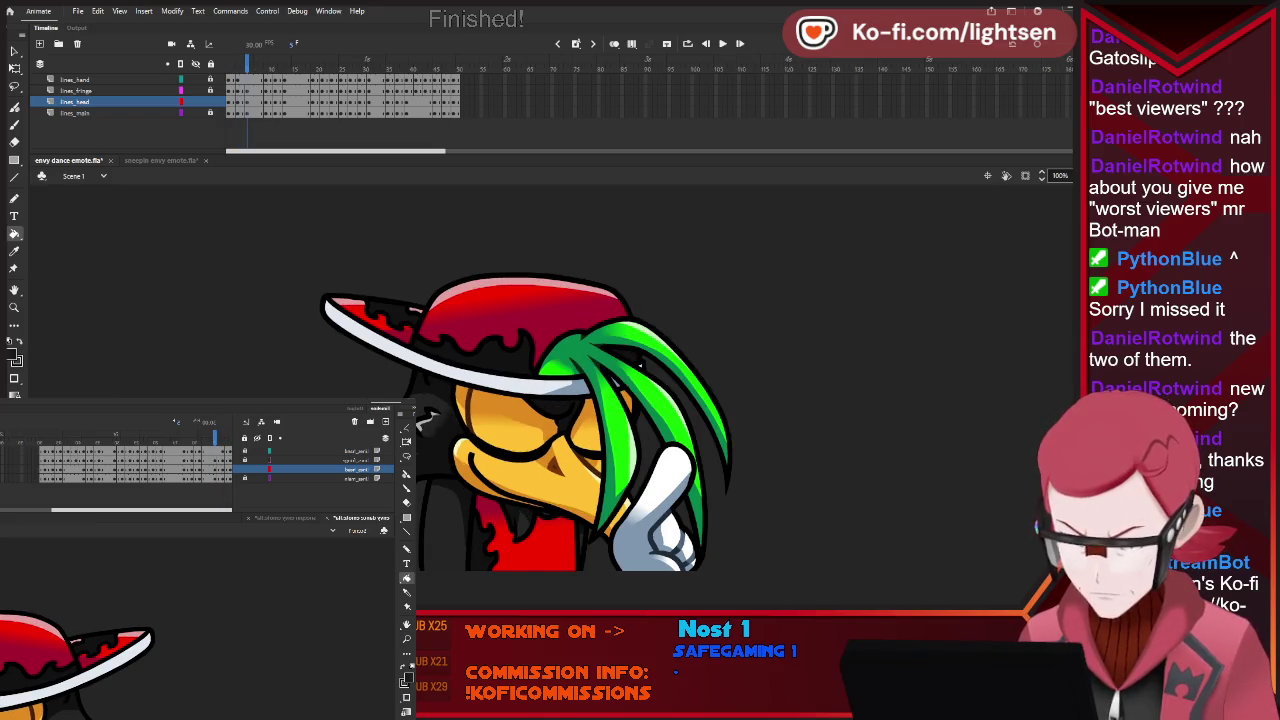
{"action": "key", "text": "period"}
{"action": "key", "text": "period"}
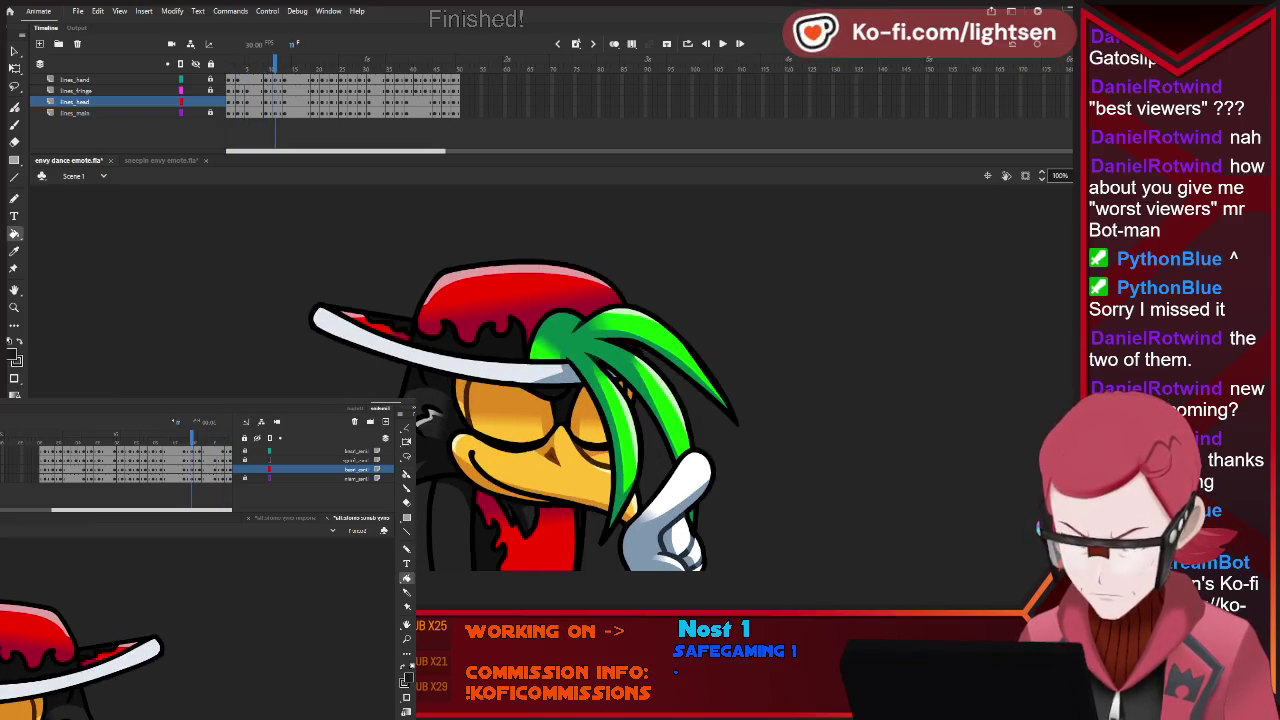
{"action": "key", "text": "period"}
{"action": "key", "text": "period"}
{"action": "key", "text": "period"}
{"action": "key", "text": "period"}
{"action": "key", "text": "period"}
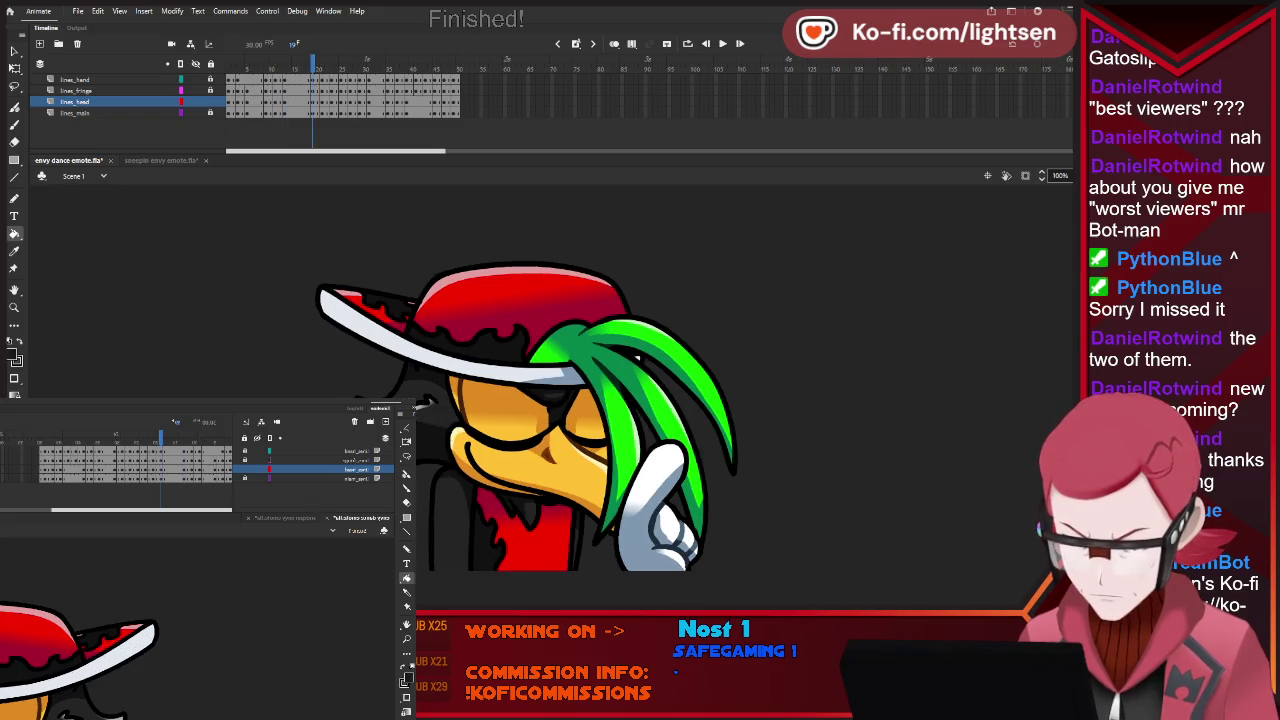
{"action": "key", "text": "period"}
{"action": "key", "text": "period"}
{"action": "key", "text": "period"}
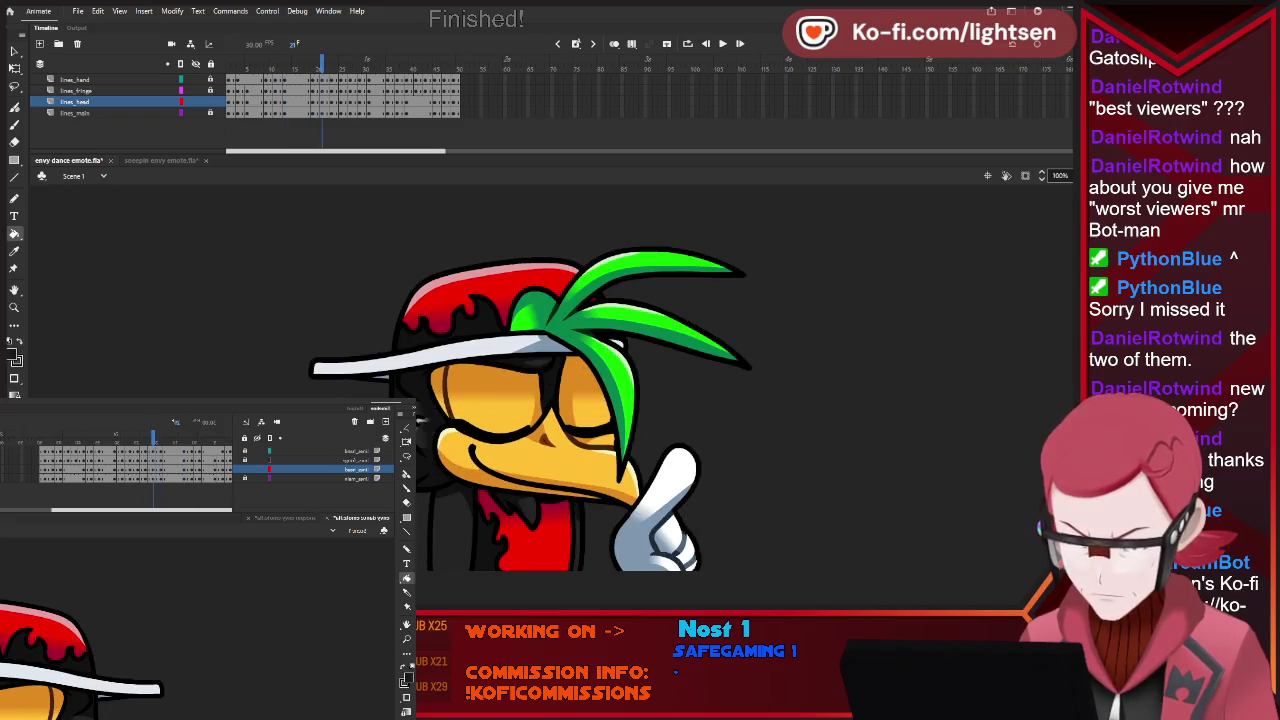
{"action": "key", "text": "period"}
{"action": "key", "text": "period"}
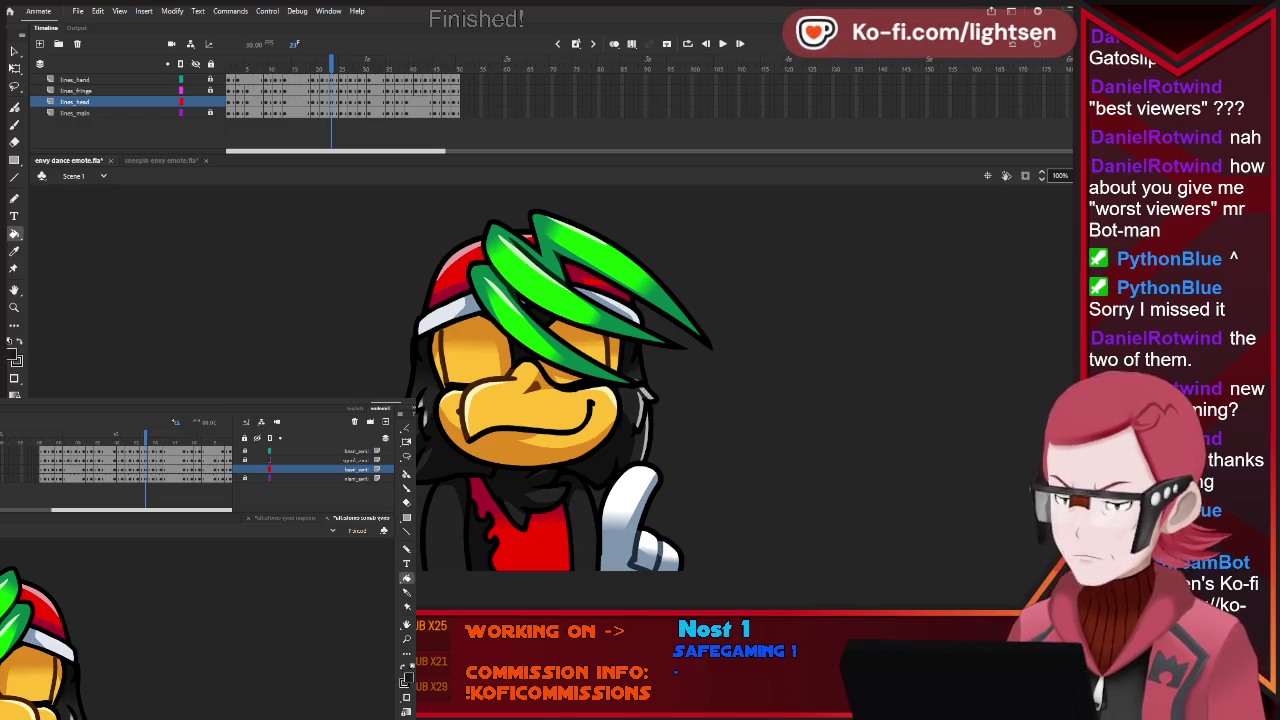
{"action": "key", "text": "period"}
{"action": "key", "text": "period"}
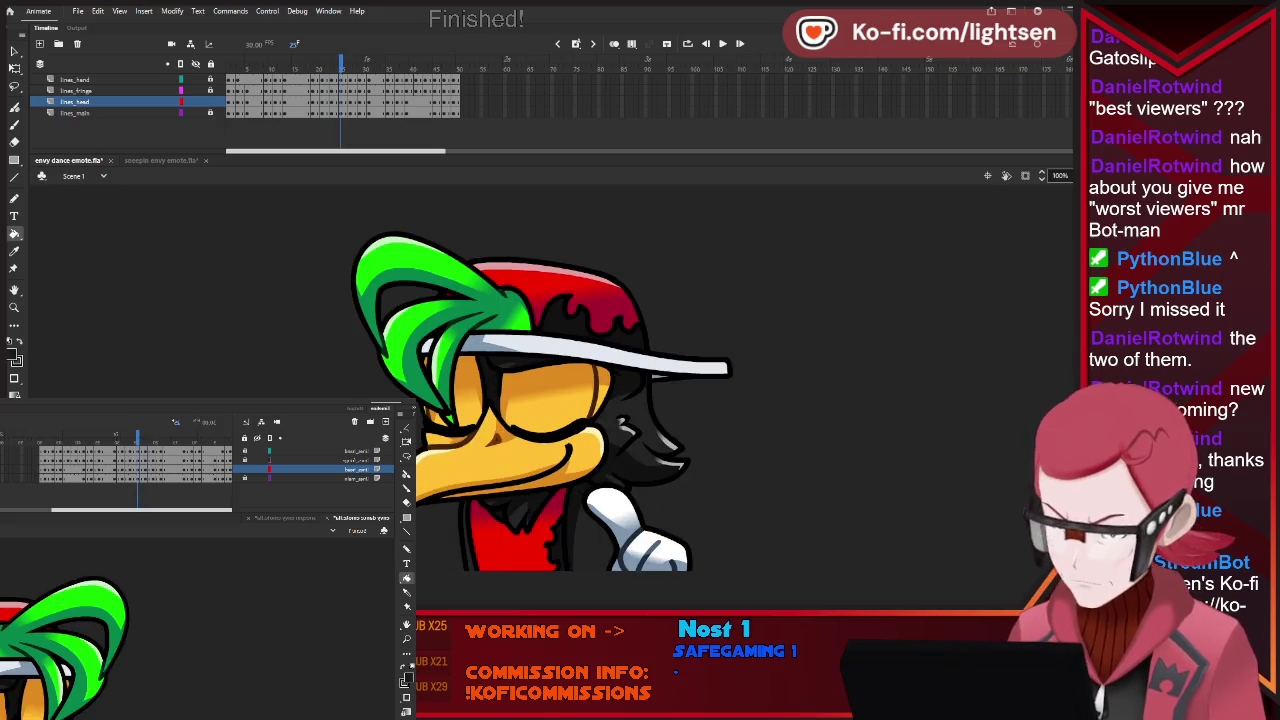
{"action": "key", "text": "period"}
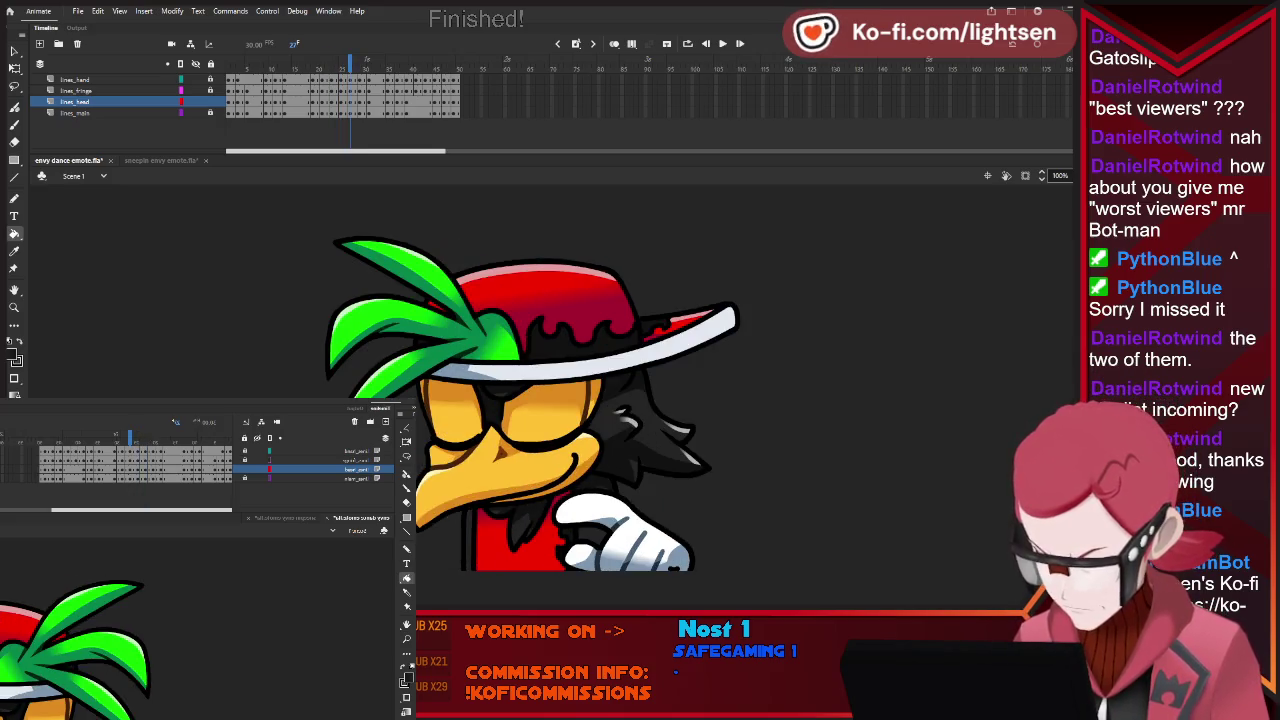
{"action": "key", "text": "period"}
{"action": "key", "text": "period"}
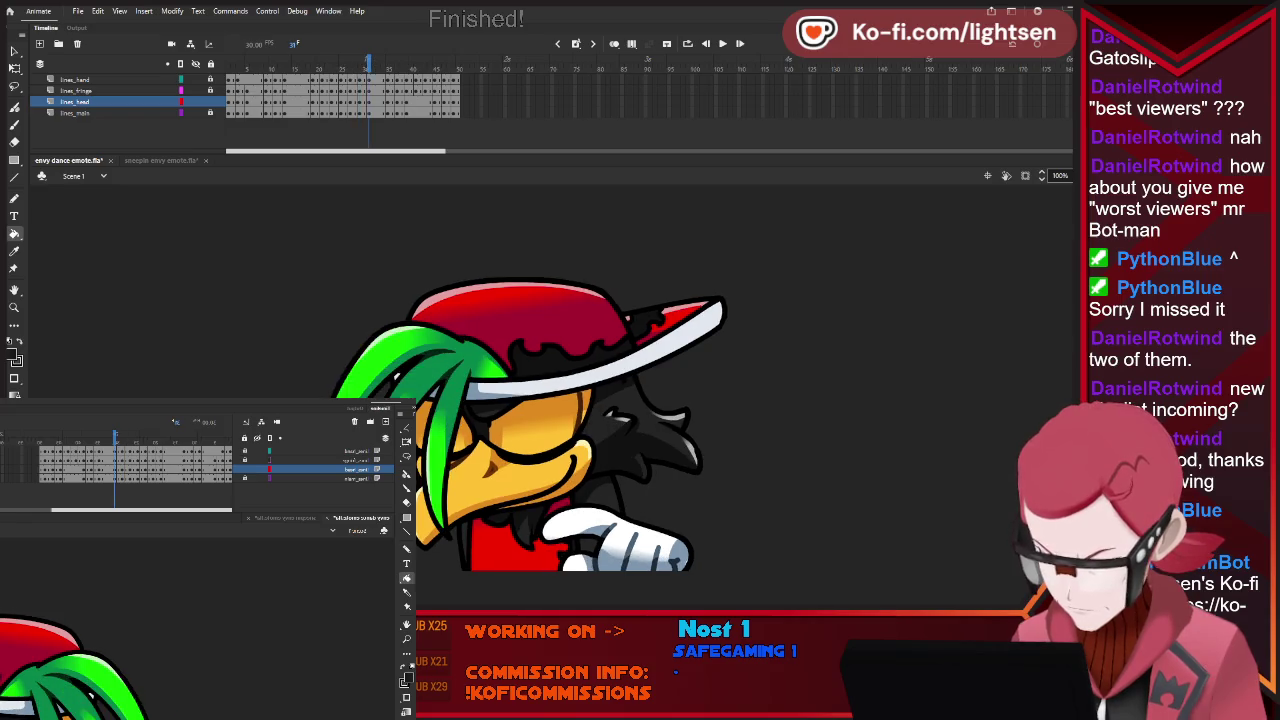
{"action": "key", "text": "period"}
{"action": "key", "text": "period"}
{"action": "key", "text": "period"}
{"action": "key", "text": "period"}
{"action": "key", "text": "period"}
{"action": "key", "text": "period"}
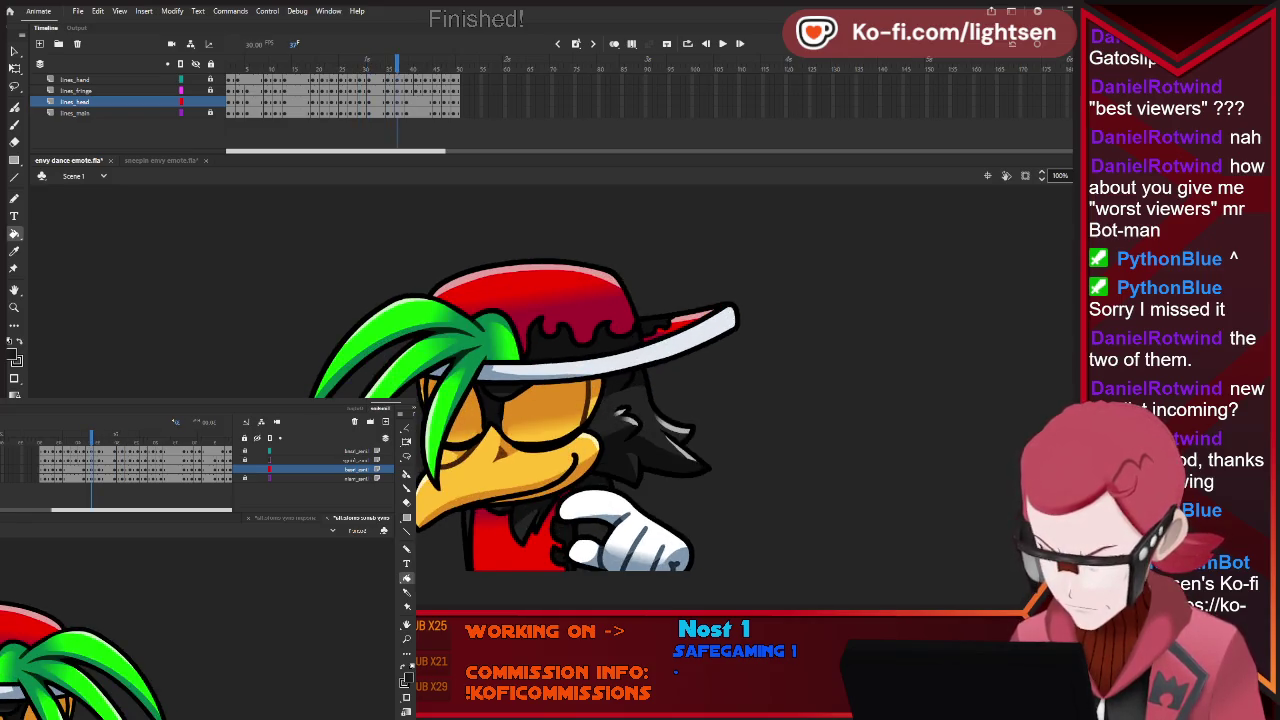
{"action": "key", "text": "."}
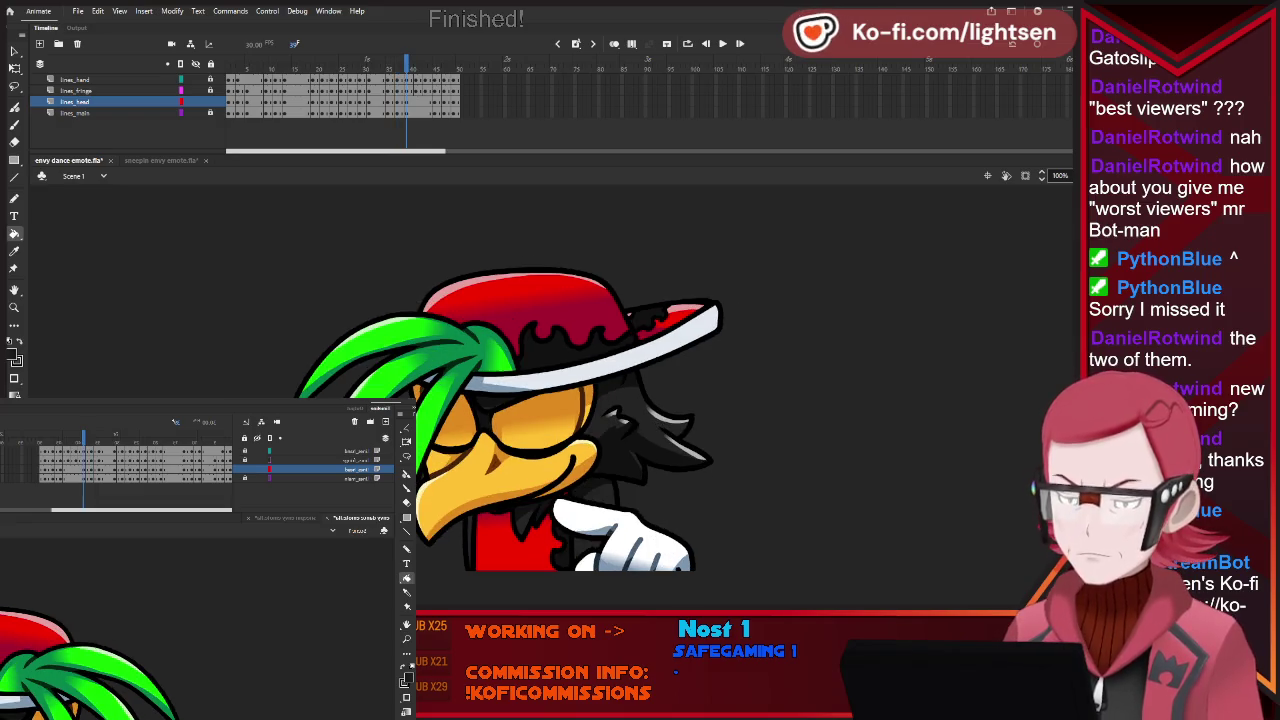
{"action": "key", "text": "."}
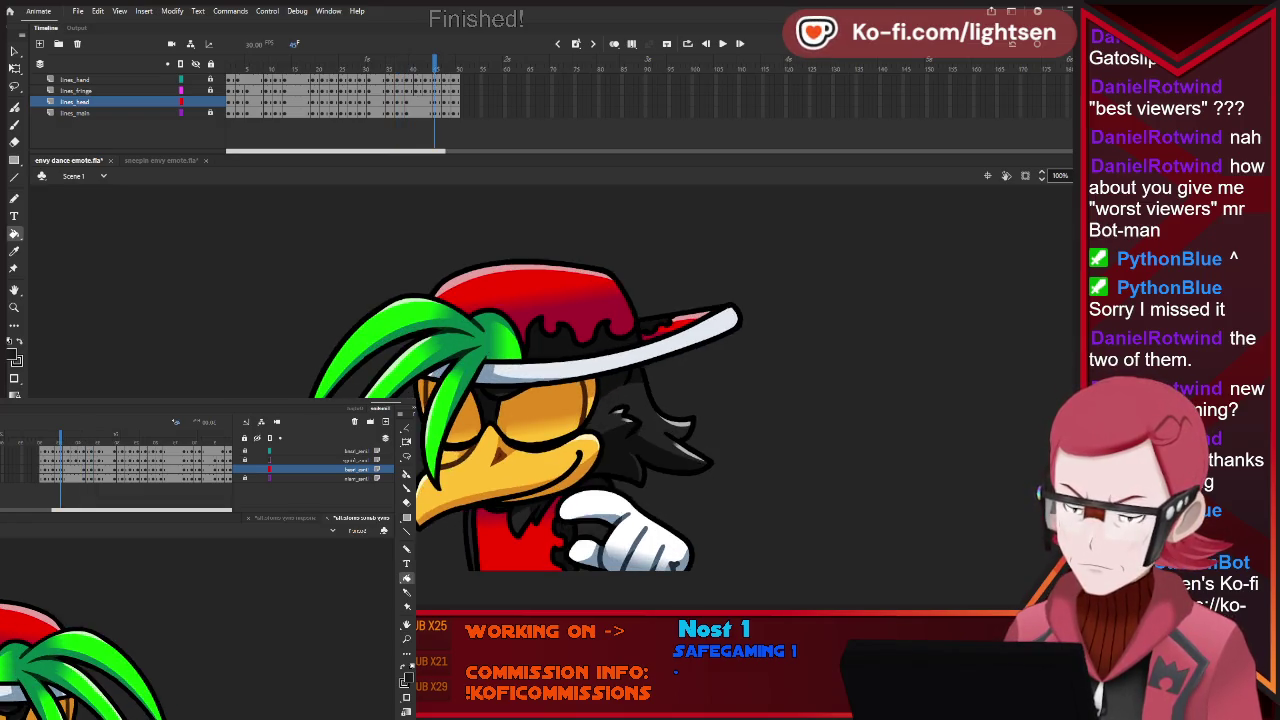
{"action": "key", "text": "."}
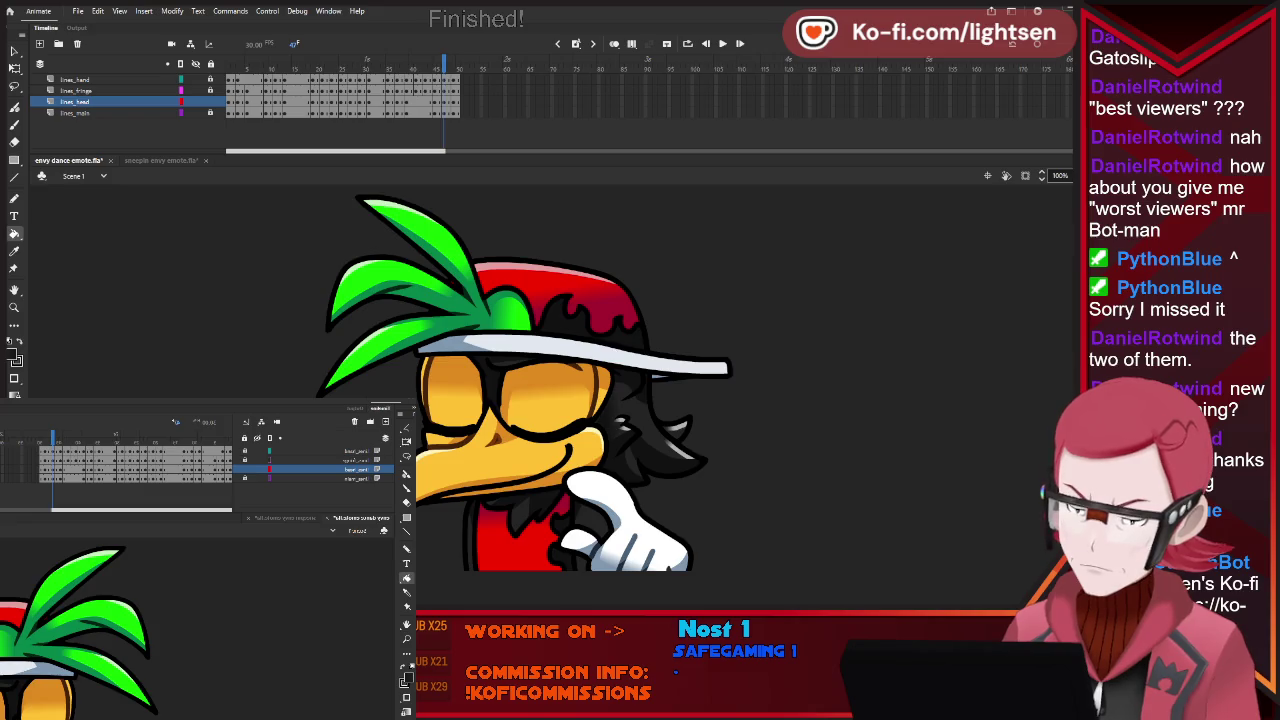
{"action": "key", "text": "."}
{"action": "key", "text": "."}
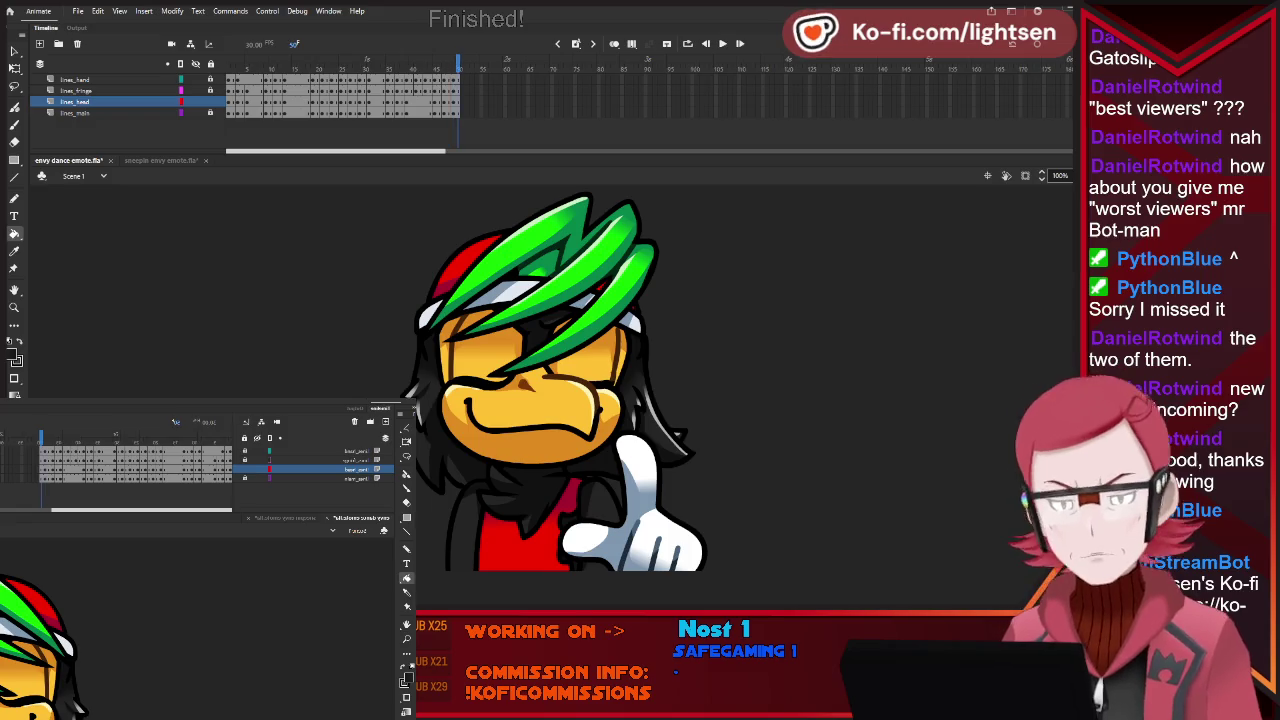
{"action": "key", "text": "Return"}
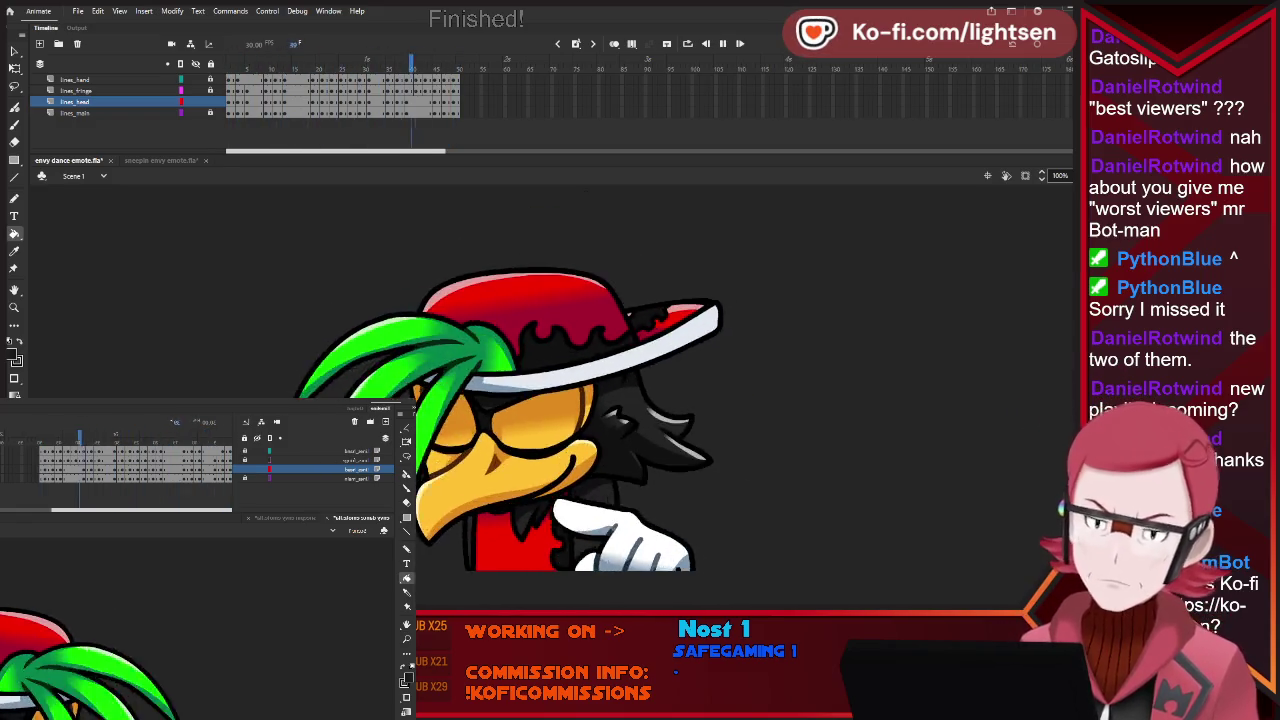
{"action": "key", "text": "shift+comma"}
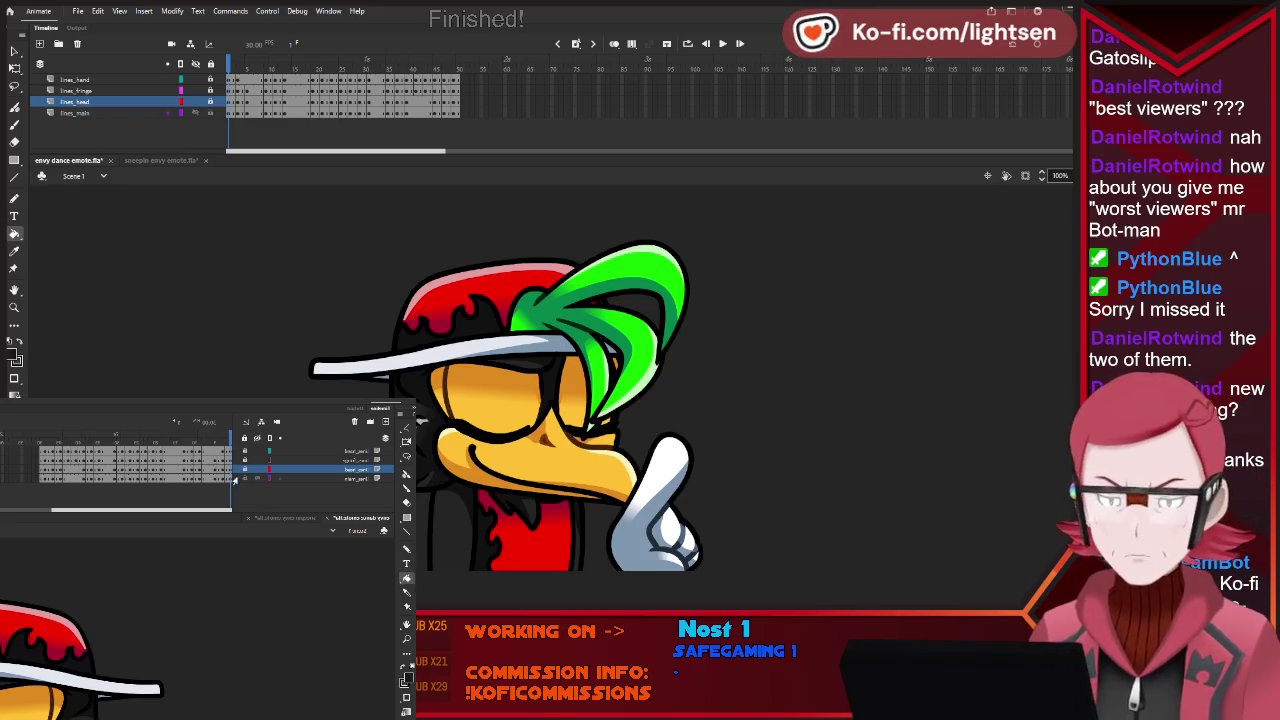
Select, then deselect, the body artwork on the lines_main layer.
{"action": "left_click", "coordinate": [234, 479]}
{"action": "key", "text": "v"}
{"action": "key", "text": "ctrl+shift+a"}
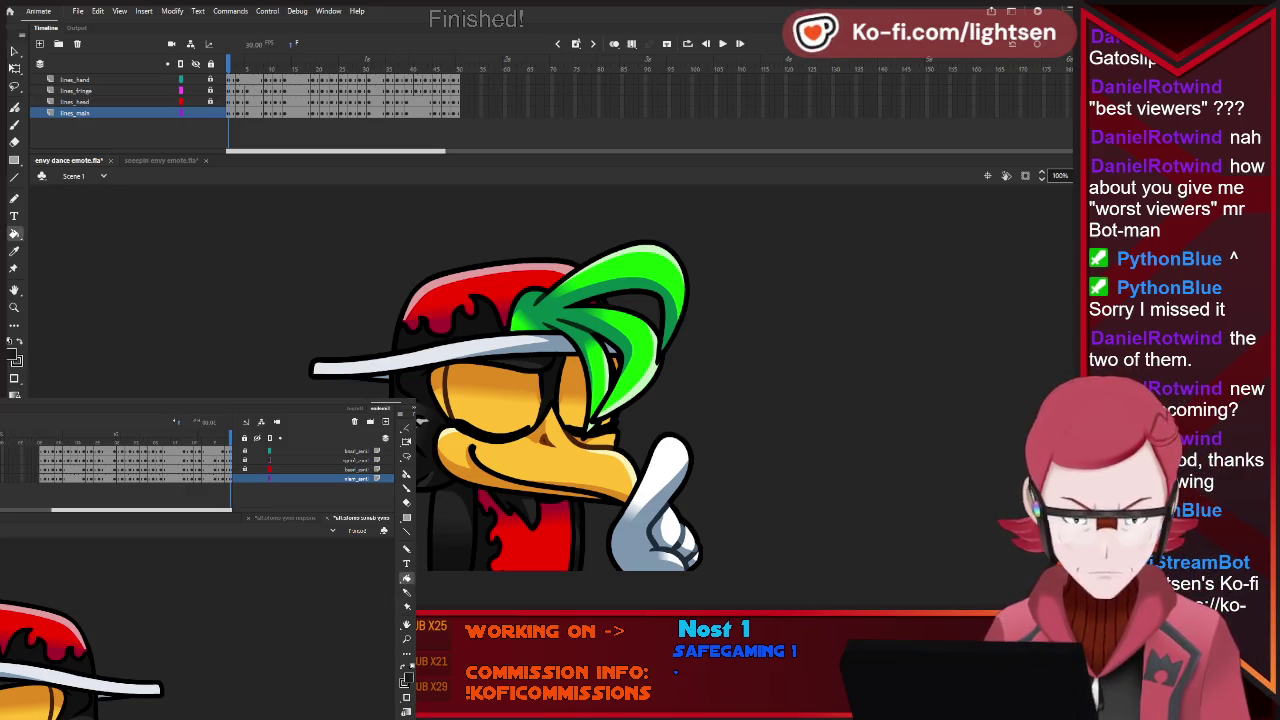
Step back and forth through the opening poses to compare the hair swing.
{"action": "key", "text": "period"}
{"action": "key", "text": "period"}
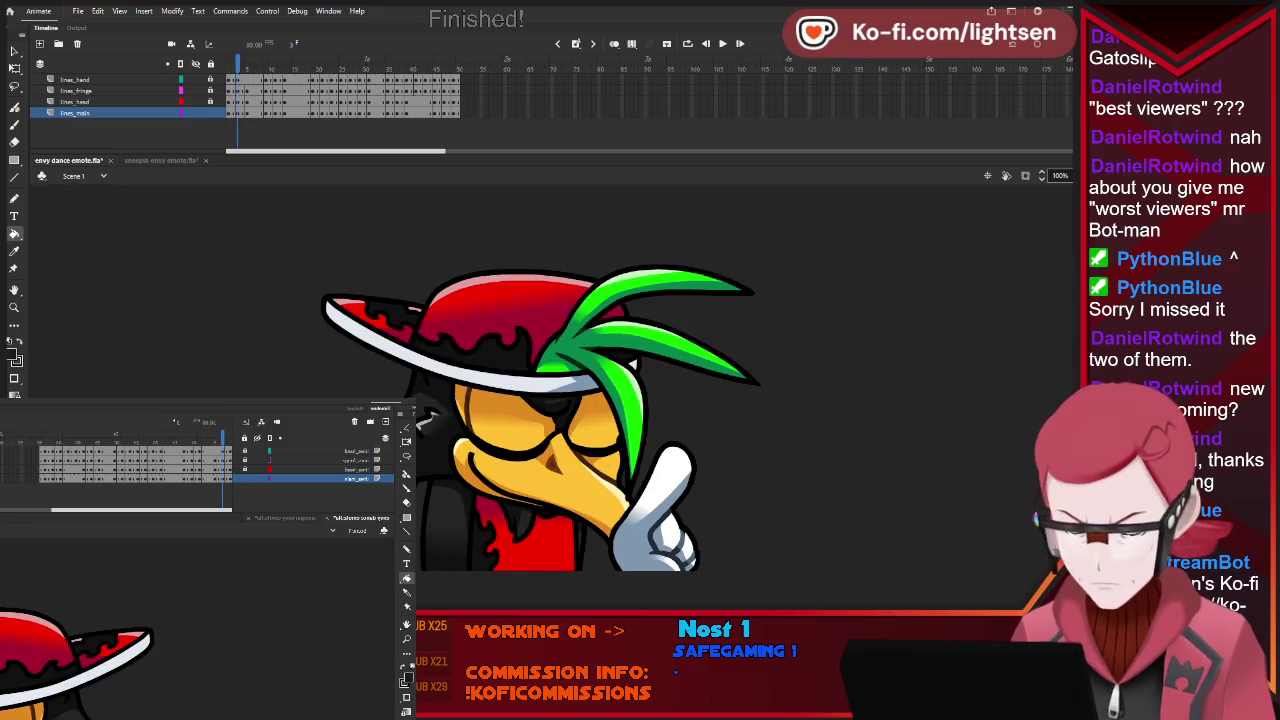
{"action": "key", "text": "comma"}
{"action": "key", "text": "comma"}
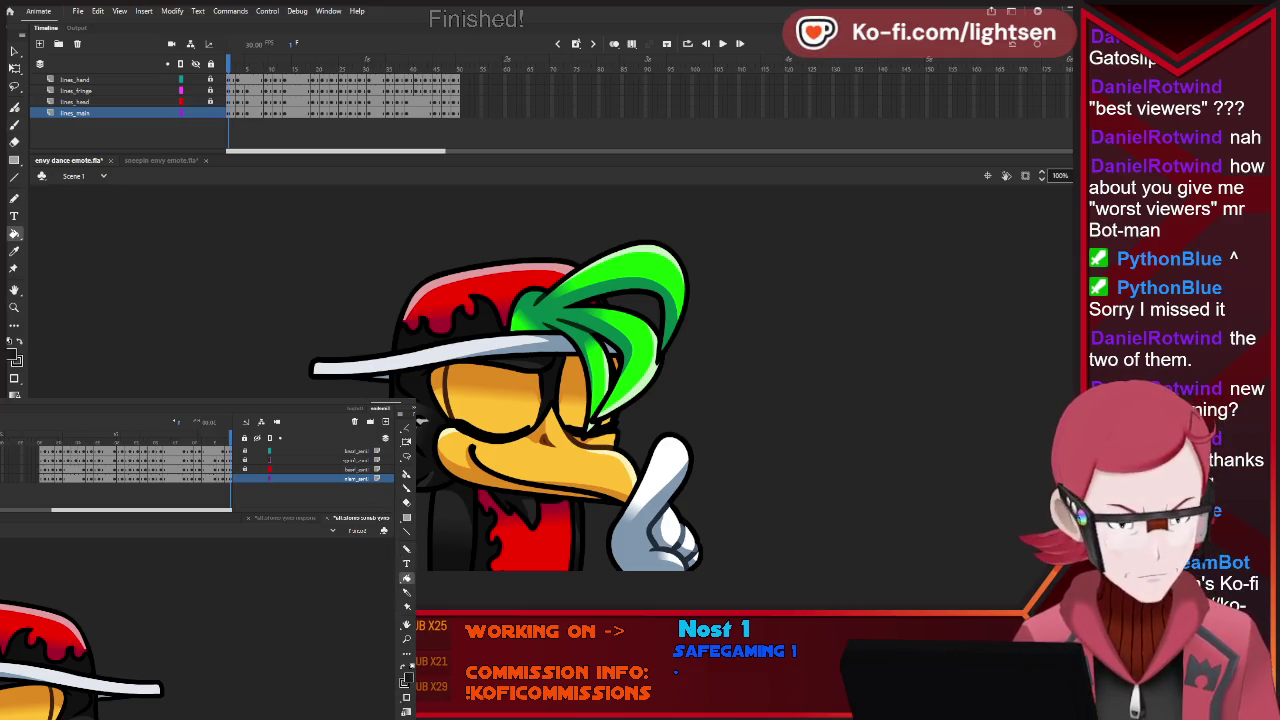
{"action": "key", "text": "period"}
{"action": "key", "text": "period"}
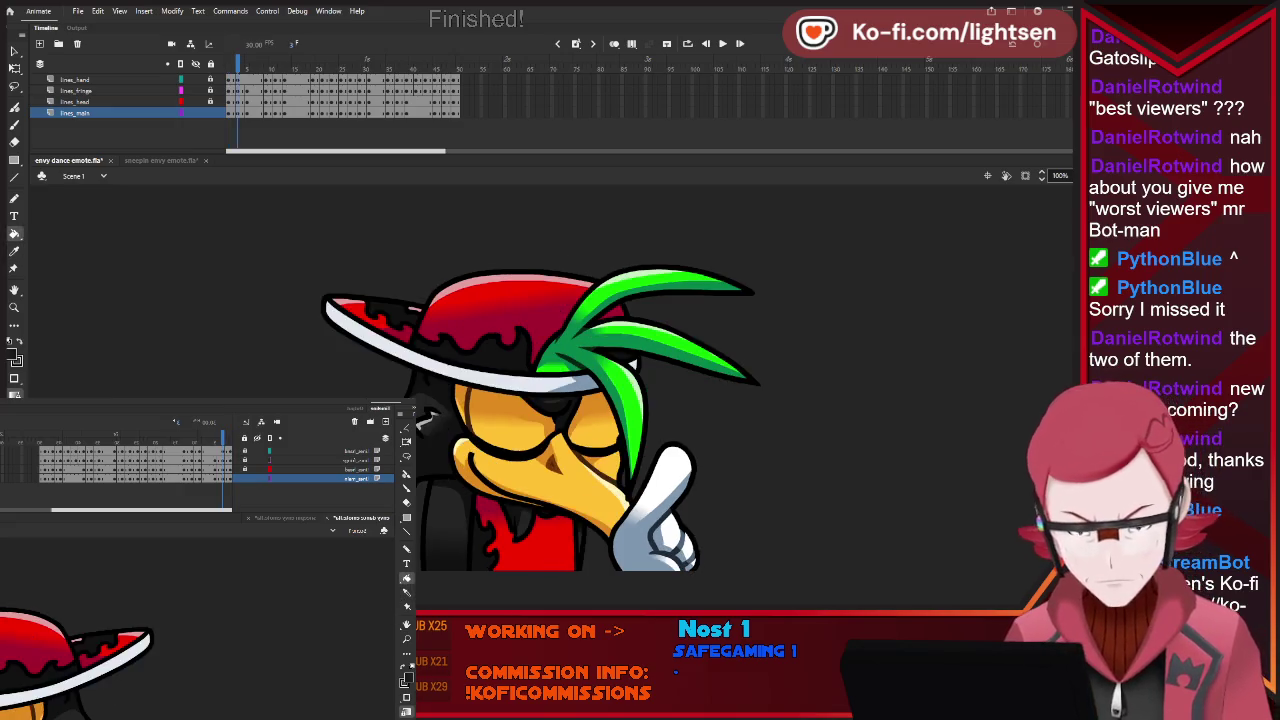
{"action": "key", "text": "period"}
{"action": "key", "text": "comma"}
{"action": "key", "text": "period"}
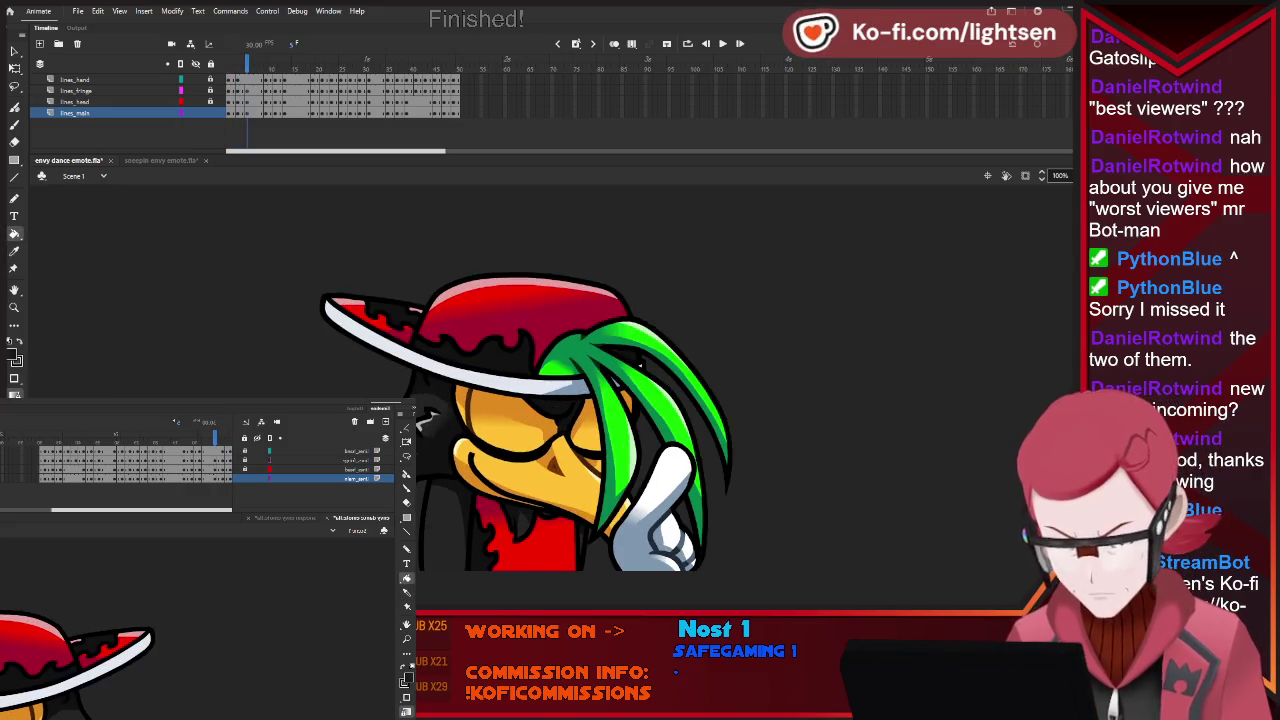
{"action": "key", "text": "period"}
{"action": "key", "text": "period"}
{"action": "key", "text": "period"}
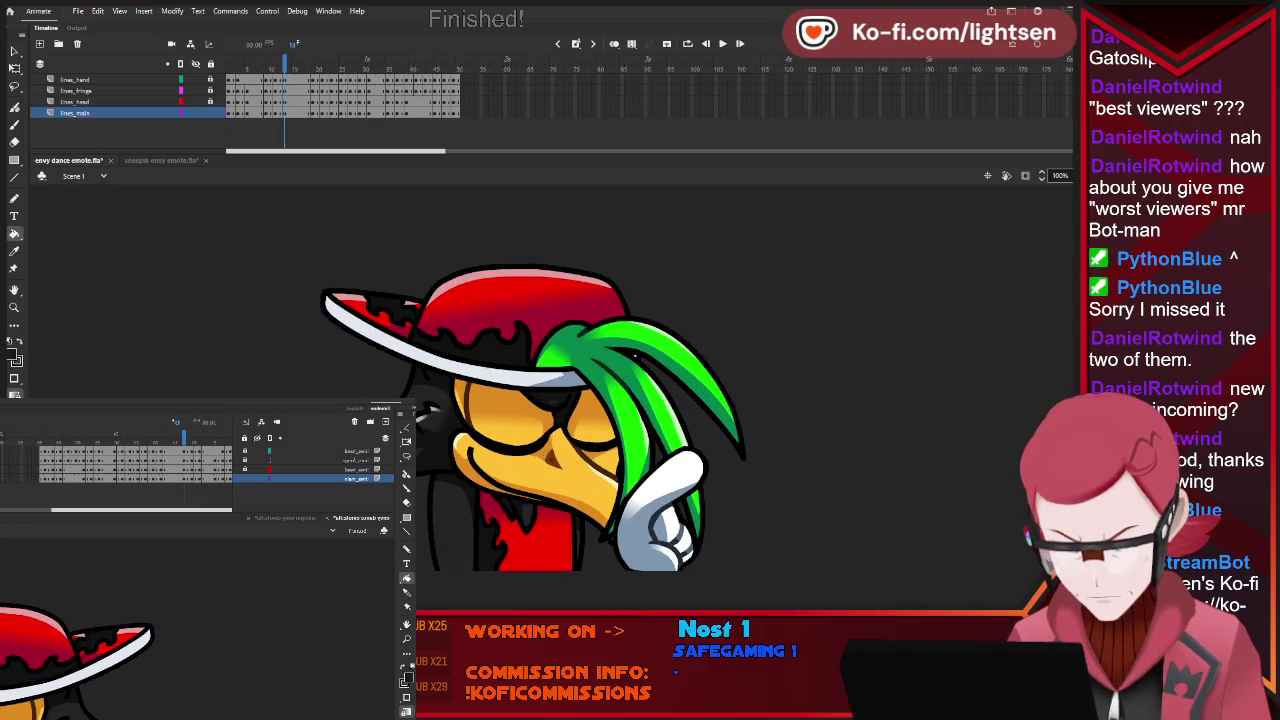
{"action": "key", "text": "period"}
{"action": "key", "text": "period"}
{"action": "key", "text": "period"}
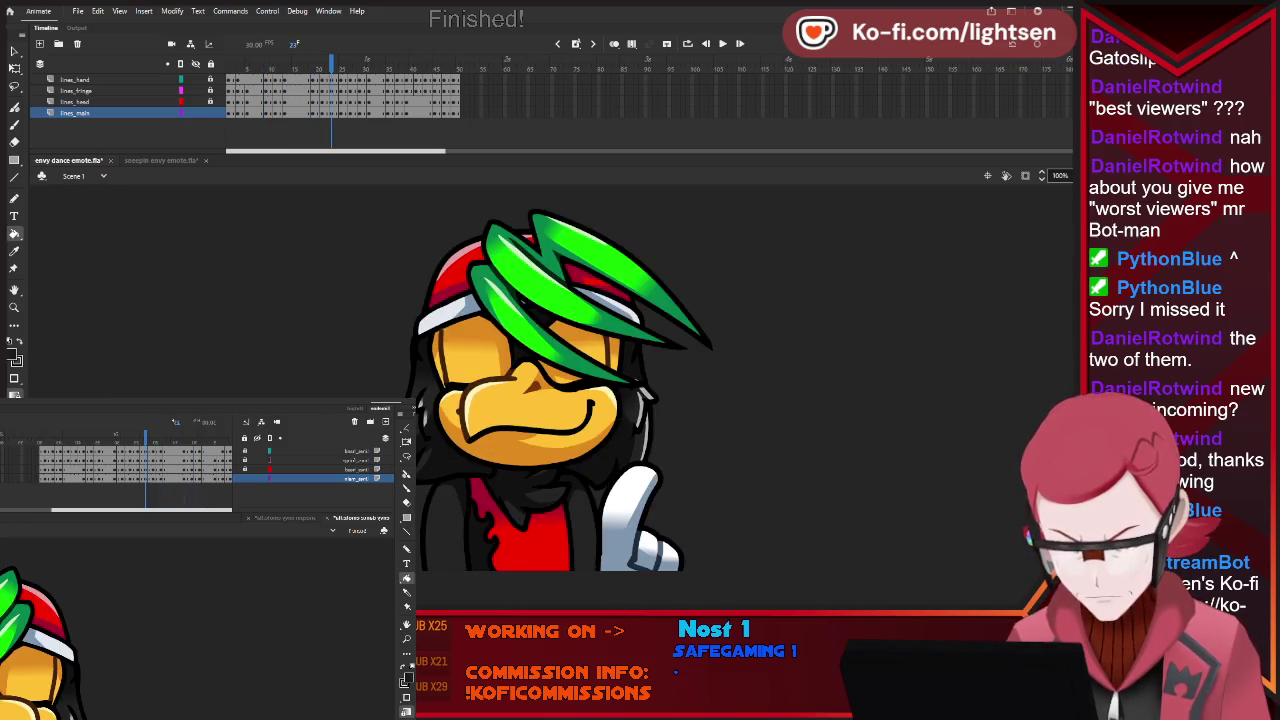
{"action": "key", "text": "period"}
{"action": "key", "text": "period"}
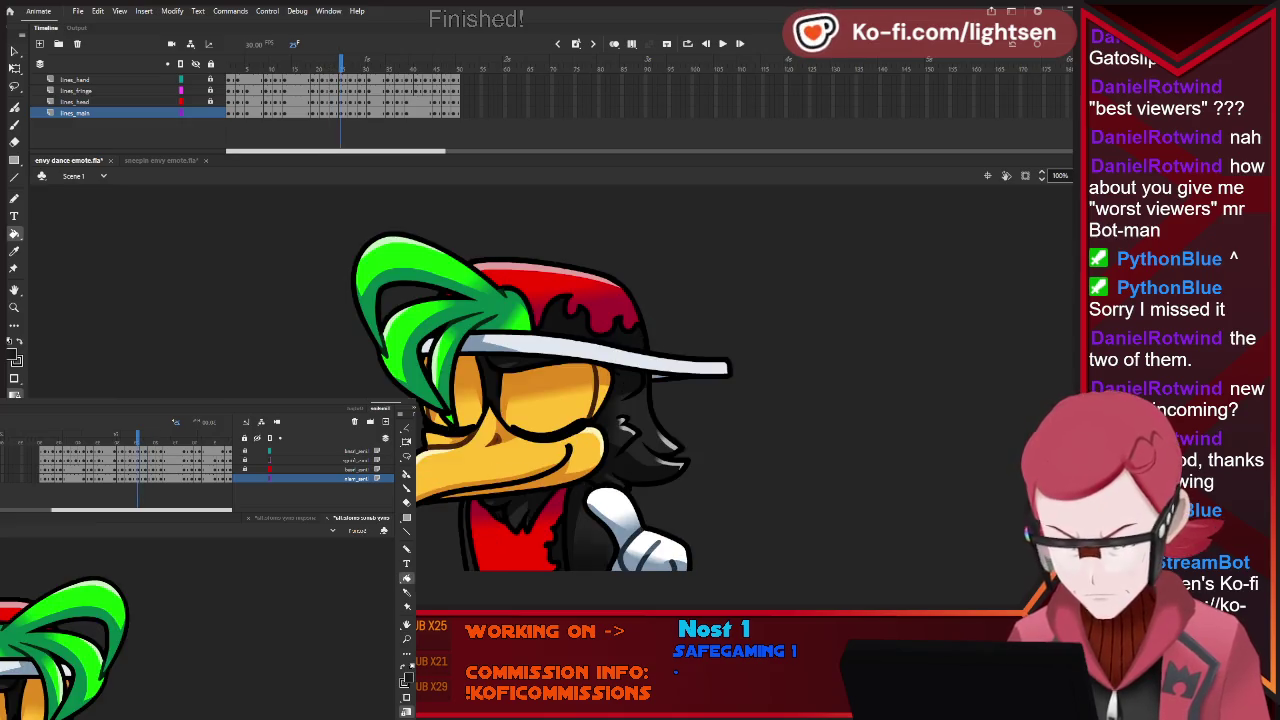
{"action": "key", "text": "period"}
{"action": "key", "text": "period"}
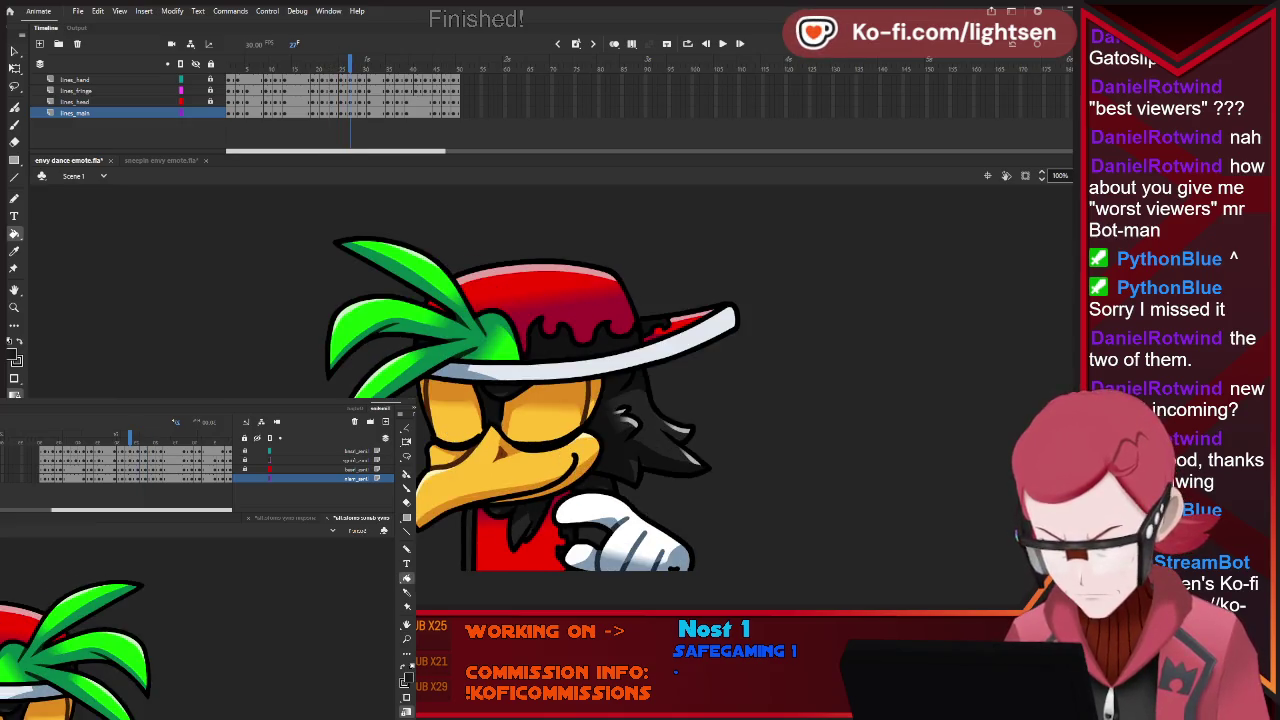
{"action": "key", "text": "ctrl+z"}
{"action": "key", "text": "ctrl+y"}
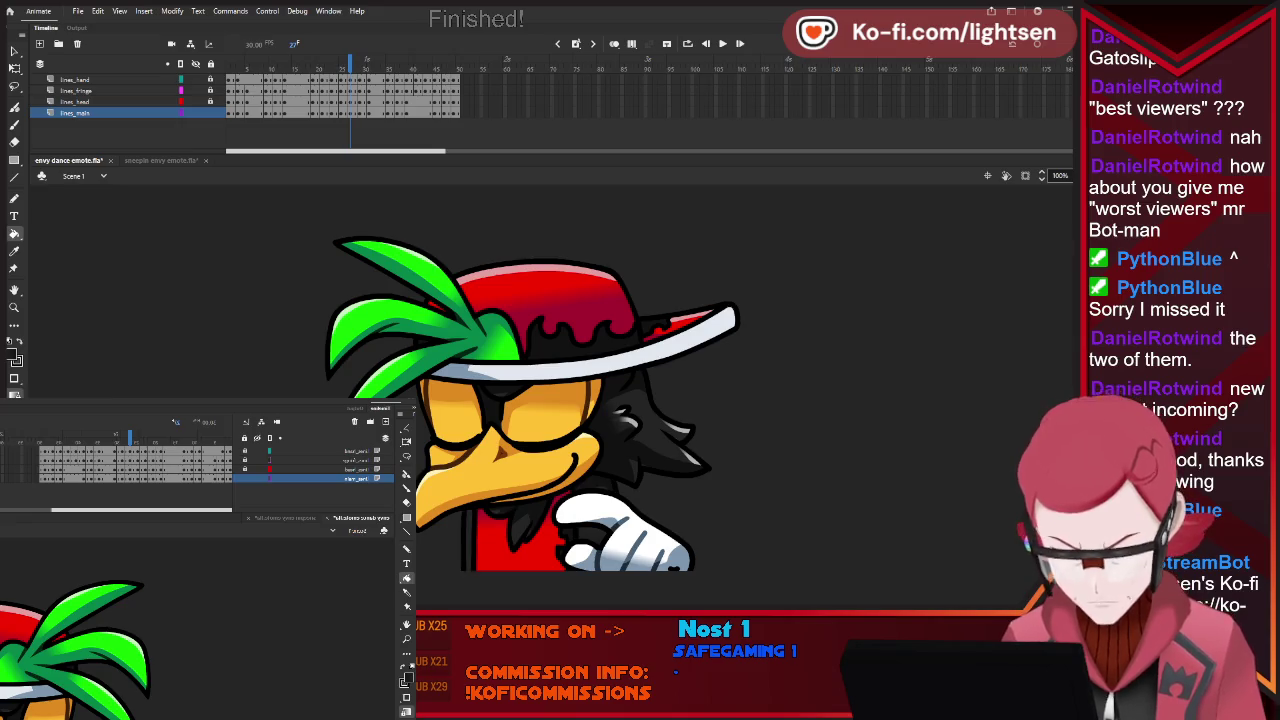
Advance frame by frame through the later poses of the dance emote.
{"action": "key", "text": "period"}
{"action": "key", "text": "period"}
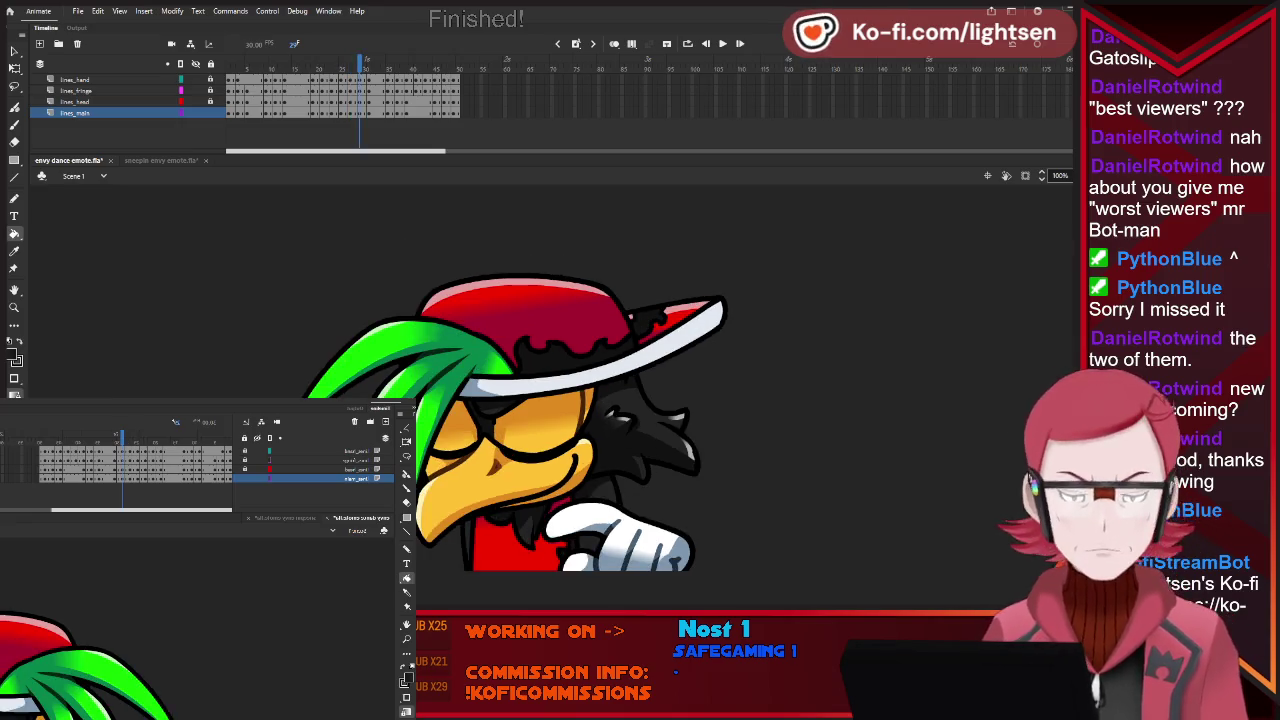
{"action": "key", "text": "period"}
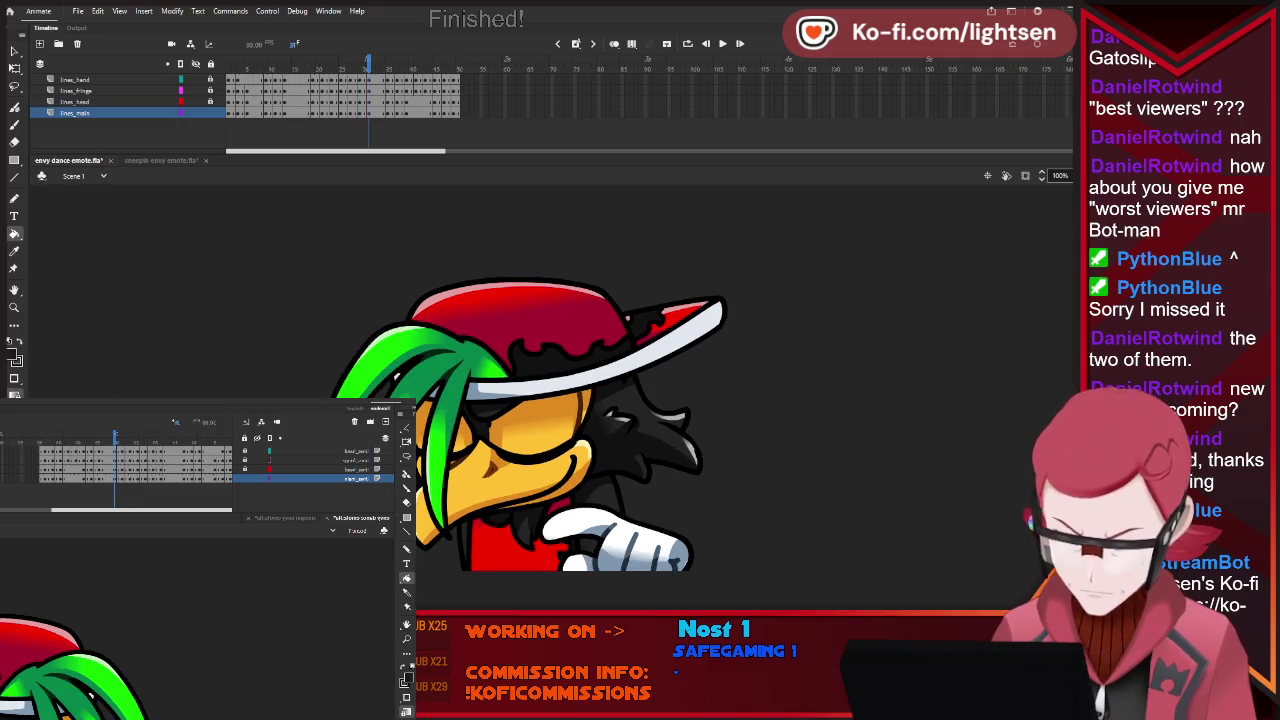
{"action": "key", "text": "period"}
{"action": "key", "text": "period"}
{"action": "key", "text": "period"}
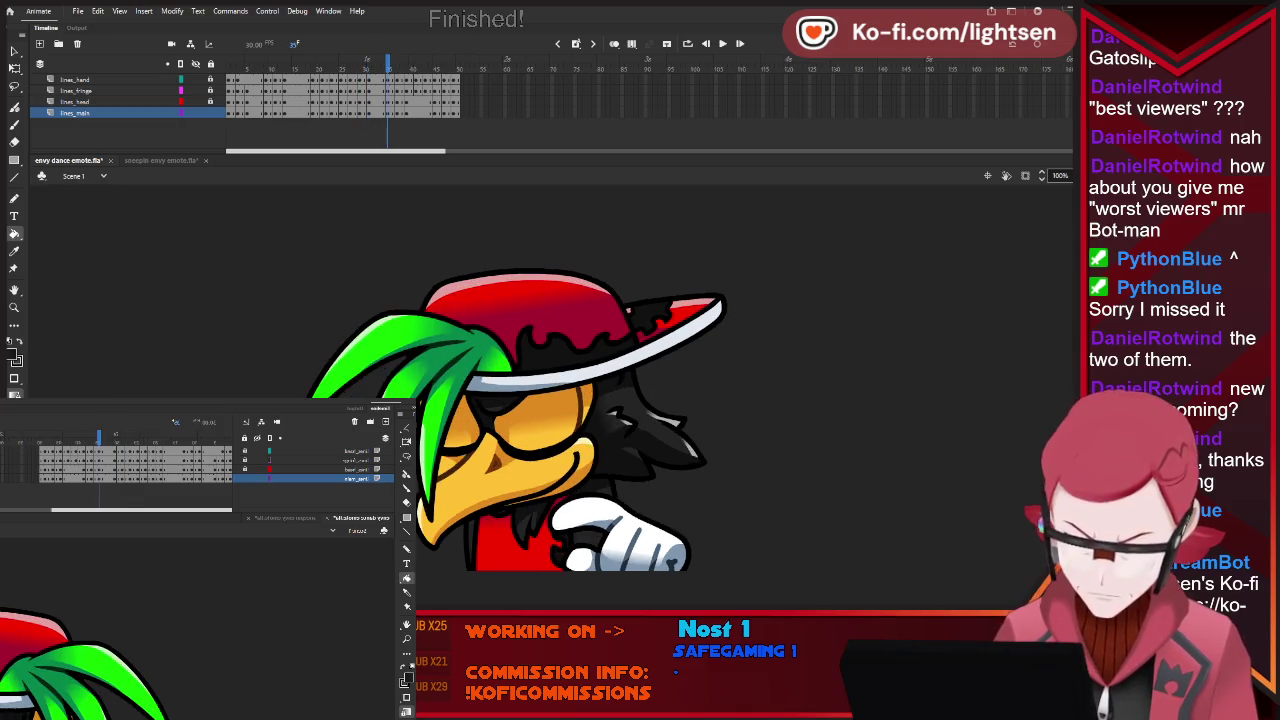
{"action": "key", "text": "period"}
{"action": "key", "text": "period"}
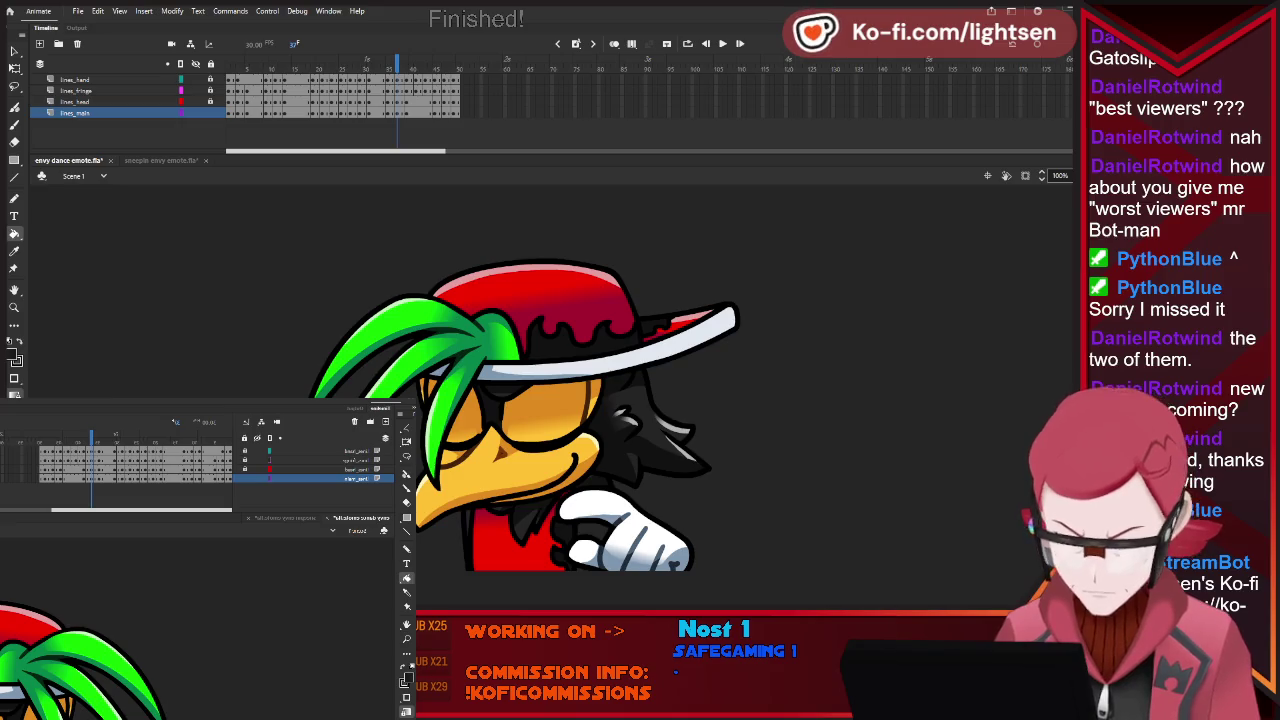
{"action": "key", "text": "period"}
{"action": "key", "text": "period"}
{"action": "key", "text": "period"}
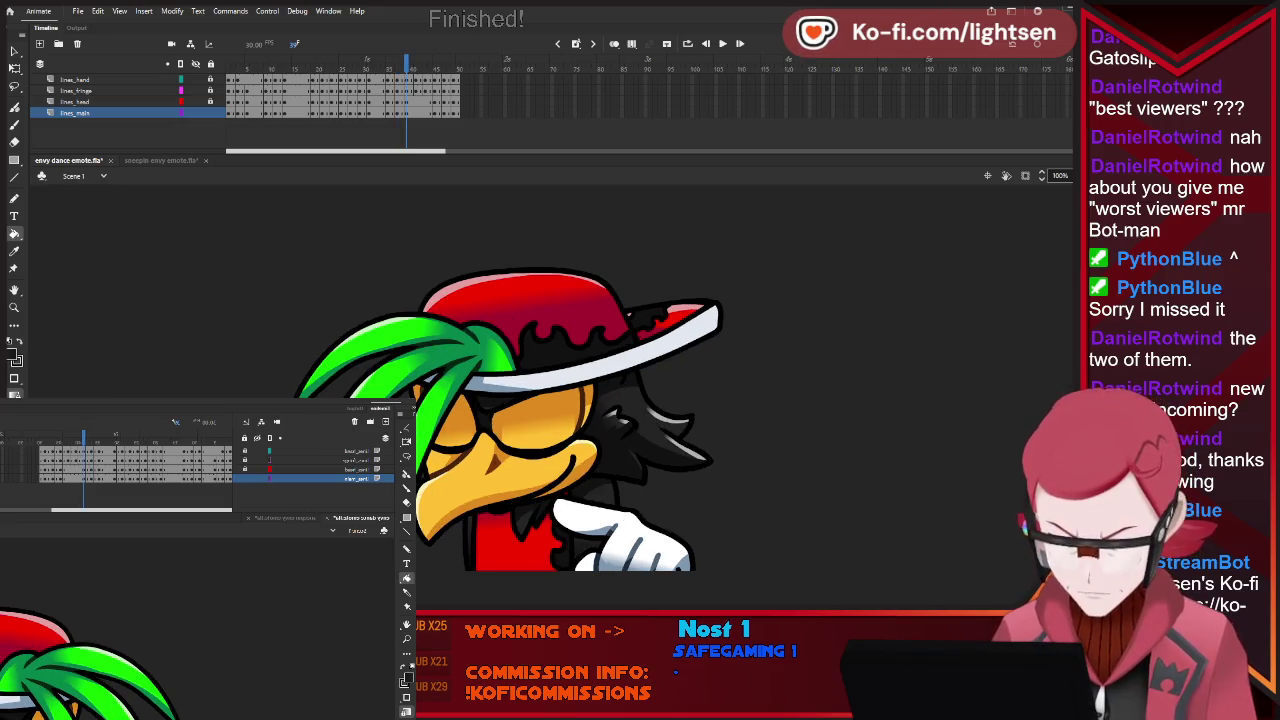
{"action": "key", "text": "period"}
{"action": "key", "text": "period"}
{"action": "key", "text": "period"}
{"action": "key", "text": "period"}
{"action": "key", "text": "period"}
{"action": "key", "text": "period"}
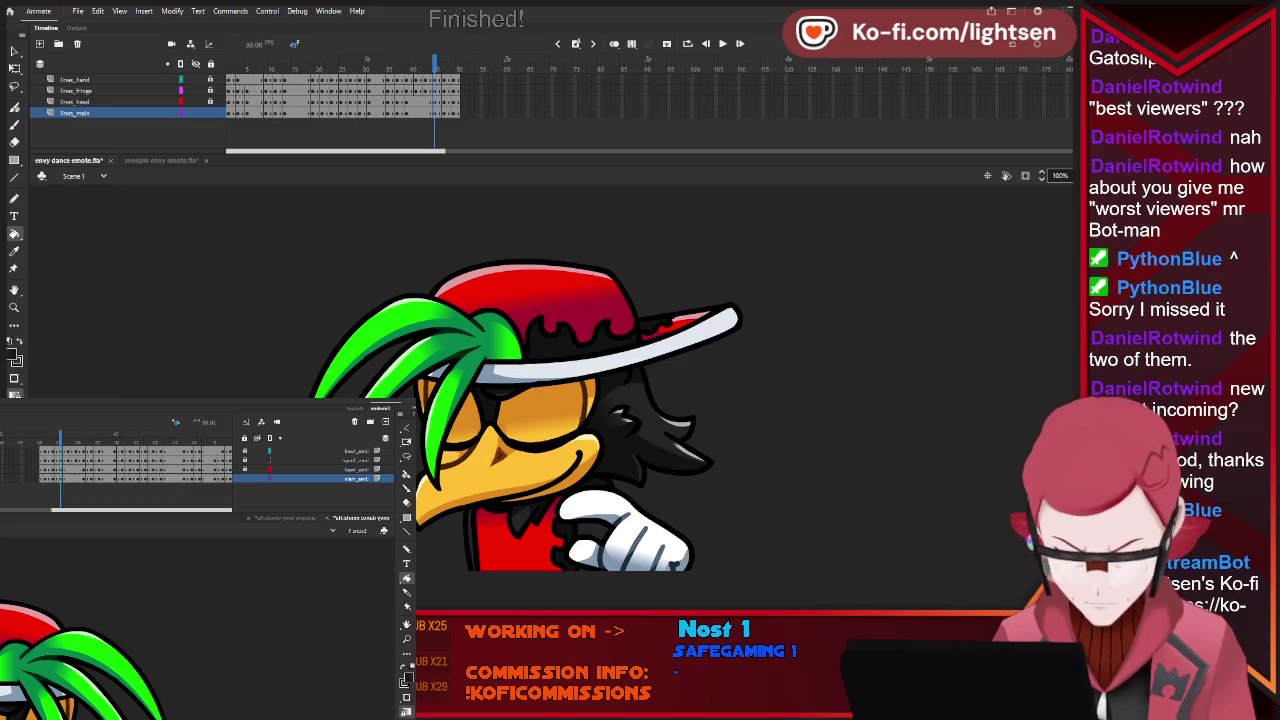
{"action": "key", "text": "period"}
{"action": "key", "text": "period"}
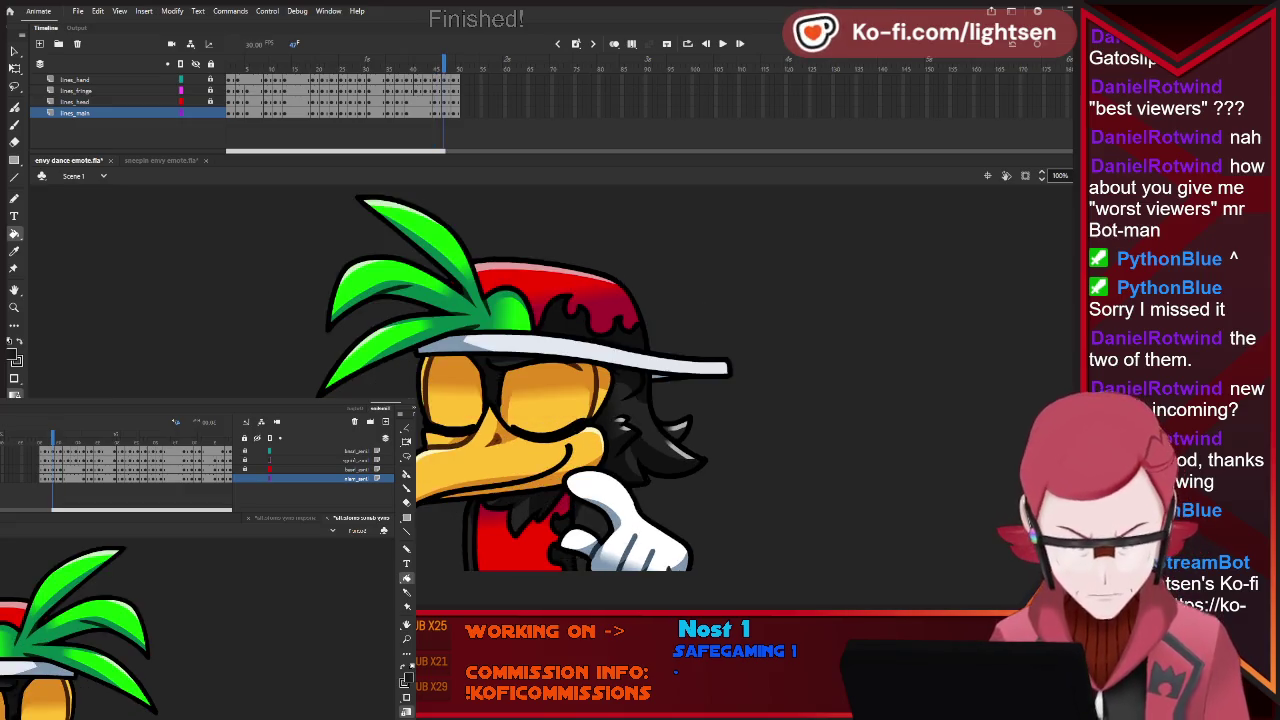
{"action": "key", "text": "period"}
{"action": "key", "text": "period"}
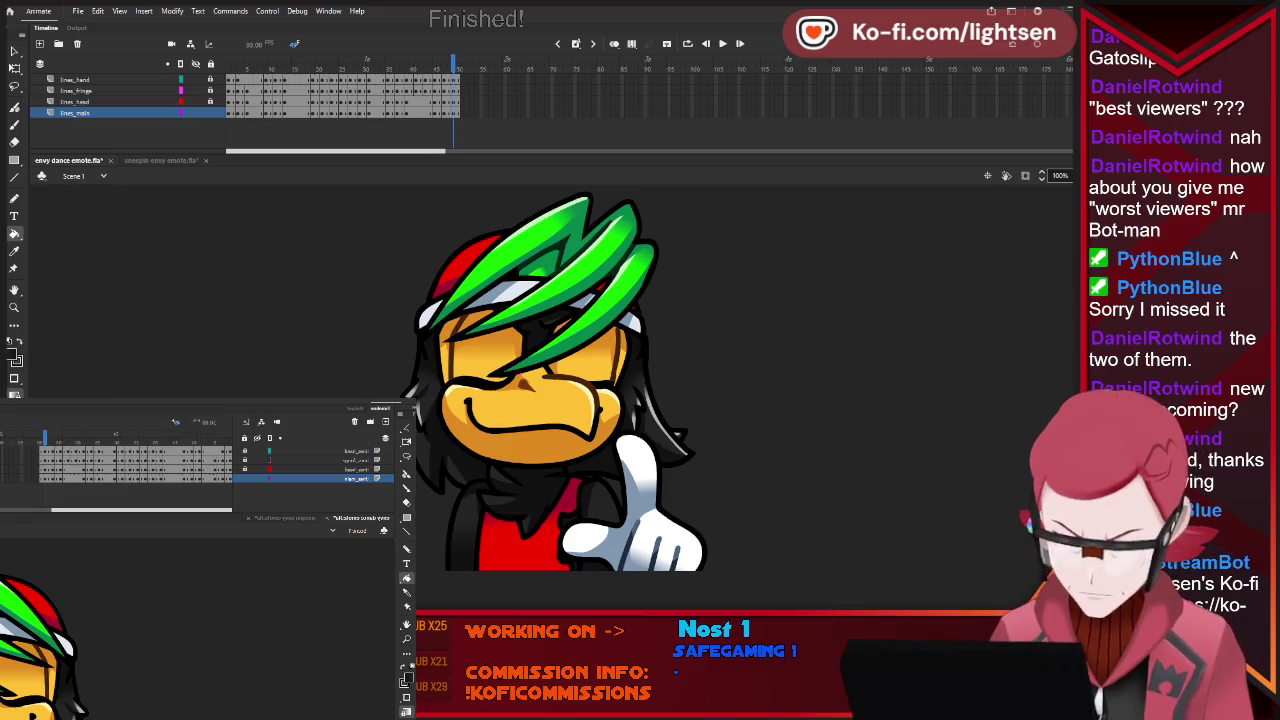
Replay the loop, step back four frames, and play the dance emote again.
{"action": "key", "text": "Return"}
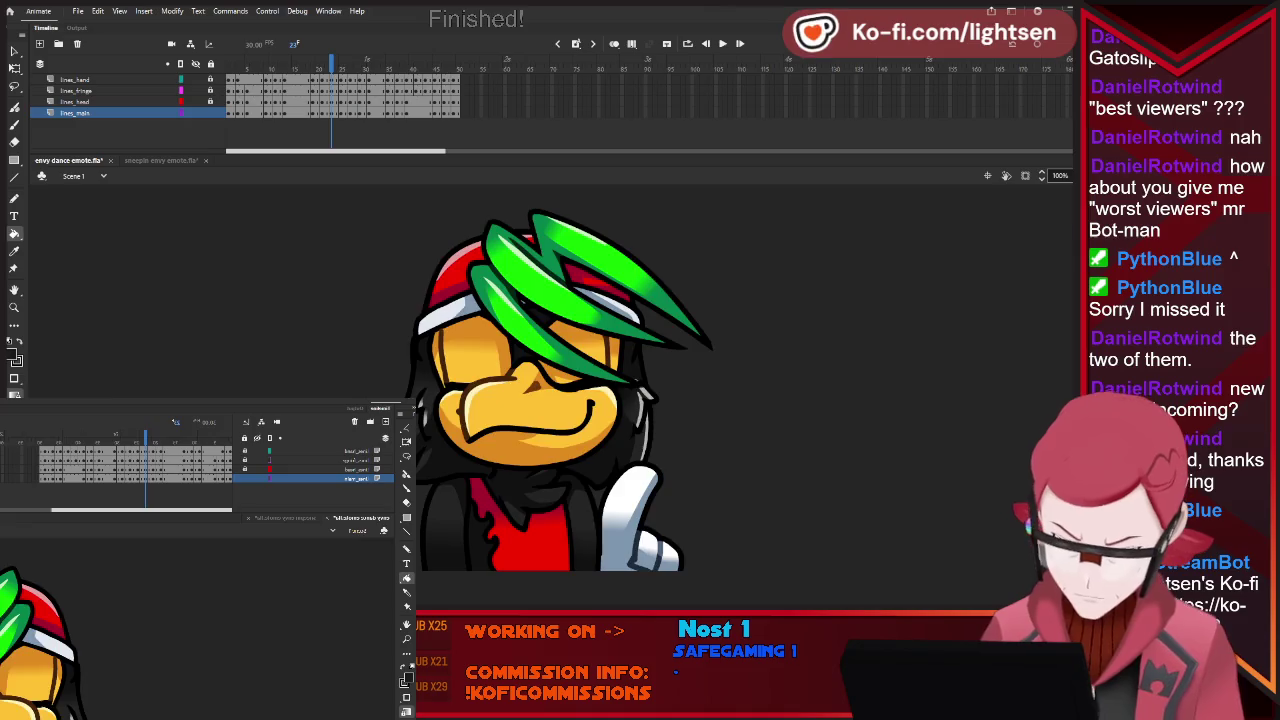
{"action": "key", "text": "comma"}
{"action": "key", "text": "comma"}
{"action": "key", "text": "comma"}
{"action": "key", "text": "comma"}
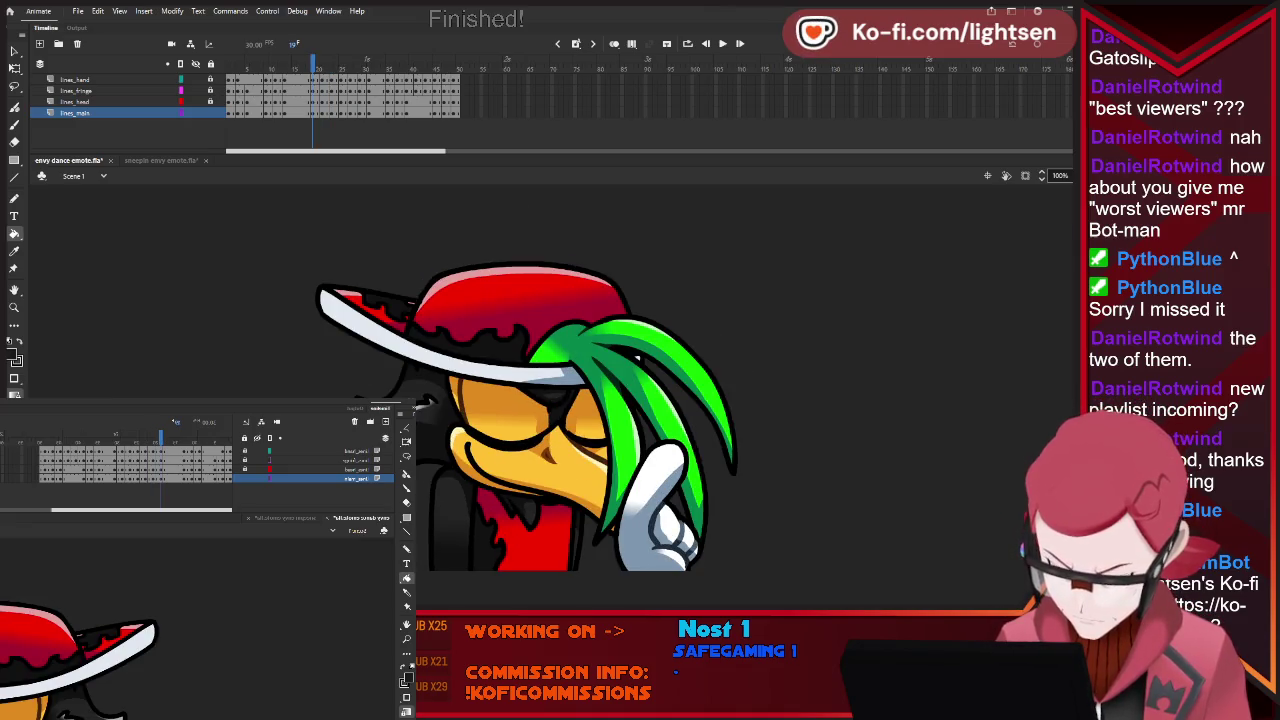
{"action": "key", "text": "comma"}
{"action": "key", "text": "comma"}
{"action": "key", "text": "comma"}
{"action": "key", "text": "comma"}
{"action": "key", "text": "comma"}
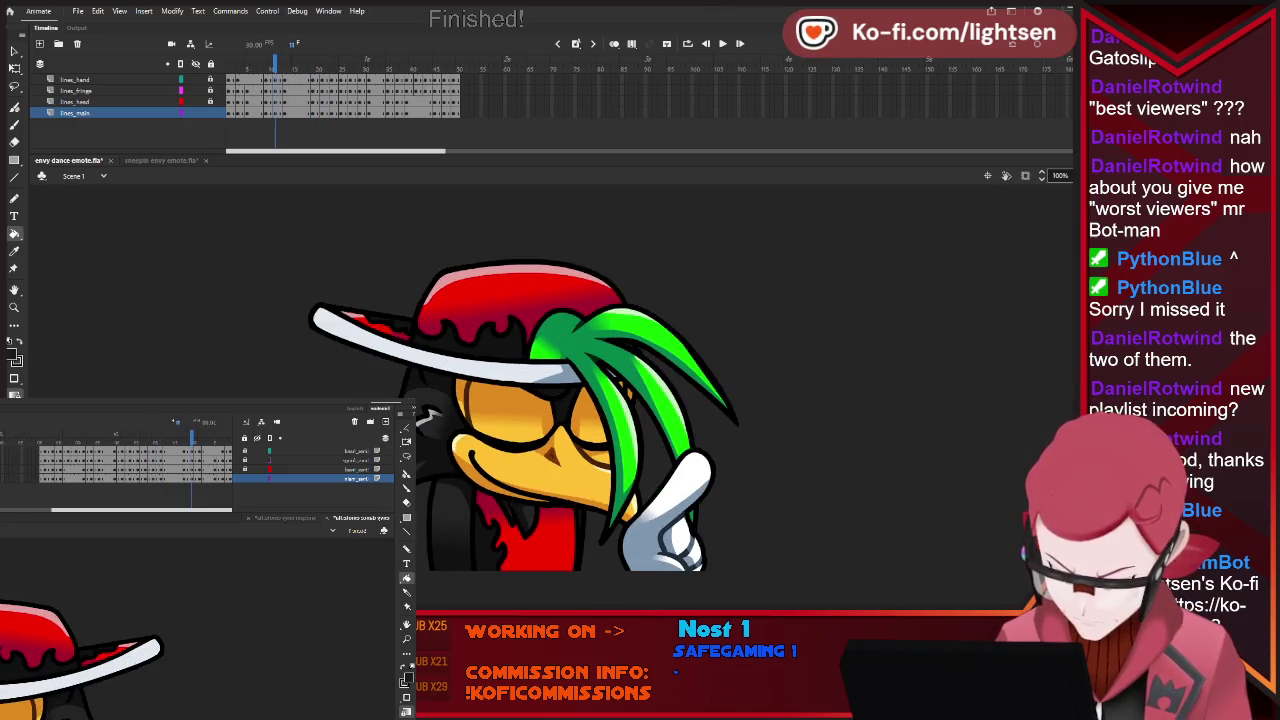
{"action": "key", "text": "comma"}
{"action": "key", "text": "comma"}
{"action": "key", "text": "comma"}
{"action": "key", "text": "comma"}
{"action": "key", "text": "comma"}
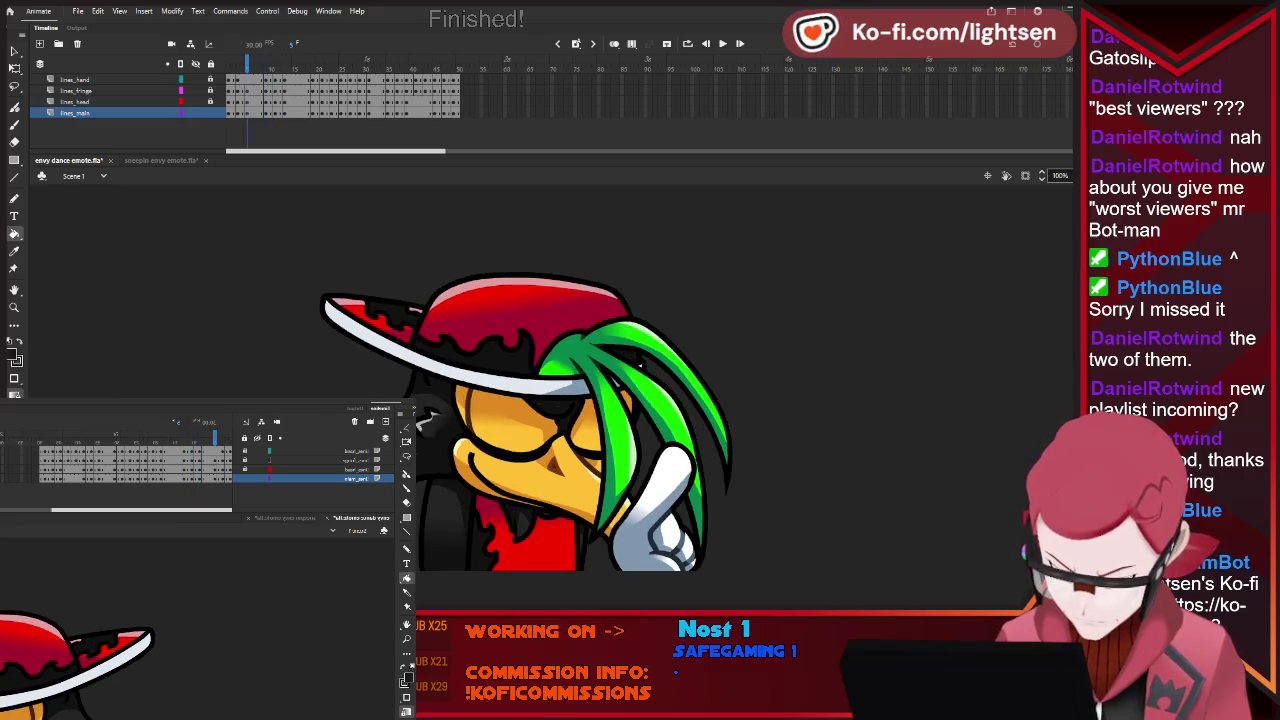
{"action": "key", "text": "comma"}
{"action": "key", "text": "comma"}
{"action": "key", "text": "comma"}
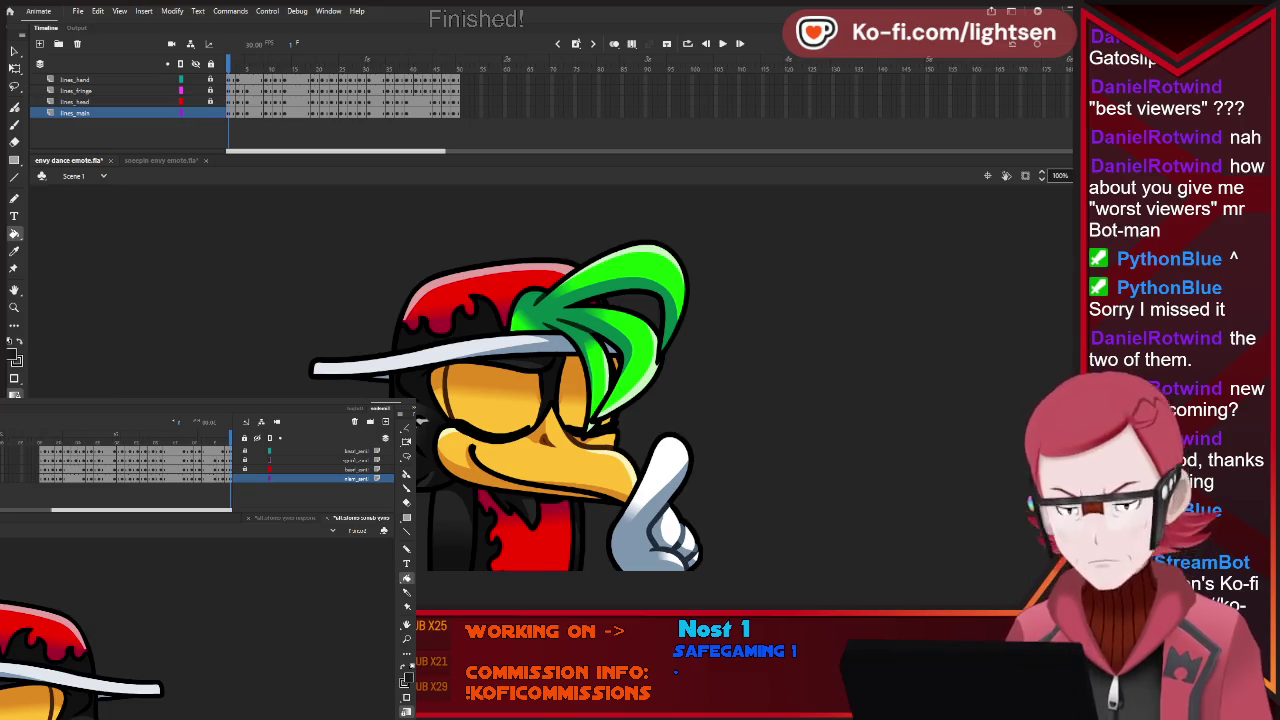
{"action": "key", "text": "Return"}
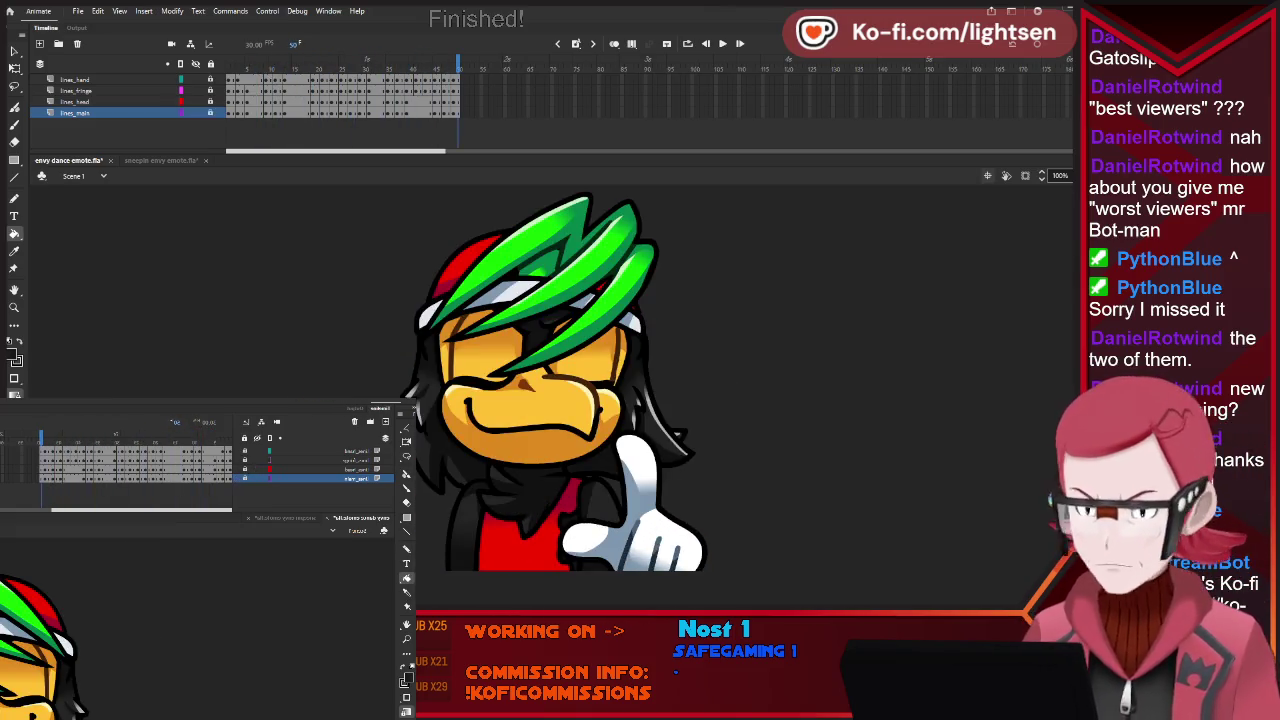
{"action": "scroll", "coordinate": [573, 385], "scroll_direction": "down", "scroll_amount": 1}
Zoom the stage to about 21%, turn on loop playback, and play then stop the emote.
{"action": "scroll", "coordinate": [573, 385], "scroll_direction": "down", "scroll_amount": 3}
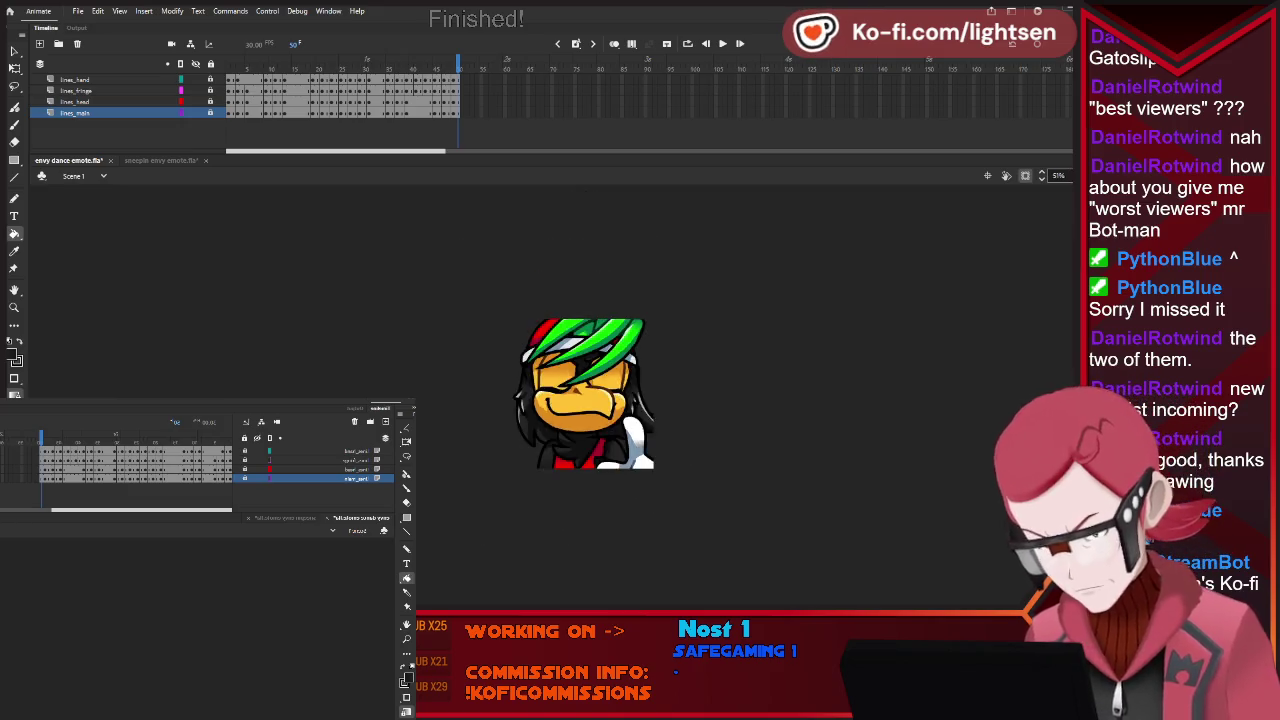
{"action": "scroll", "coordinate": [573, 385], "scroll_direction": "down", "scroll_amount": 2}
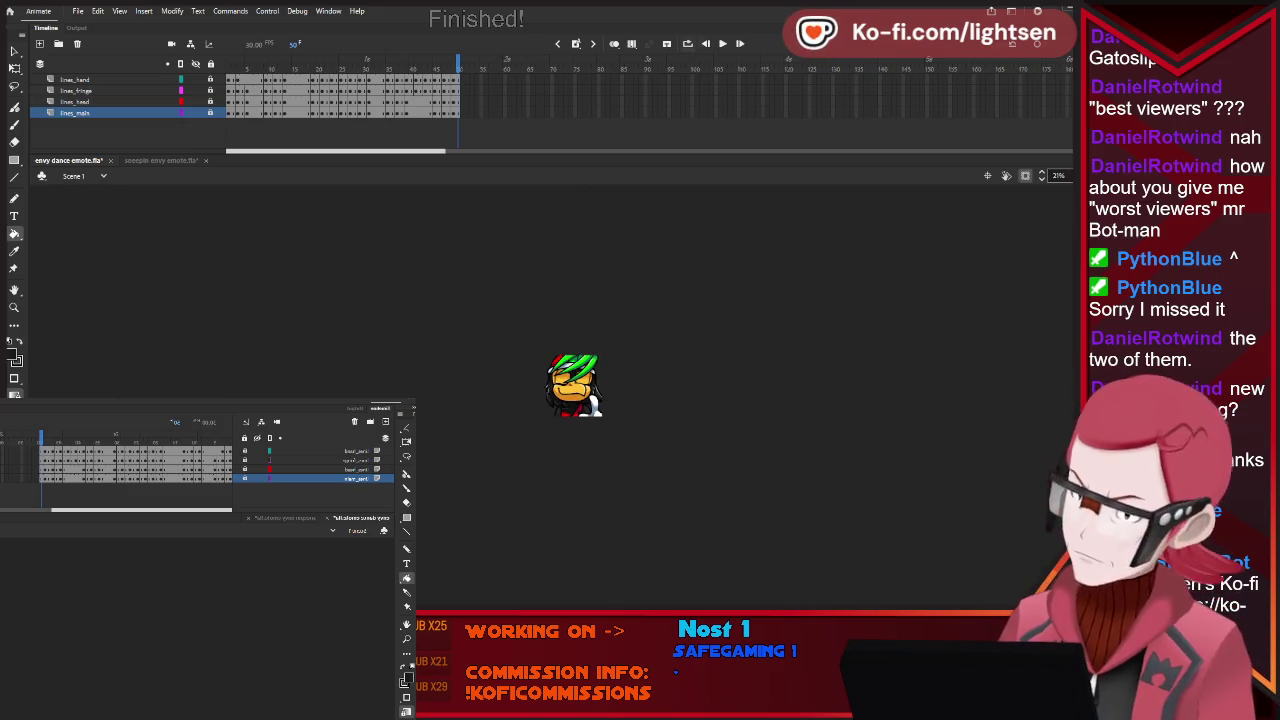
{"action": "key", "text": "alt+shift+l"}
{"action": "key", "text": "Return"}
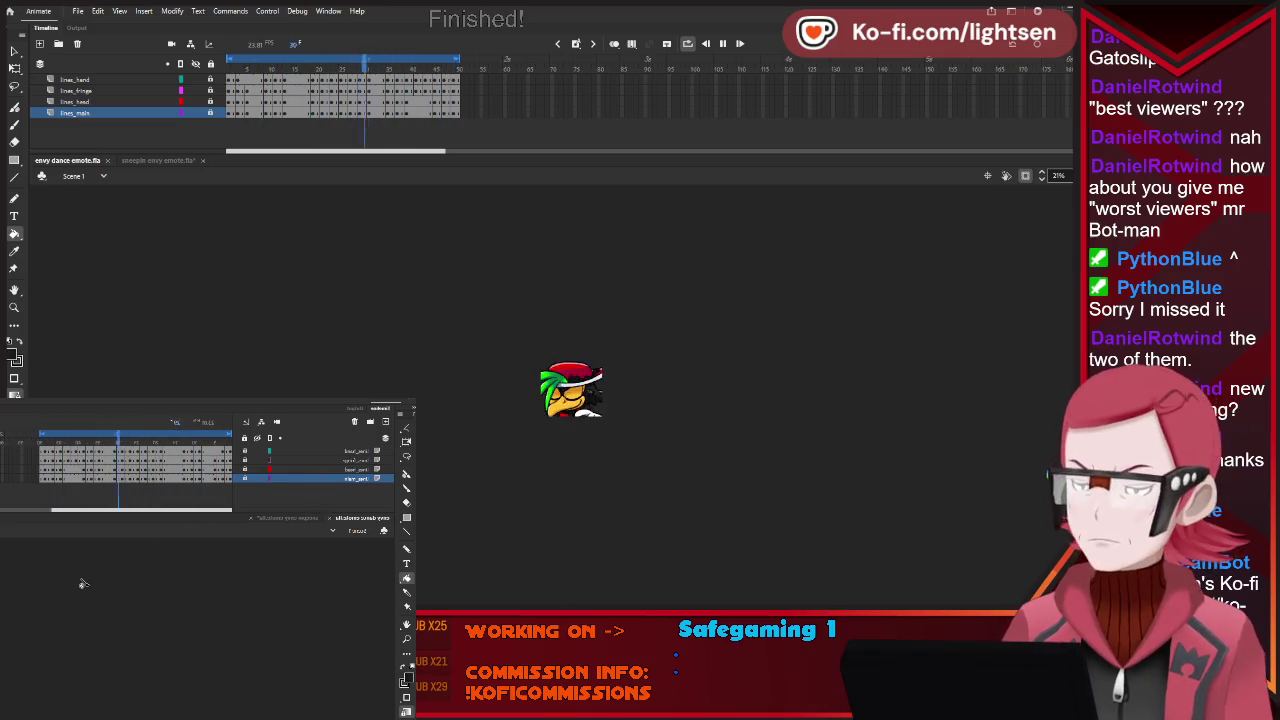
{"action": "key", "text": "Return"}
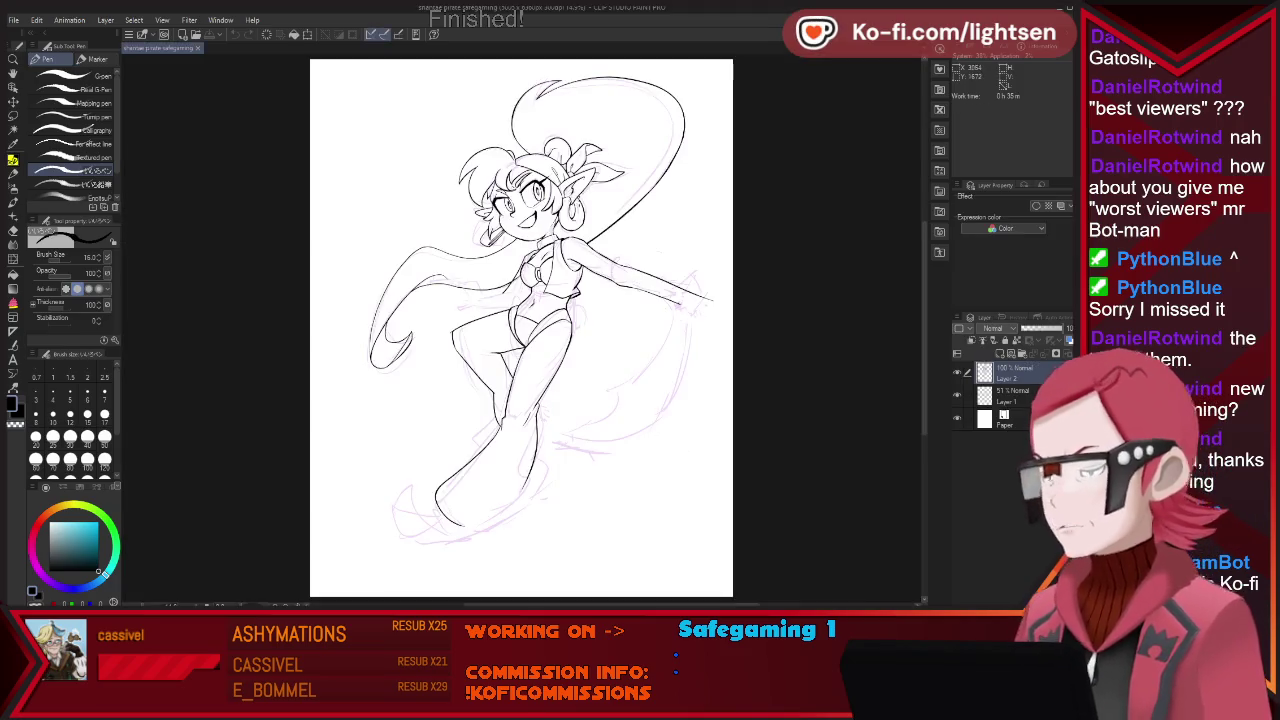
Ink the long sweeping curve at the upper right, redrawing it more smoothly.
{"action": "scroll", "coordinate": [521, 328], "scroll_direction": "up", "scroll_amount": 1}
{"action": "scroll", "coordinate": [521, 328], "scroll_direction": "up", "scroll_amount": 1}
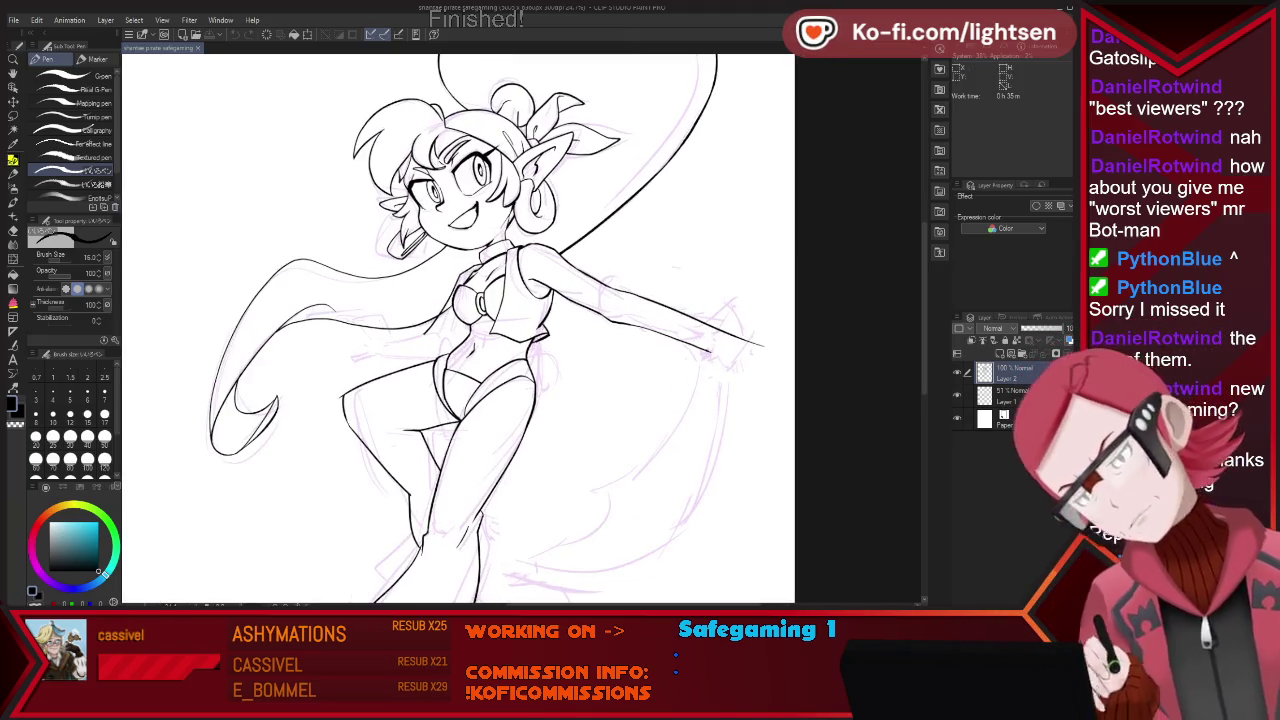
{"action": "left_click_drag", "start_coordinate": [737, 104], "coordinate": [615, 238]}
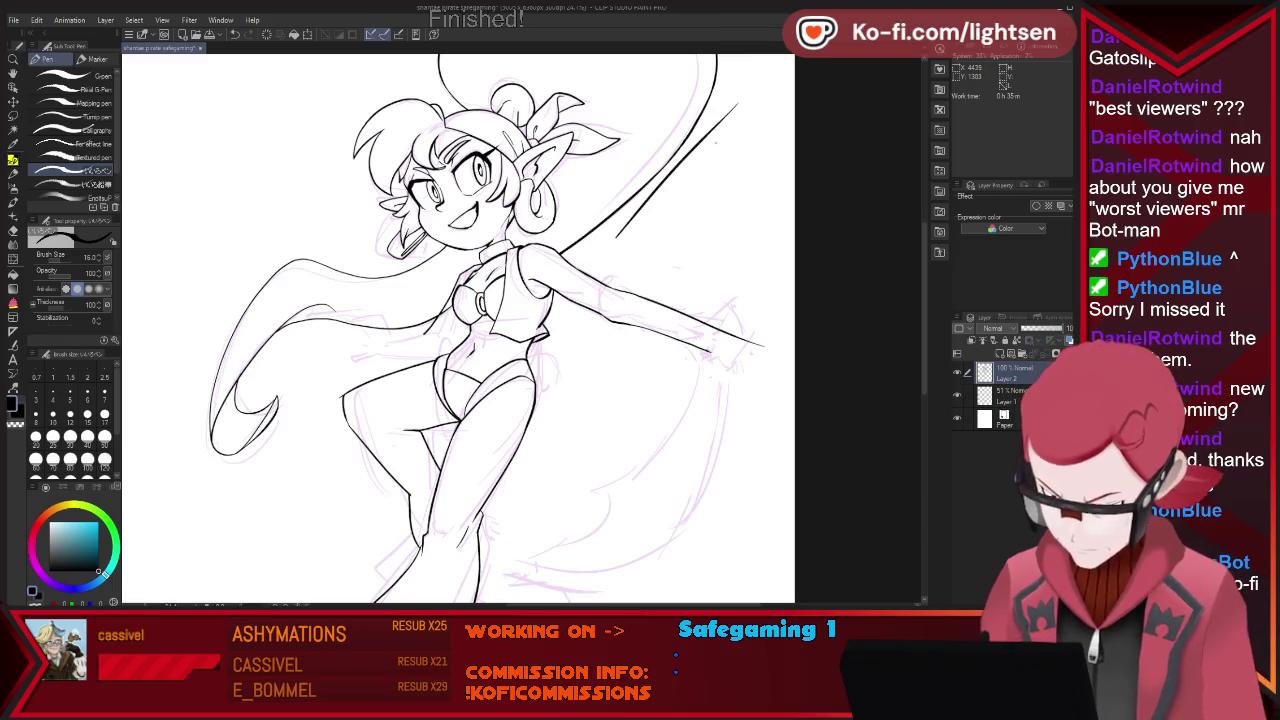
{"action": "key", "text": "ctrl+z"}
{"action": "left_click_drag", "start_coordinate": [716, 62], "coordinate": [562, 250]}
Ink the right leg's contour, redrawing it along a better path.
{"action": "left_click_drag", "start_coordinate": [562, 342], "coordinate": [485, 570]}
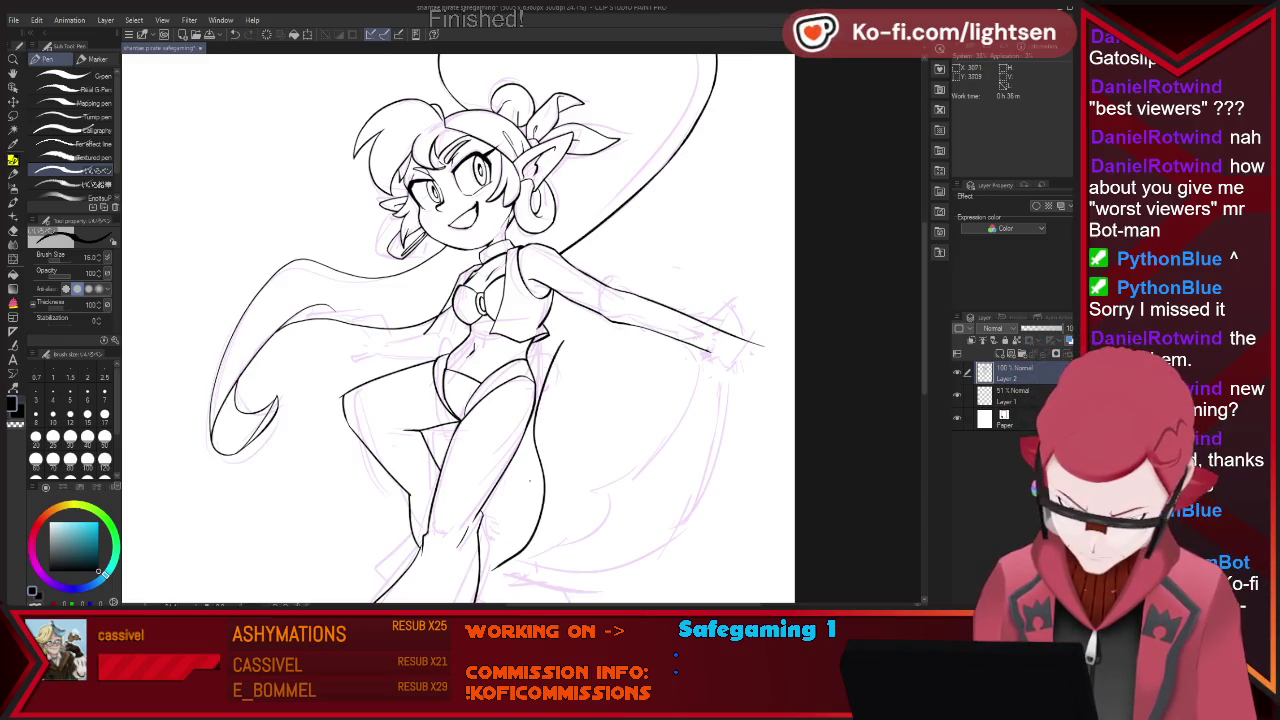
{"action": "key", "text": "ctrl+z"}
{"action": "left_click_drag", "start_coordinate": [535, 385], "coordinate": [480, 570]}
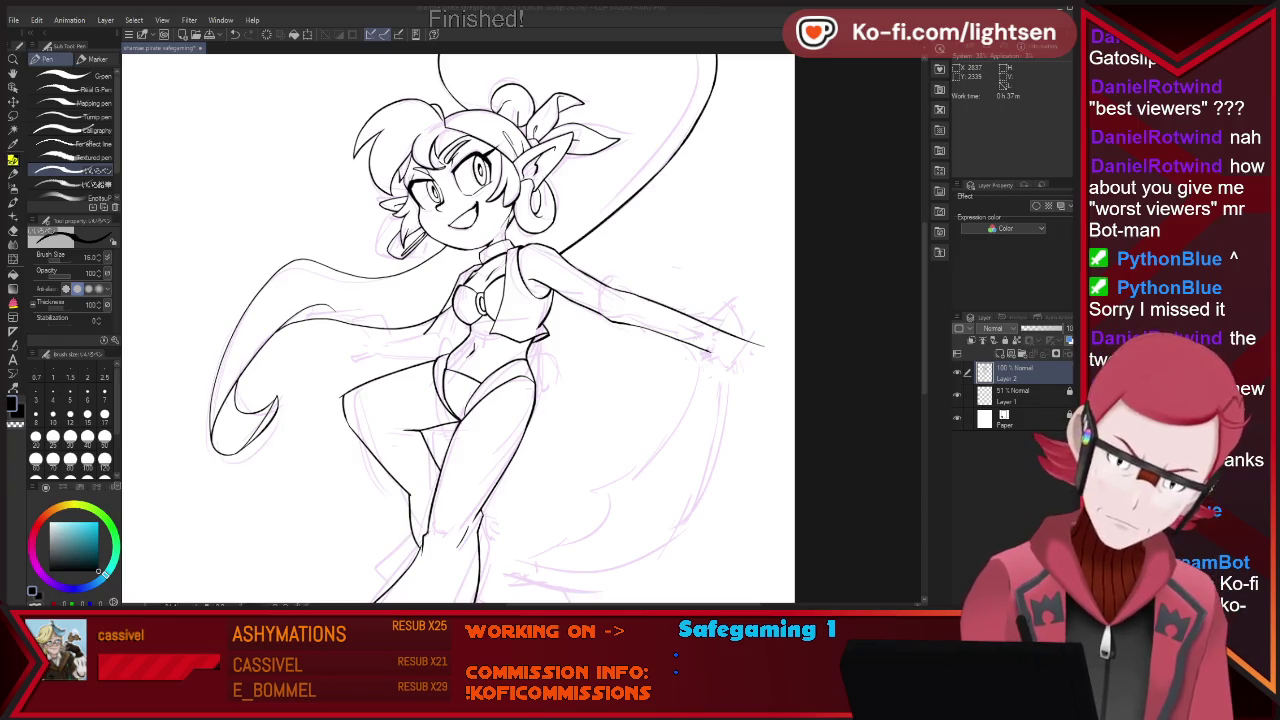
{"action": "key", "text": "ctrl+minus"}
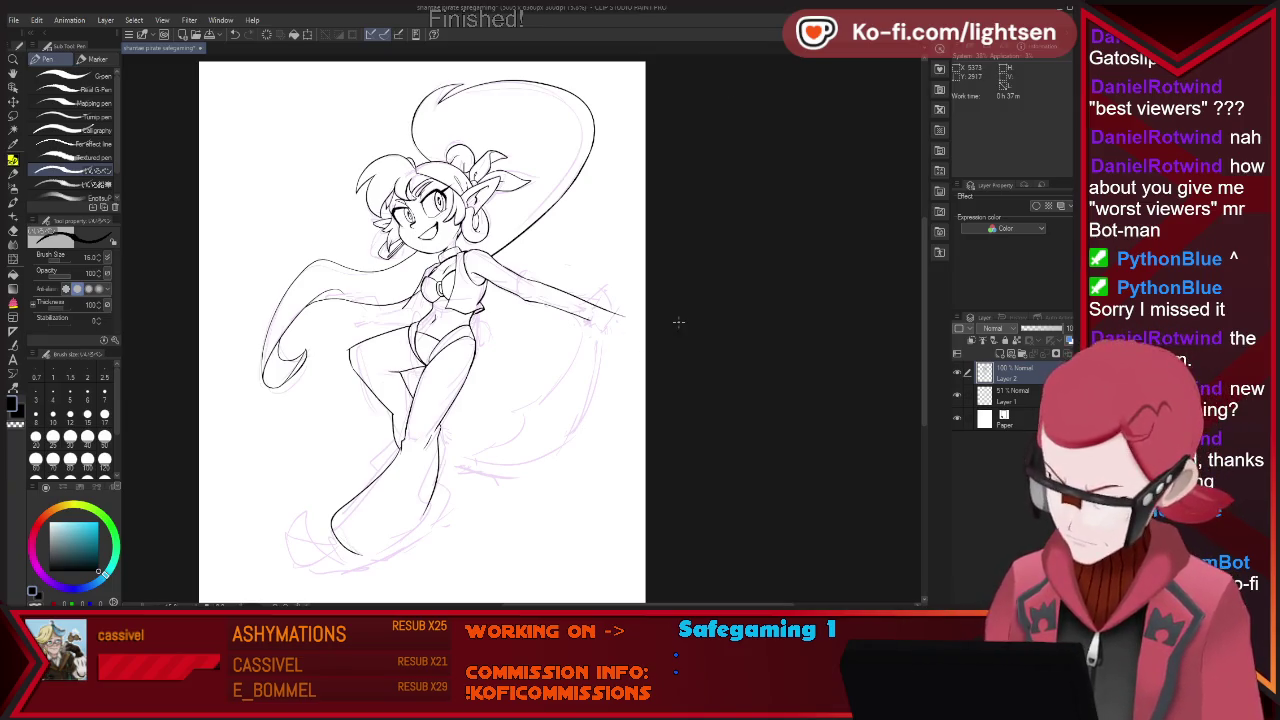
Zoom in on the right hand and undo the rough strokes at the arm's end.
{"action": "scroll", "coordinate": [673, 319], "scroll_direction": "up", "scroll_amount": 2}
{"action": "scroll", "coordinate": [640, 322], "scroll_direction": "up", "scroll_amount": 1}
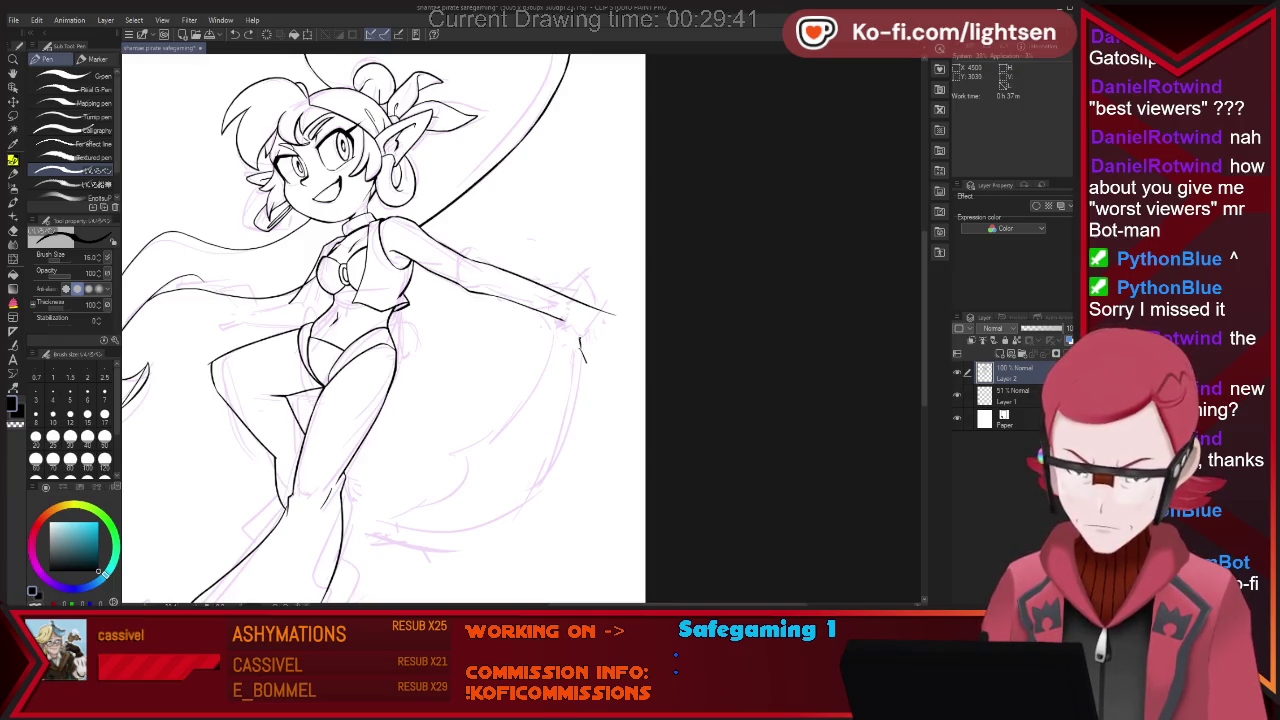
{"action": "key", "text": "ctrl+z"}
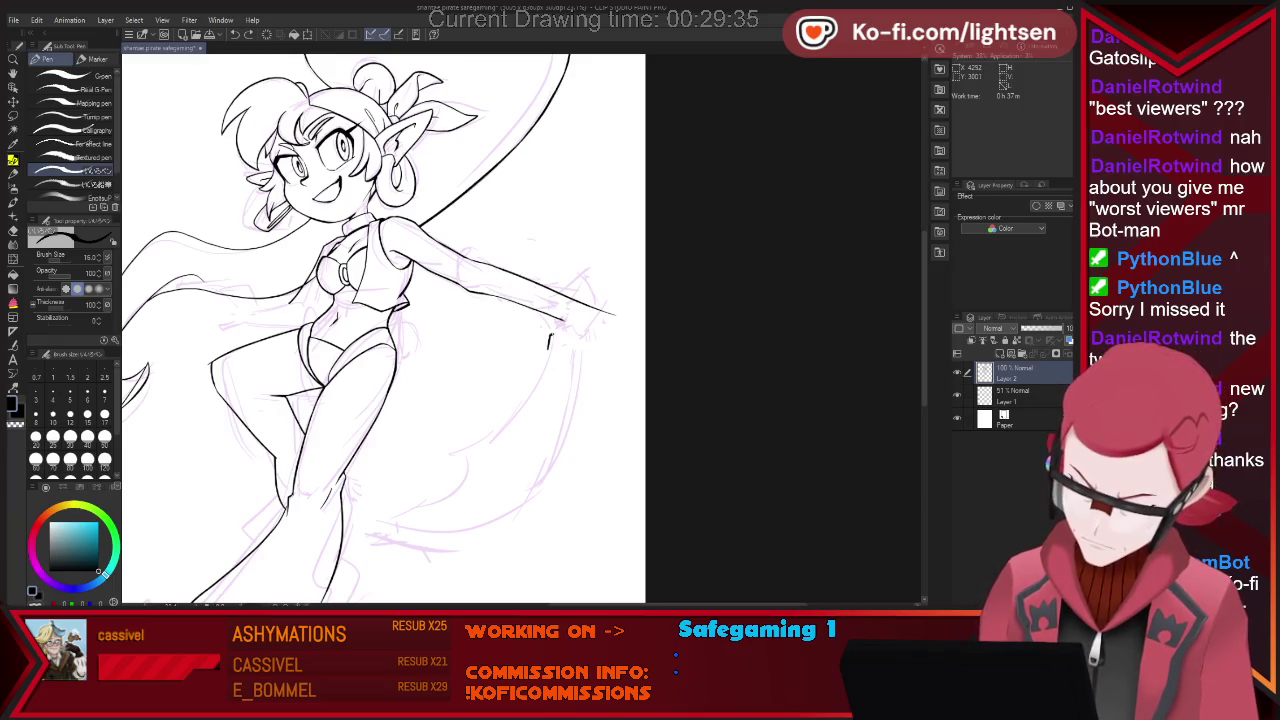
Redraw the hand at the arm's tip as a shorter hooked stroke.
{"action": "left_click_drag", "start_coordinate": [594, 290], "coordinate": [562, 324]}
{"action": "key", "text": "ctrl+z"}
{"action": "key", "text": "ctrl+z"}
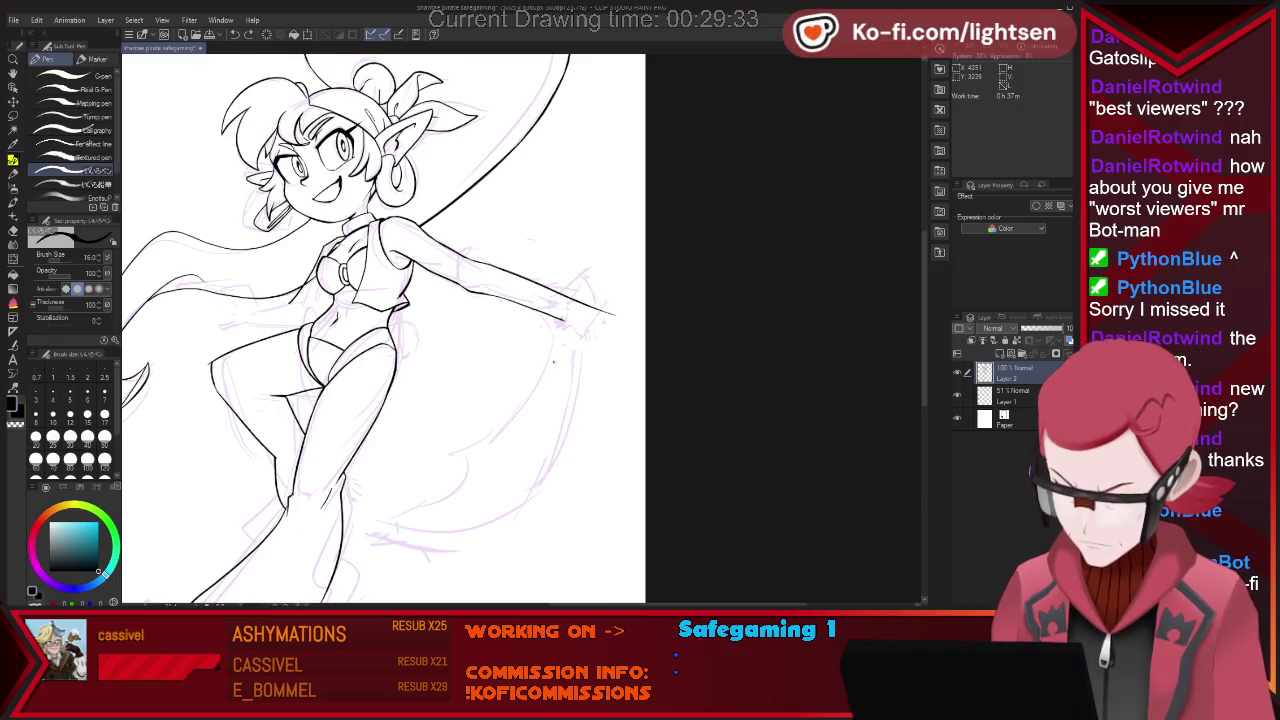
{"action": "key", "text": "ctrl+z"}
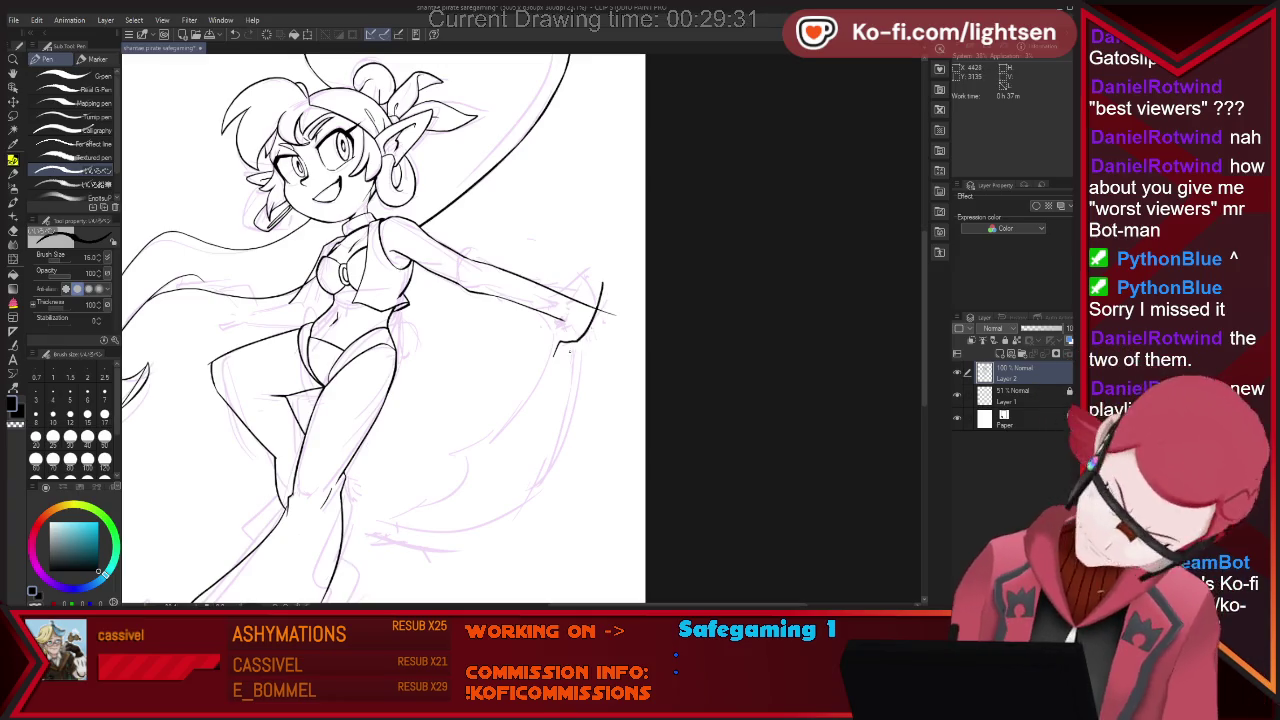
{"action": "left_click_drag", "start_coordinate": [598, 292], "coordinate": [560, 334]}
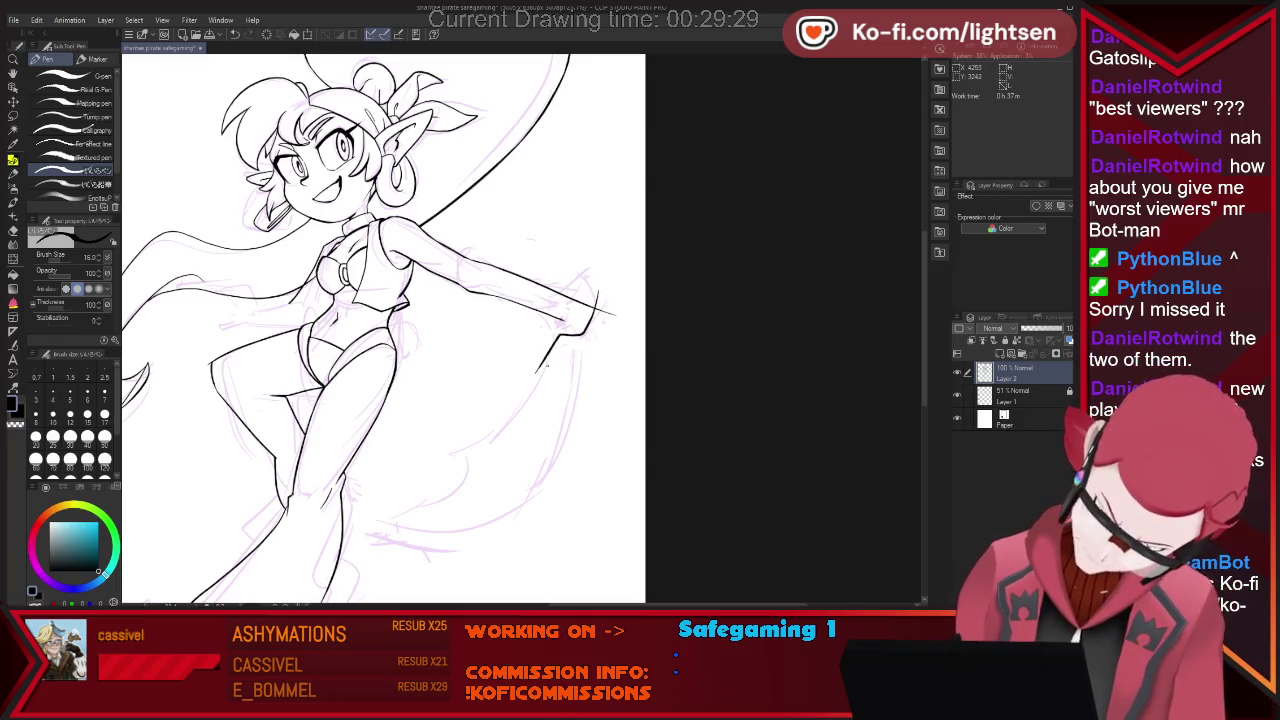
{"action": "key", "text": "e"}
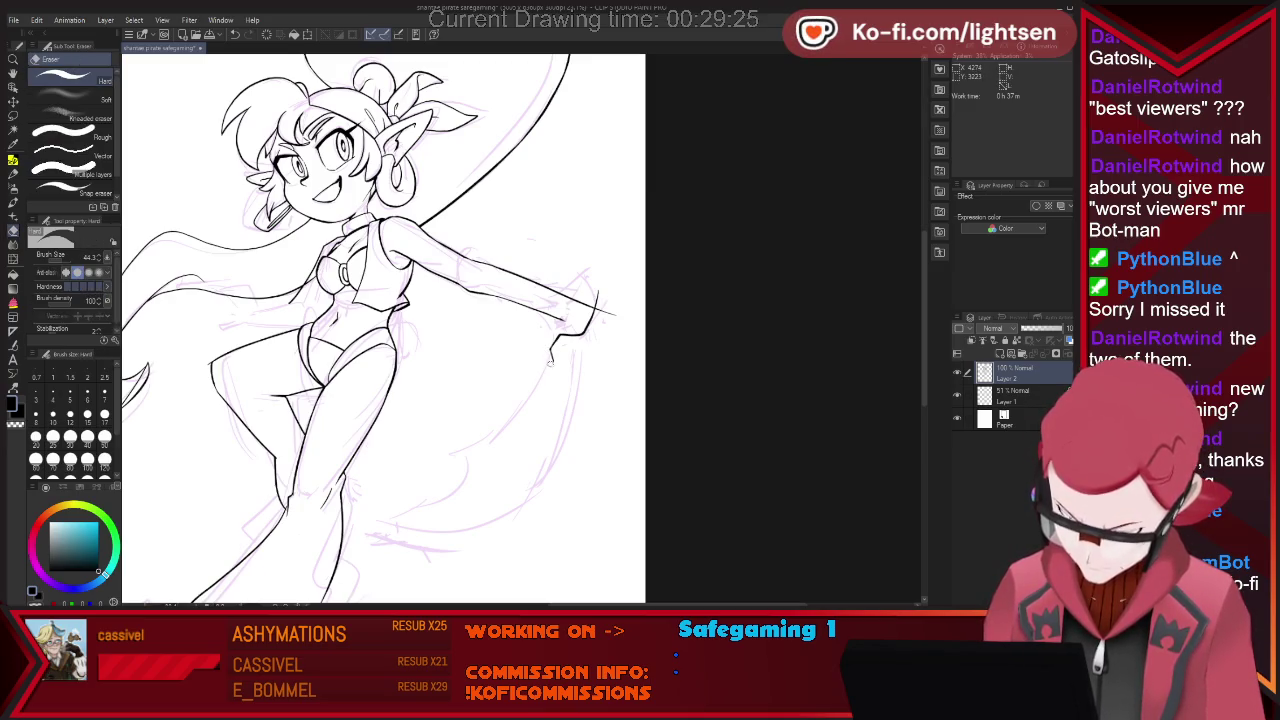
{"action": "key", "text": "p"}
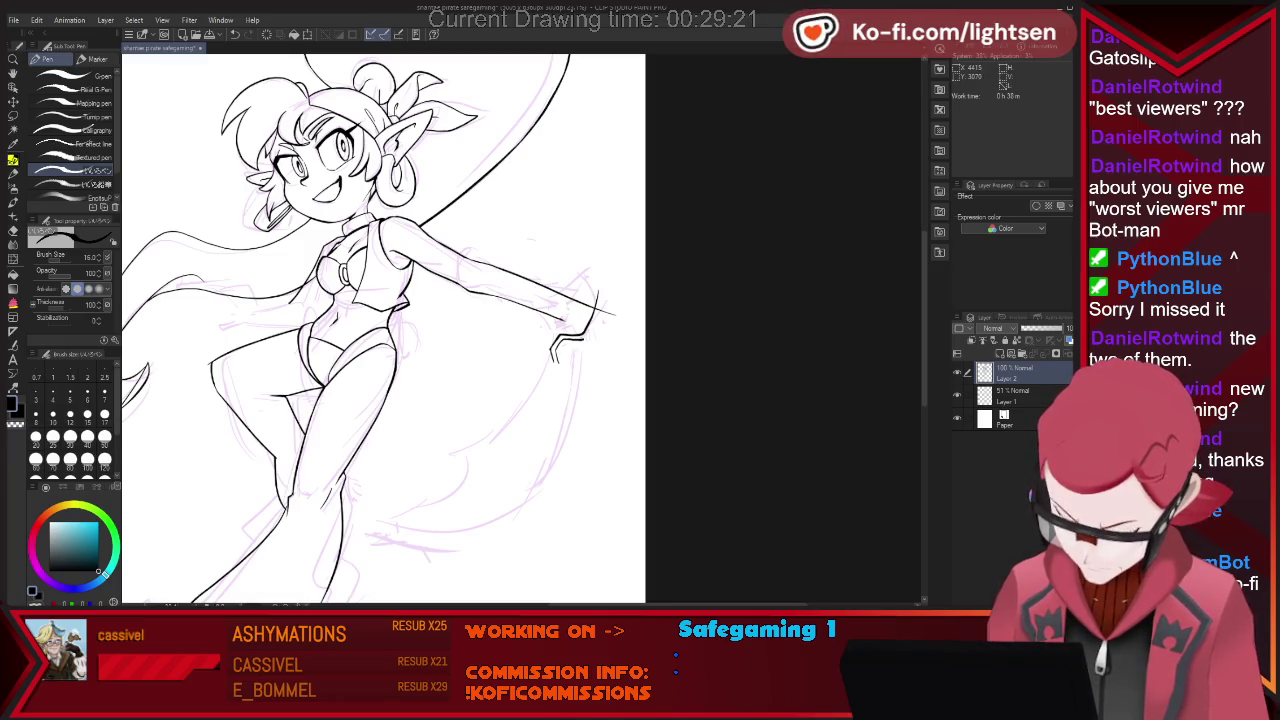
Undo the short stroke, erase stray lines near the hand, and ink a short hand line.
{"action": "key", "text": "ctrl+z"}
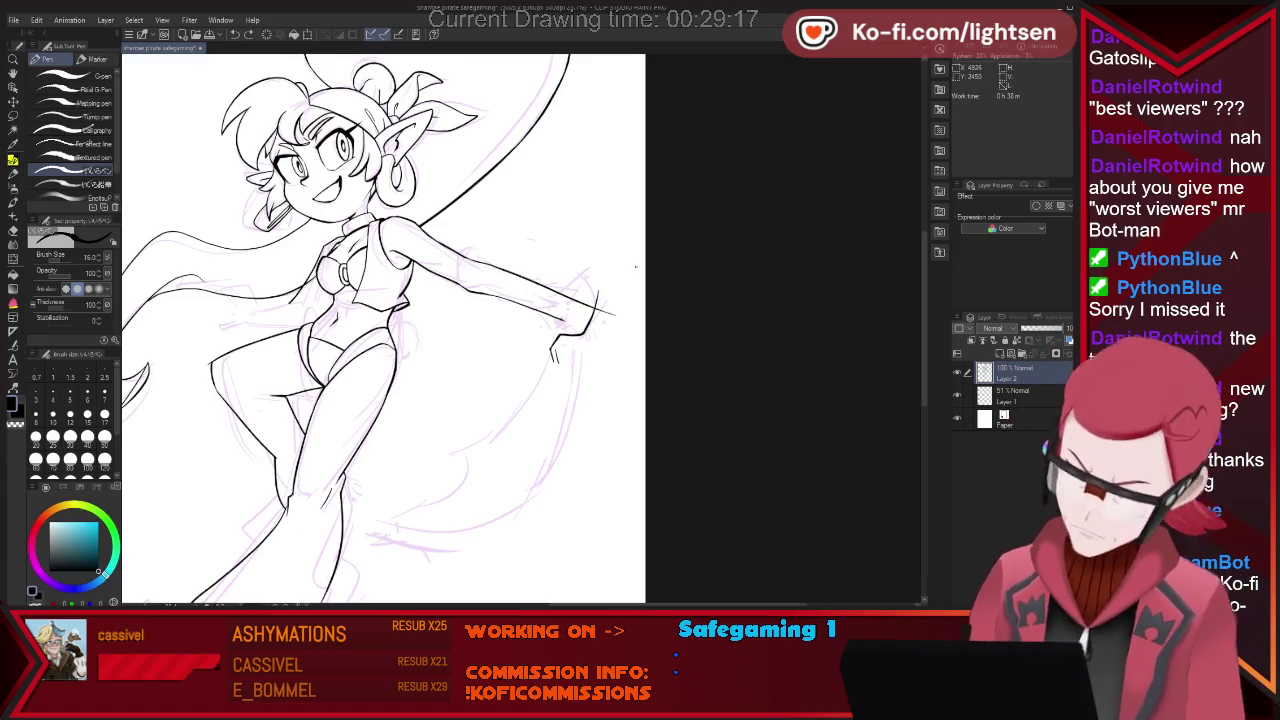
{"action": "key", "text": "e"}
{"action": "mouse_move", "coordinate": [582, 302]}
{"action": "left_mouse_down"}
{"action": "mouse_move", "coordinate": [570, 292]}
{"action": "mouse_move", "coordinate": [580, 302]}
{"action": "left_mouse_up"}
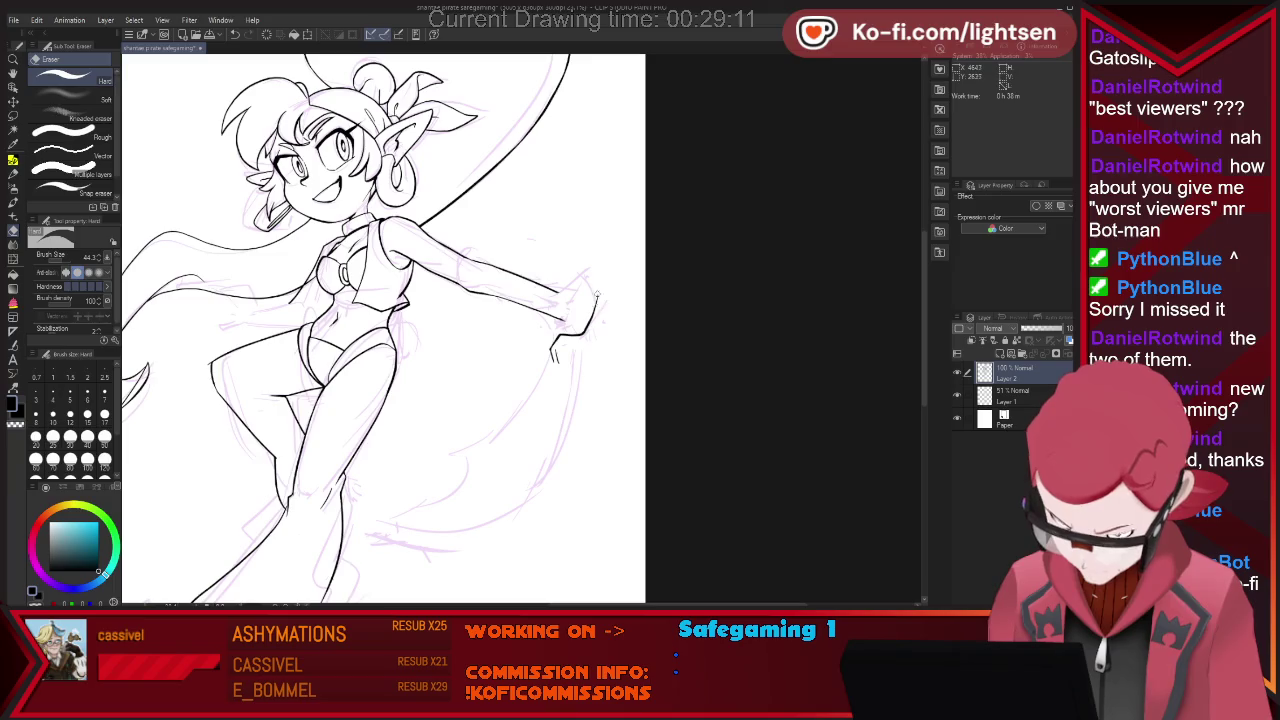
{"action": "key", "text": "p"}
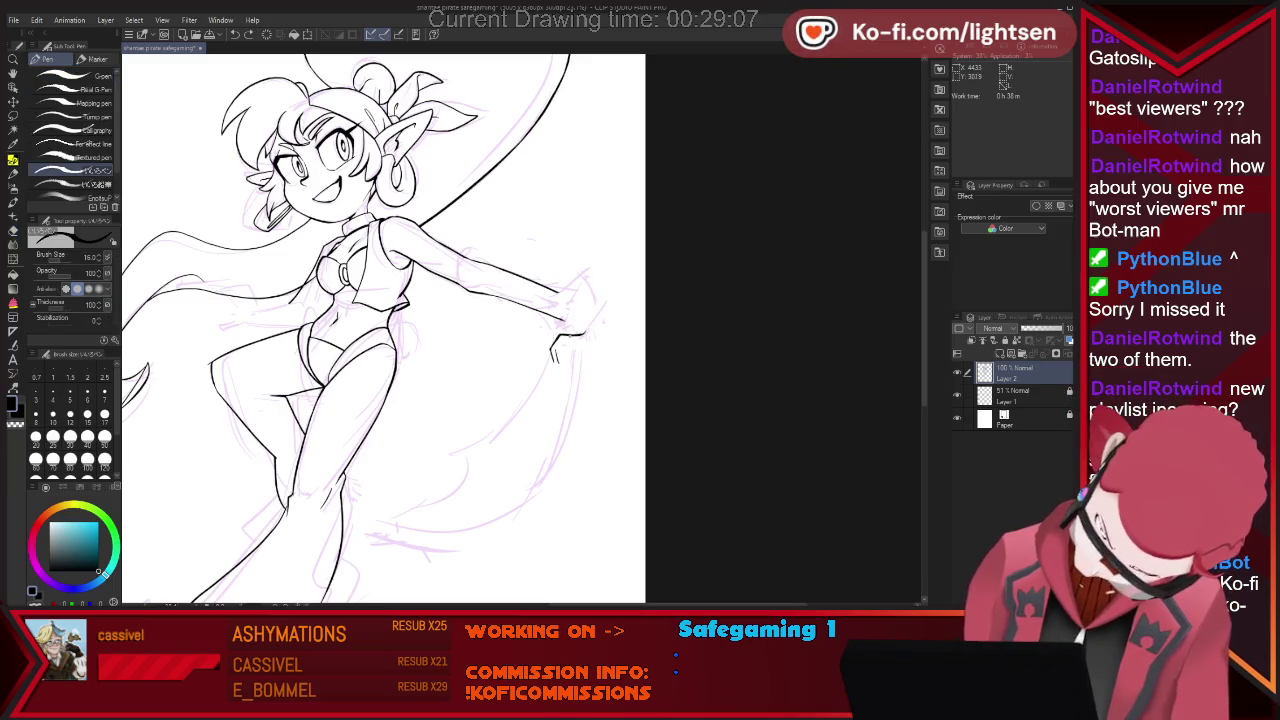
{"action": "left_click_drag", "start_coordinate": [596, 286], "coordinate": [604, 311]}
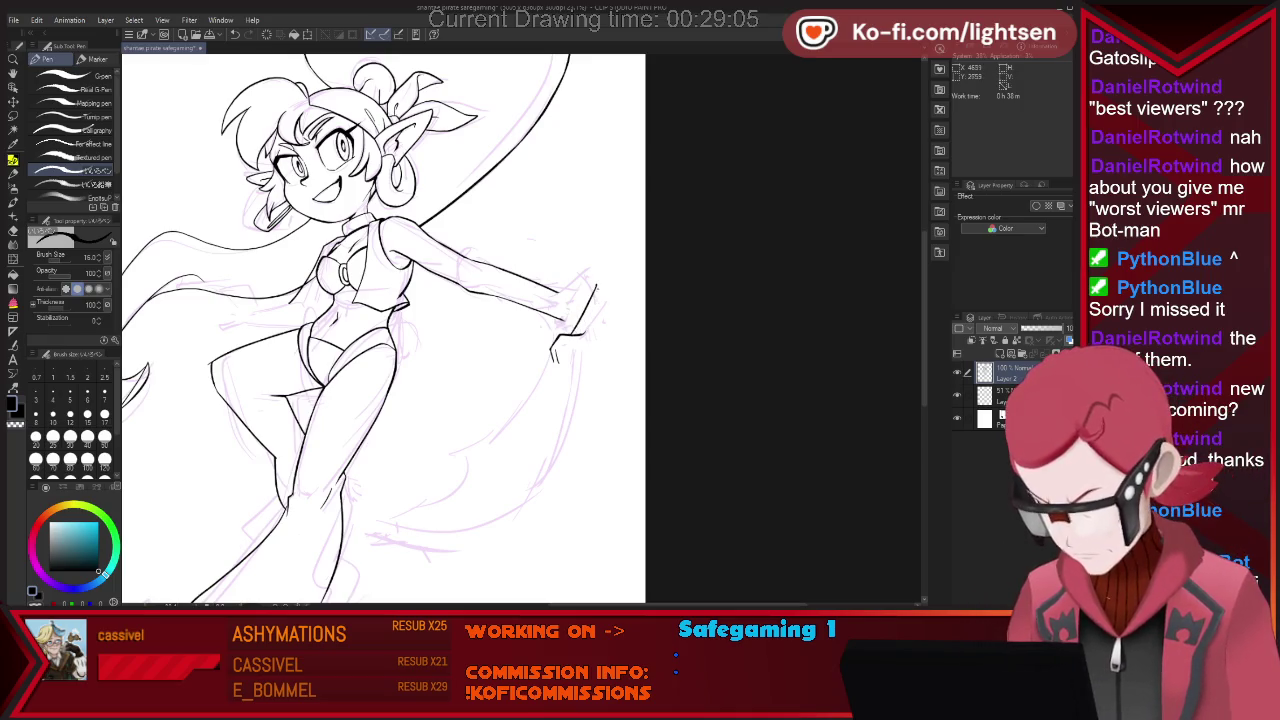
Check the hand lines, then redraw a shorter line under the outstretched hand.
{"action": "key", "text": "e"}
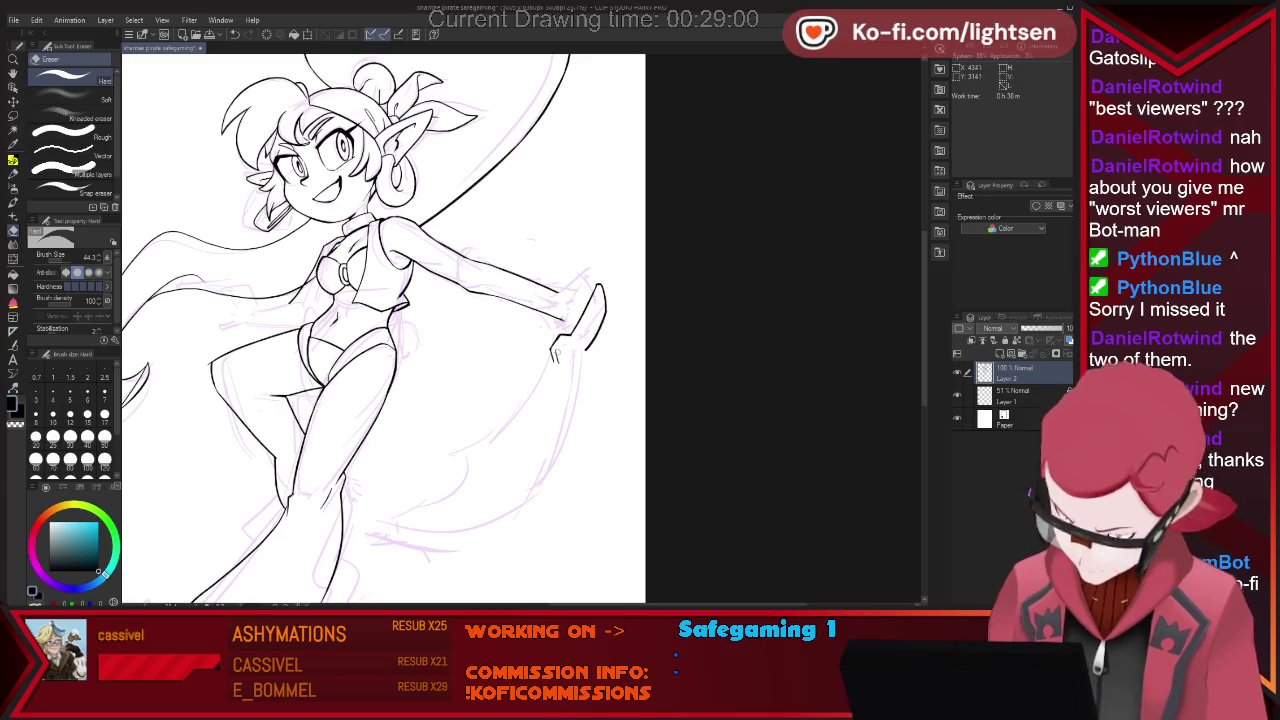
{"action": "key", "text": "p"}
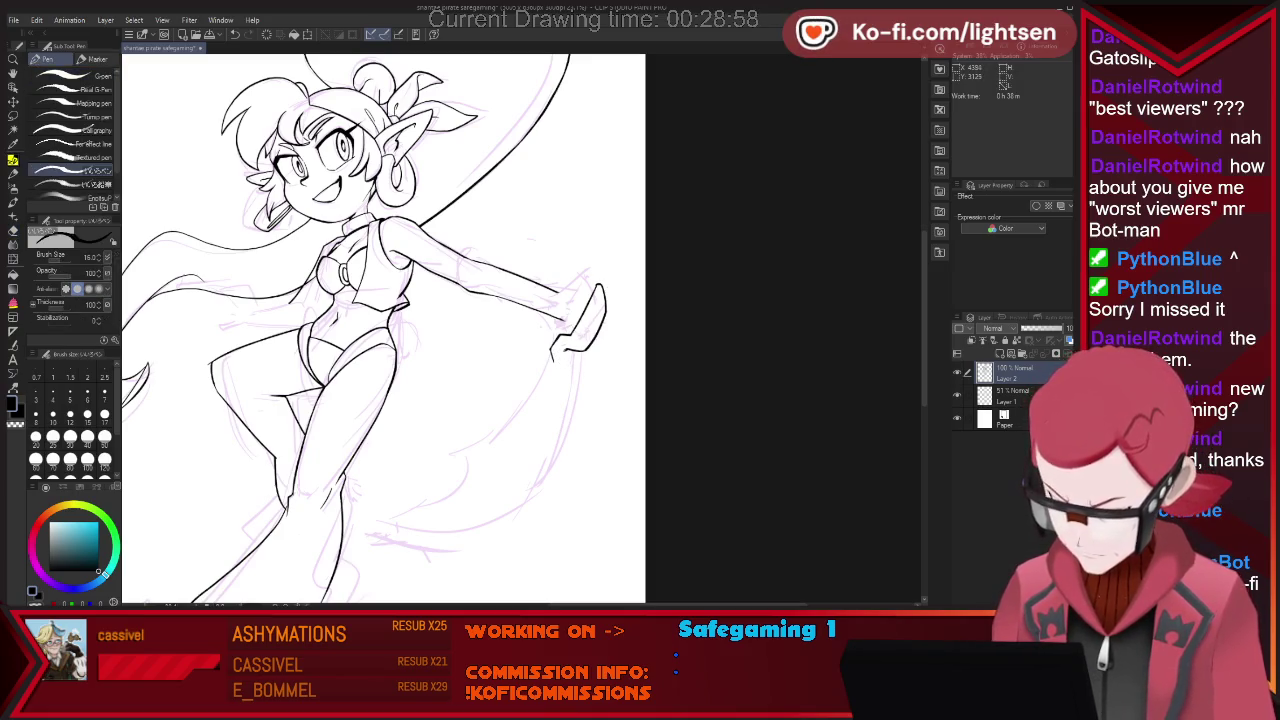
{"action": "key", "text": "e"}
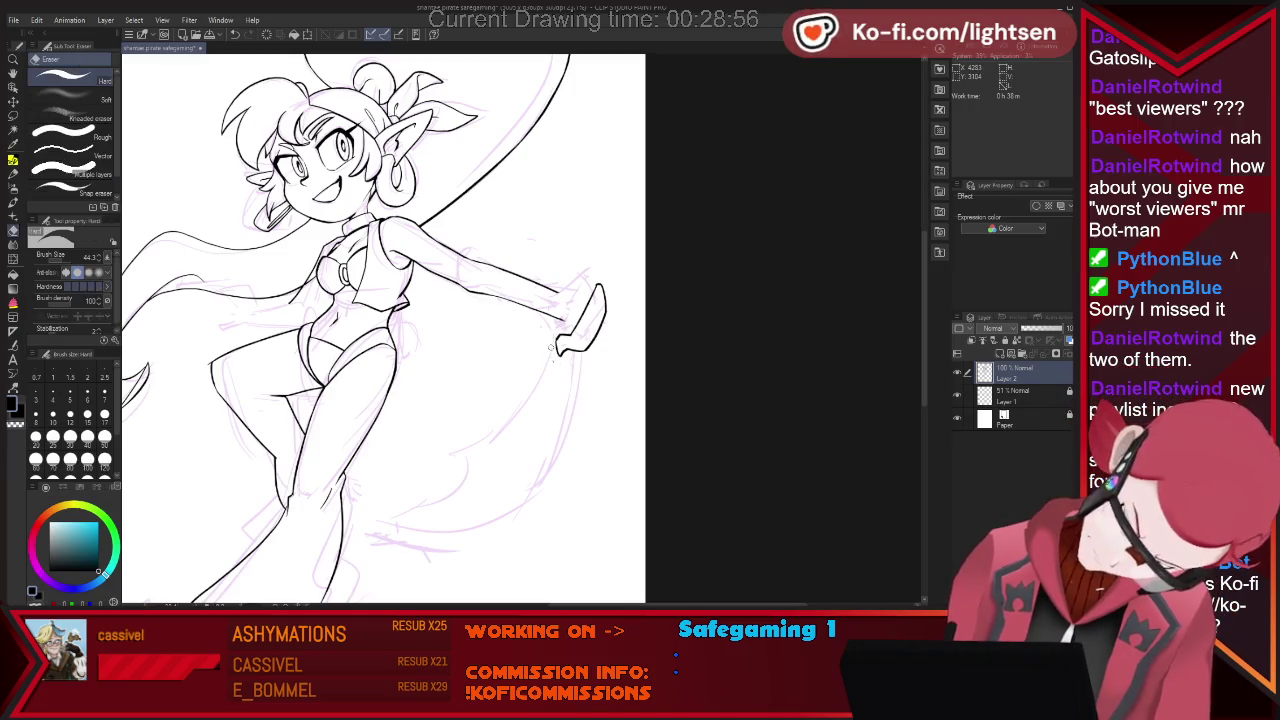
{"action": "key", "text": "p"}
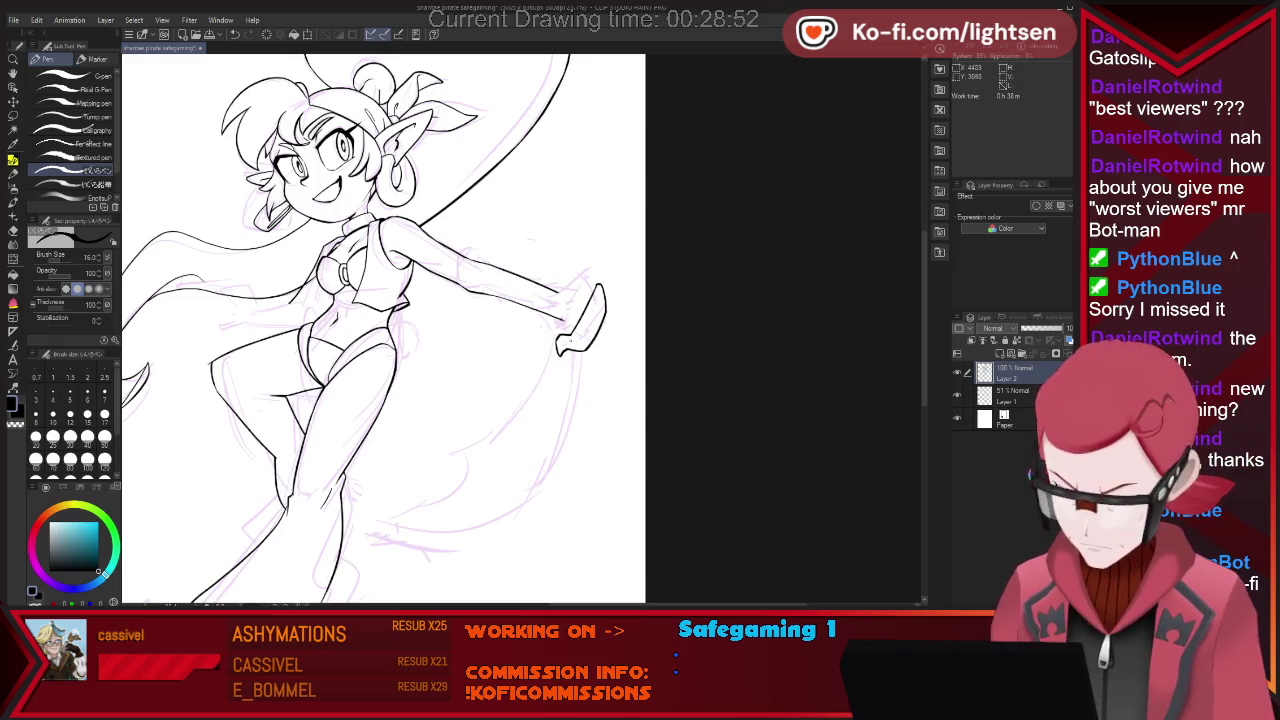
{"action": "key", "text": "e"}
{"action": "key", "text": "p"}
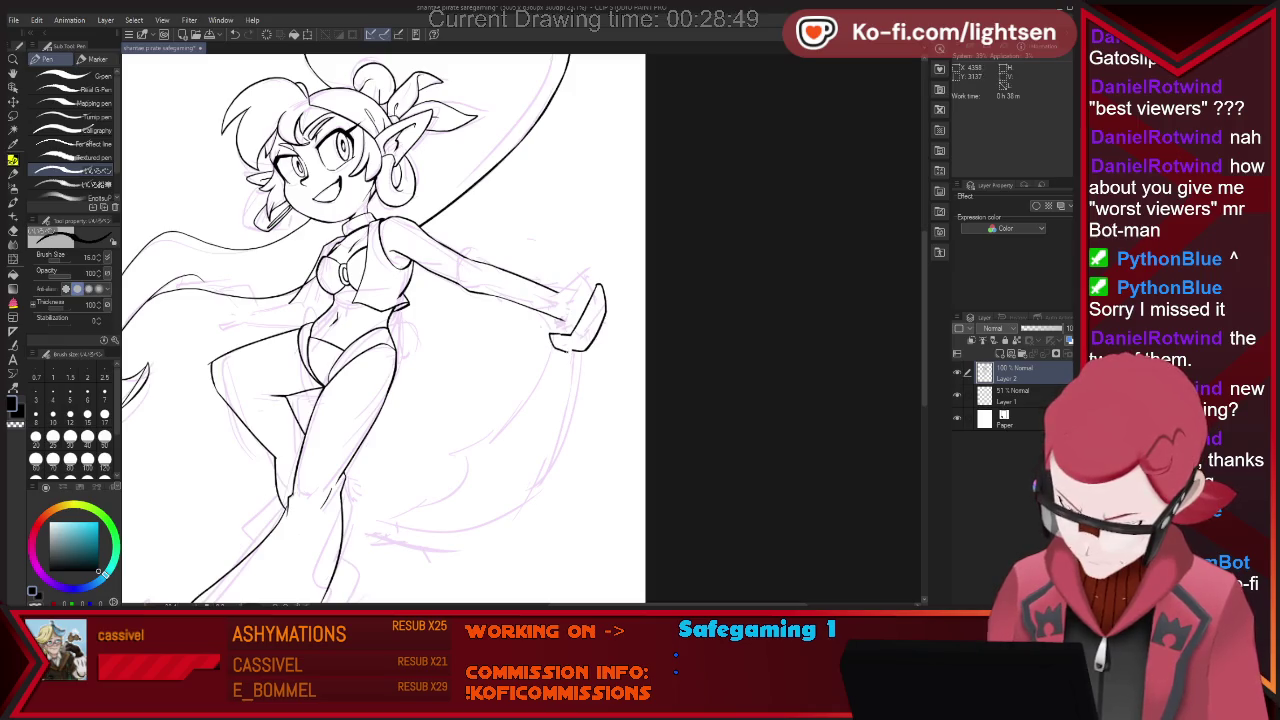
{"action": "key", "text": "ctrl+z"}
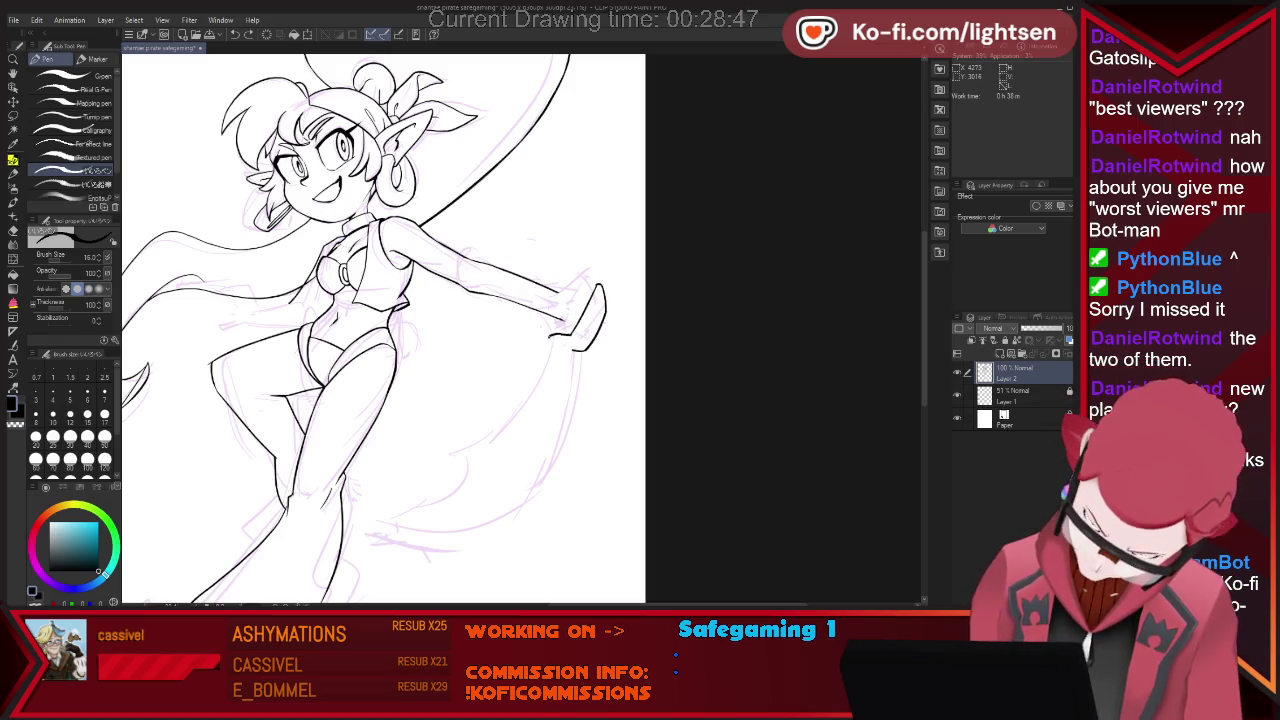
{"action": "mouse_move", "coordinate": [563, 336]}
{"action": "left_mouse_down"}
{"action": "mouse_move", "coordinate": [578, 332]}
{"action": "mouse_move", "coordinate": [568, 336]}
{"action": "left_mouse_up"}
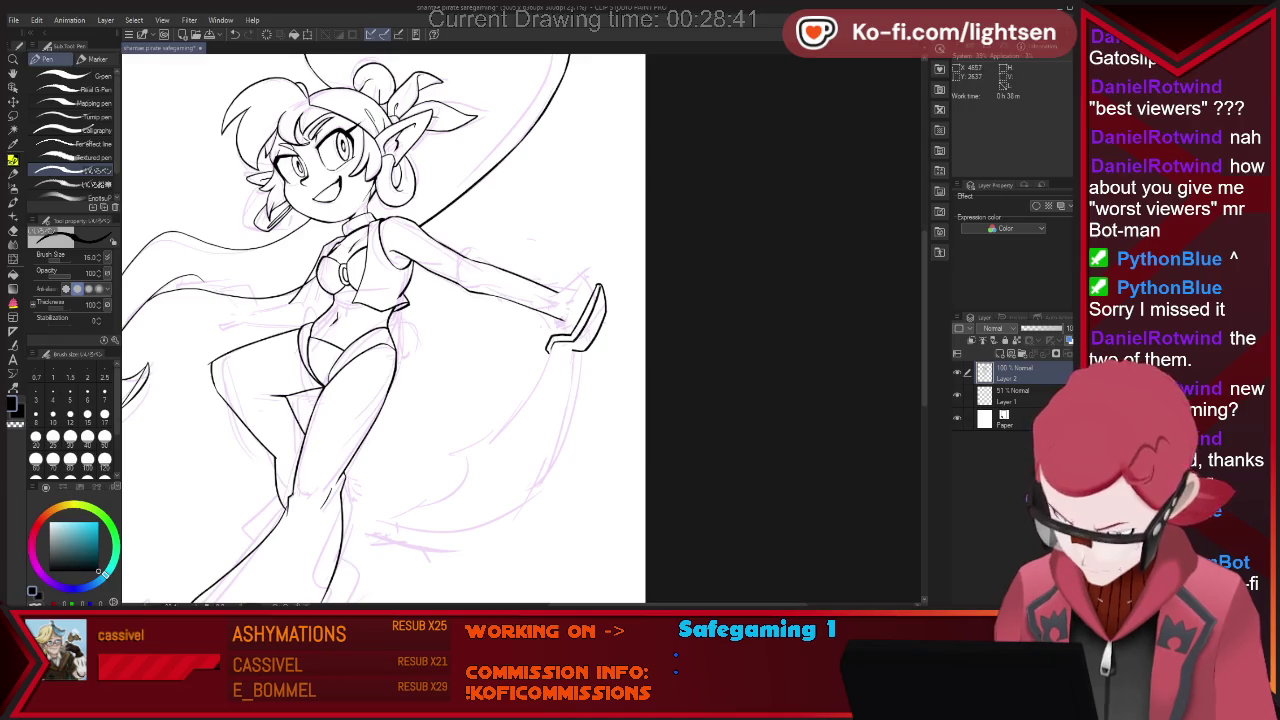
Recheck the hand lines, then draw the curved edge of the scimitar blade.
{"action": "key", "text": "e"}
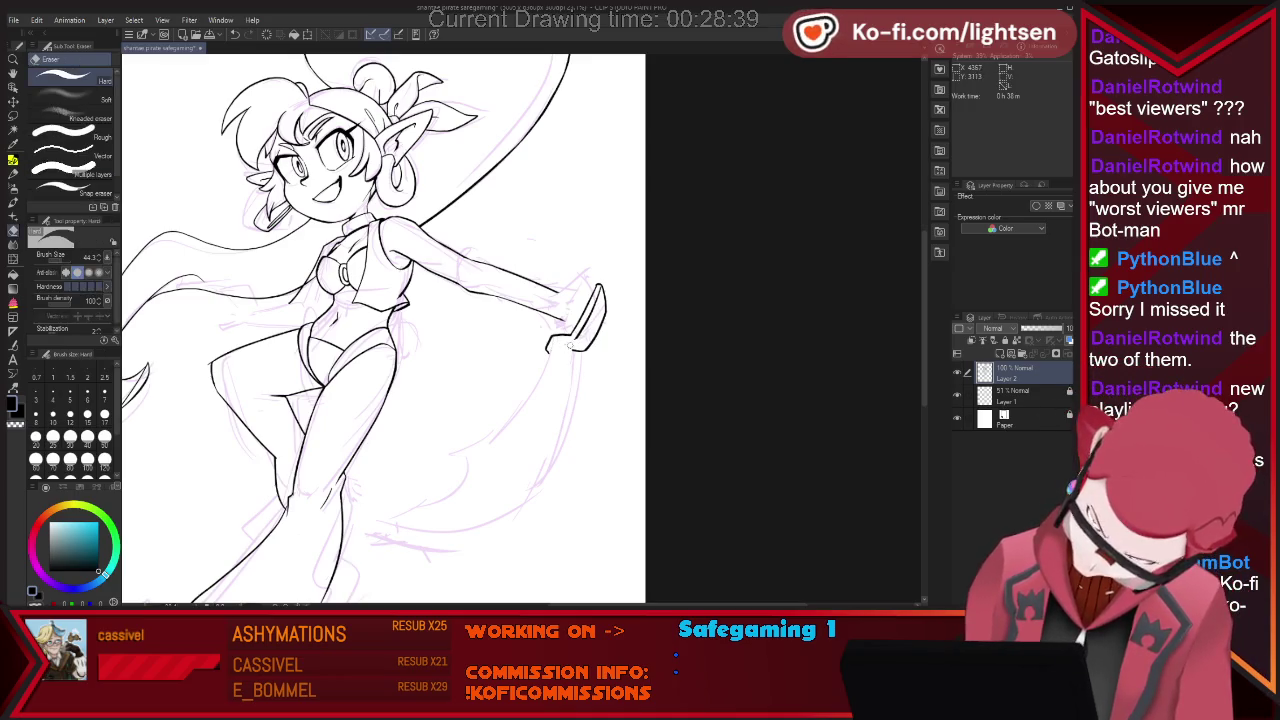
{"action": "key", "text": "p"}
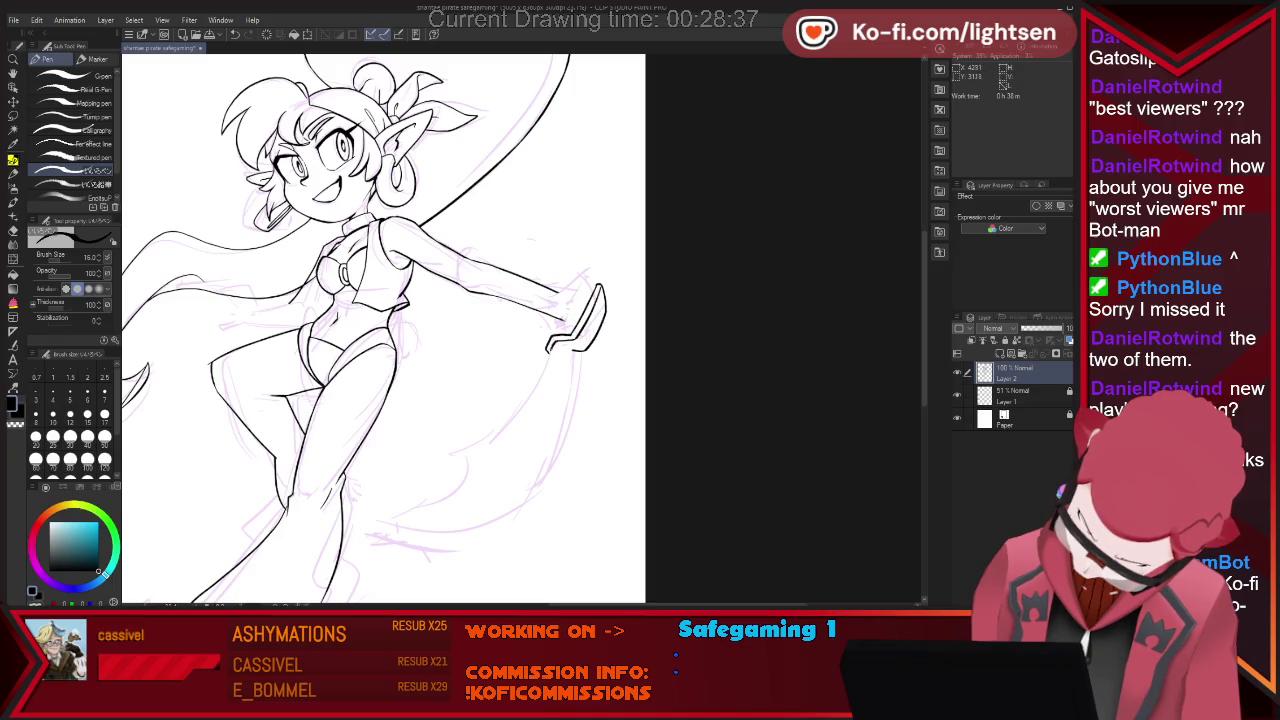
{"action": "key", "text": "e"}
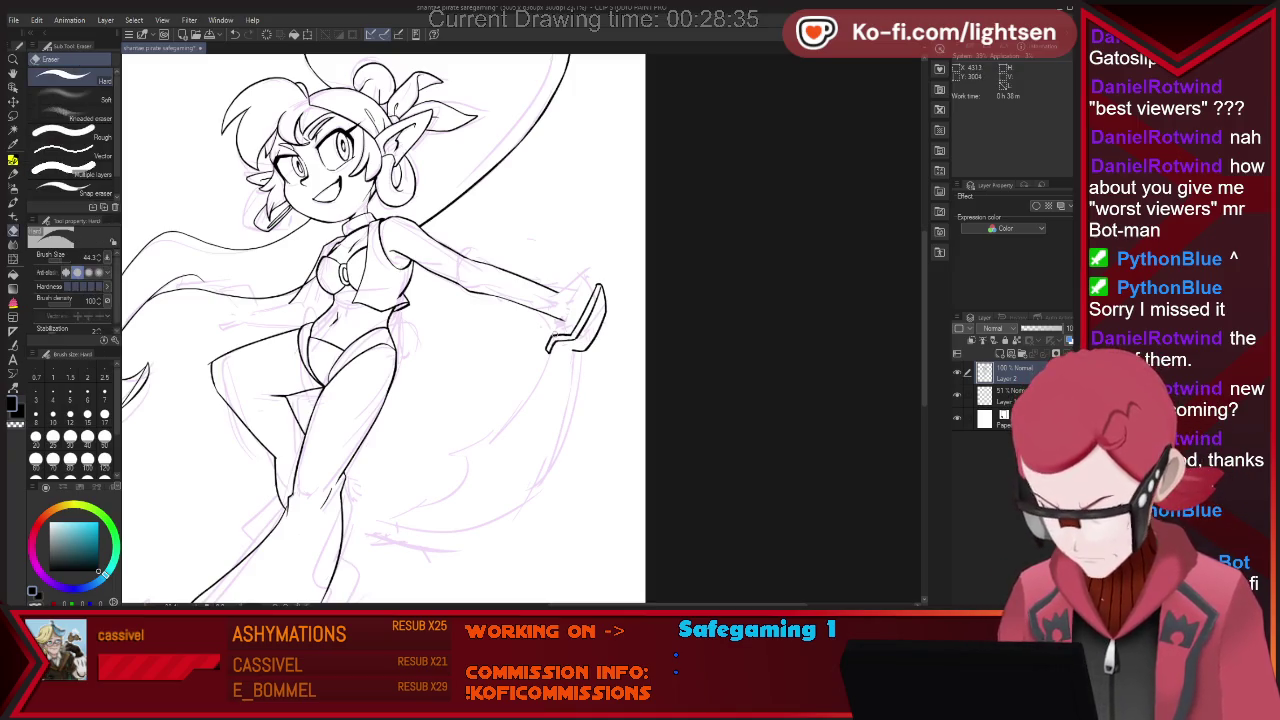
{"action": "key", "text": "p"}
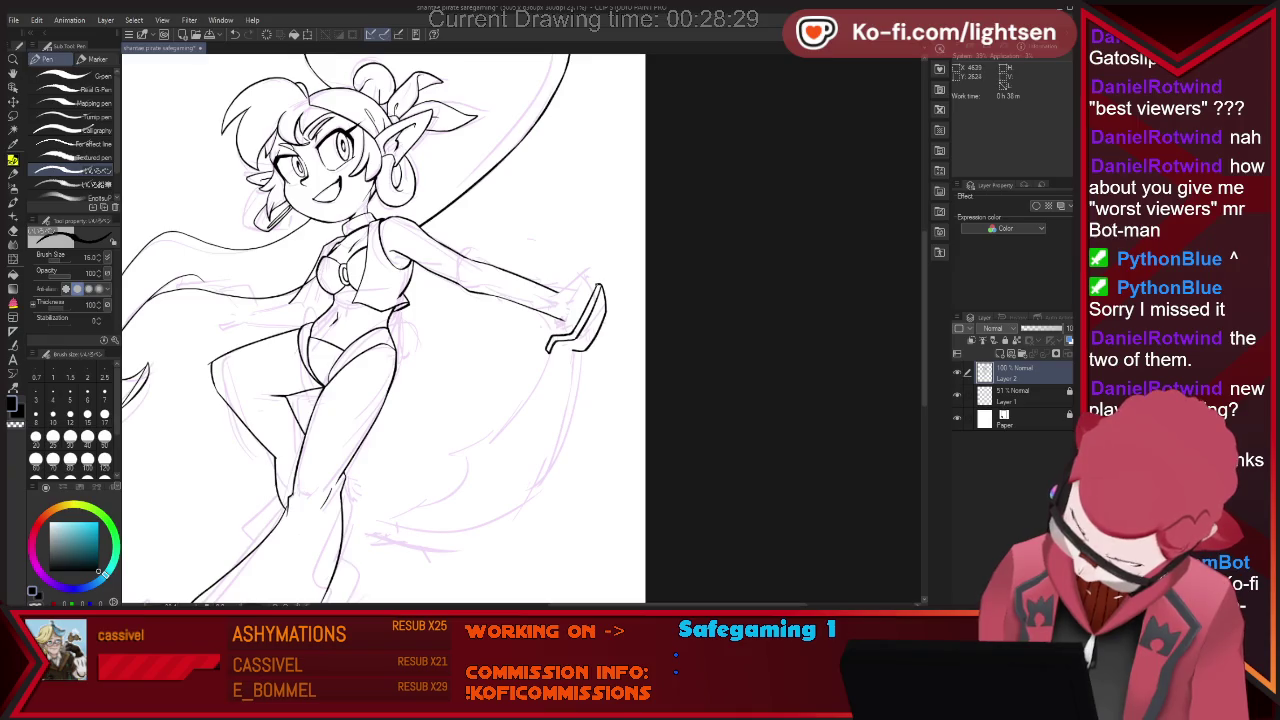
{"action": "key", "text": "e"}
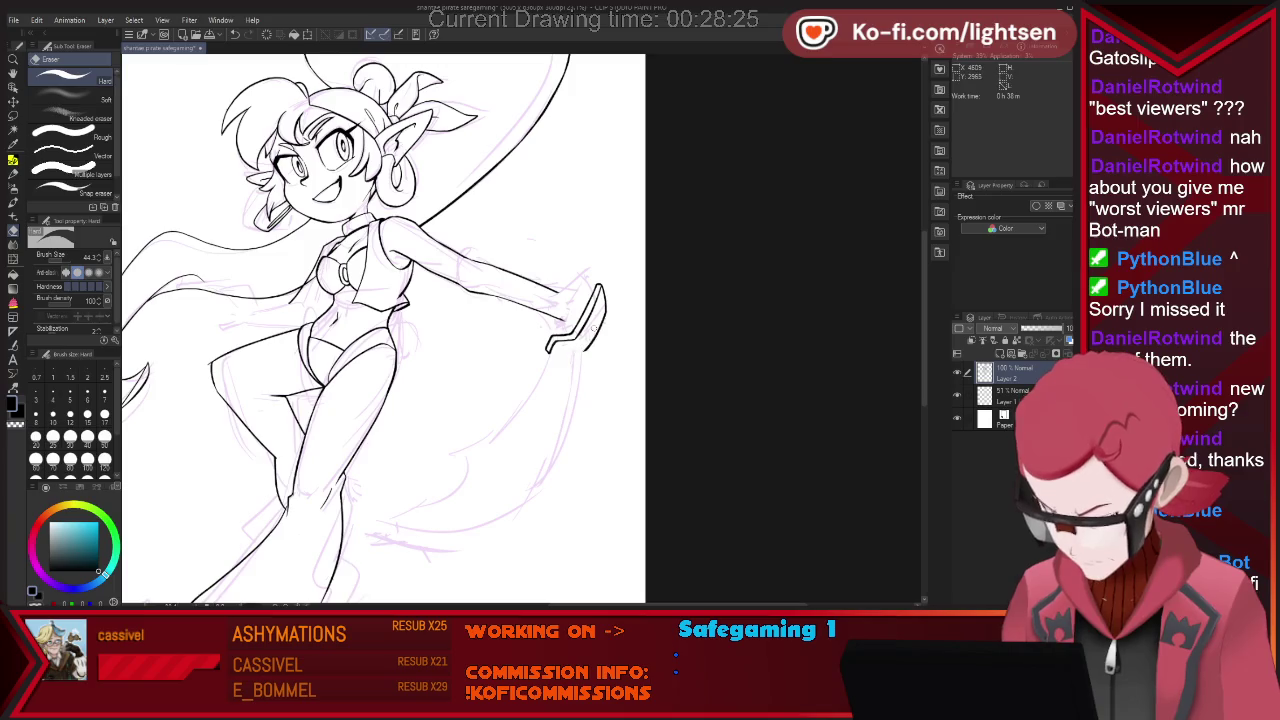
{"action": "key", "text": "p"}
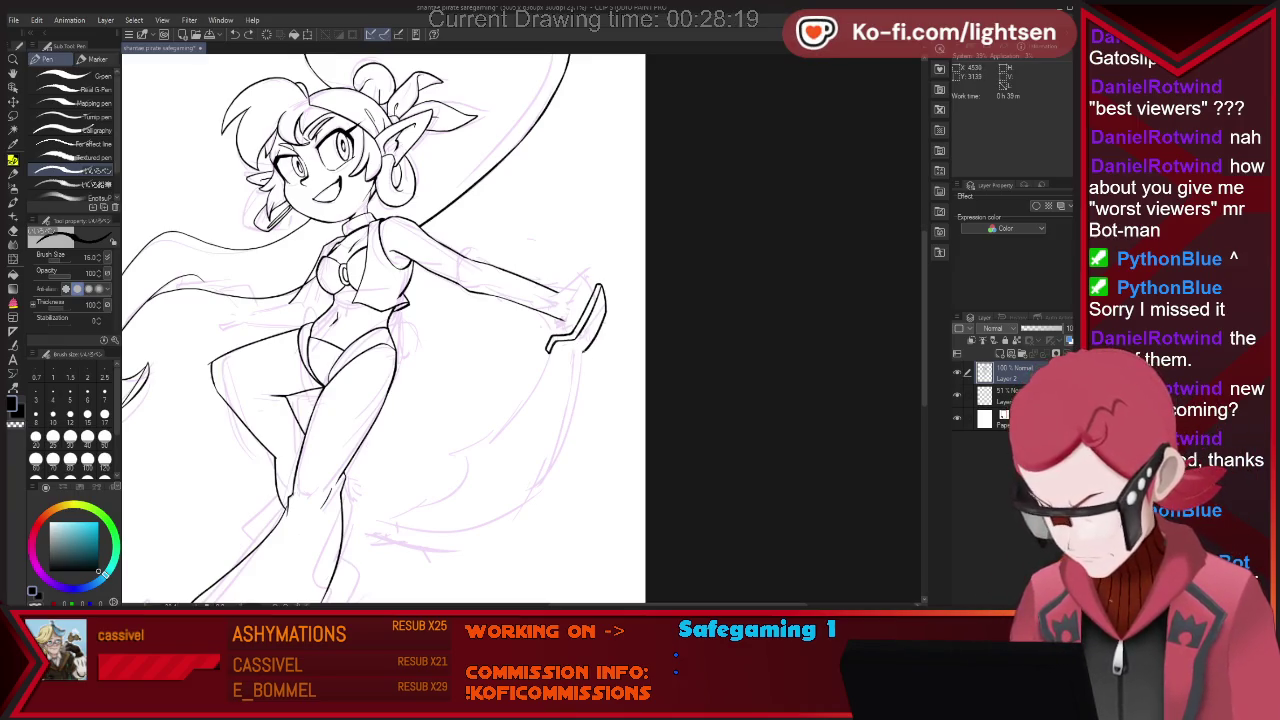
{"action": "key", "text": "e"}
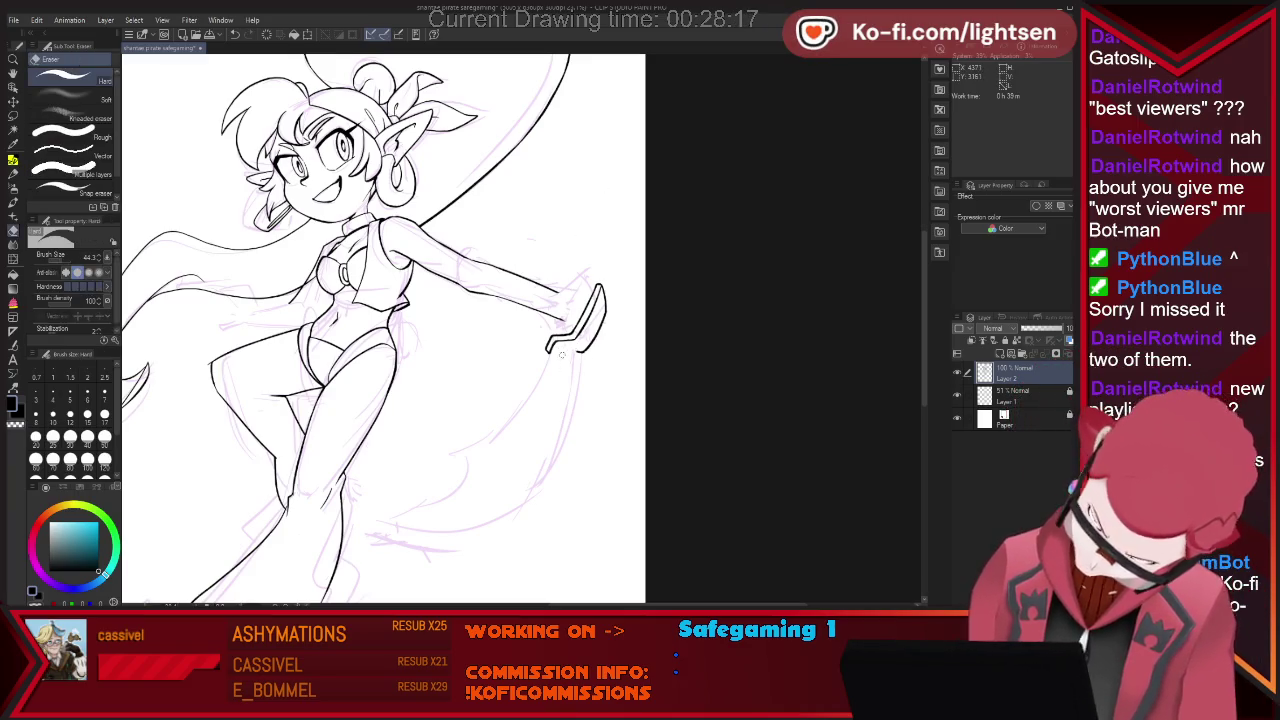
{"action": "key", "text": "p"}
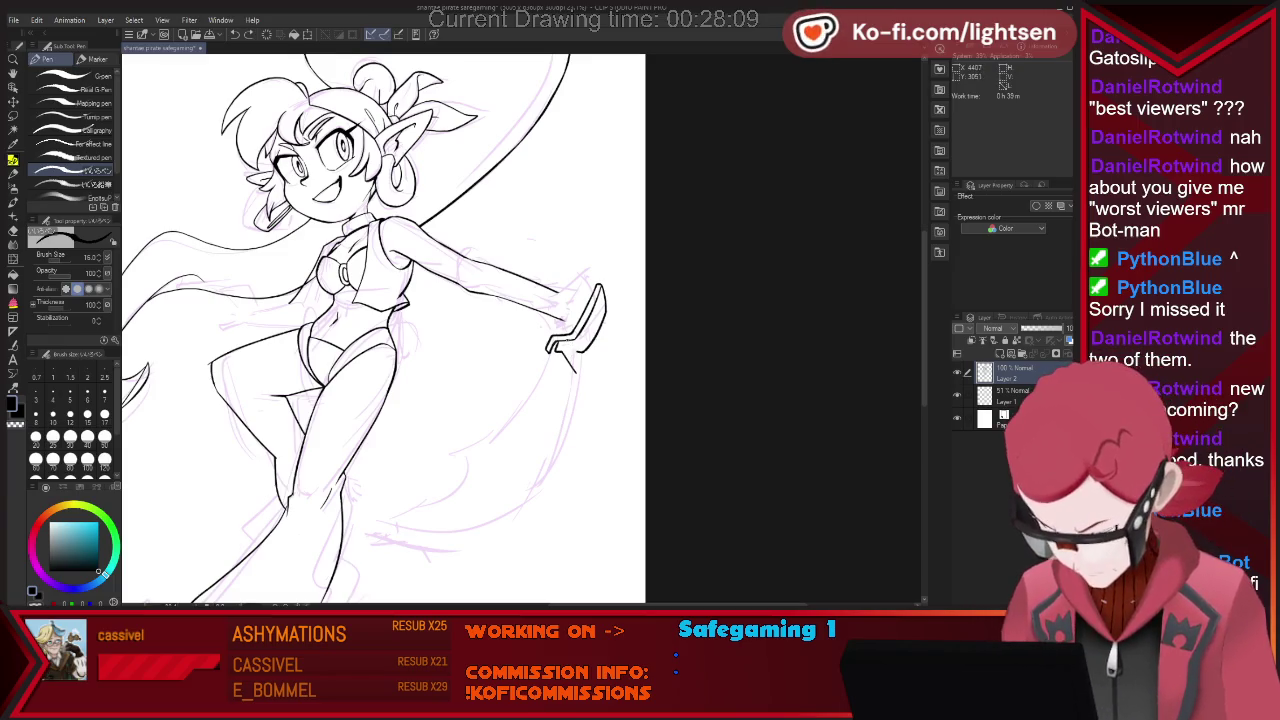
{"action": "key", "text": "e"}
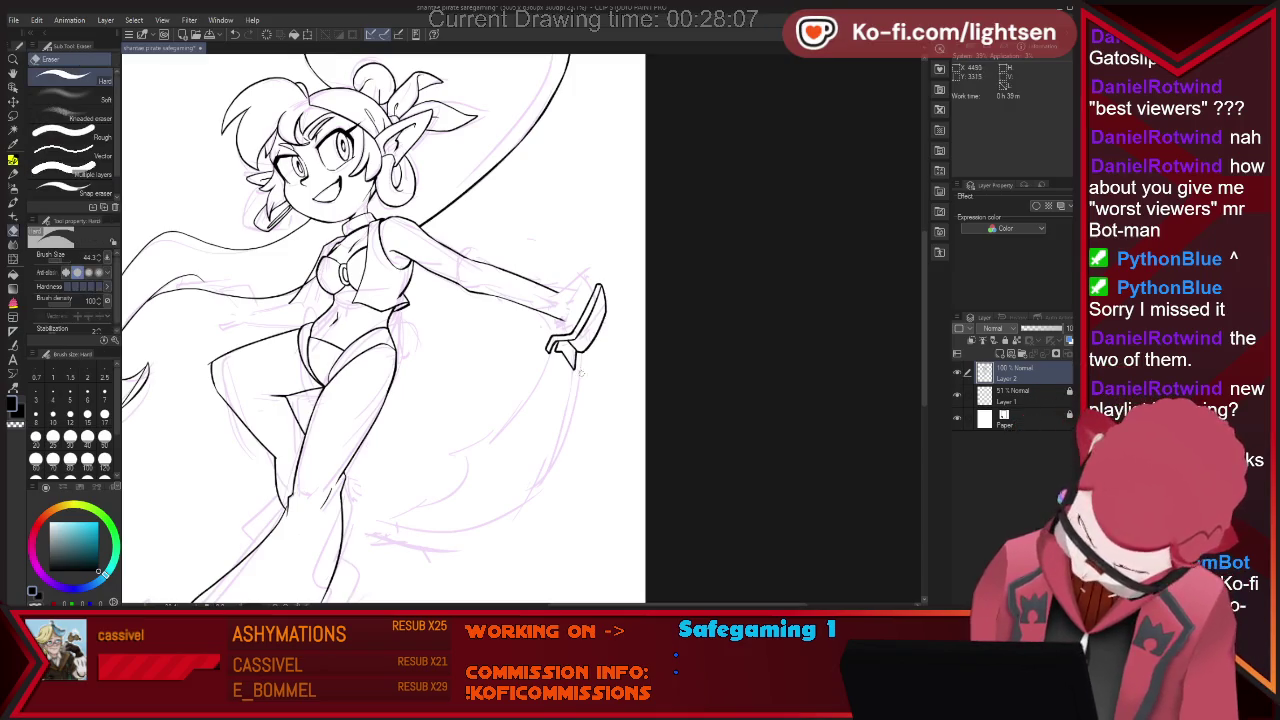
{"action": "key", "text": "p"}
{"action": "left_click_drag", "start_coordinate": [556, 352], "coordinate": [447, 453]}
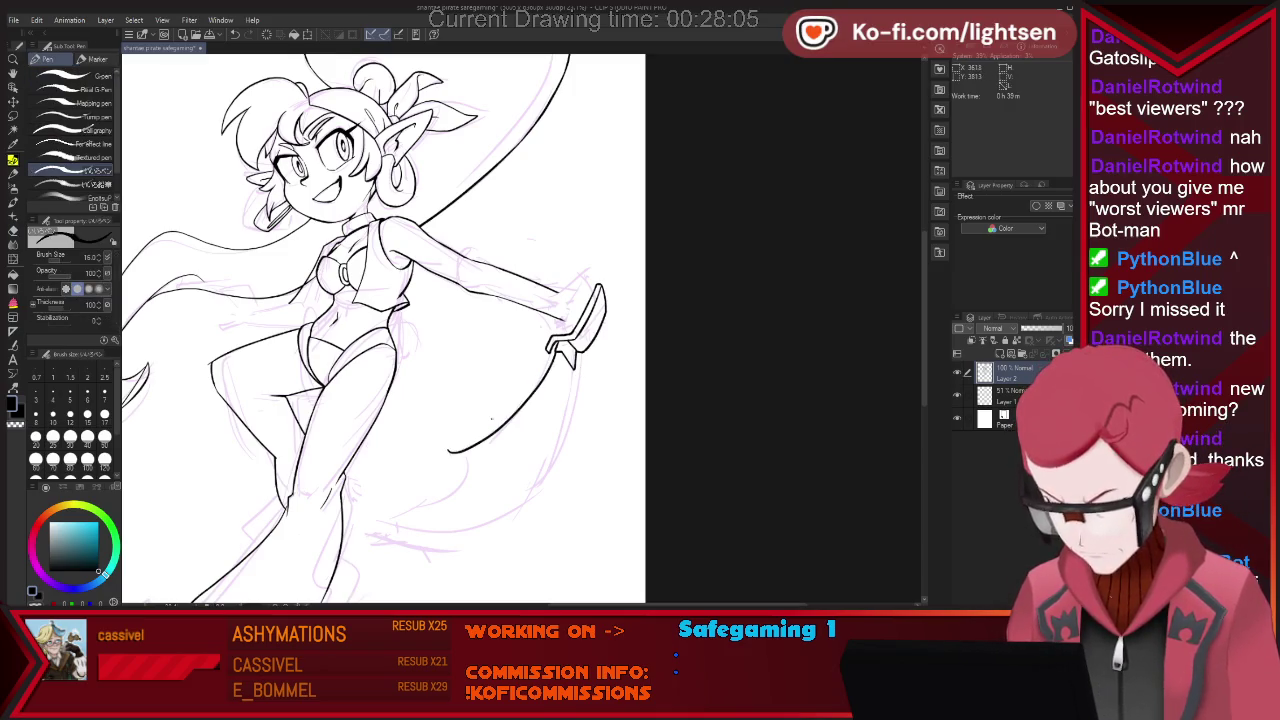
Retry the blade's curved edge from the hilt until the stroke sits right.
{"action": "key", "text": "ctrl+z"}
{"action": "left_click_drag", "start_coordinate": [556, 352], "coordinate": [447, 453]}
{"action": "key", "text": "ctrl+z"}
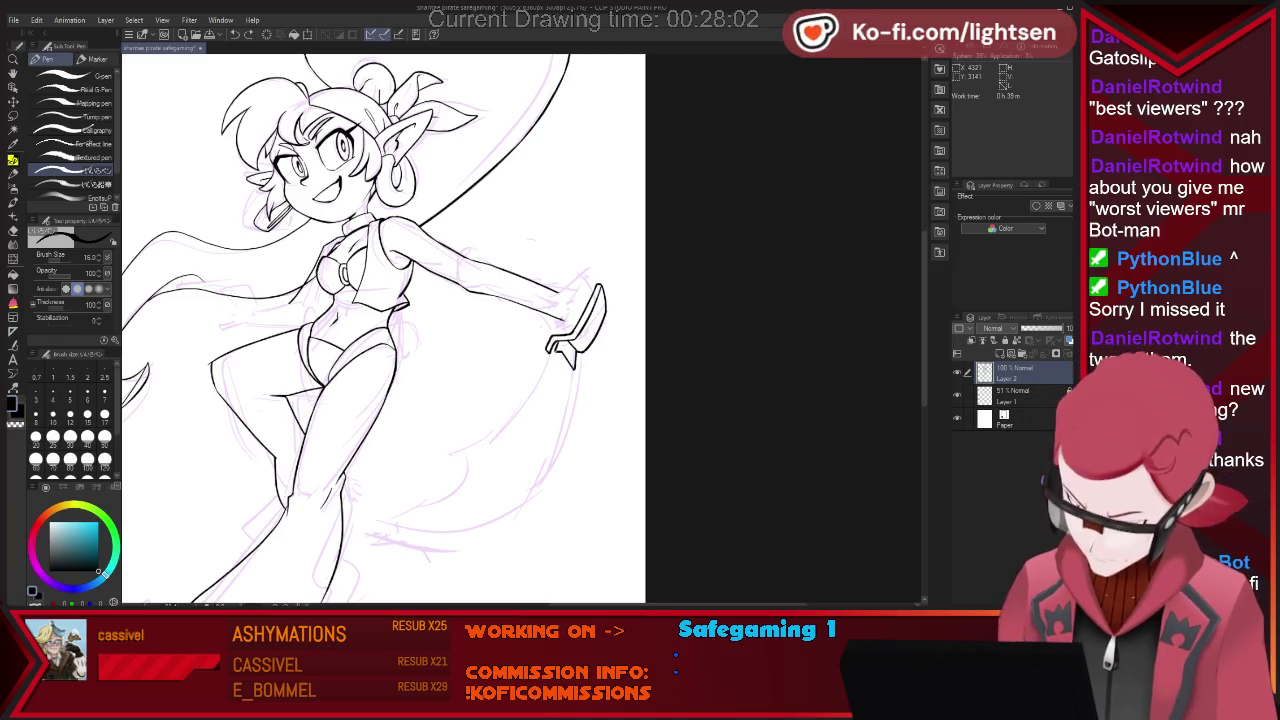
{"action": "left_click_drag", "start_coordinate": [556, 352], "coordinate": [447, 453]}
{"action": "key", "text": "ctrl+z"}
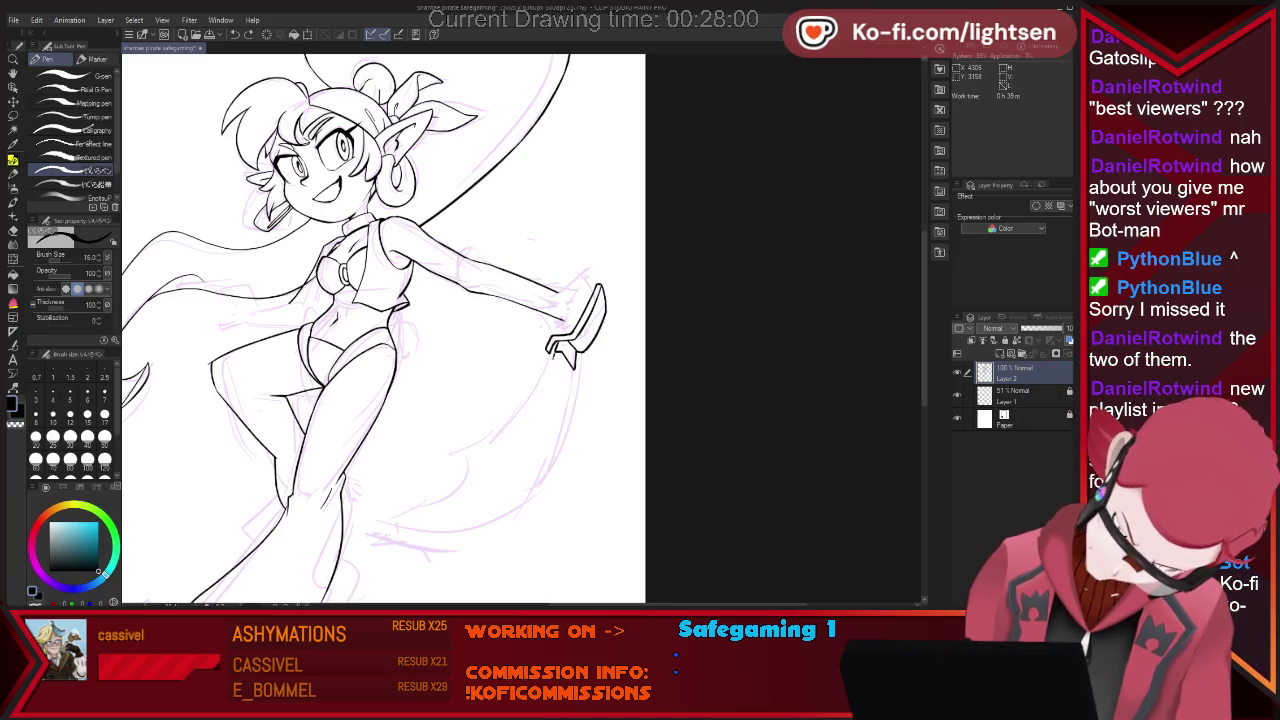
{"action": "left_click_drag", "start_coordinate": [556, 354], "coordinate": [440, 460]}
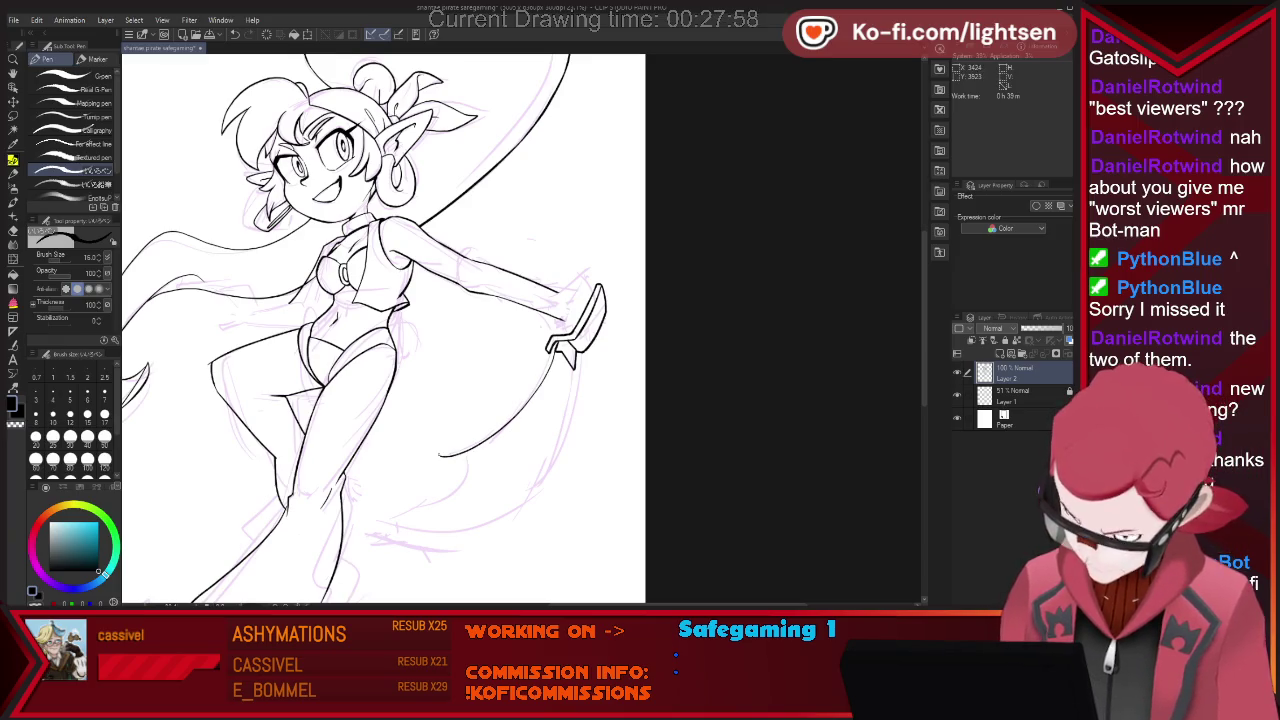
Scroll down and remove the three lower blade strokes, checking the result.
{"action": "scroll", "coordinate": [384, 328], "scroll_direction": "down", "scroll_amount": 2}
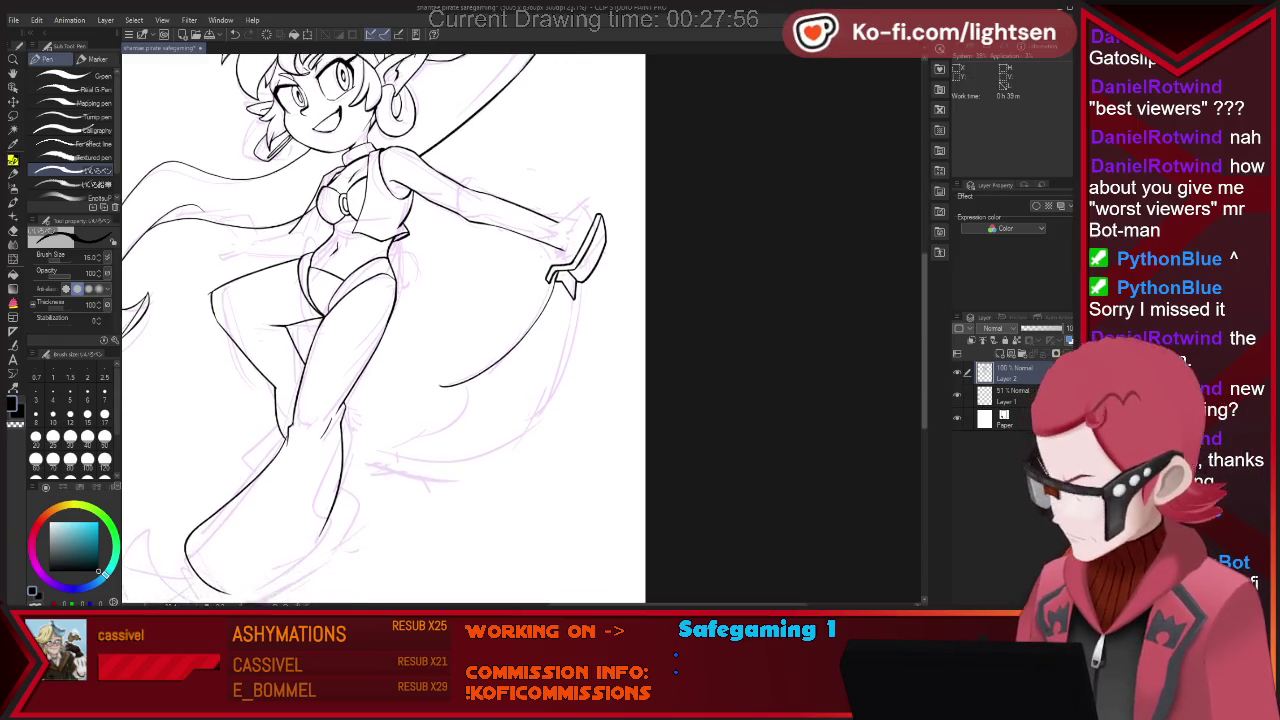
{"action": "scroll", "coordinate": [384, 328], "scroll_direction": "down", "scroll_amount": 1}
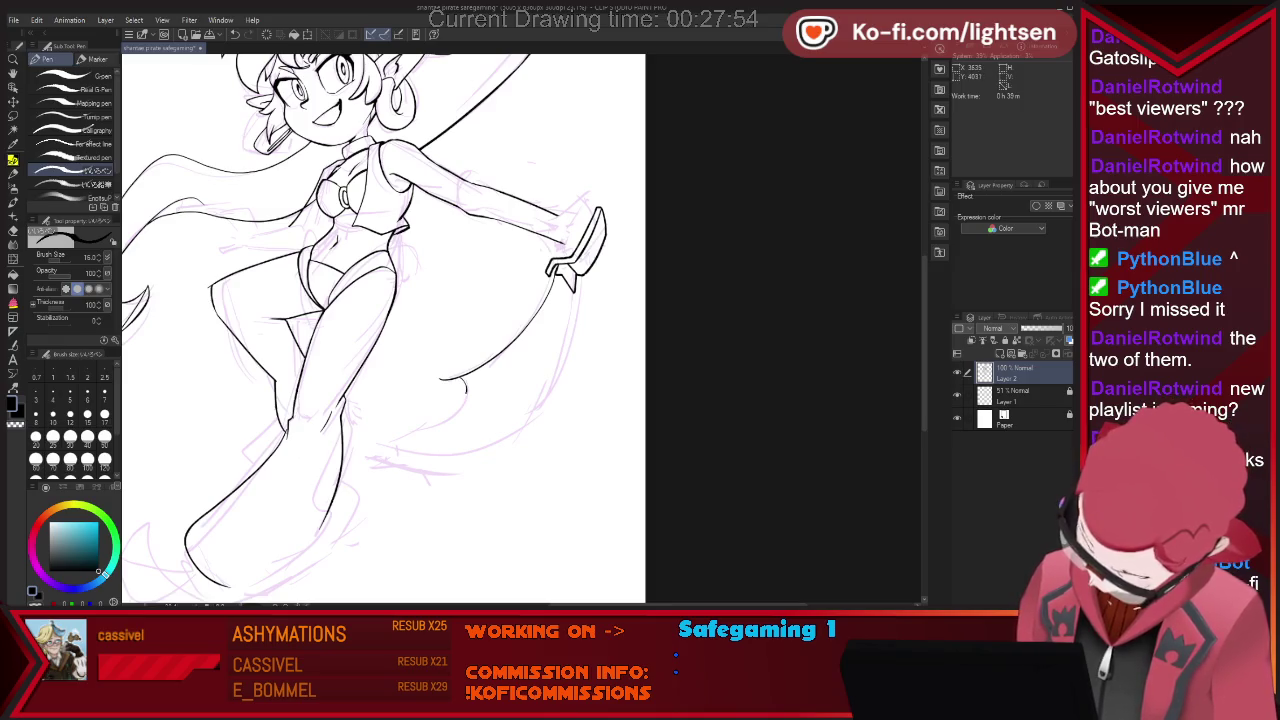
{"action": "key", "text": "ctrl+z"}
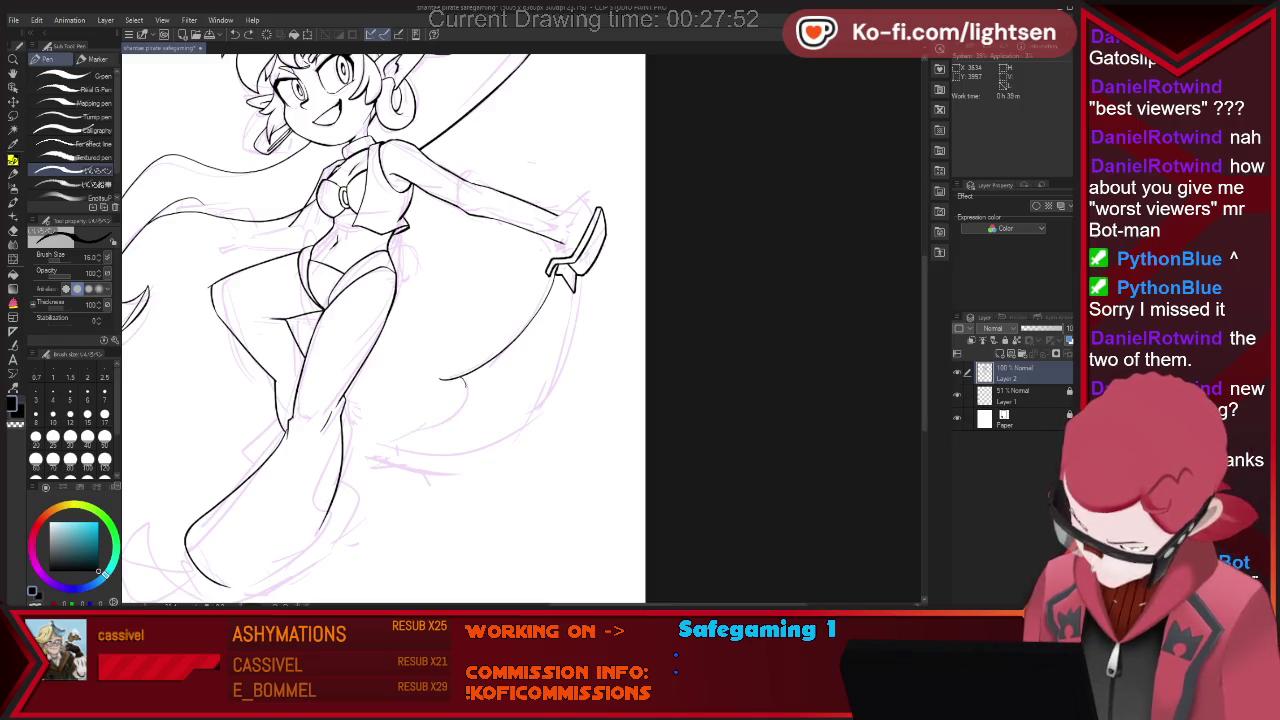
{"action": "key", "text": "ctrl+z"}
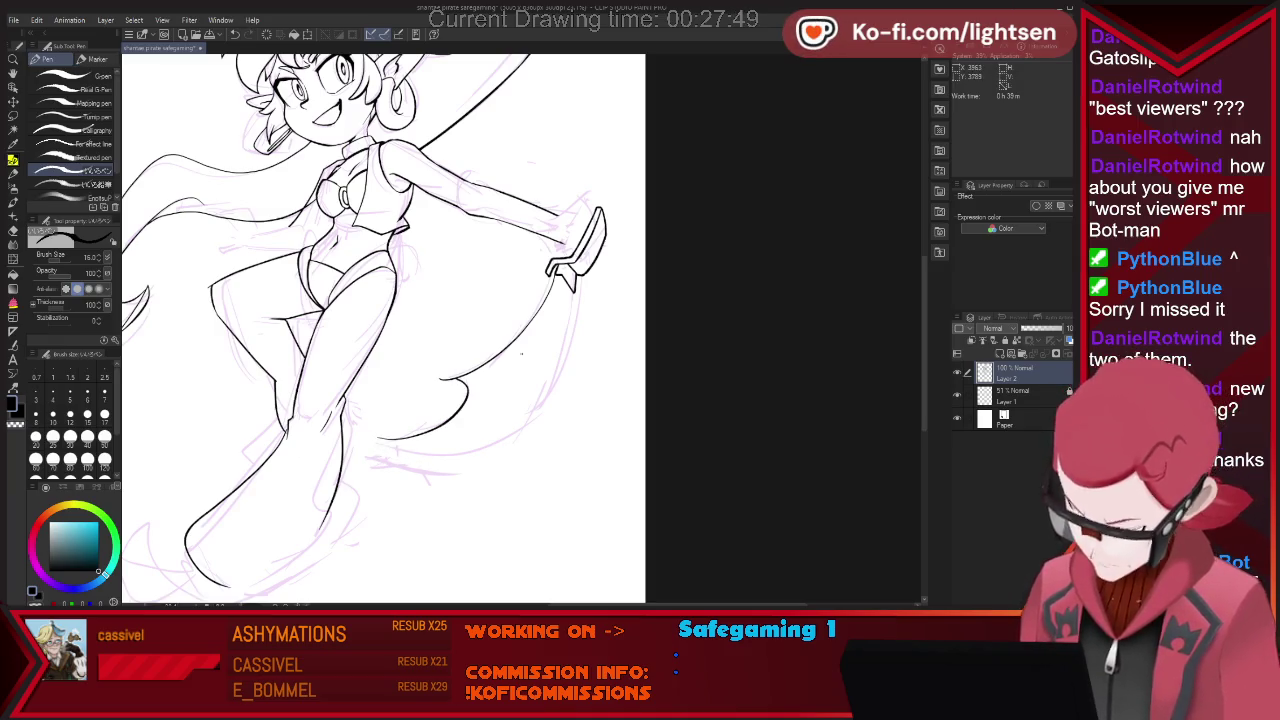
{"action": "key", "text": "ctrl+z"}
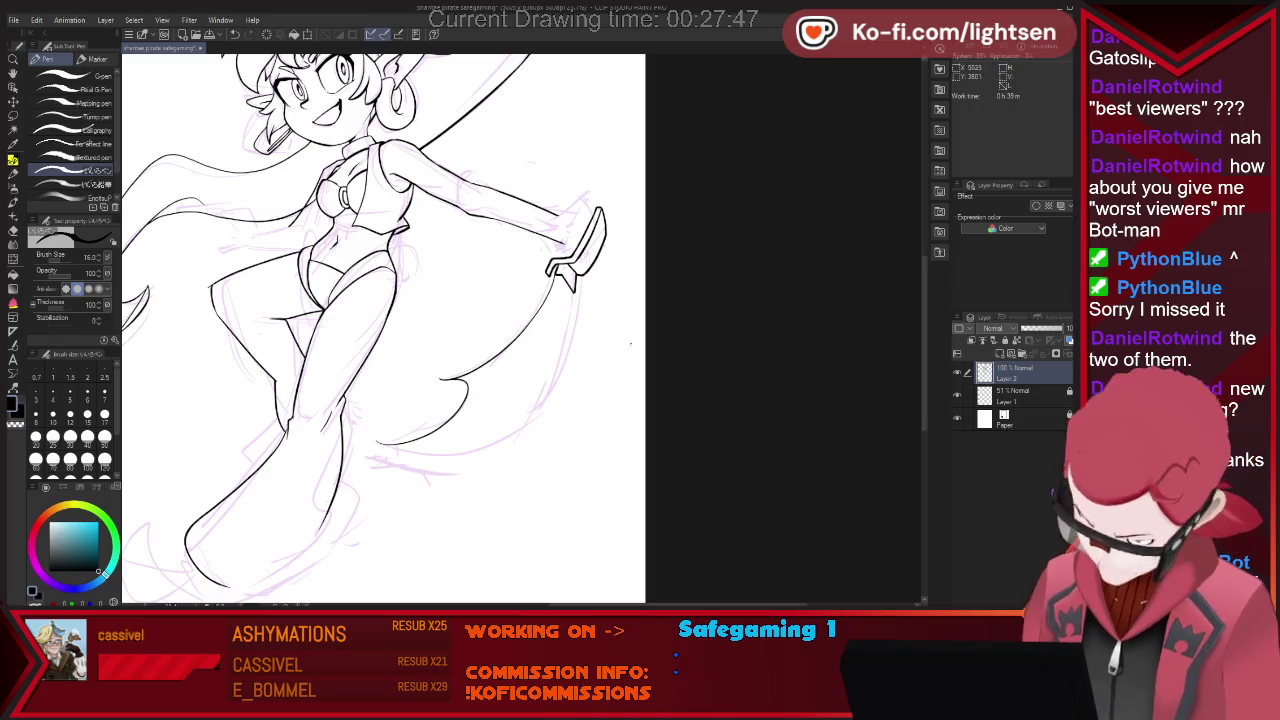
{"action": "key", "text": "e"}
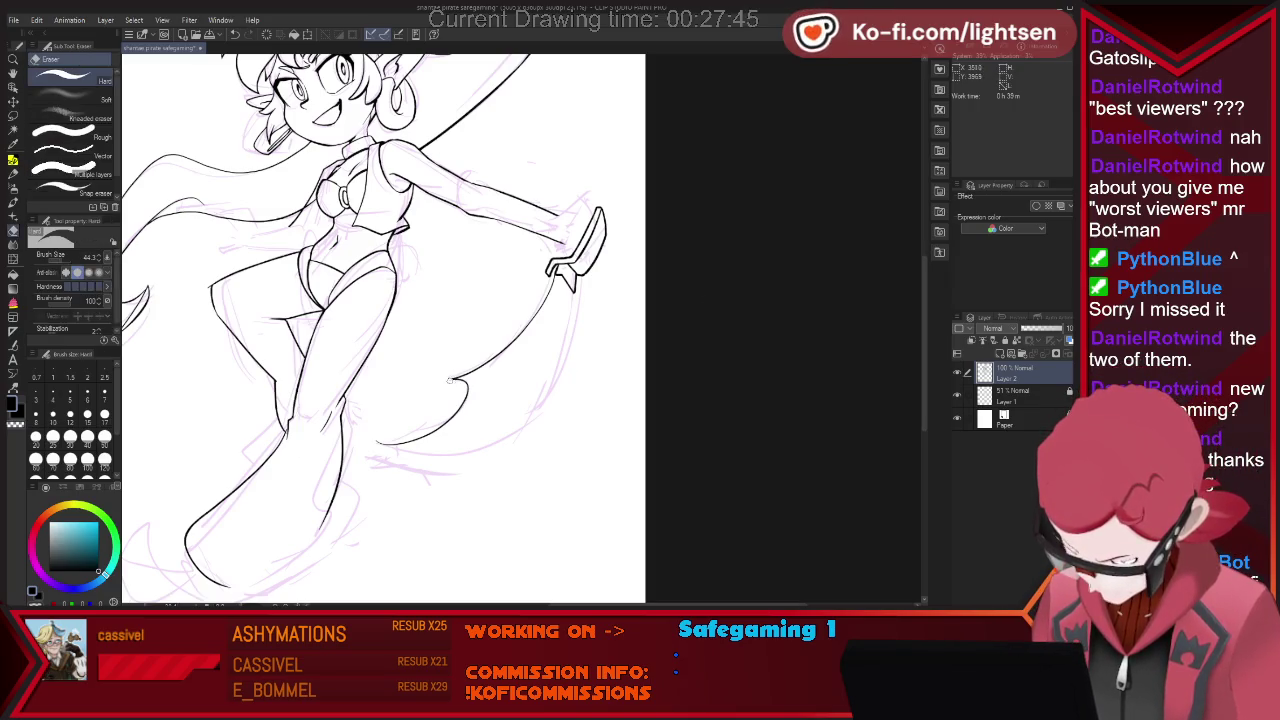
{"action": "key", "text": "p"}
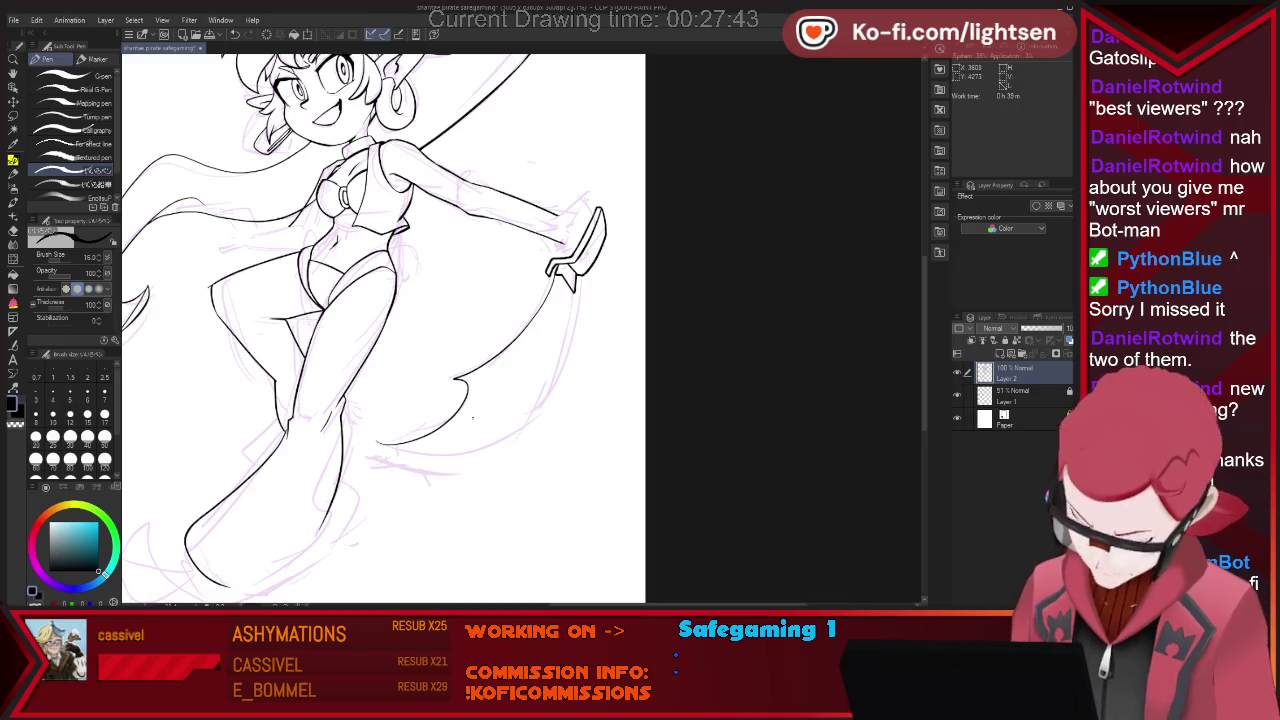
{"action": "key", "text": "e"}
{"action": "key", "text": "p"}
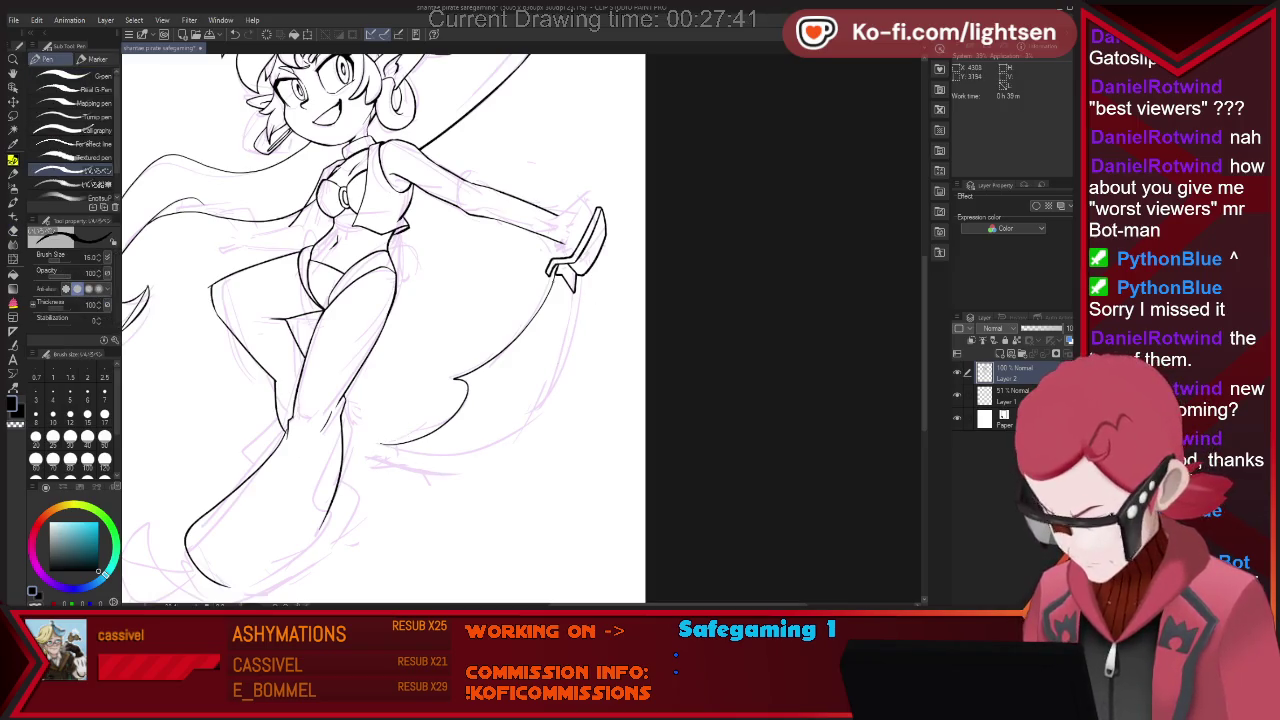
{"action": "key", "text": "e"}
{"action": "key", "text": "p"}
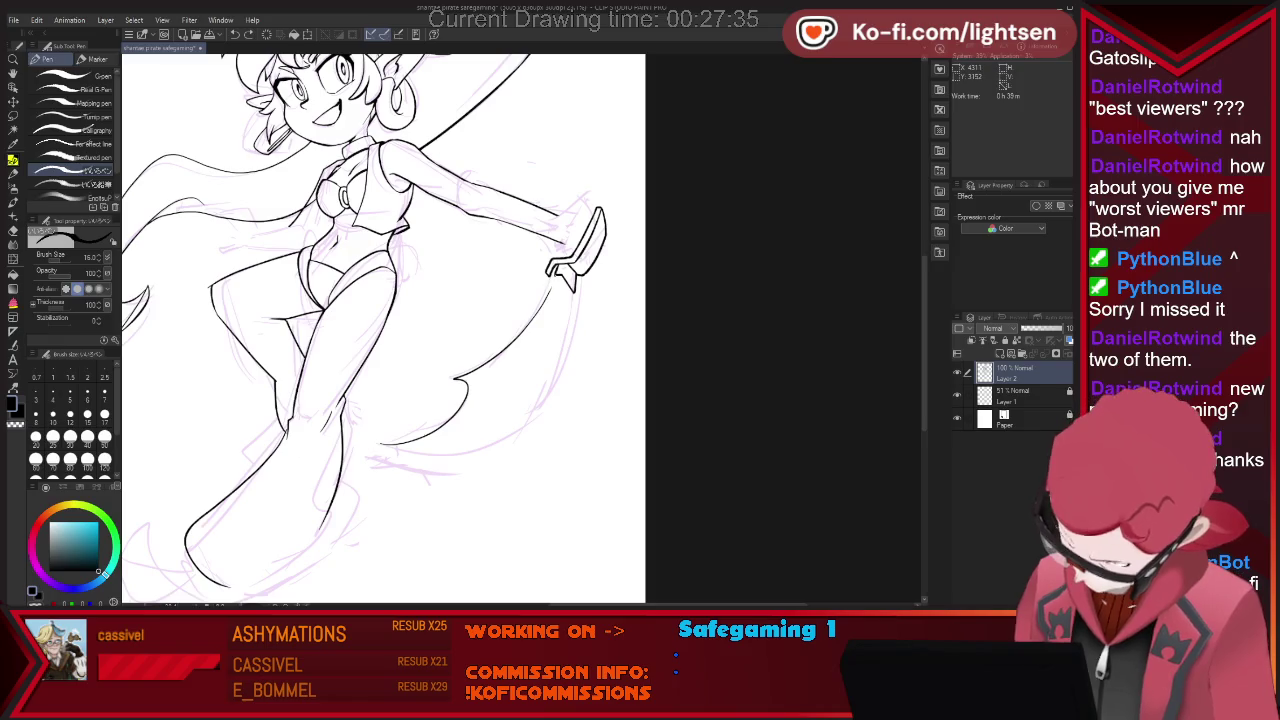
Extend the line below the sword hilt and ink the scimitar blade's right edge.
{"action": "left_click_drag", "start_coordinate": [558, 287], "coordinate": [546, 316]}
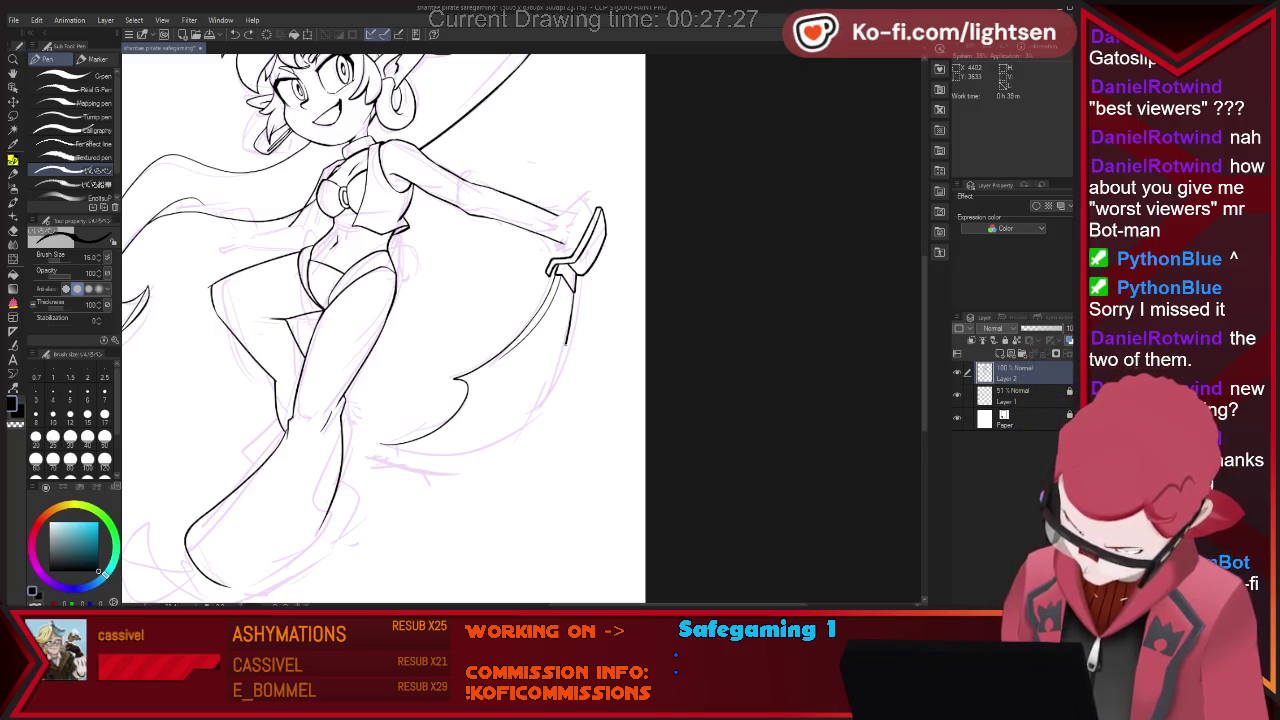
{"action": "left_click_drag", "start_coordinate": [574, 295], "coordinate": [552, 388]}
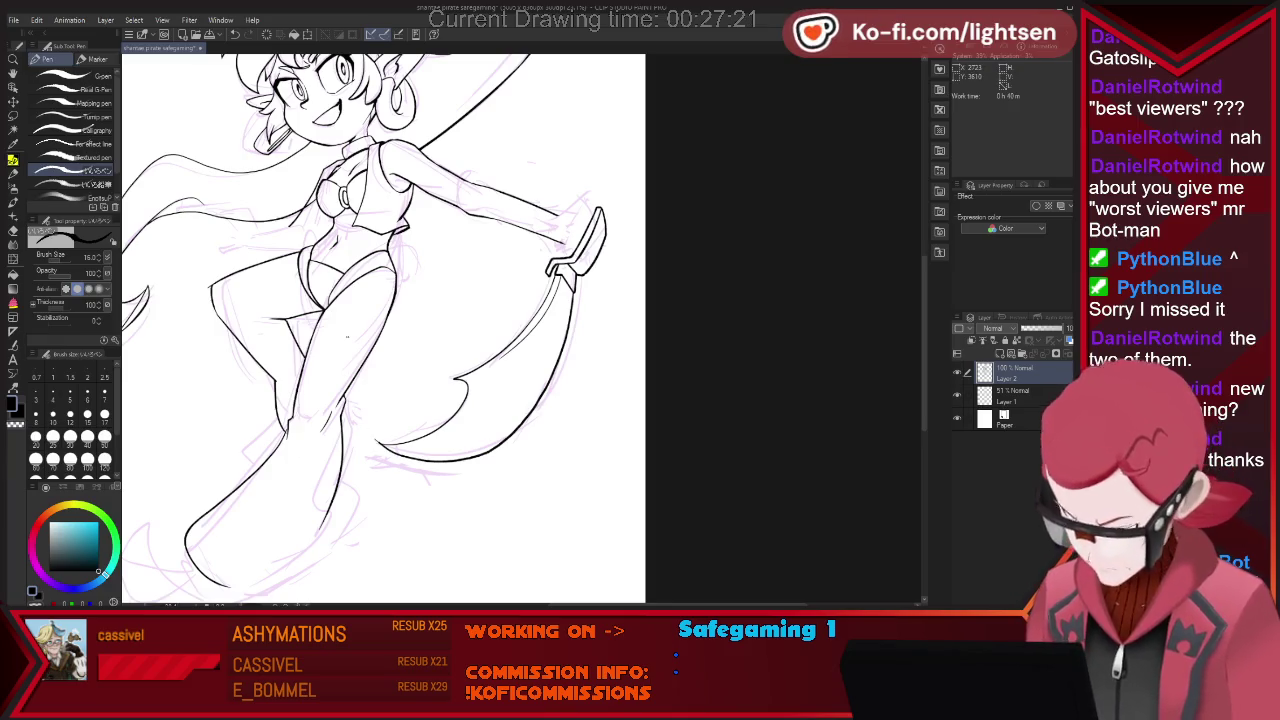
{"action": "key", "text": "e"}
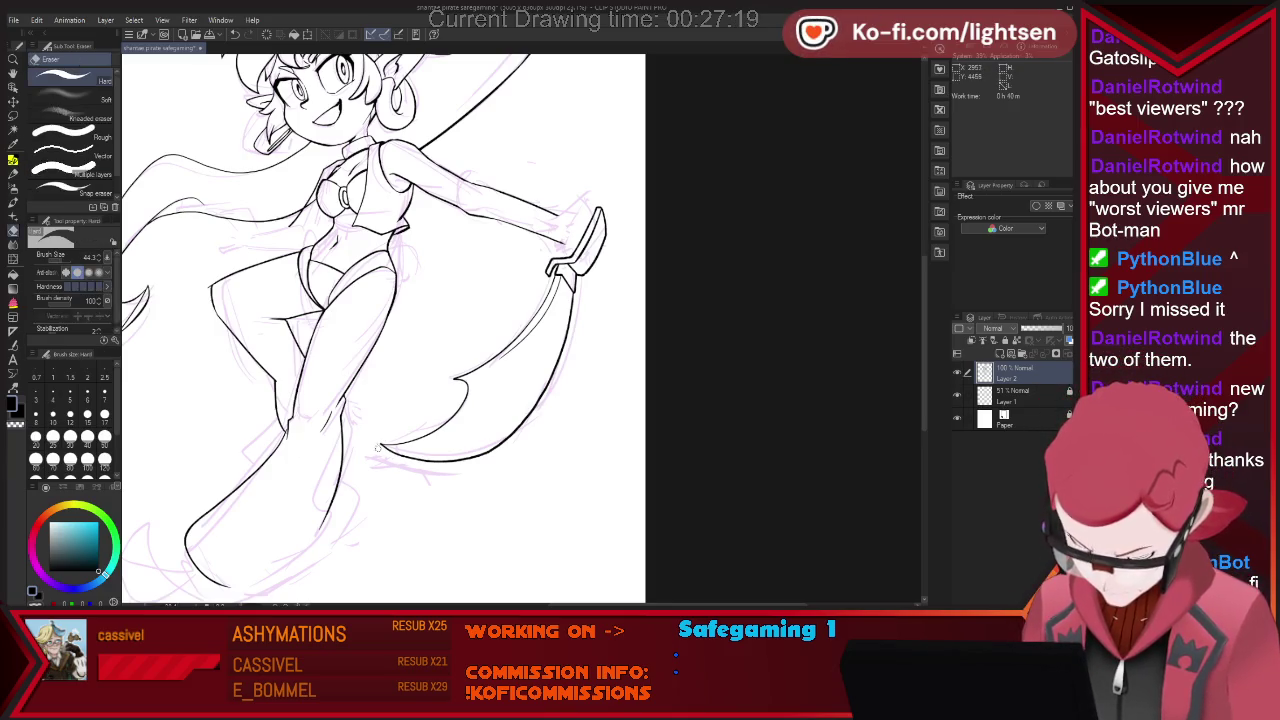
{"action": "key", "text": "p"}
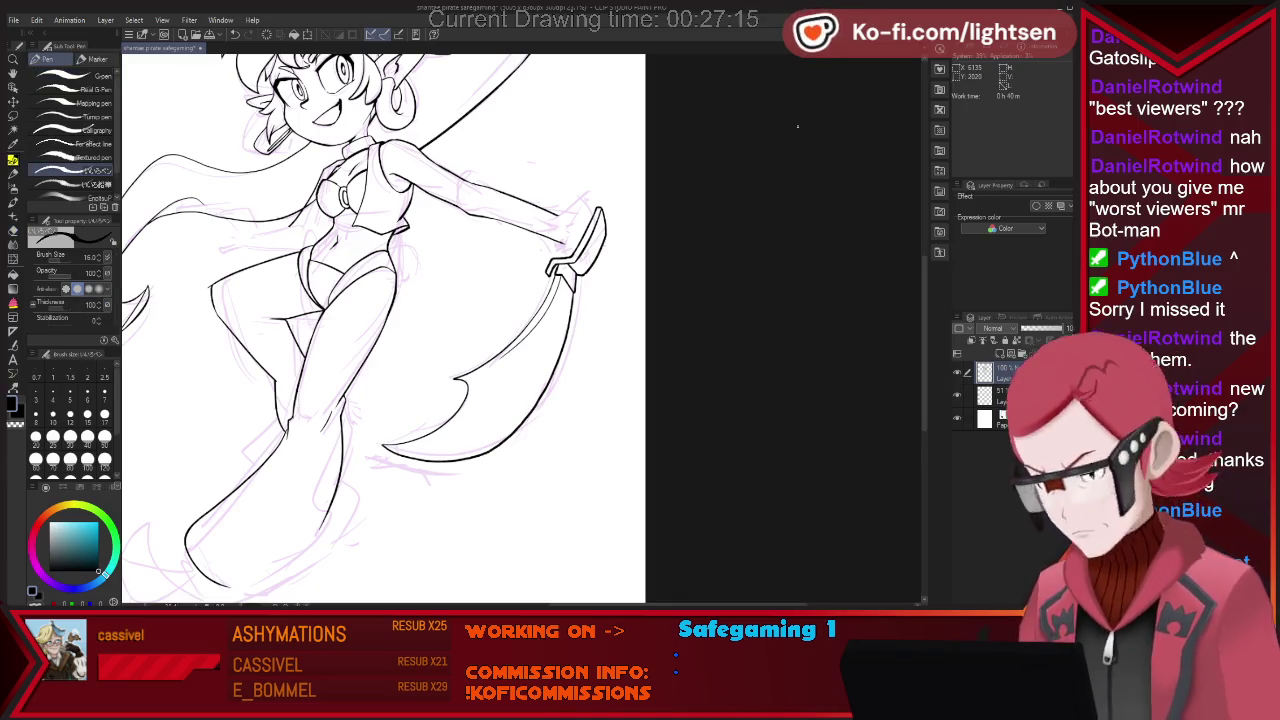
{"action": "key", "text": "e"}
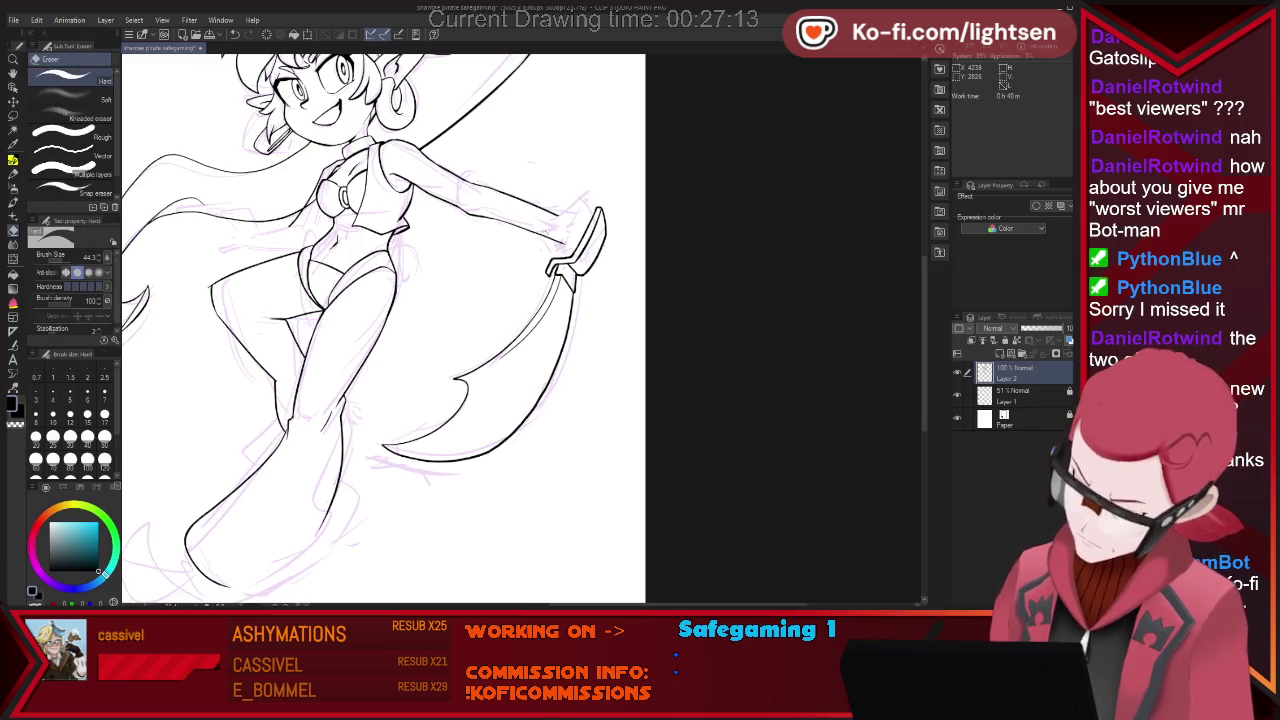
{"action": "key", "text": "p"}
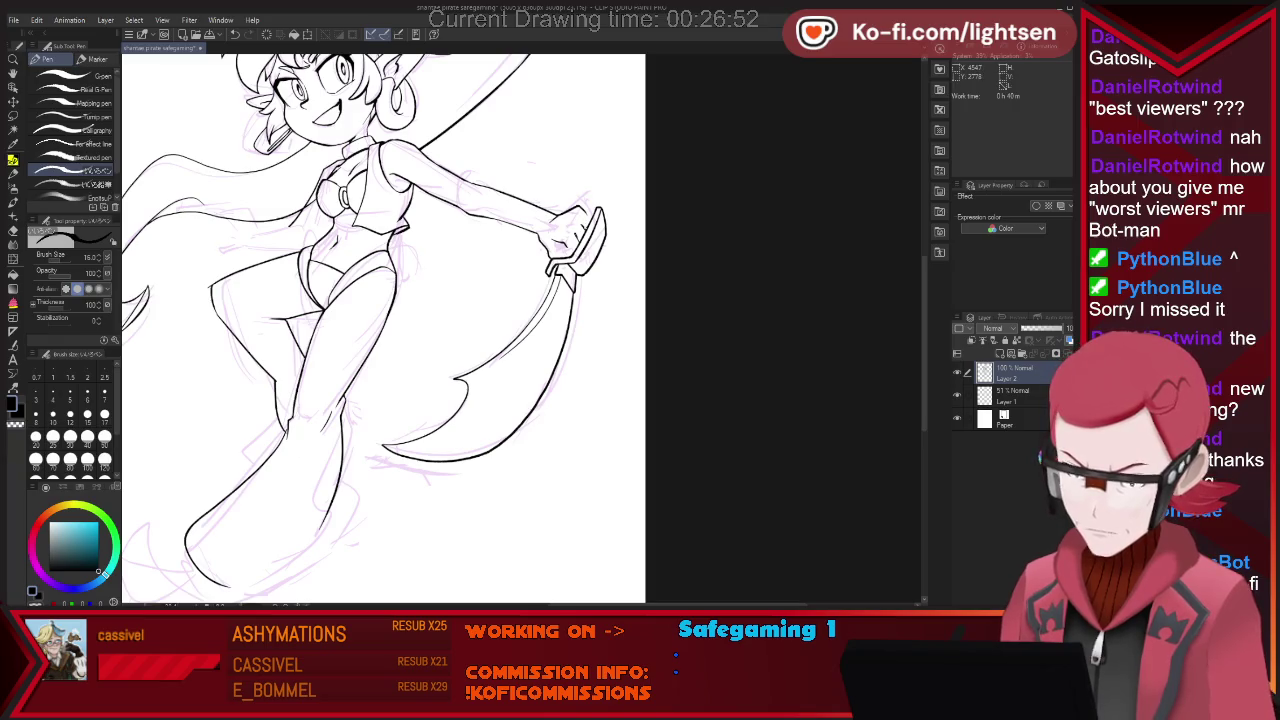
Alternate between eraser and pen to inspect the lines around the sword hand.
{"action": "key", "text": "e"}
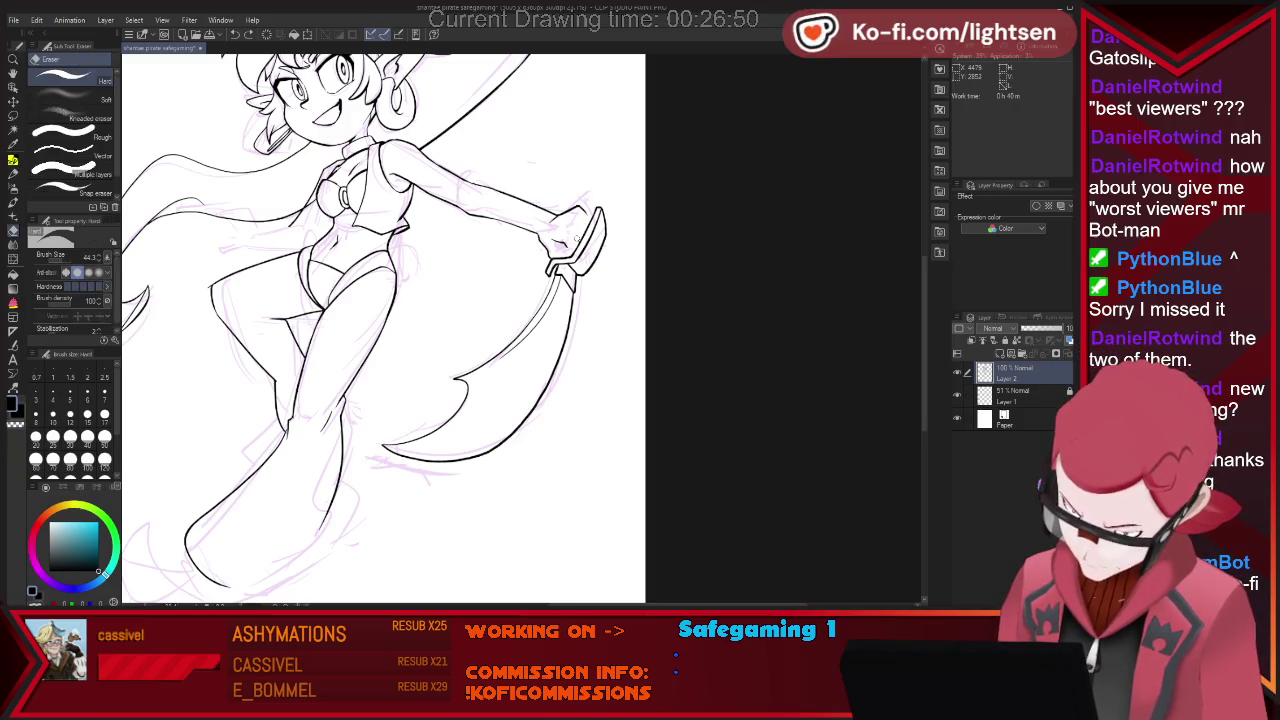
{"action": "key", "text": "p"}
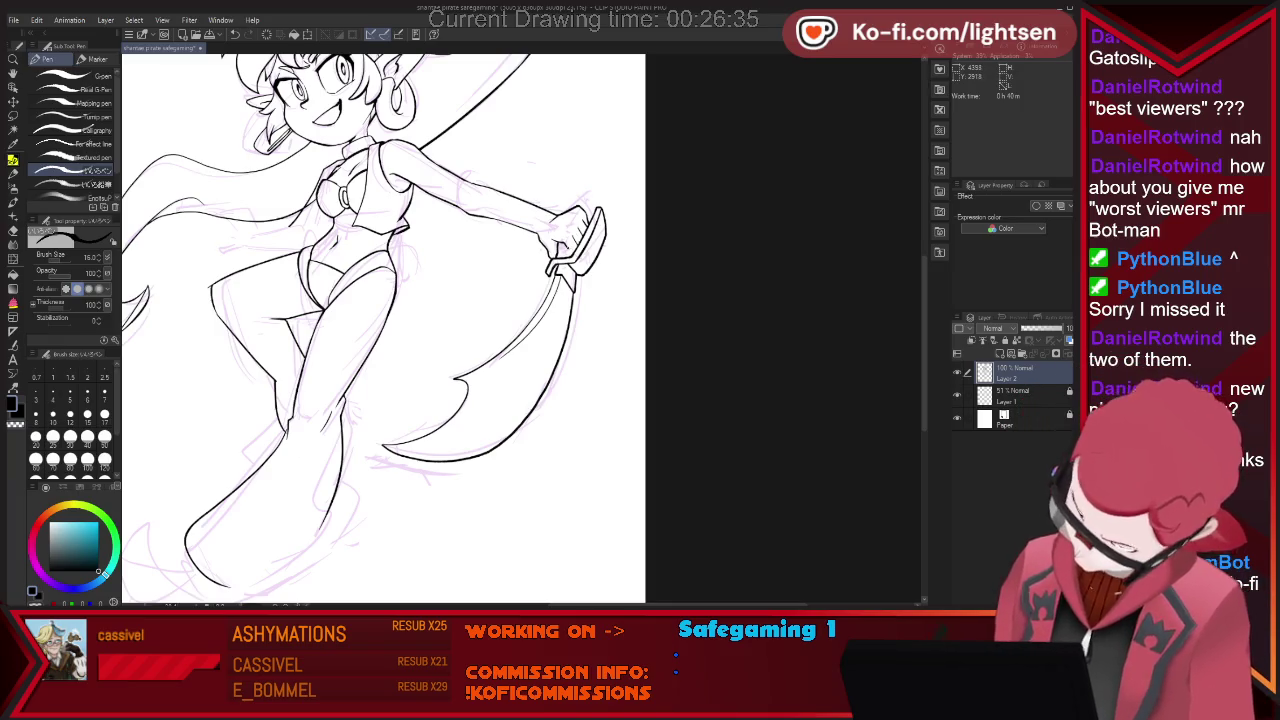
{"action": "key", "text": "e"}
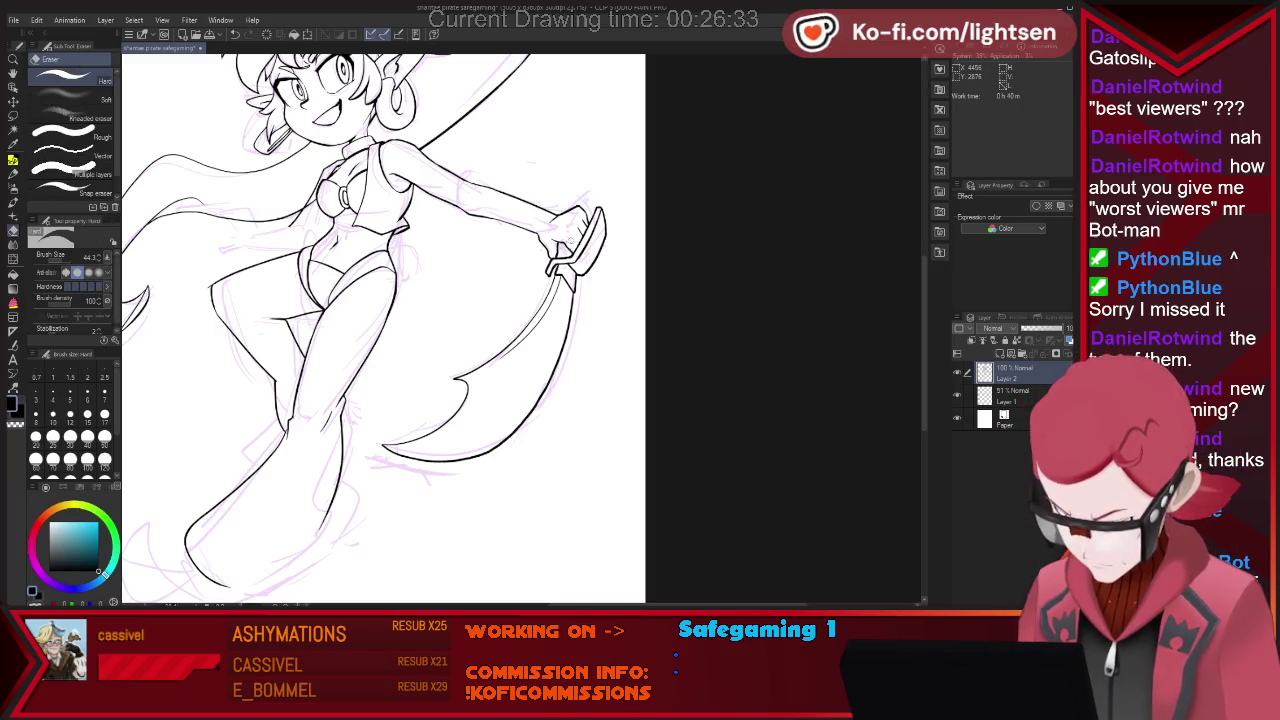
{"action": "key", "text": "p"}
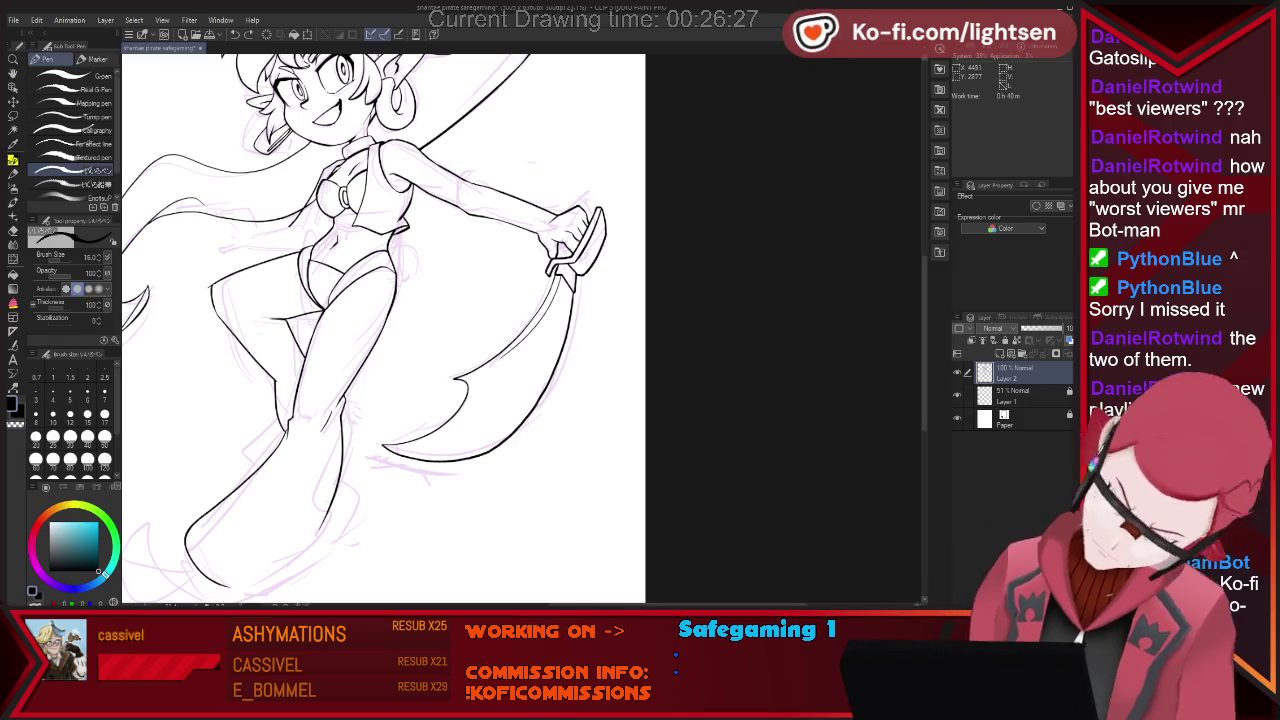
{"action": "key", "text": "e"}
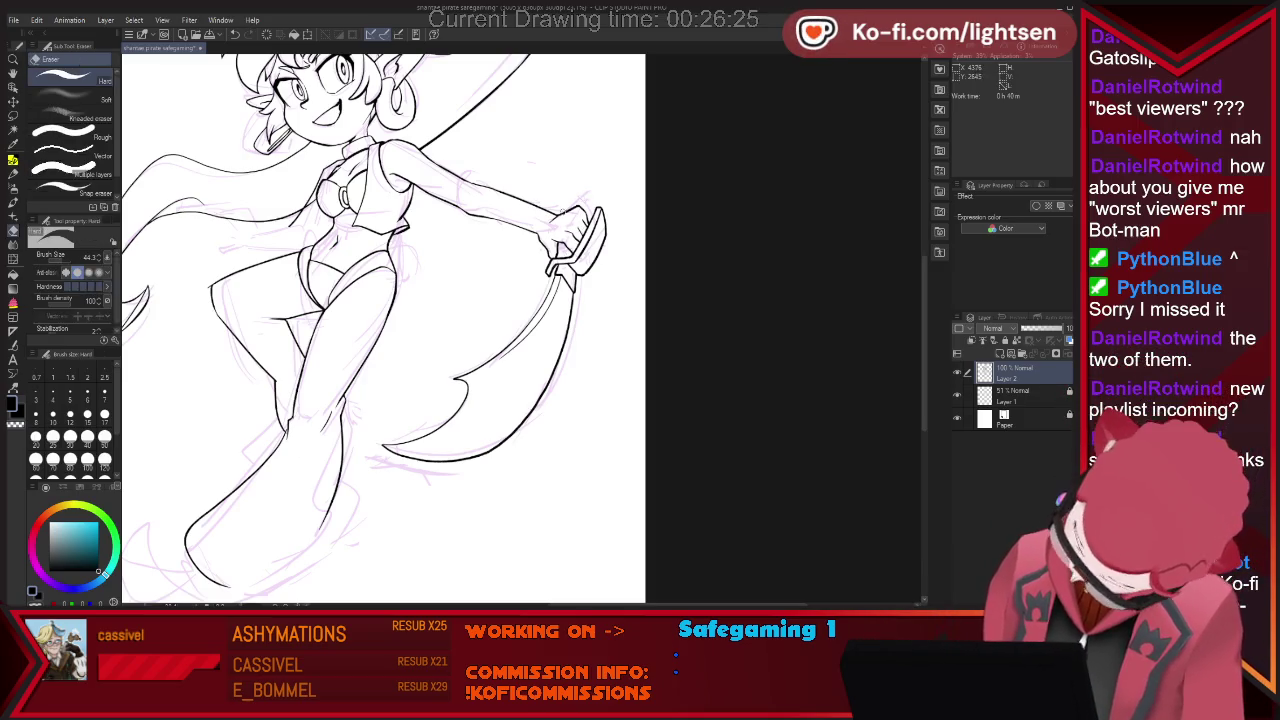
{"action": "key", "text": "p"}
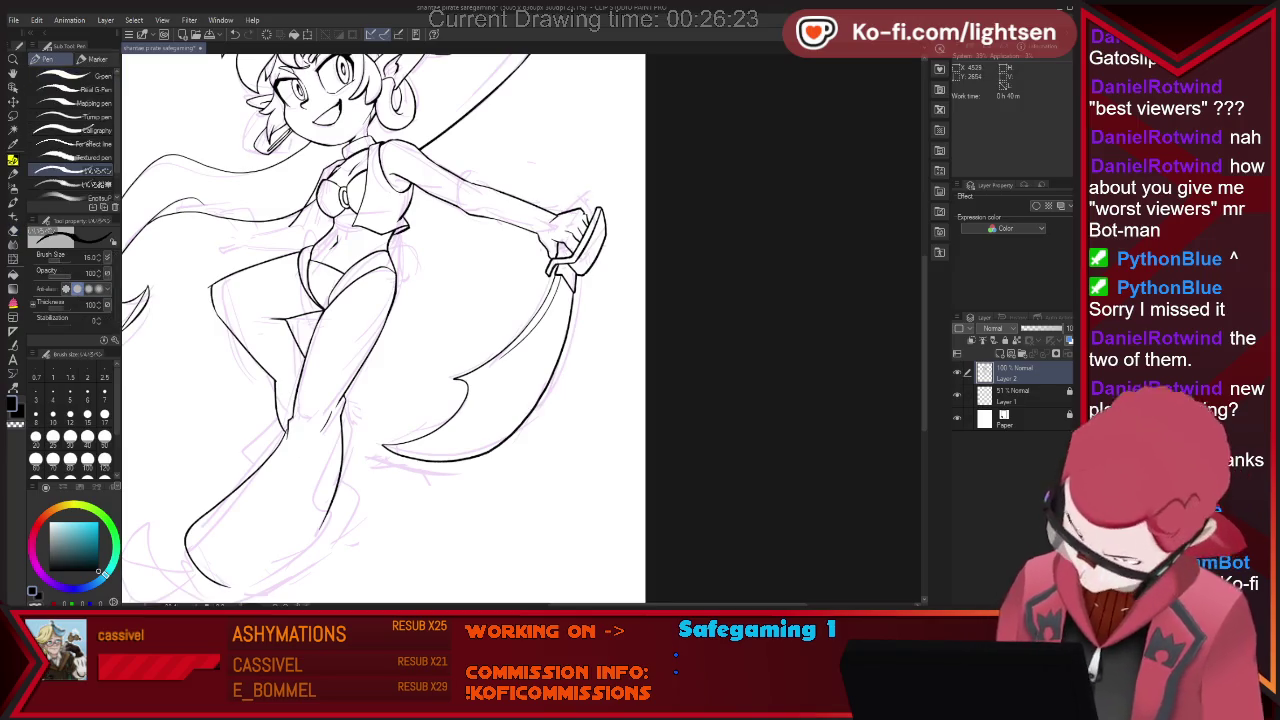
{"action": "key", "text": "e"}
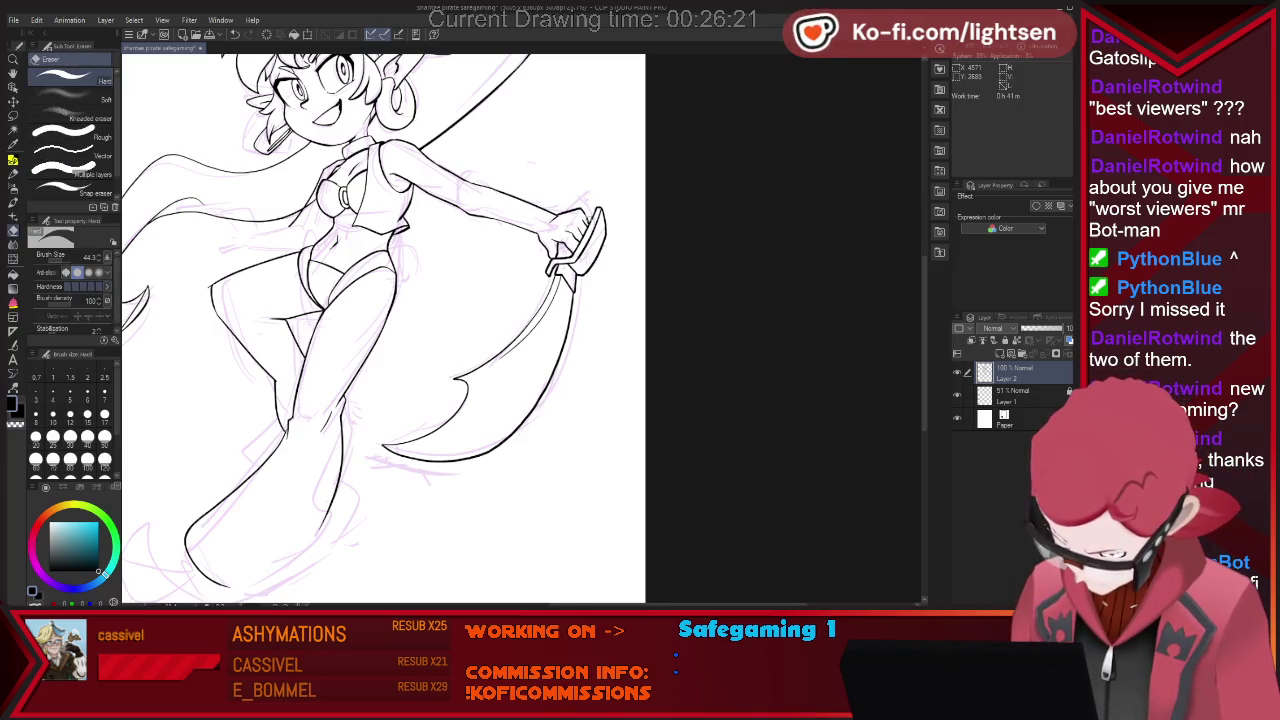
{"action": "key", "text": "p"}
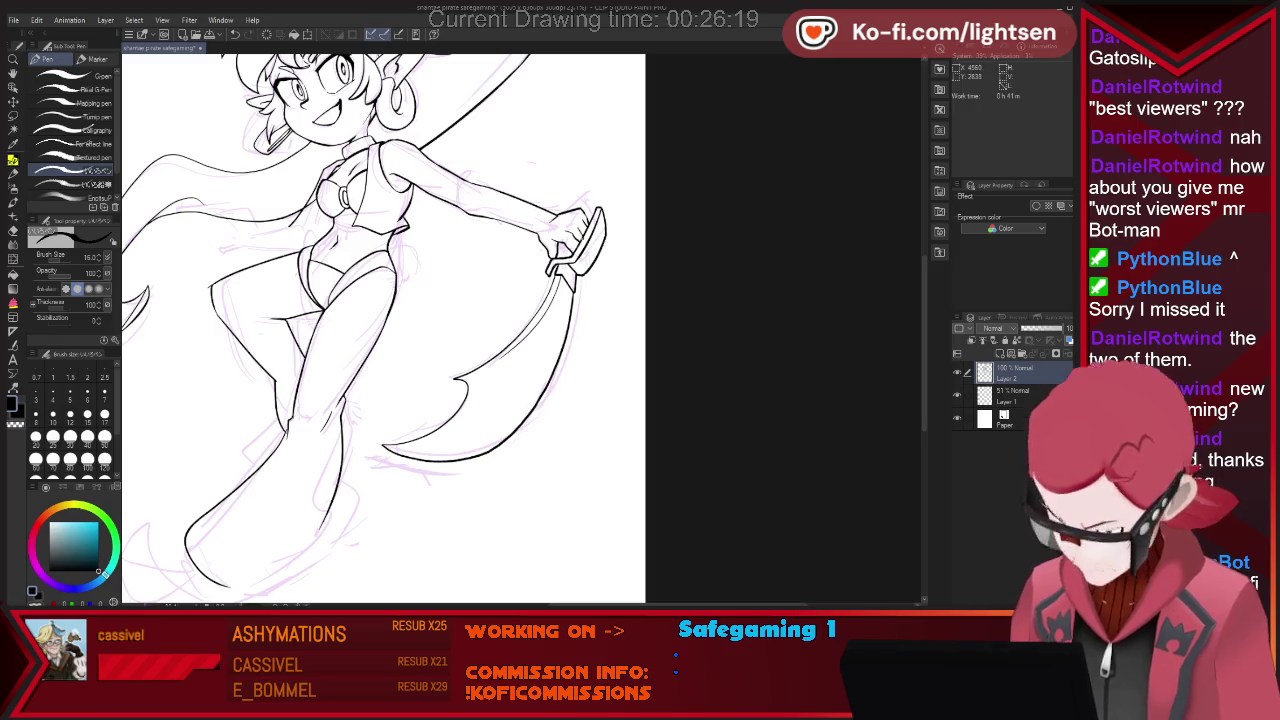
{"action": "key", "text": "e"}
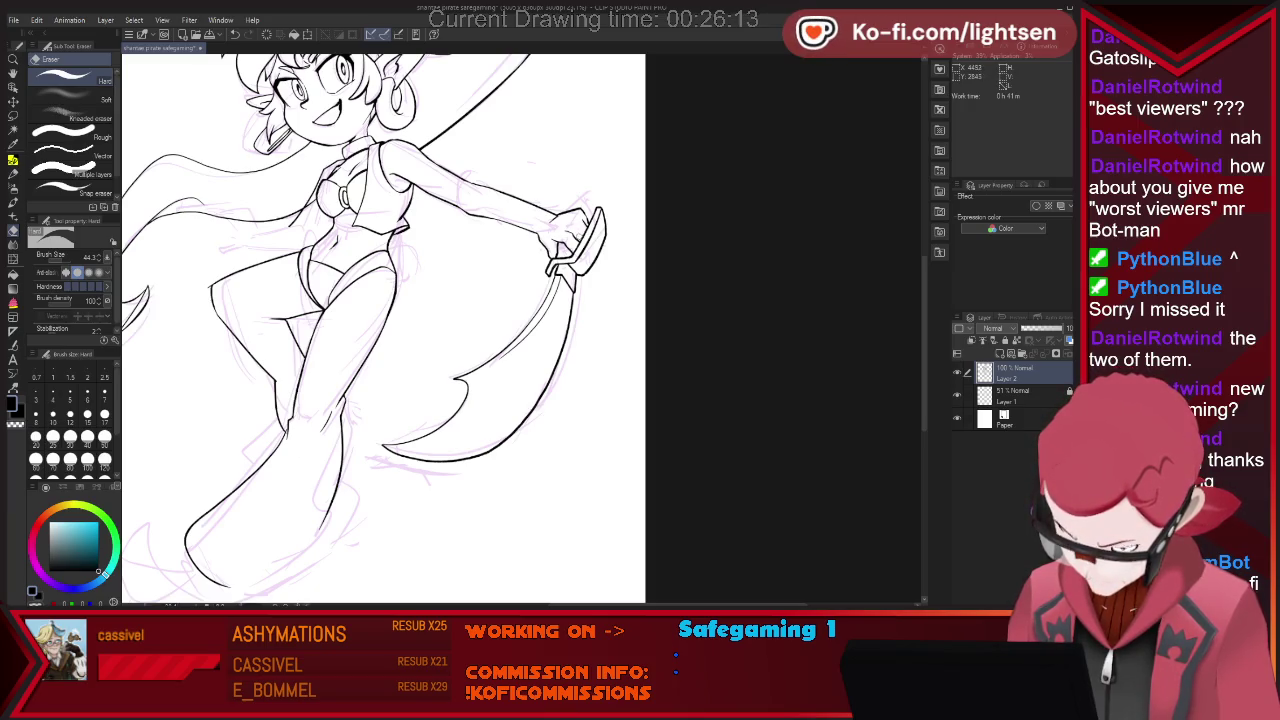
{"action": "key", "text": "p"}
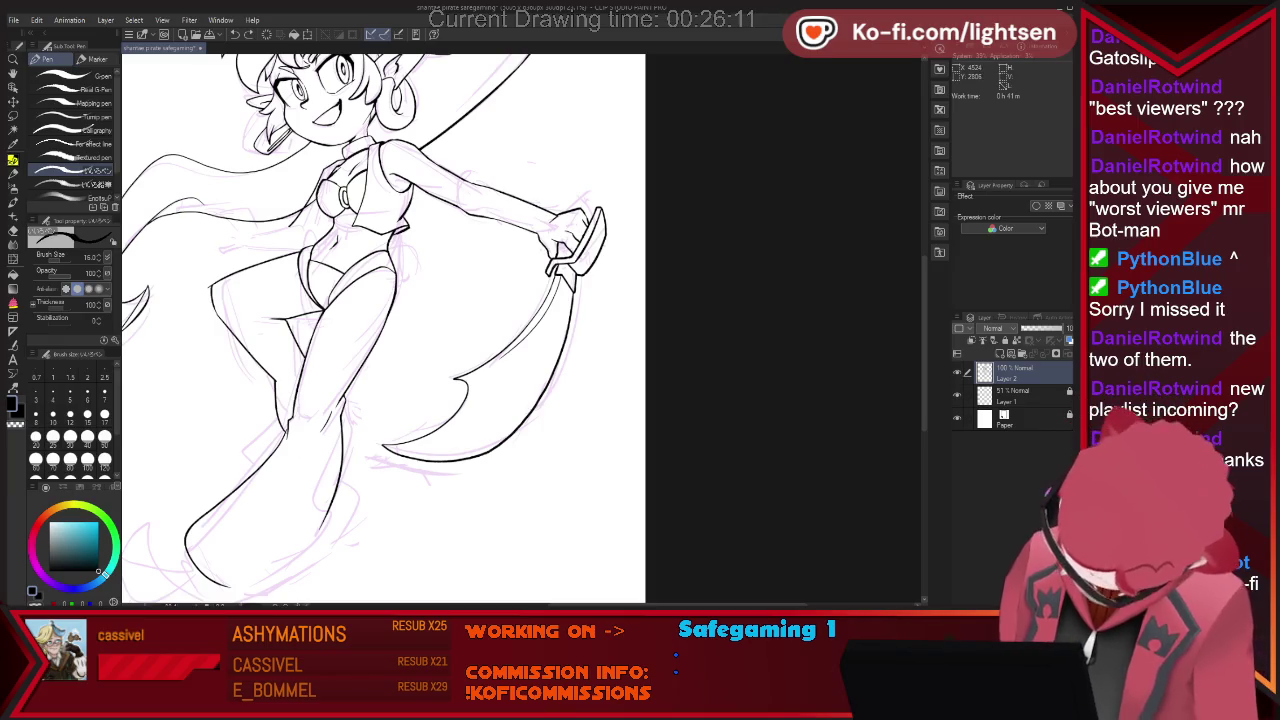
Erase the small stray marks next to the sword hand with the Hard eraser.
{"action": "key", "text": "e"}
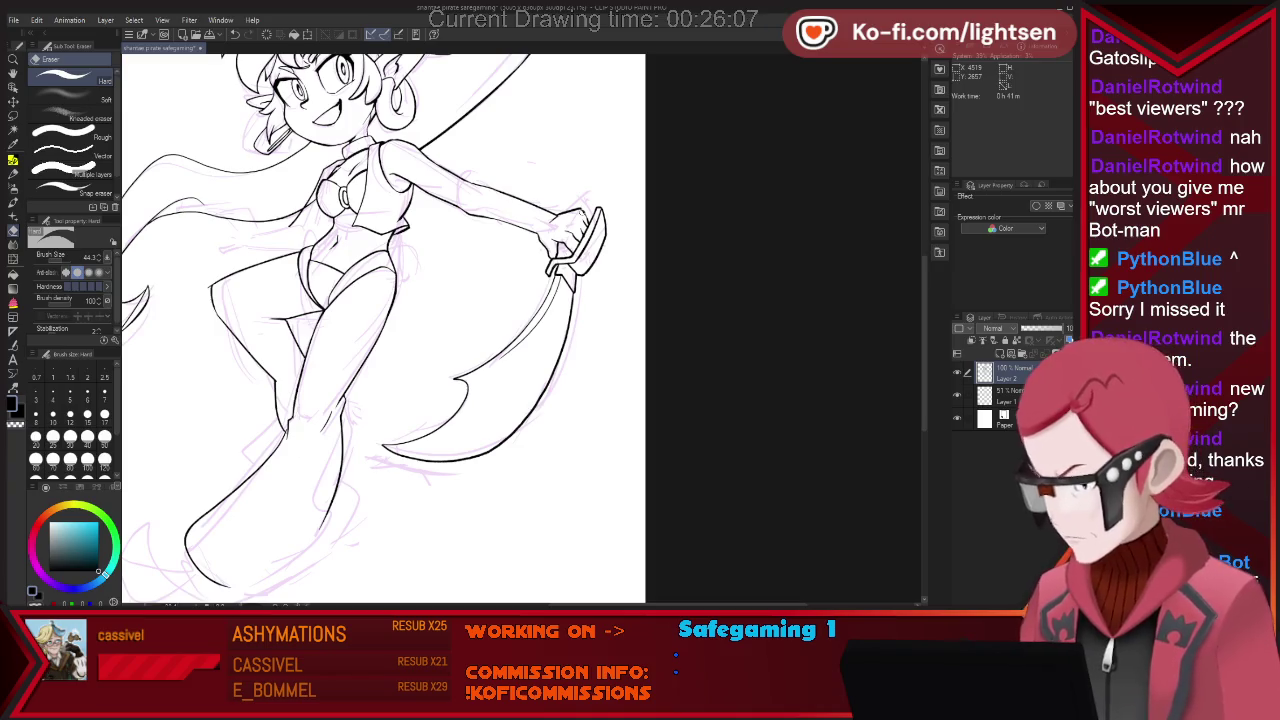
{"action": "mouse_move", "coordinate": [586, 206]}
{"action": "left_mouse_down"}
{"action": "mouse_move", "coordinate": [558, 216]}
{"action": "mouse_move", "coordinate": [584, 210]}
{"action": "left_mouse_up"}
{"action": "key", "text": "p"}
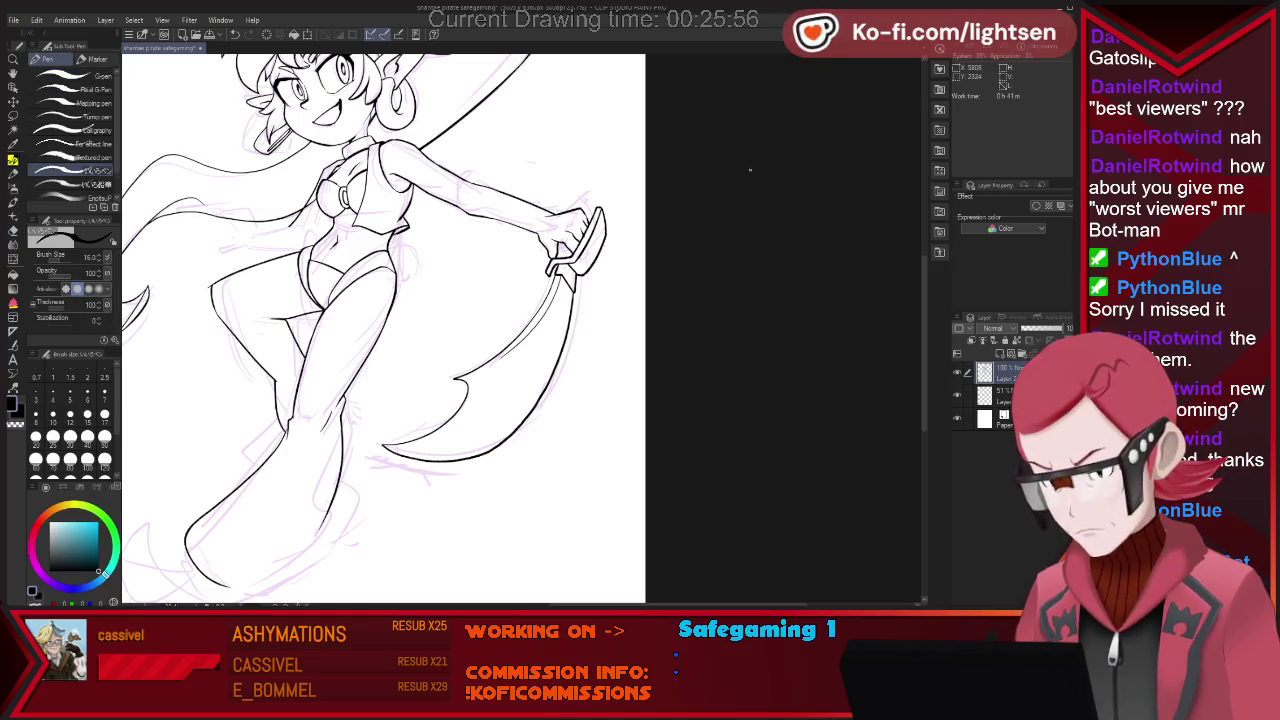
{"action": "key", "text": "e"}
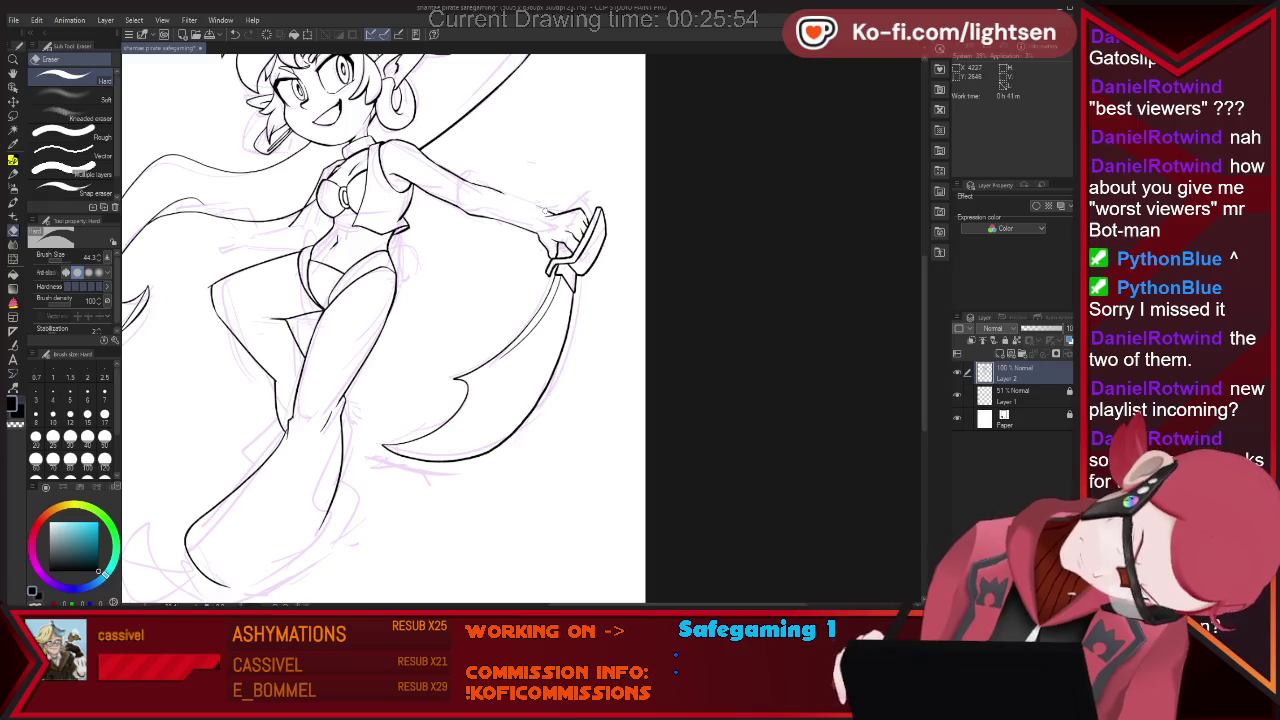
{"action": "key", "text": "p"}
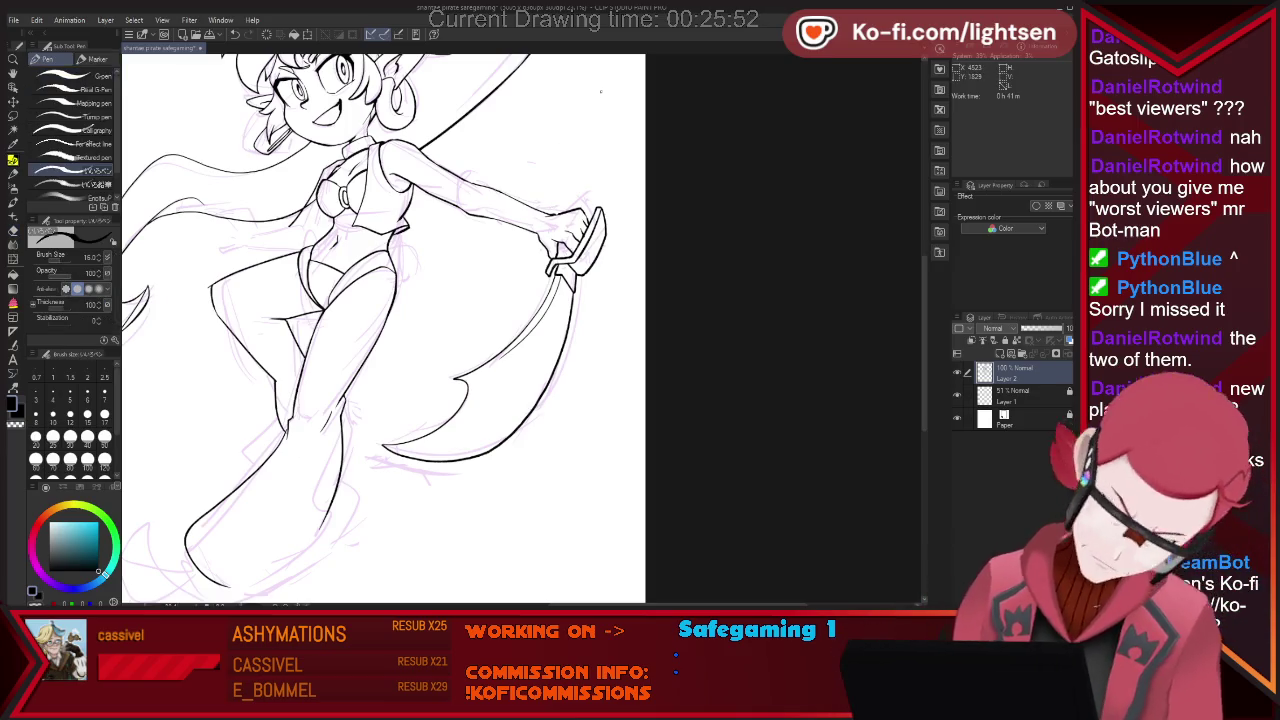
{"action": "scroll", "coordinate": [600, 91], "scroll_direction": "down", "scroll_amount": 2}
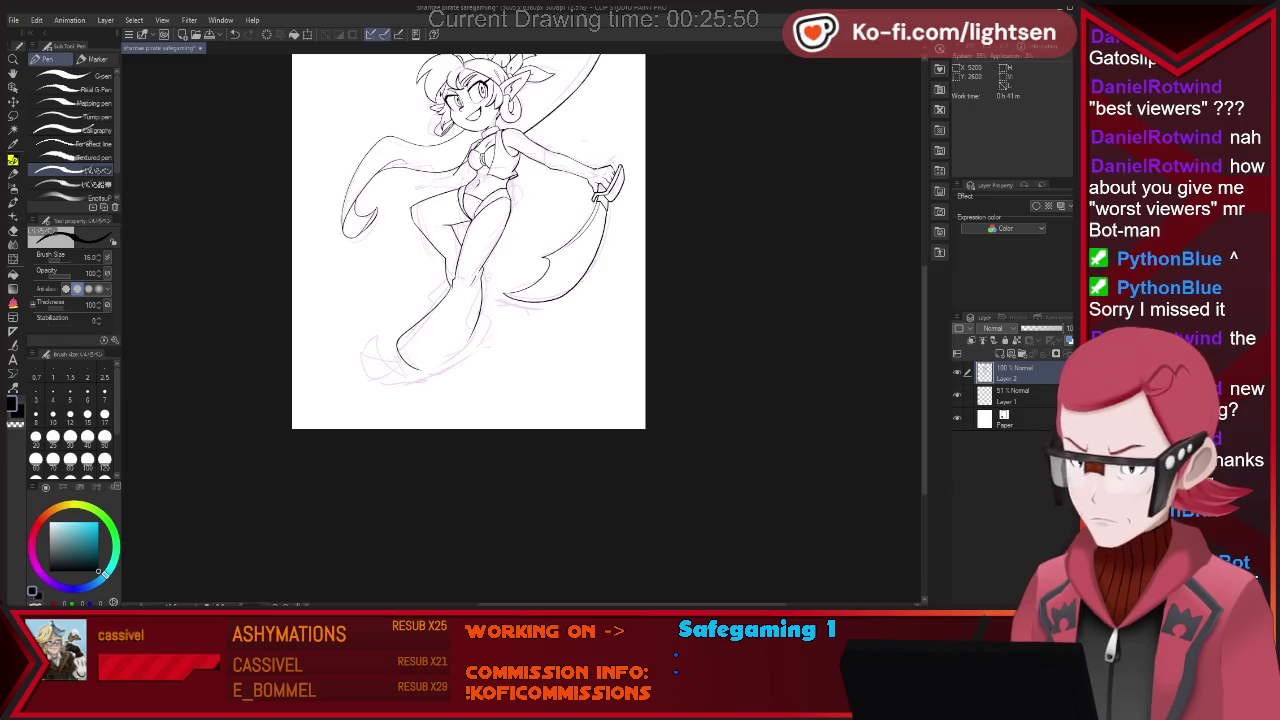
Ink the forearm outline up to the hand and a curled hilt stroke above it.
{"action": "scroll", "coordinate": [600, 160], "scroll_direction": "up", "scroll_amount": 2}
{"action": "scroll", "coordinate": [600, 160], "scroll_direction": "up", "scroll_amount": 2}
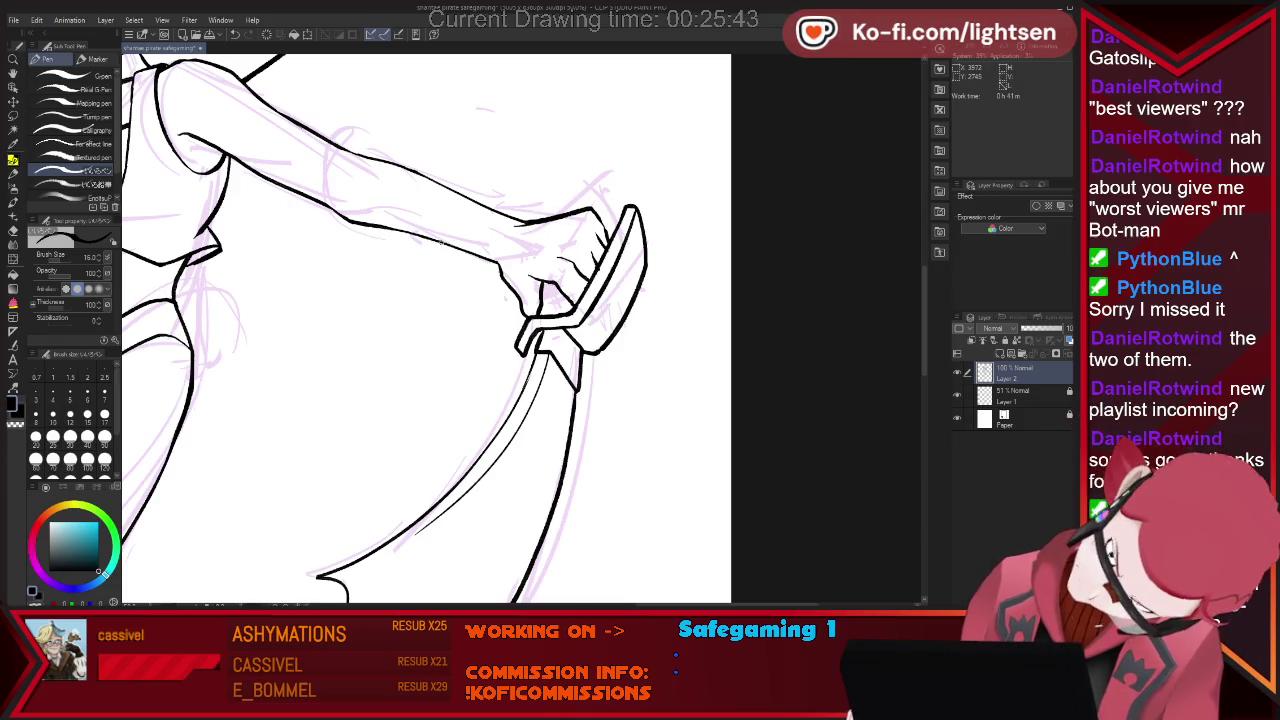
{"action": "left_click_drag", "start_coordinate": [440, 242], "coordinate": [482, 256]}
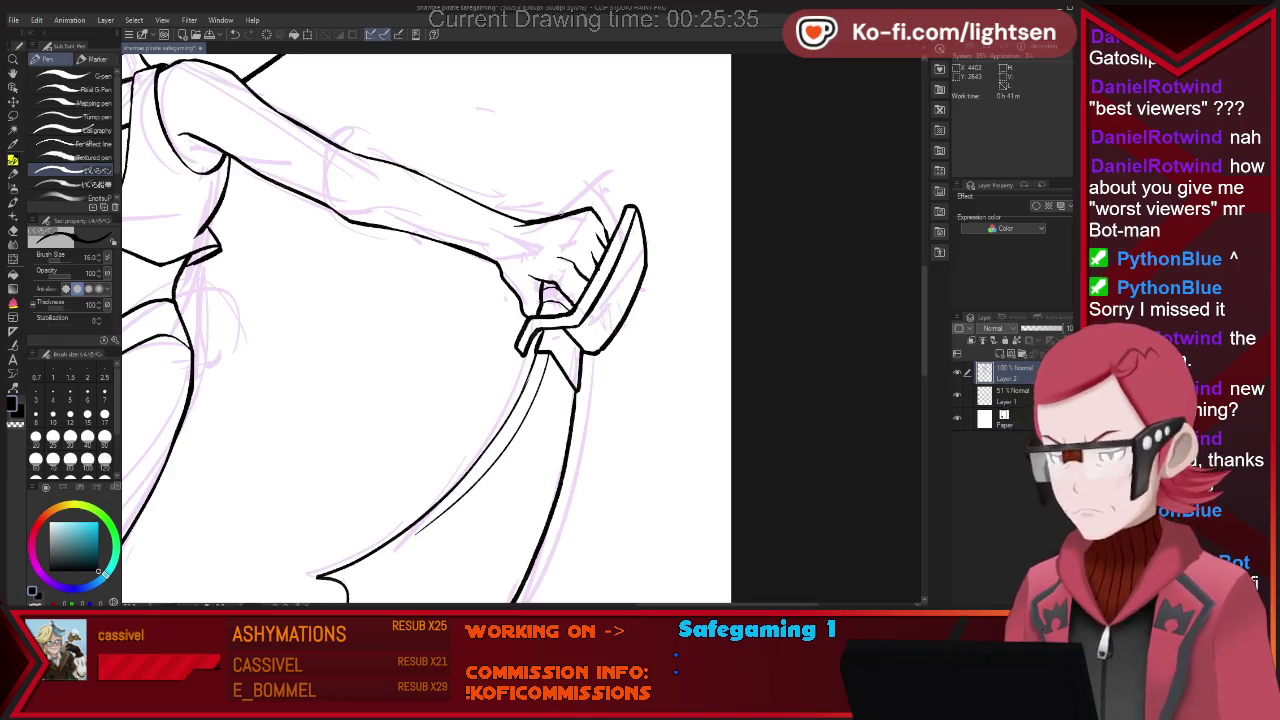
{"action": "left_click_drag", "start_coordinate": [560, 214], "coordinate": [594, 209]}
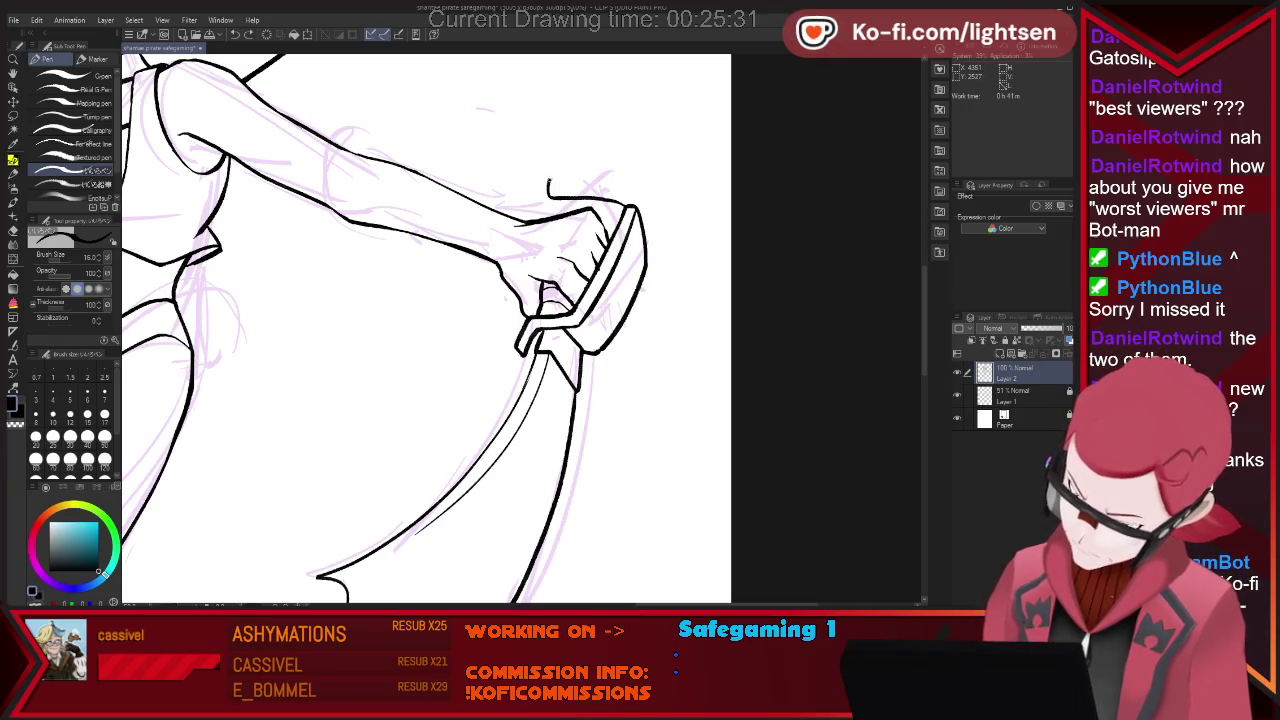
{"action": "left_click_drag", "start_coordinate": [560, 177], "coordinate": [586, 186]}
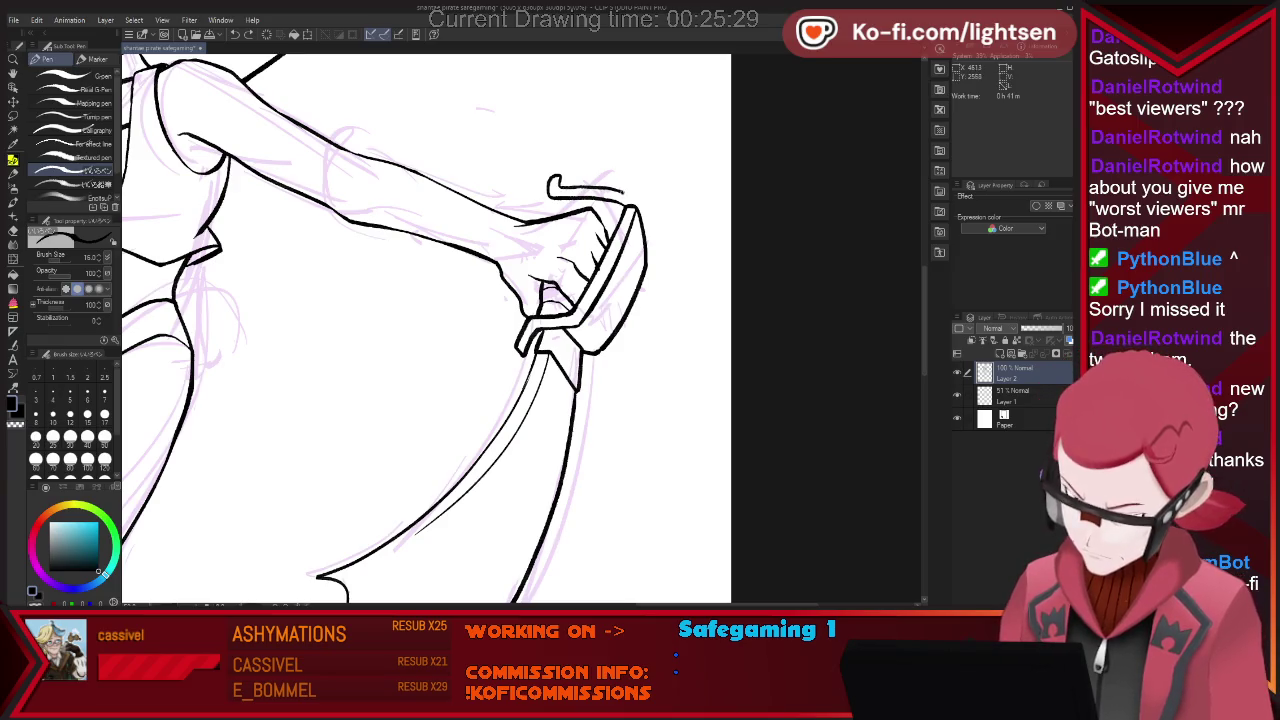
Ink the hilt lines beside the hand, trim the curled hilt stroke, and ink the blade's right edge.
{"action": "key", "text": "e"}
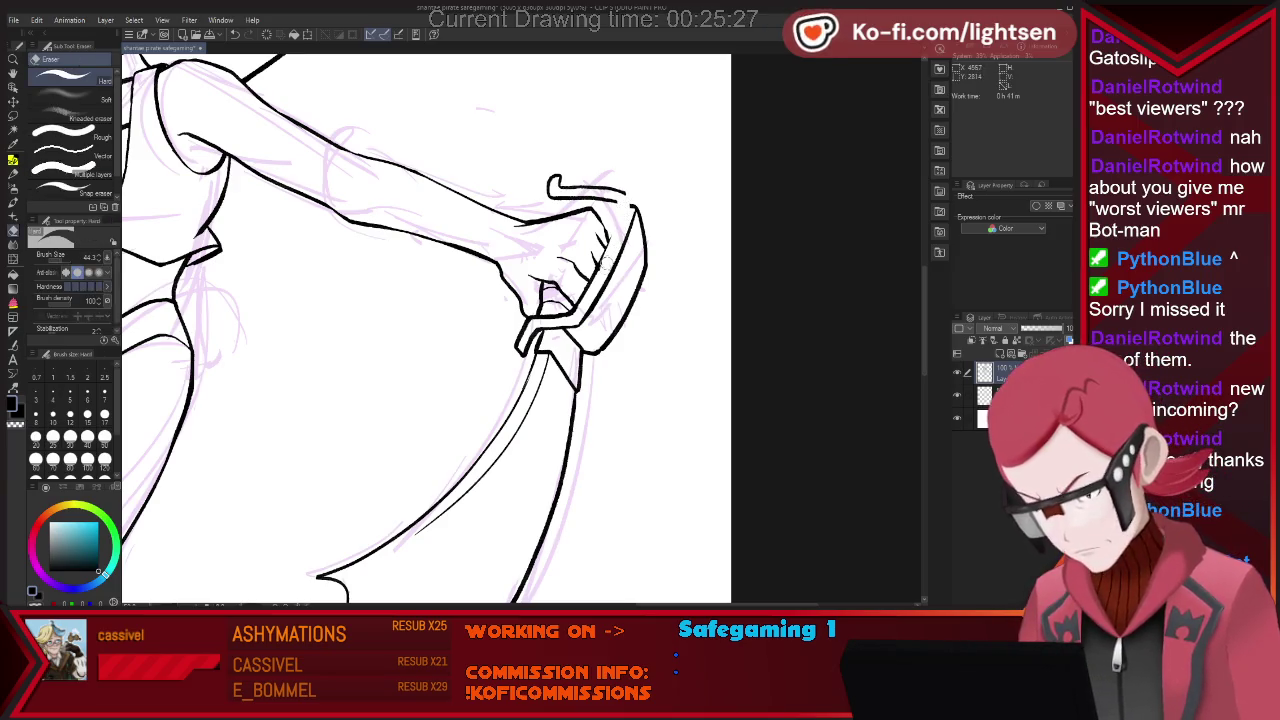
{"action": "key", "text": "p"}
{"action": "left_click_drag", "start_coordinate": [614, 205], "coordinate": [600, 270]}
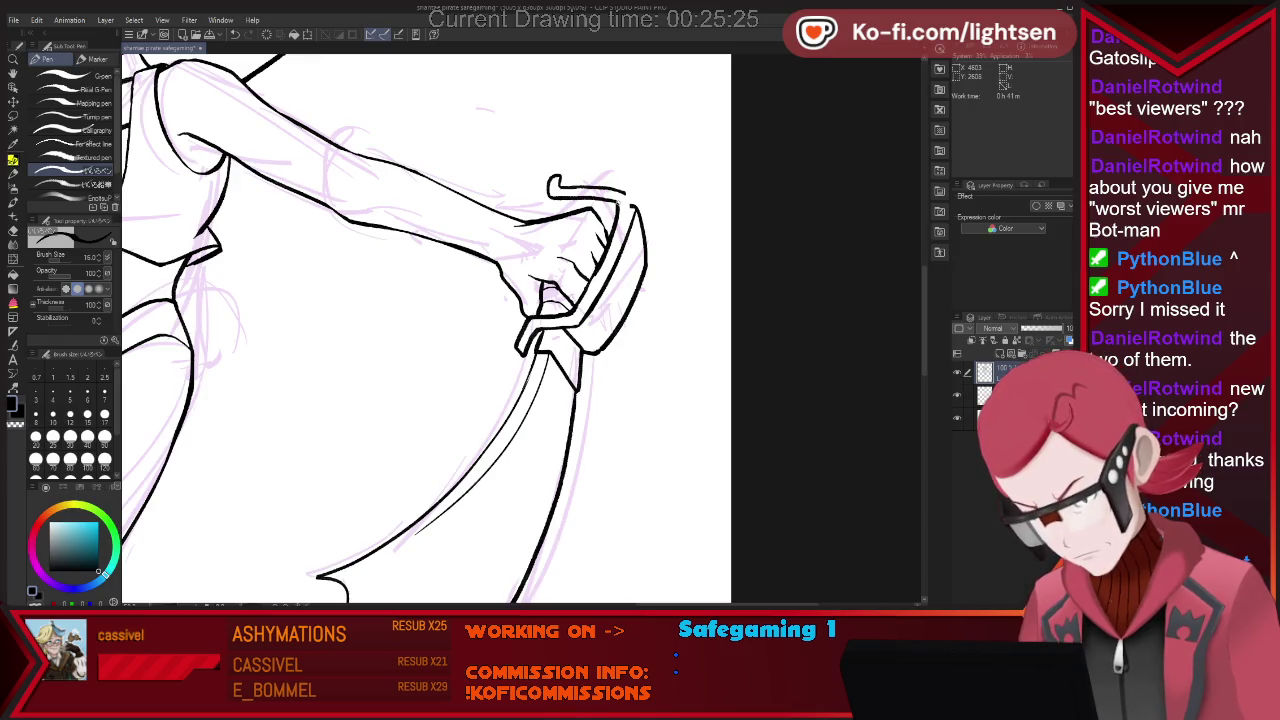
{"action": "key", "text": "e"}
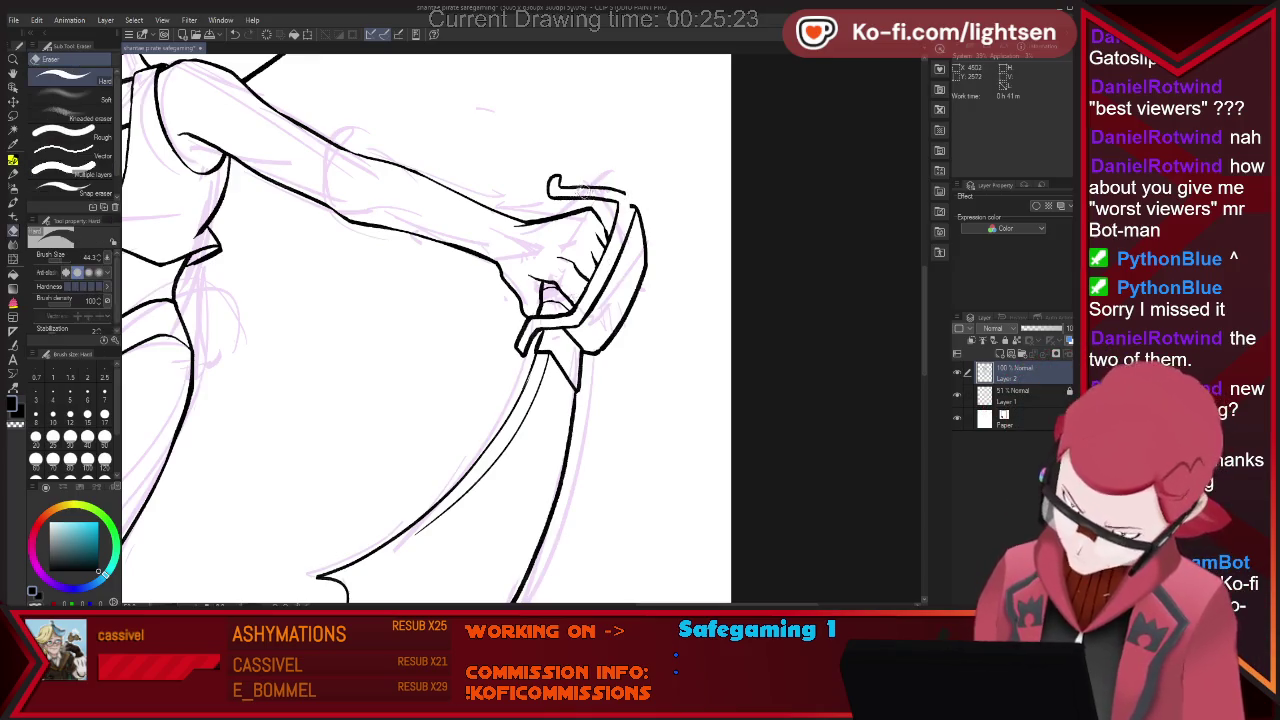
{"action": "left_click_drag", "start_coordinate": [555, 186], "coordinate": [610, 184]}
{"action": "key", "text": "p"}
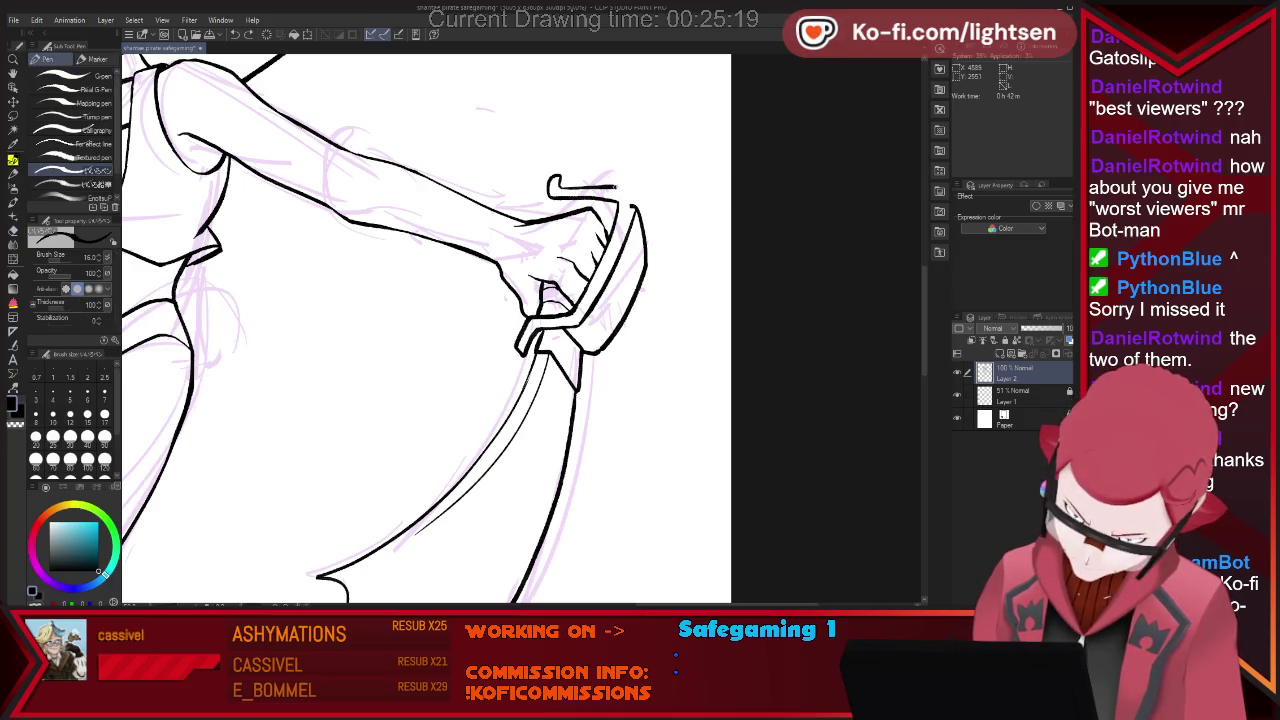
{"action": "key", "text": "e"}
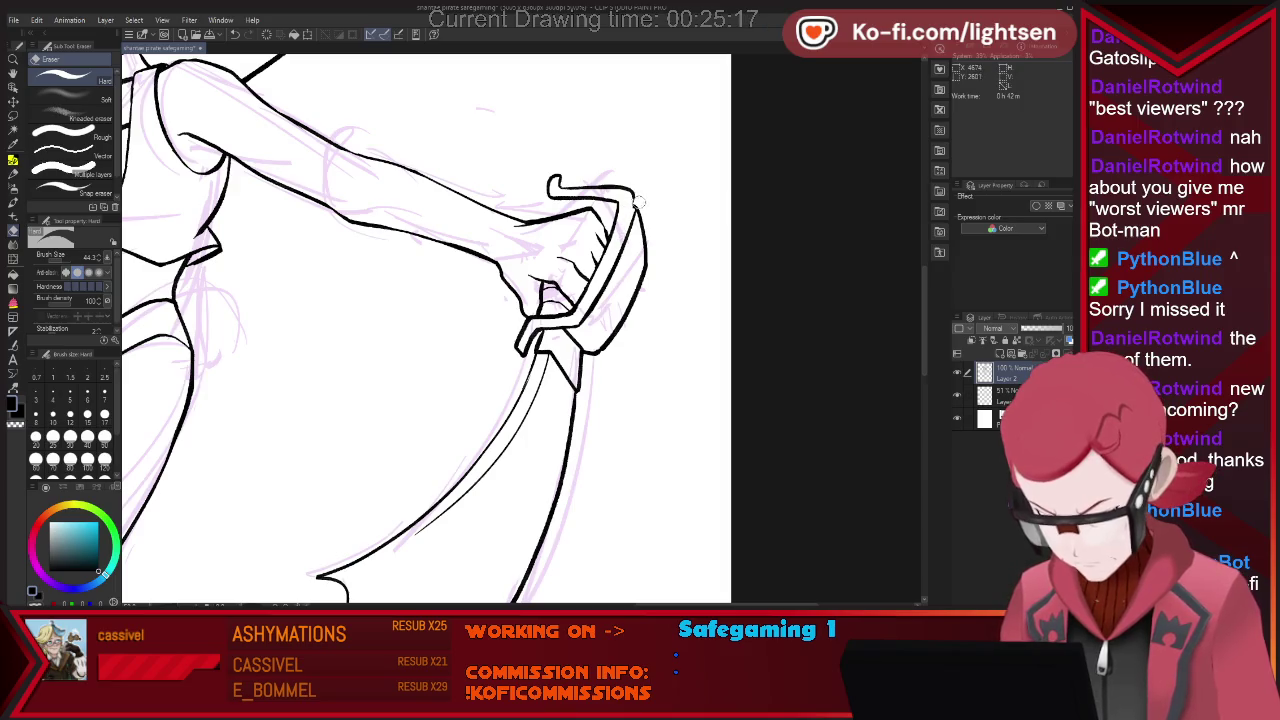
{"action": "key", "text": "p"}
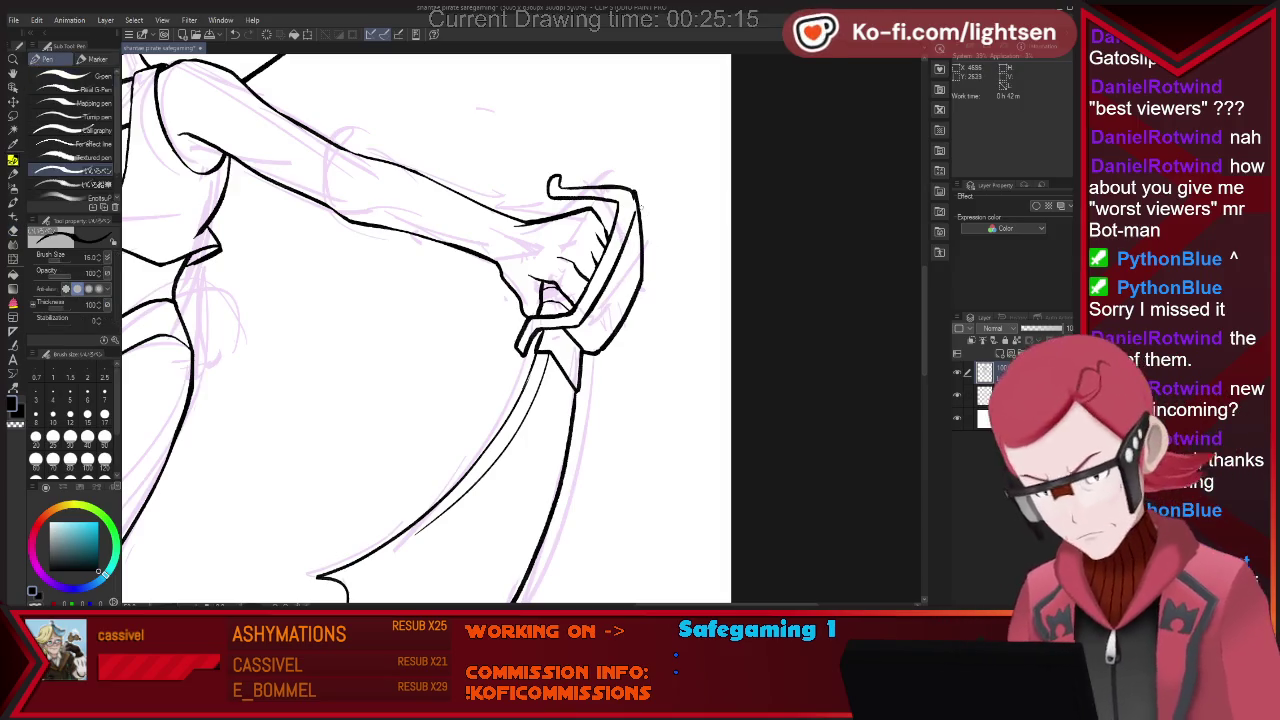
{"action": "key", "text": "e"}
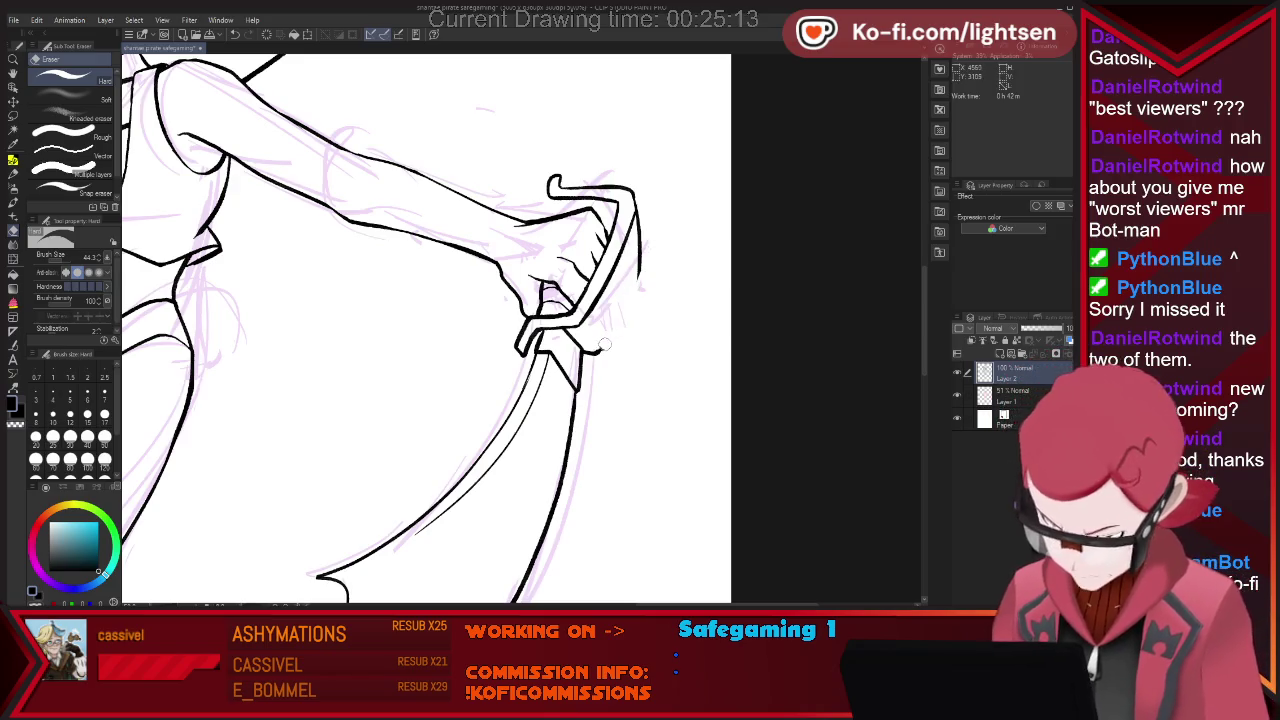
{"action": "key", "text": "p"}
{"action": "mouse_move", "coordinate": [591, 356]}
{"action": "left_mouse_down"}
{"action": "mouse_move", "coordinate": [655, 243]}
{"action": "mouse_move", "coordinate": [640, 280]}
{"action": "left_mouse_up"}
Alternate eraser and G-pen to clean stray ink around the gripping hand and curved blade tip.
{"action": "key", "text": "e"}
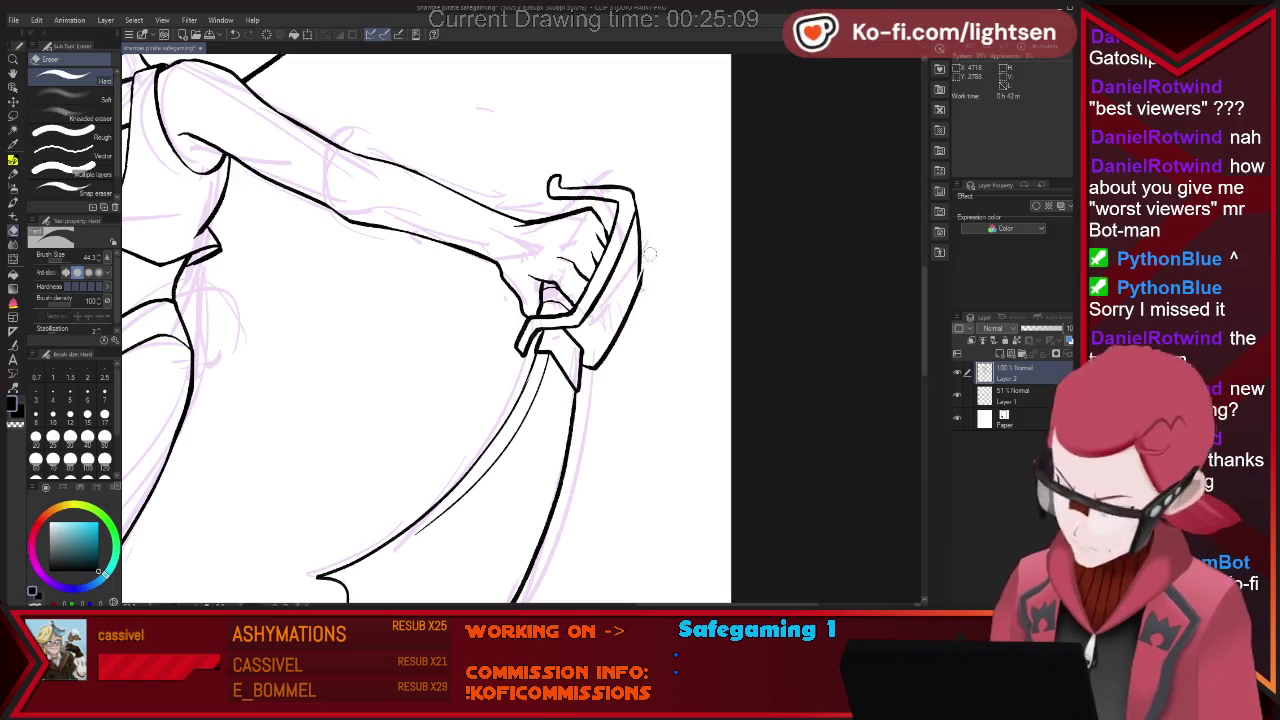
{"action": "key", "text": "p"}
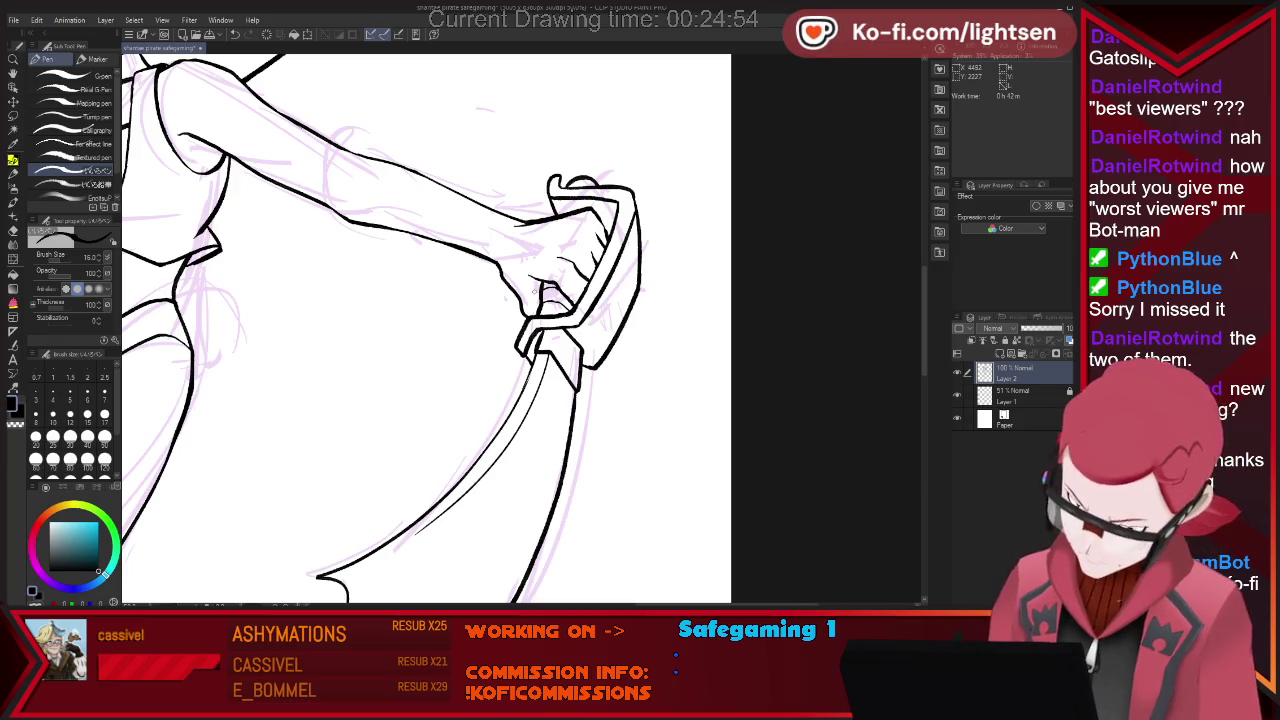
{"action": "key", "text": "e"}
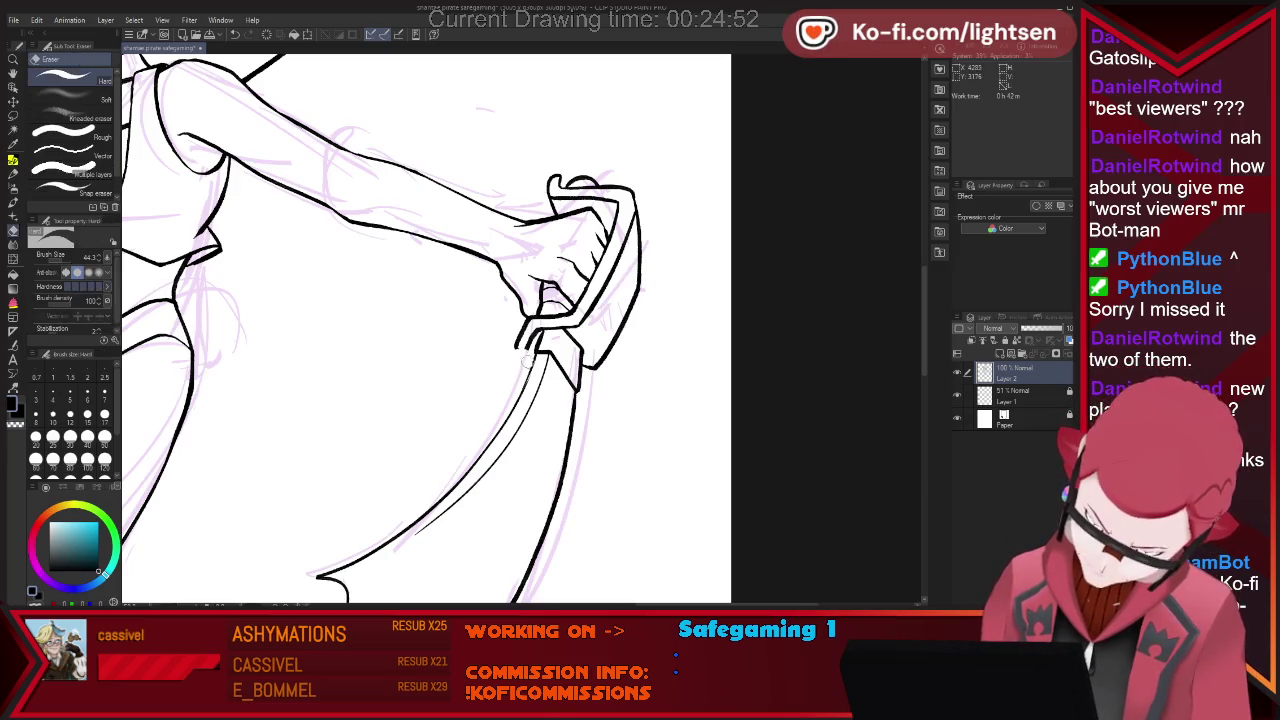
{"action": "key", "text": "p"}
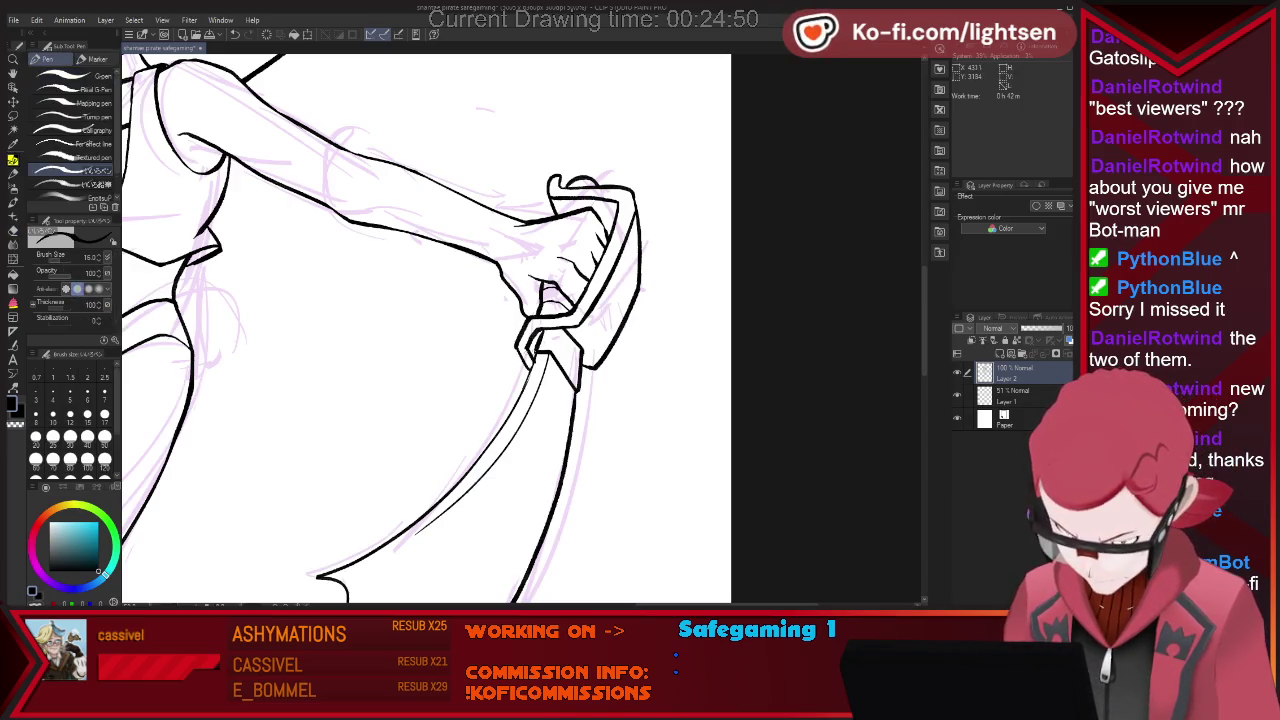
{"action": "key", "text": "e"}
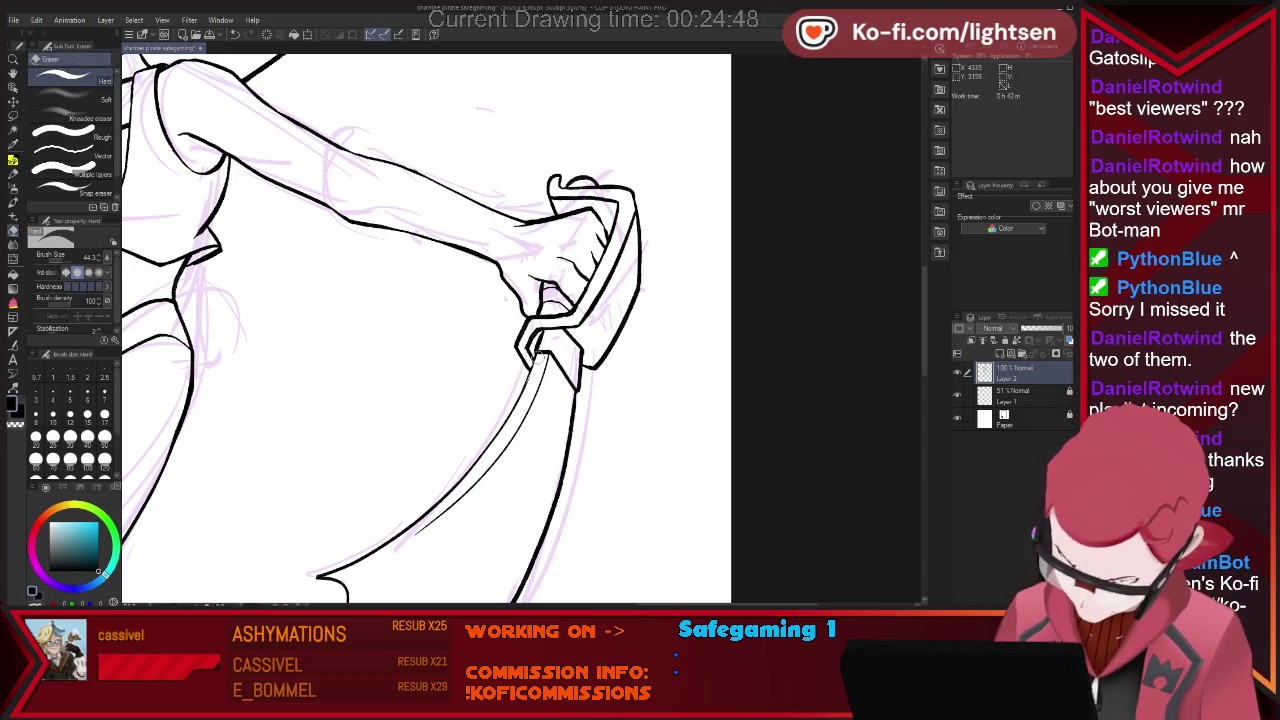
{"action": "key", "text": "p"}
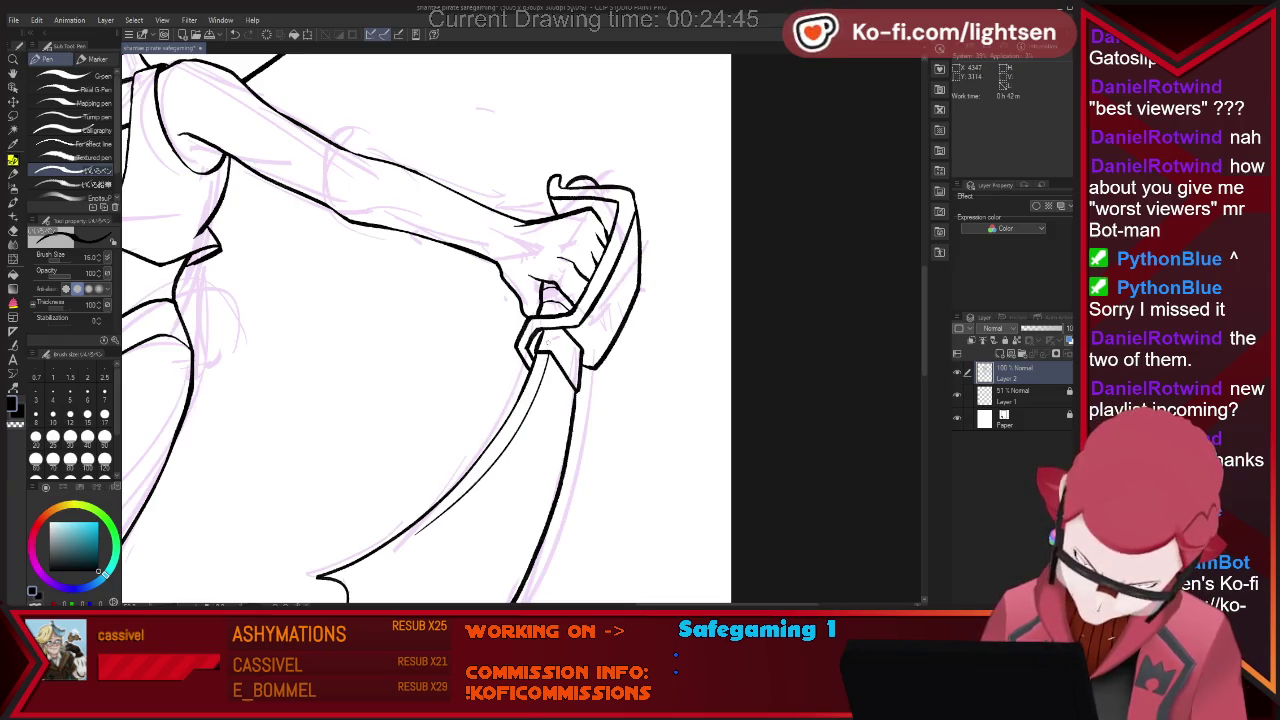
{"action": "key", "text": "e"}
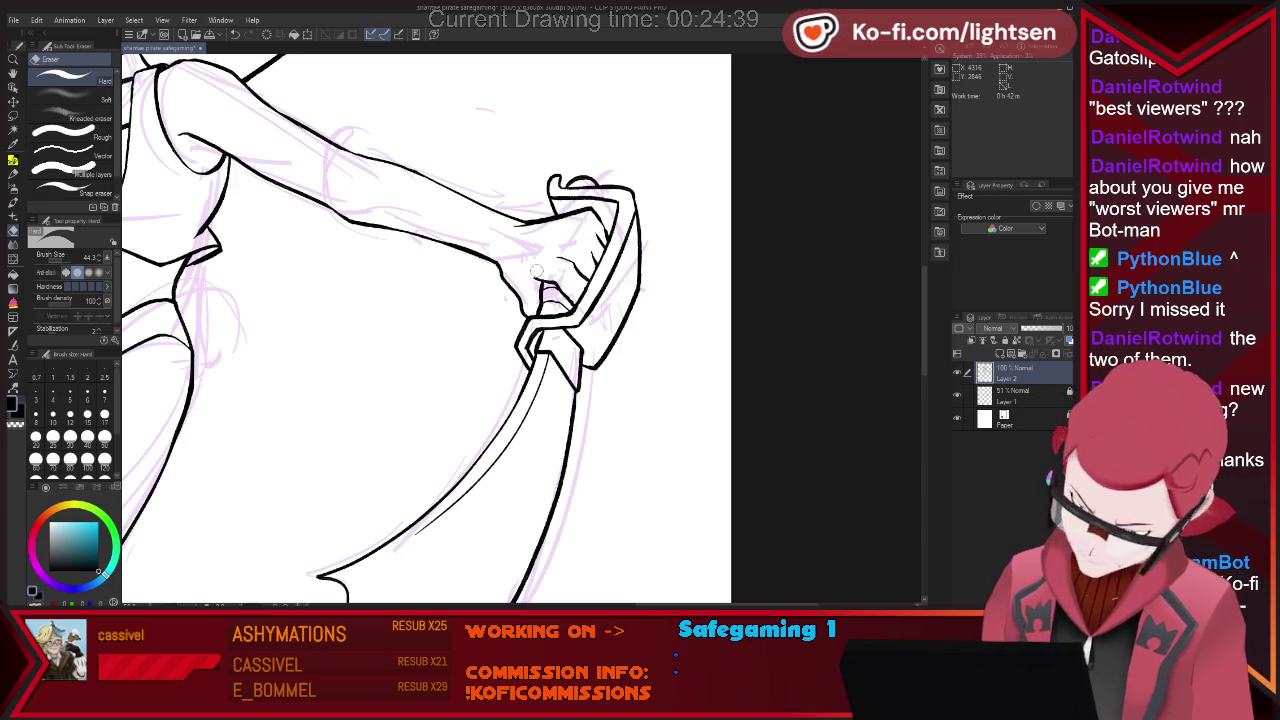
{"action": "key", "text": "p"}
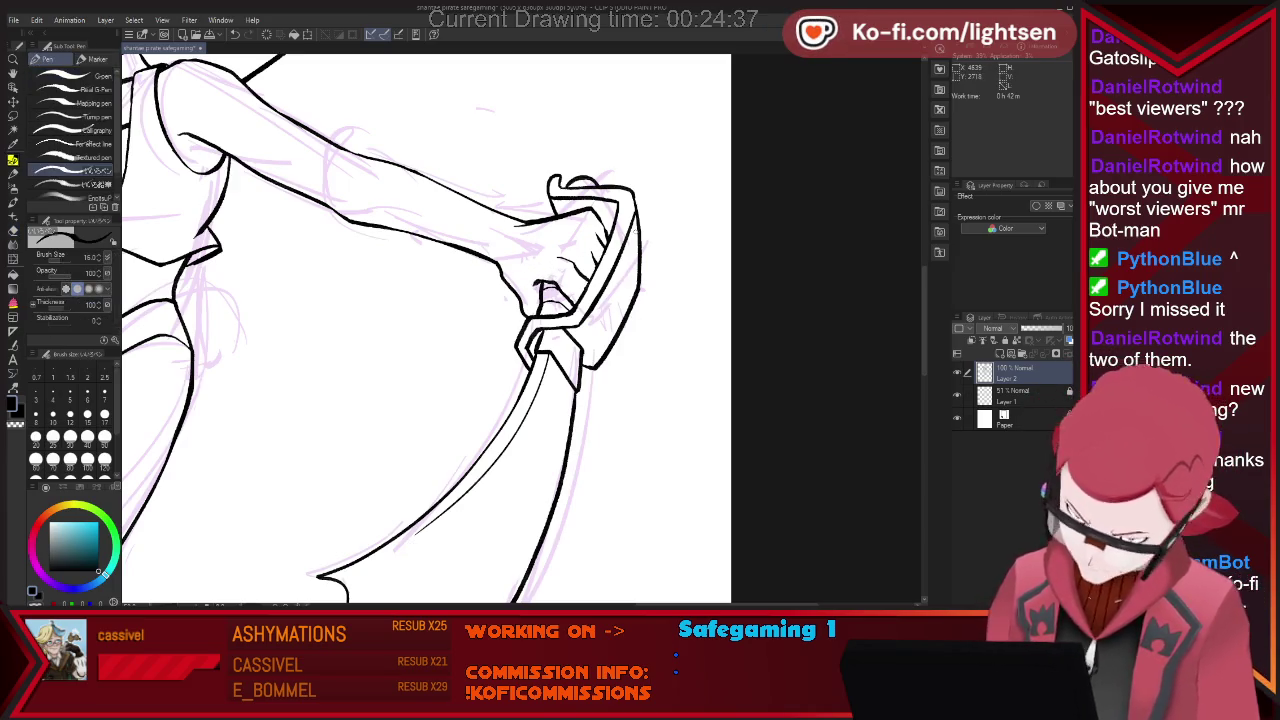
{"action": "key", "text": "e"}
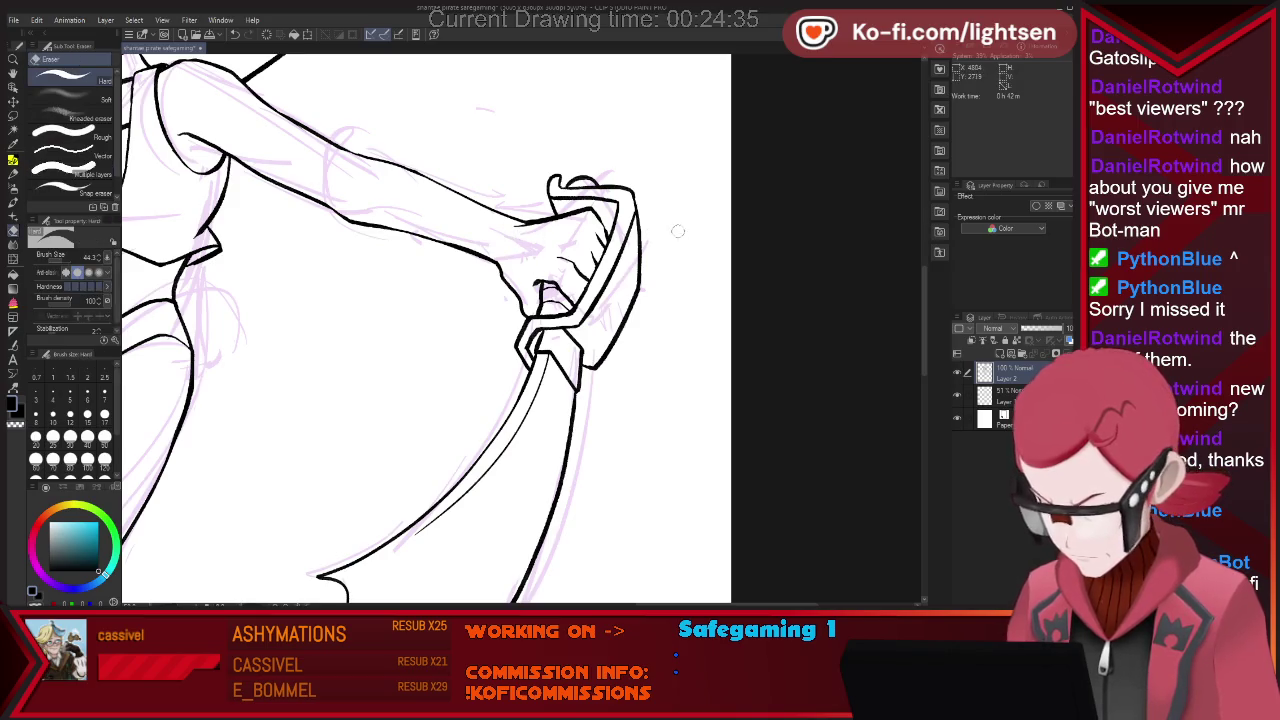
{"action": "key", "text": "p"}
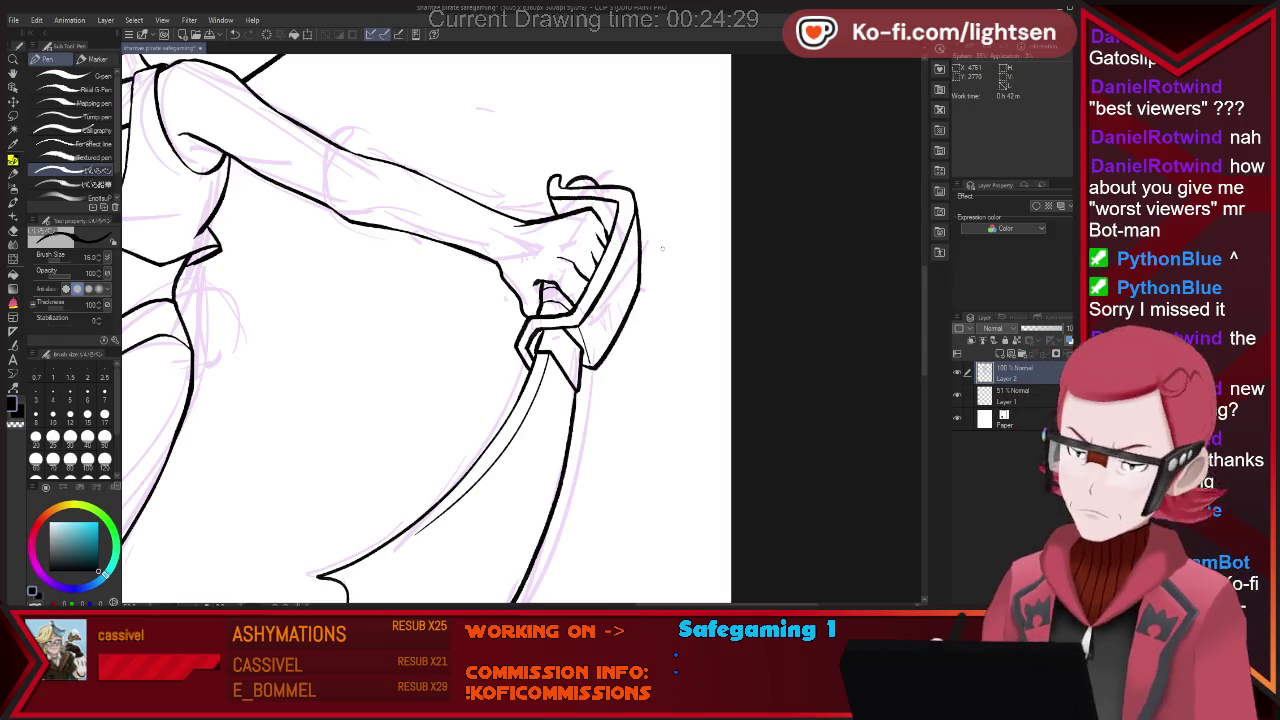
{"action": "scroll", "coordinate": [689, 290], "scroll_direction": "down", "scroll_amount": 2}
Ink the inner edge of the billowing lower leg, erasing stray ink between strokes.
{"action": "scroll", "coordinate": [681, 284], "scroll_direction": "up", "scroll_amount": 1}
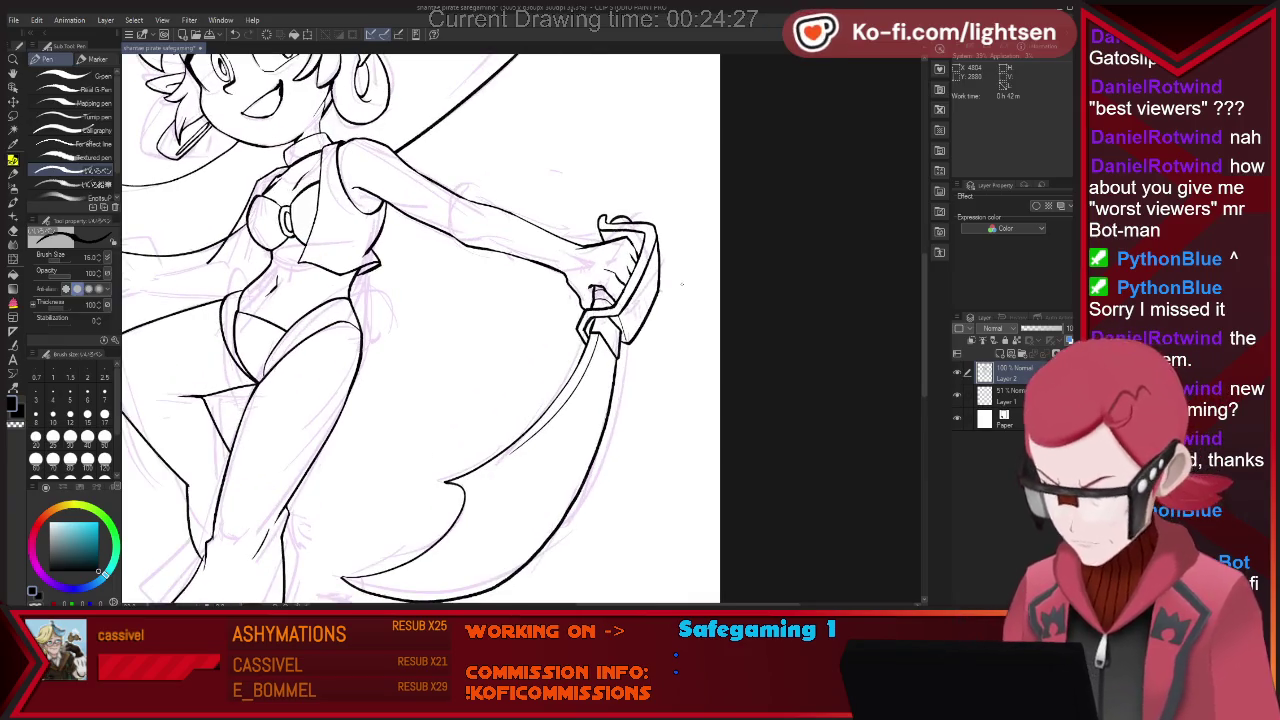
{"action": "key", "text": "e"}
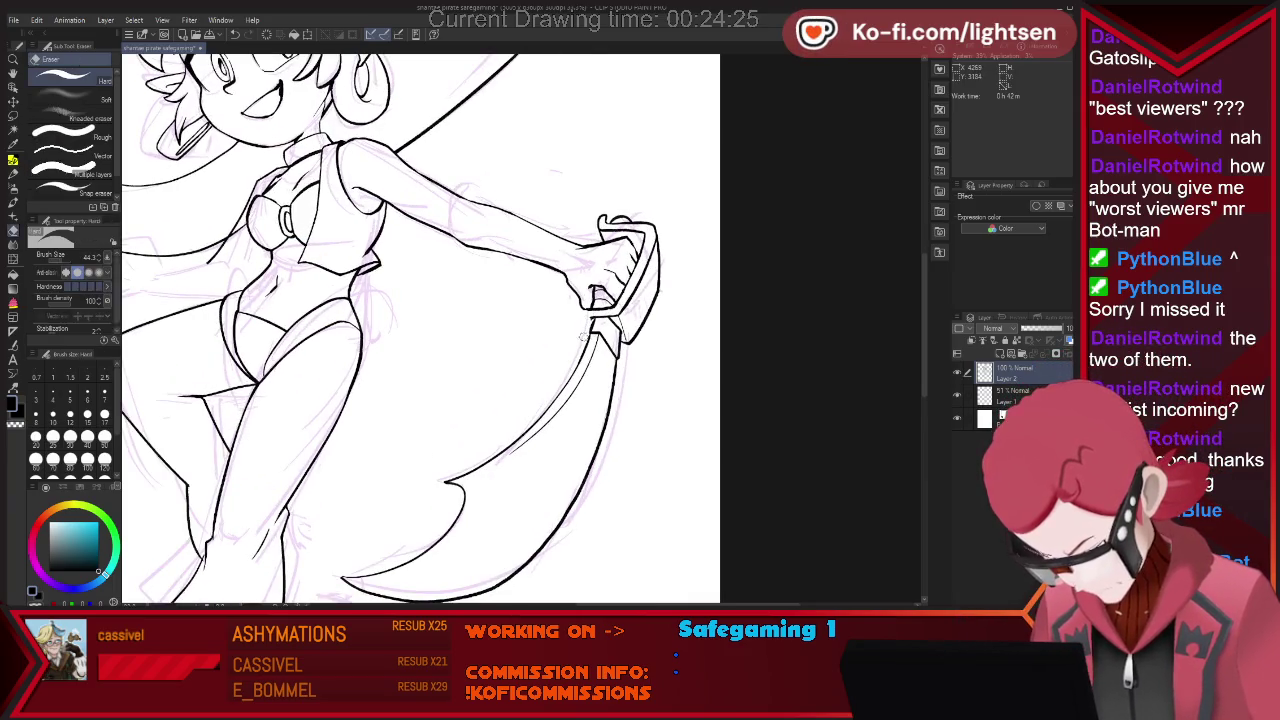
{"action": "key", "text": "p"}
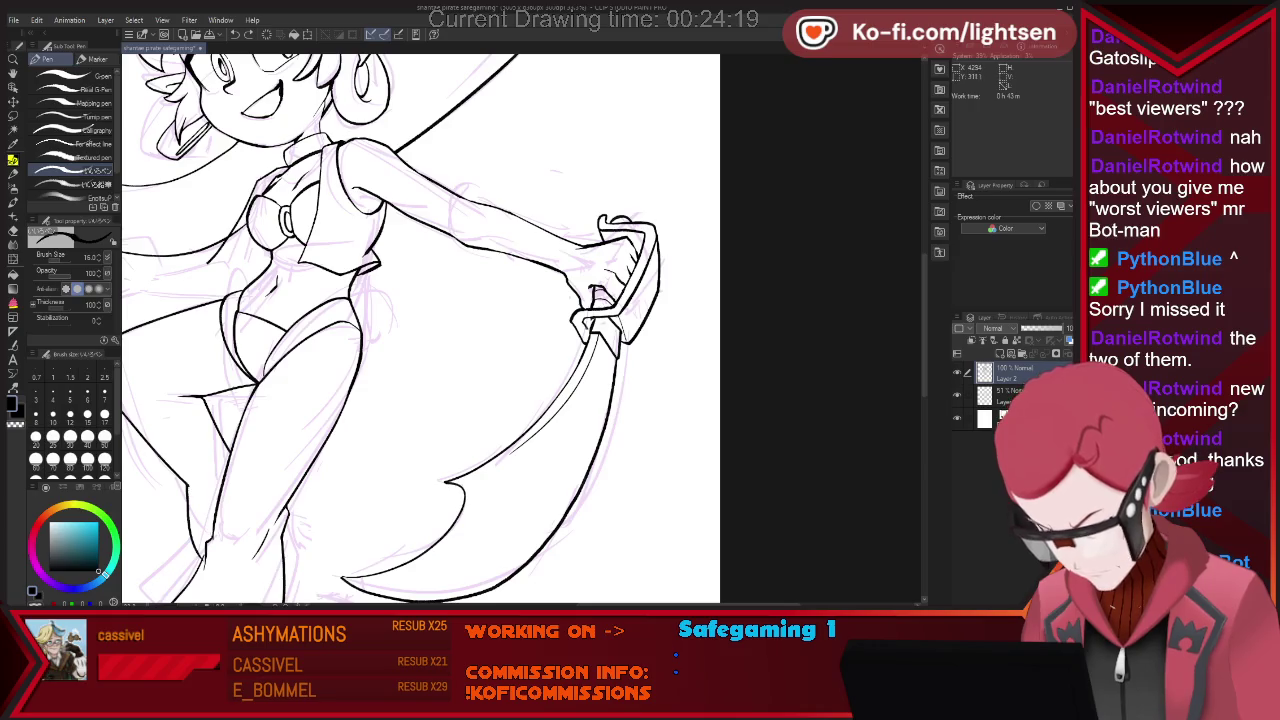
{"action": "key", "text": "e"}
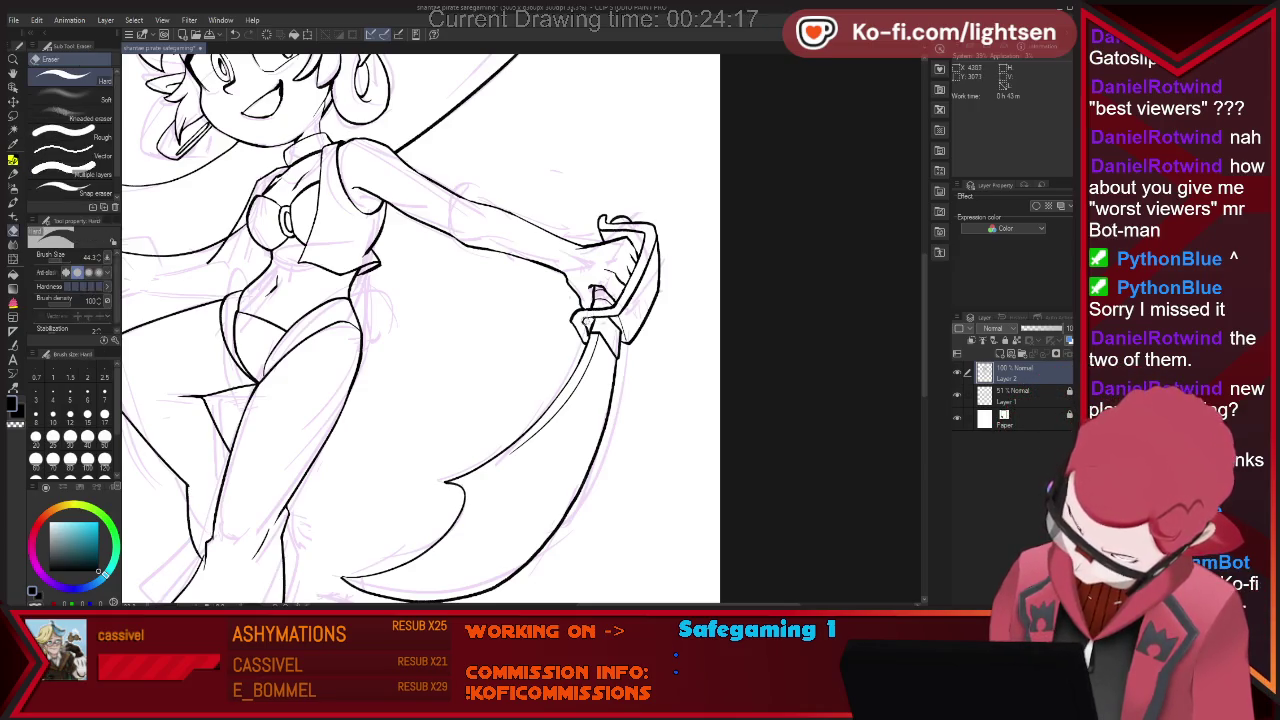
{"action": "key", "text": "p"}
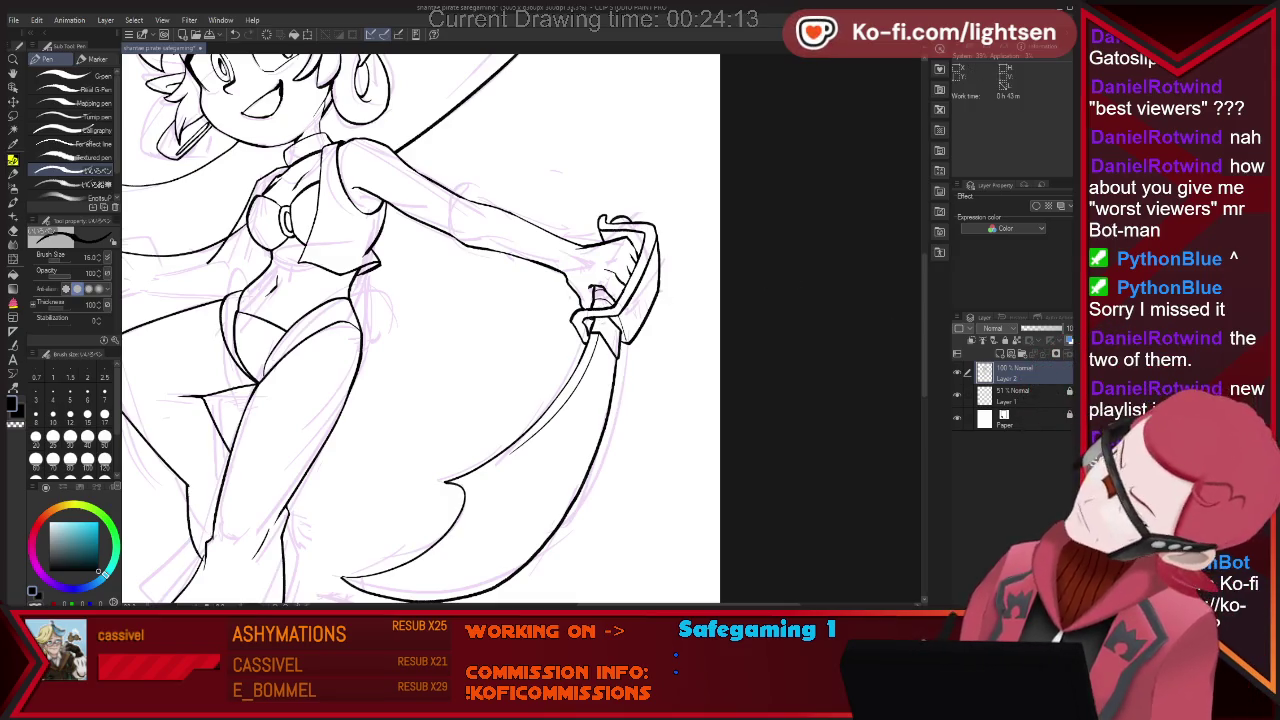
{"action": "key", "text": "e"}
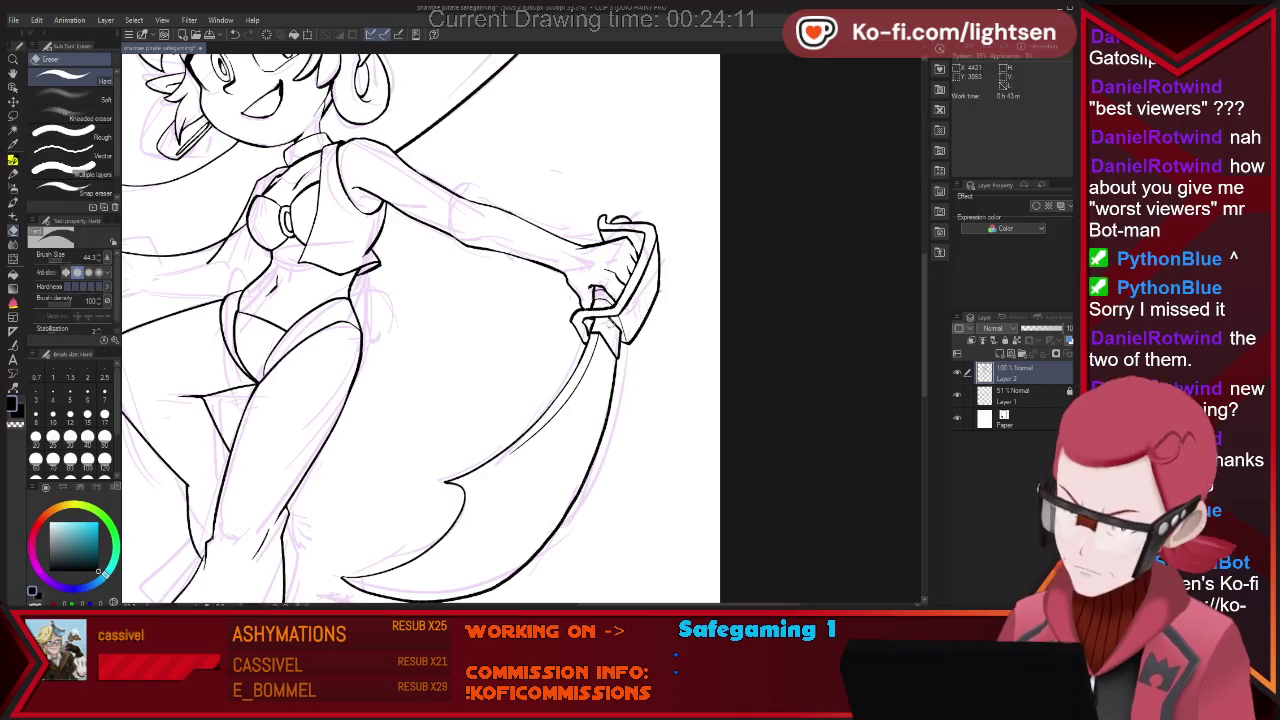
{"action": "key", "text": "p"}
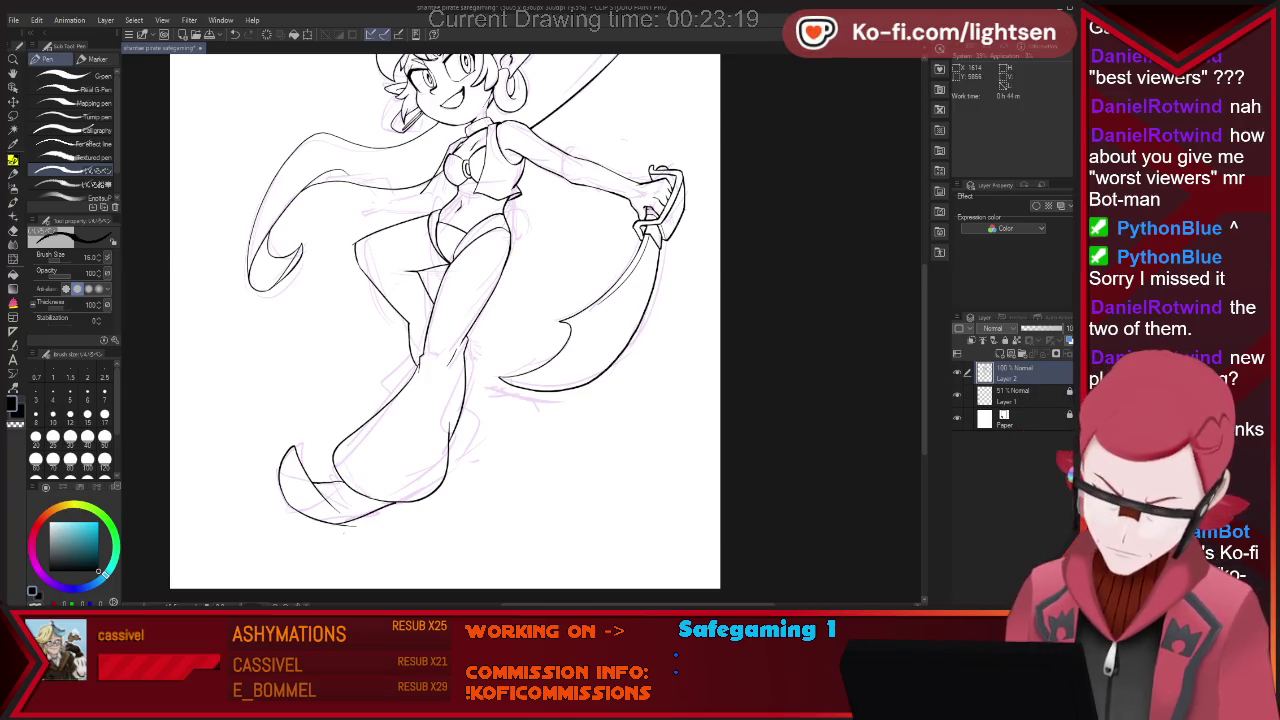
Ink the bottom outline of the curled garment tail and its crease lines, cleaning stray ink.
{"action": "left_click_drag", "start_coordinate": [340, 522], "coordinate": [398, 508]}
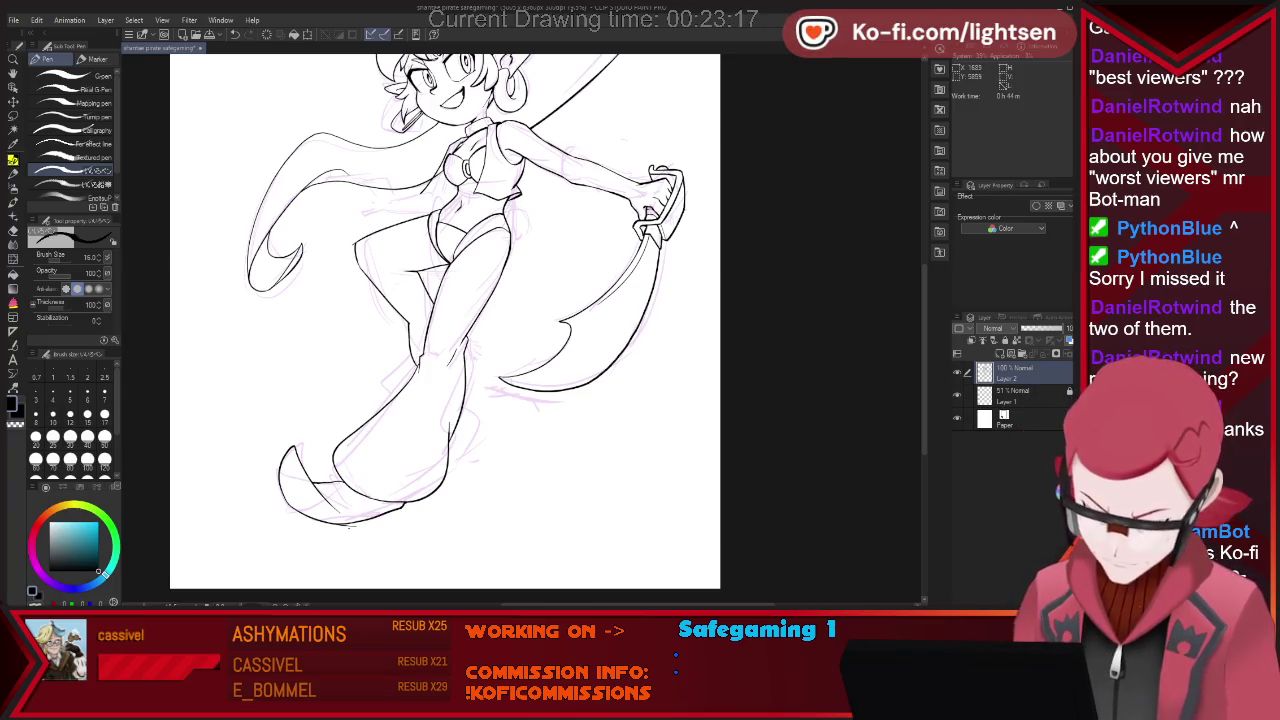
{"action": "key", "text": "e"}
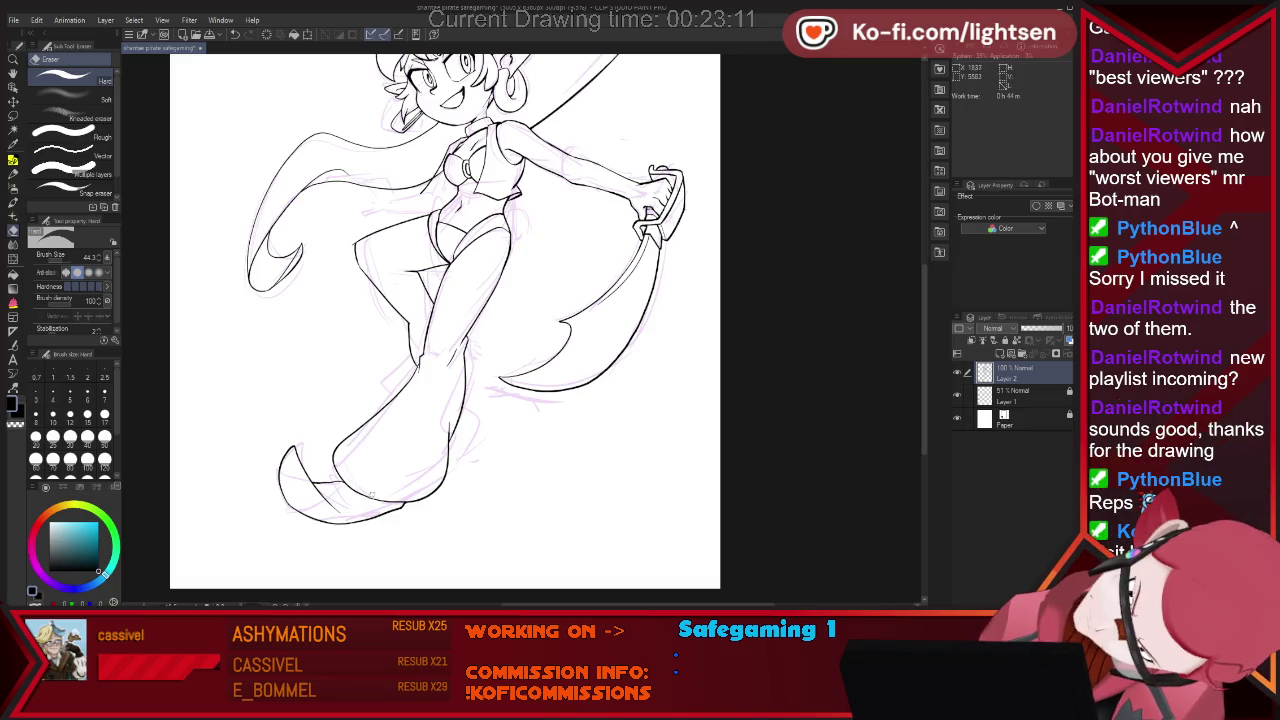
{"action": "key", "text": "p"}
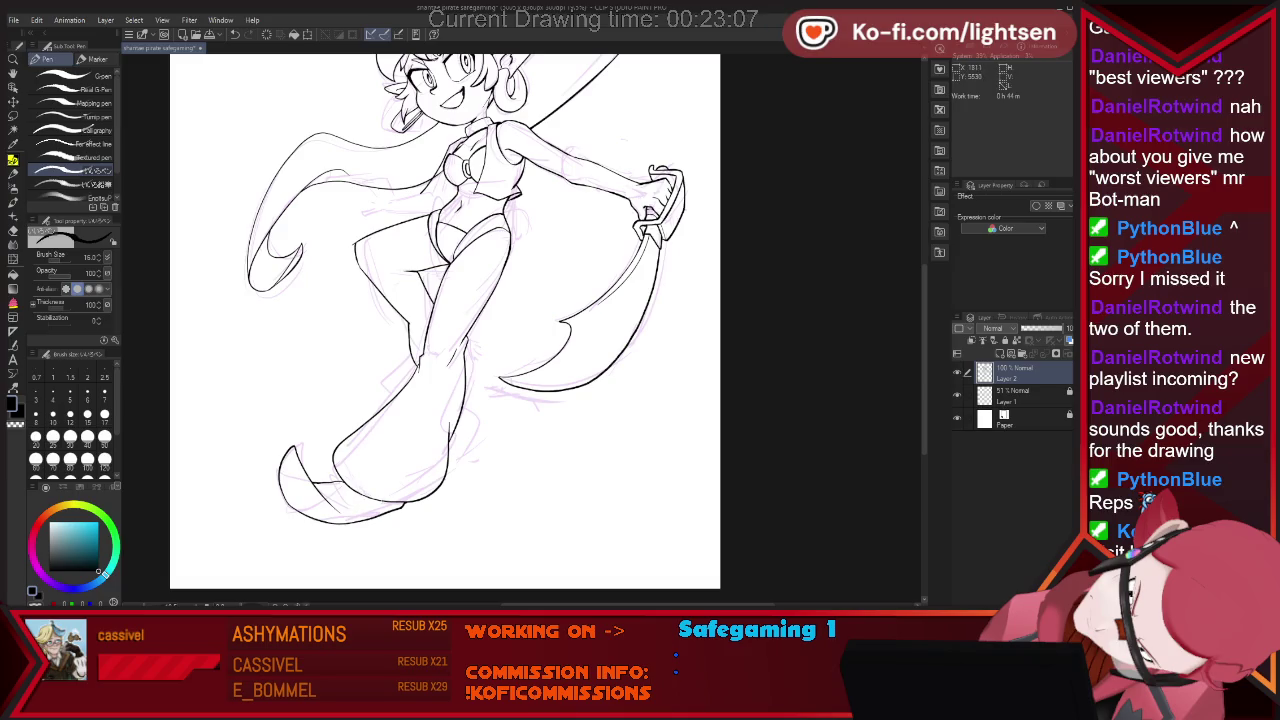
{"action": "key", "text": "e"}
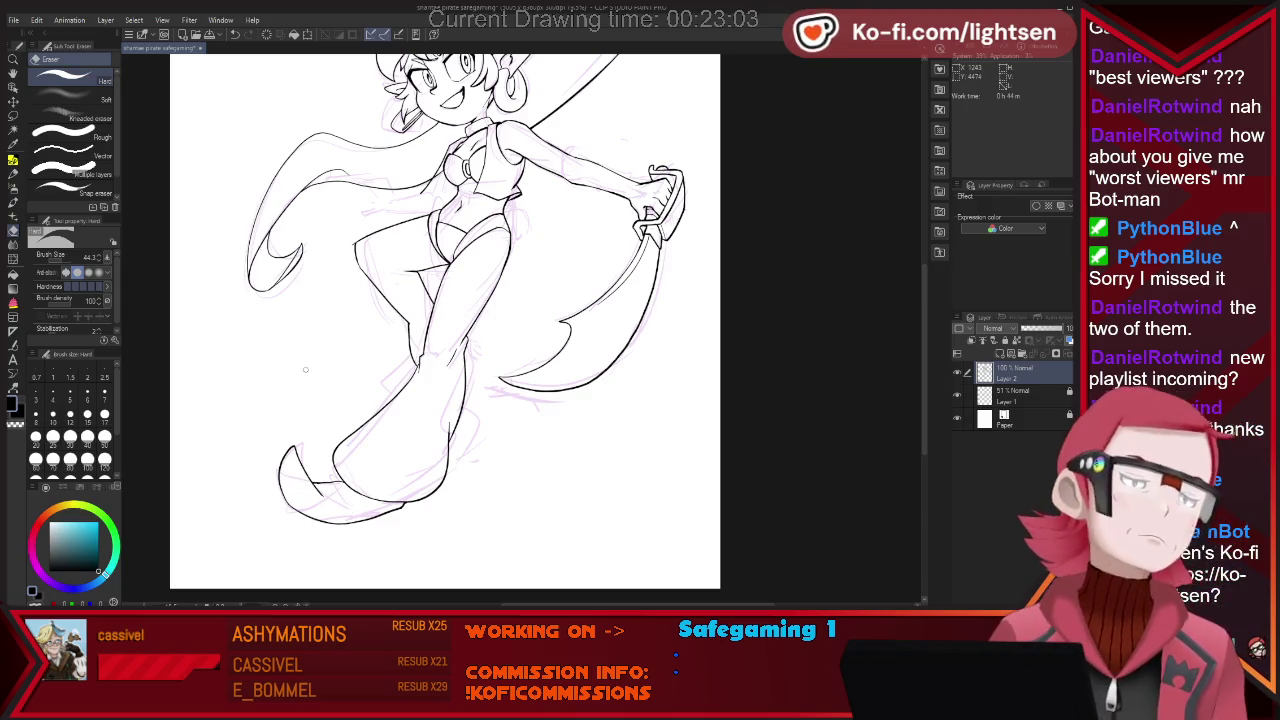
{"action": "key", "text": "p"}
{"action": "key", "text": "e"}
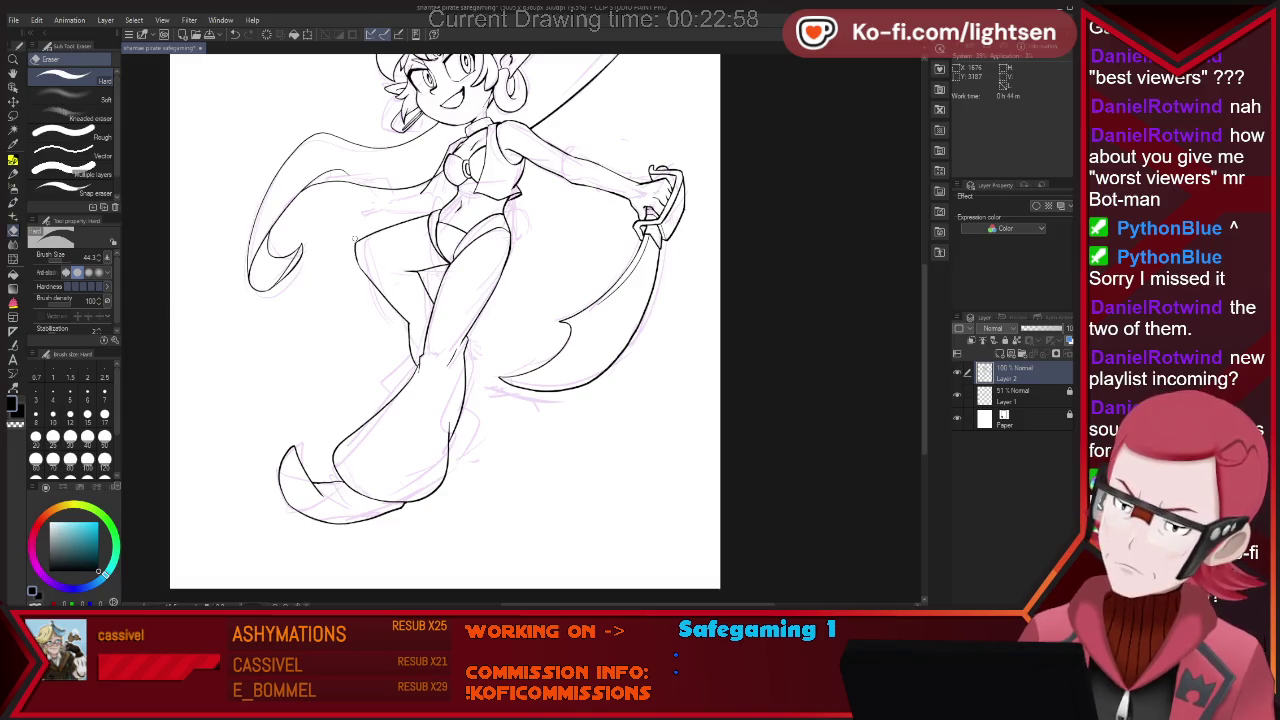
{"action": "key", "text": "p"}
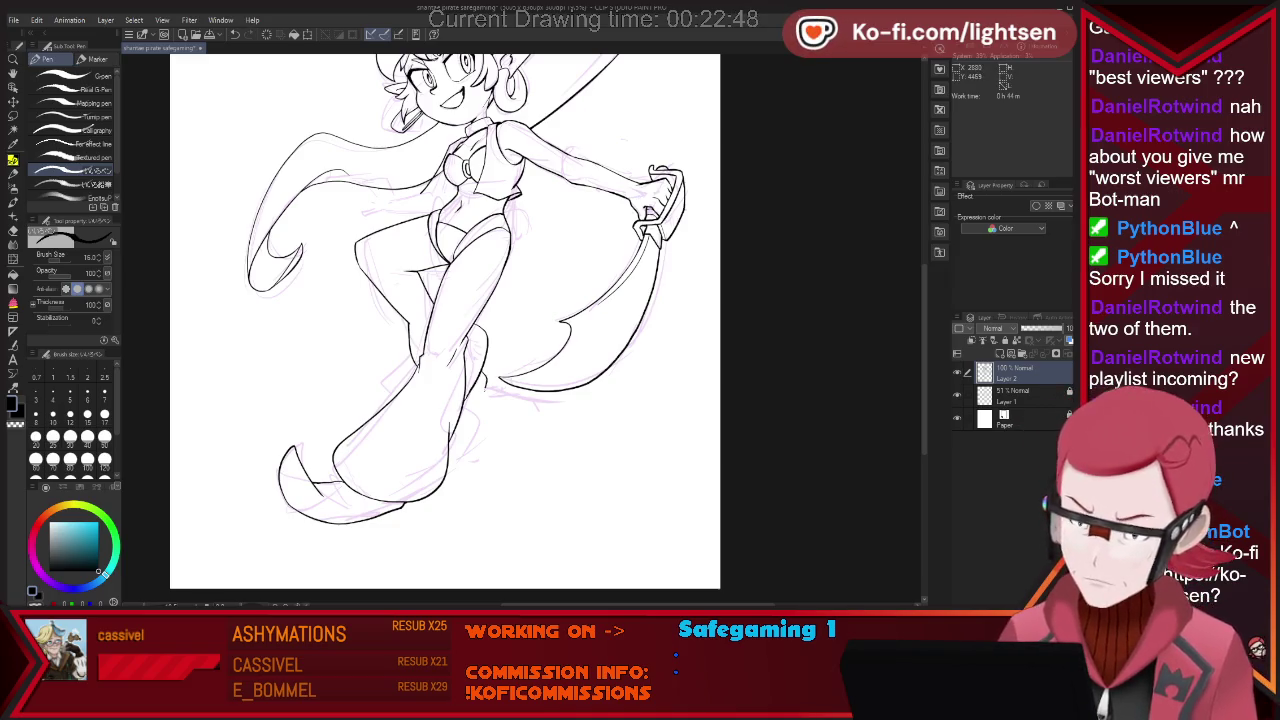
Lock the sketch layer Layer 1 against edits and check the whole page.
{"action": "left_click", "coordinate": [1056, 354]}
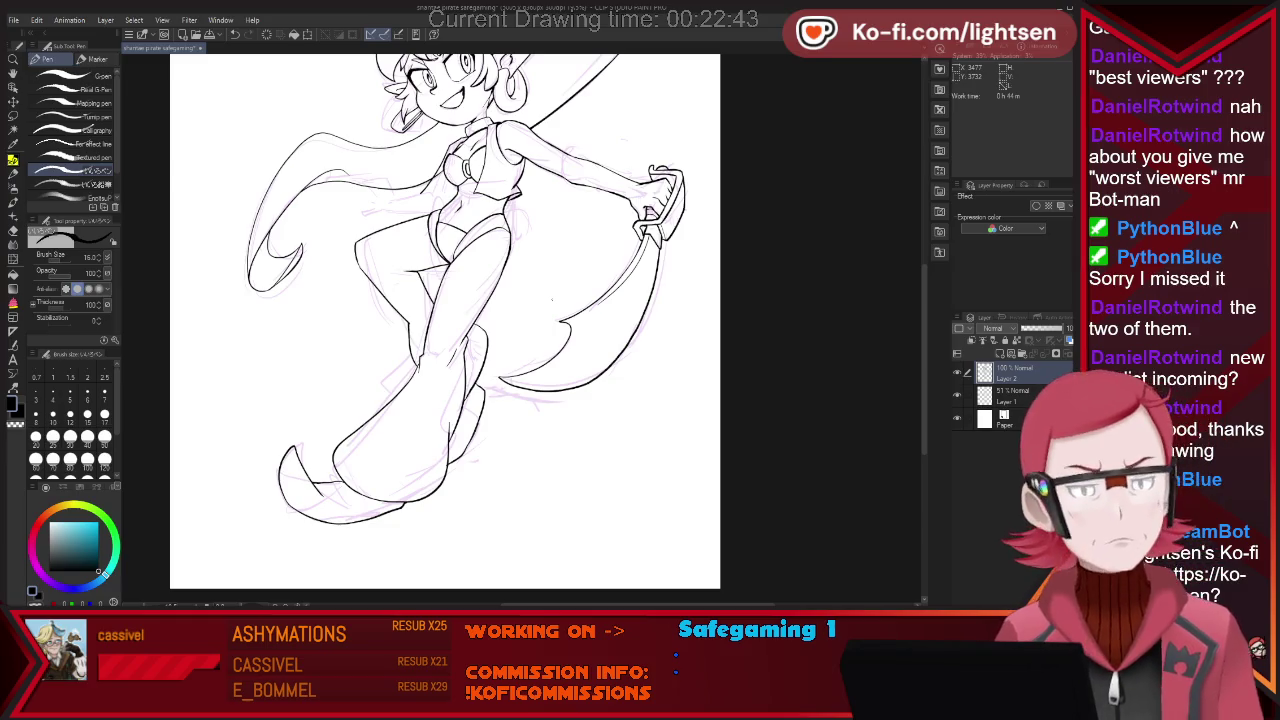
{"action": "key", "text": "ctrl+minus"}
{"action": "key", "text": "ctrl+plus"}
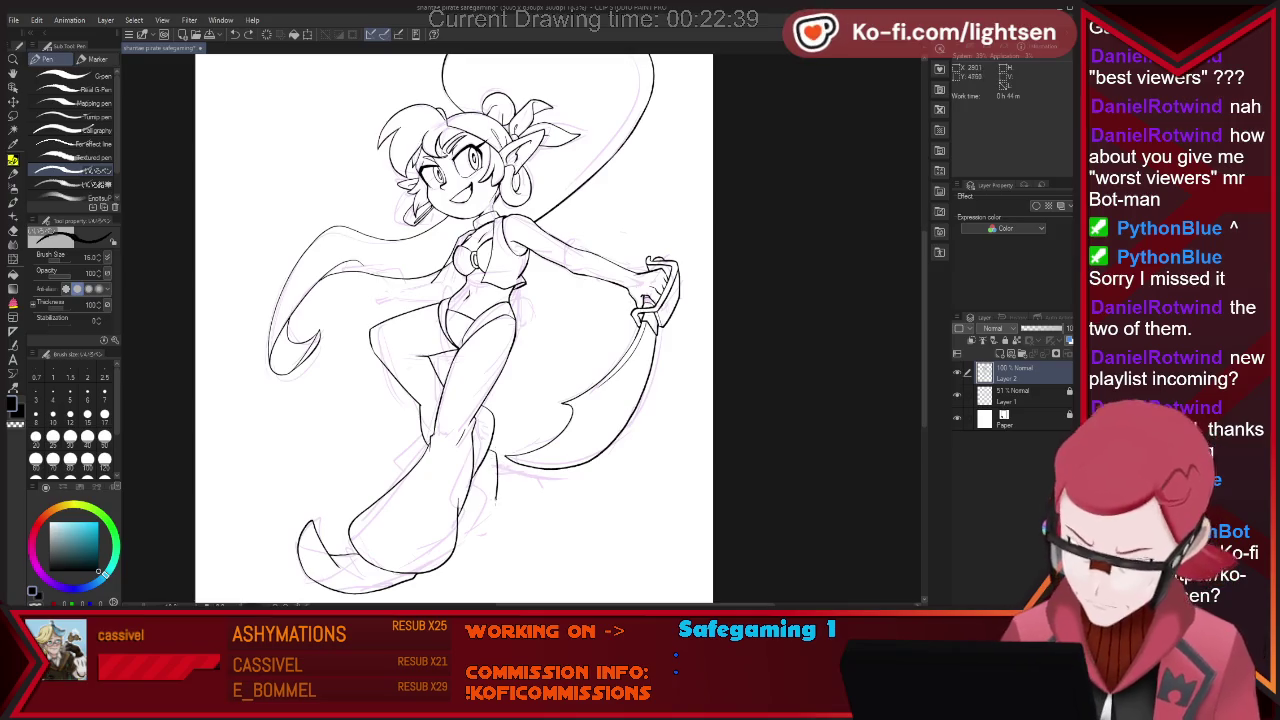
Ink a fold curve along the right of the lower legs near the knee and tidy overlaps.
{"action": "left_click_drag", "start_coordinate": [492, 452], "coordinate": [462, 528]}
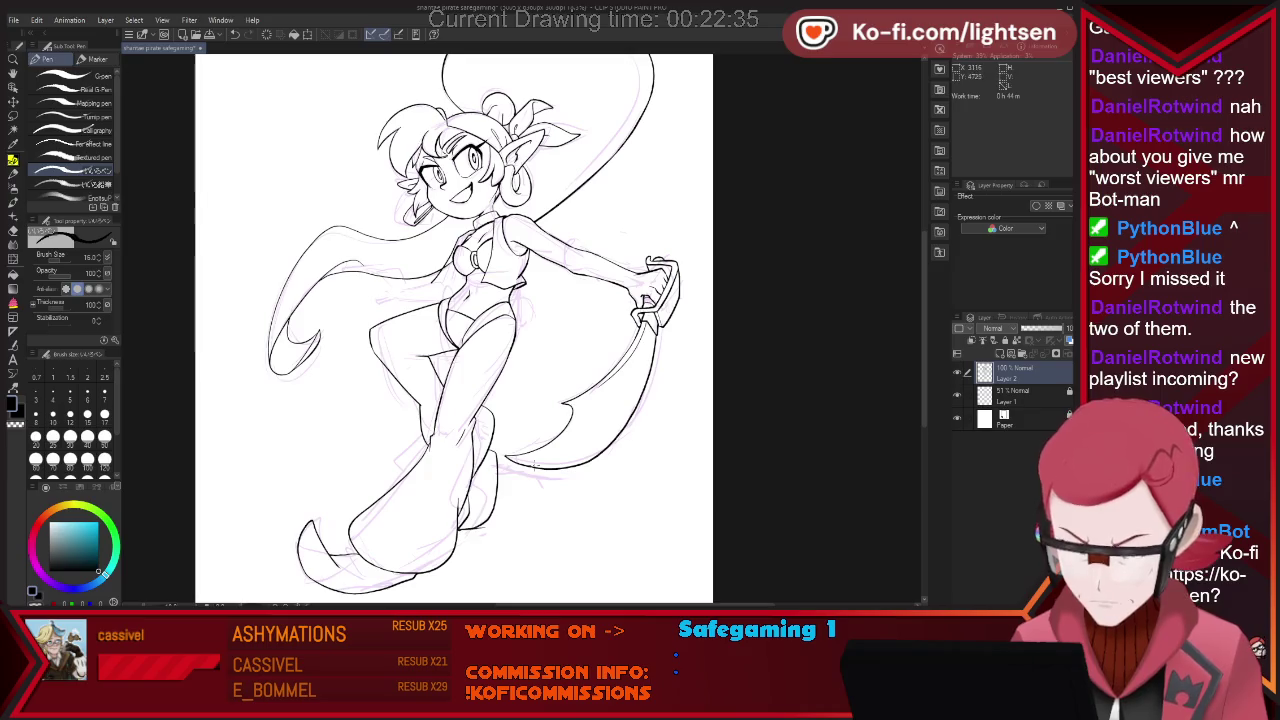
{"action": "key", "text": "e"}
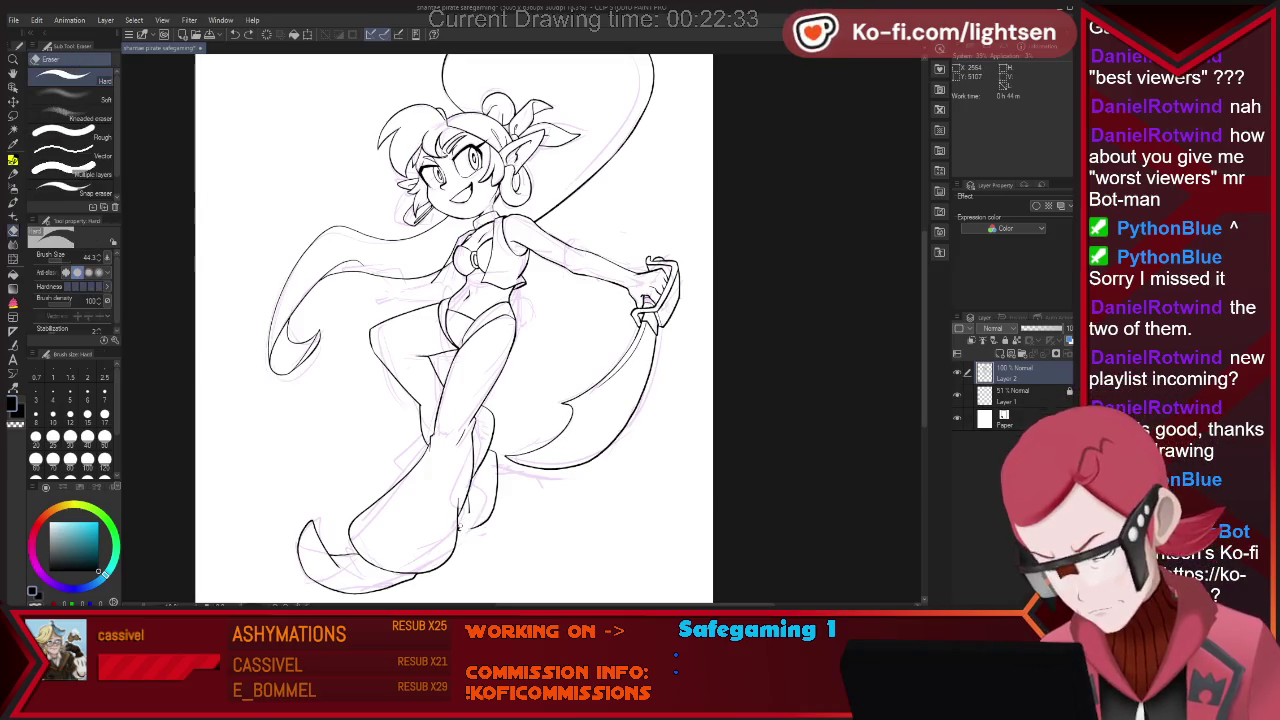
{"action": "key", "text": "p"}
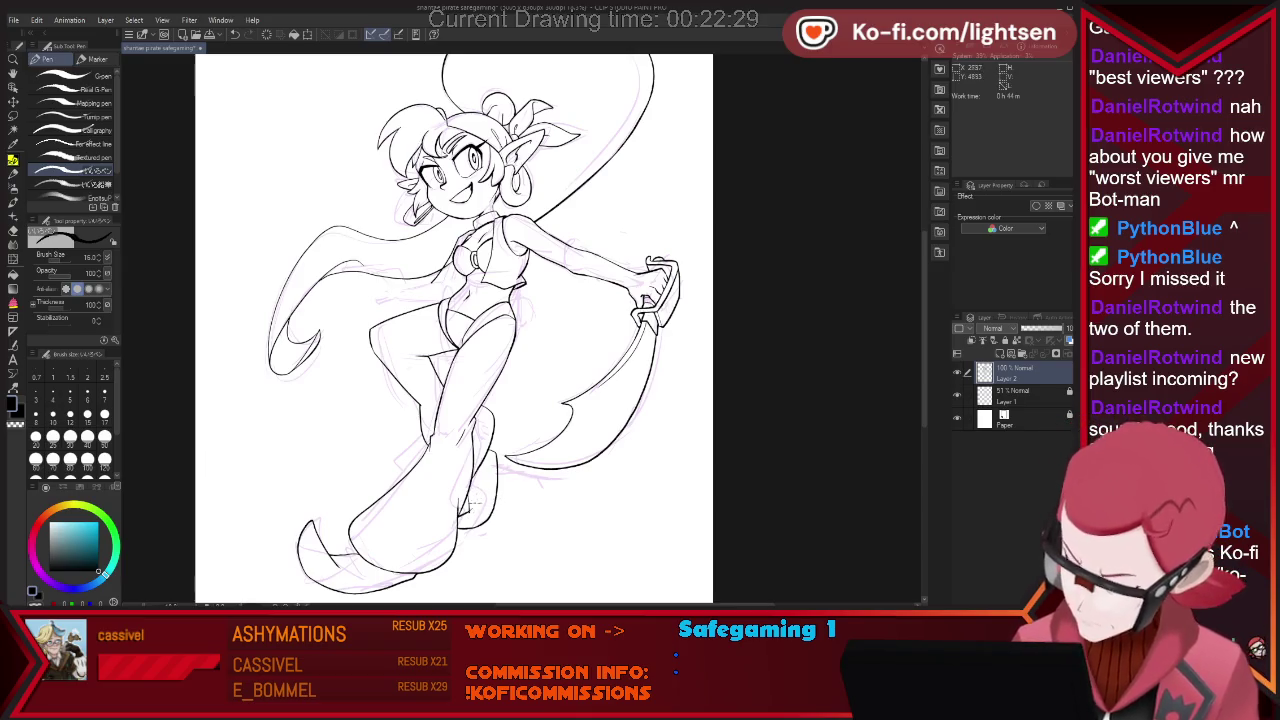
{"action": "key", "text": "e"}
{"action": "key", "text": "p"}
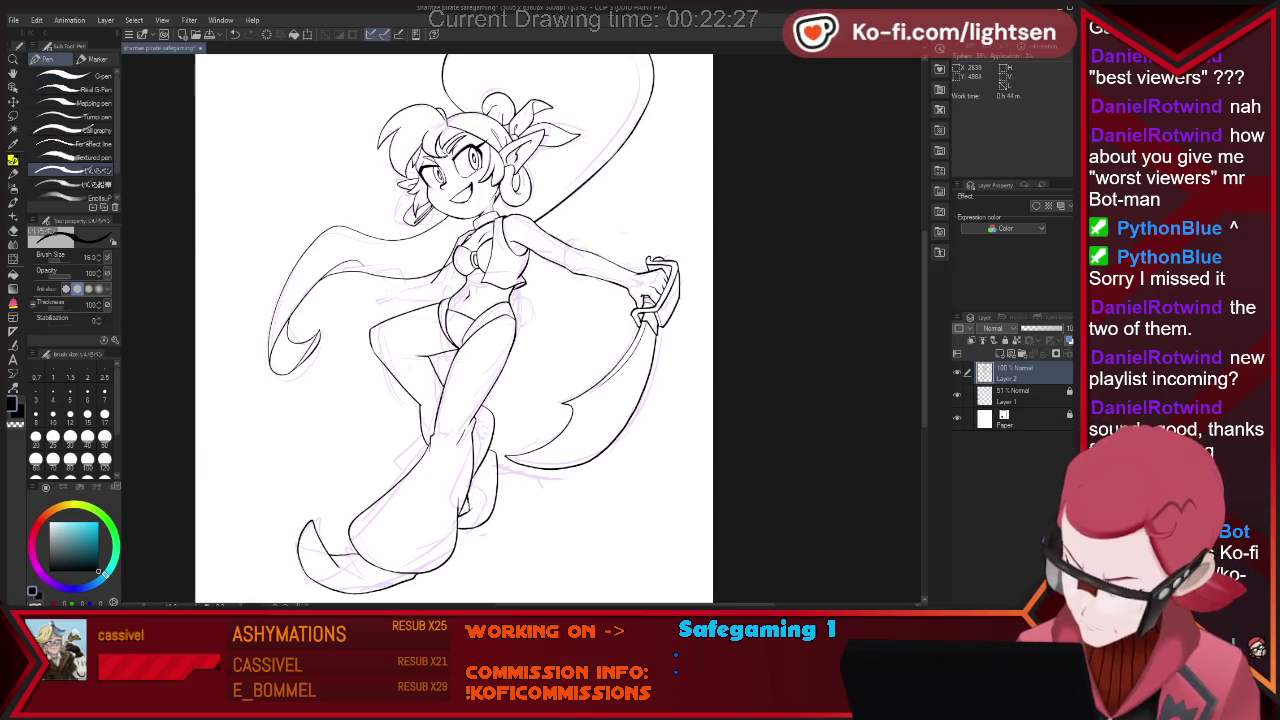